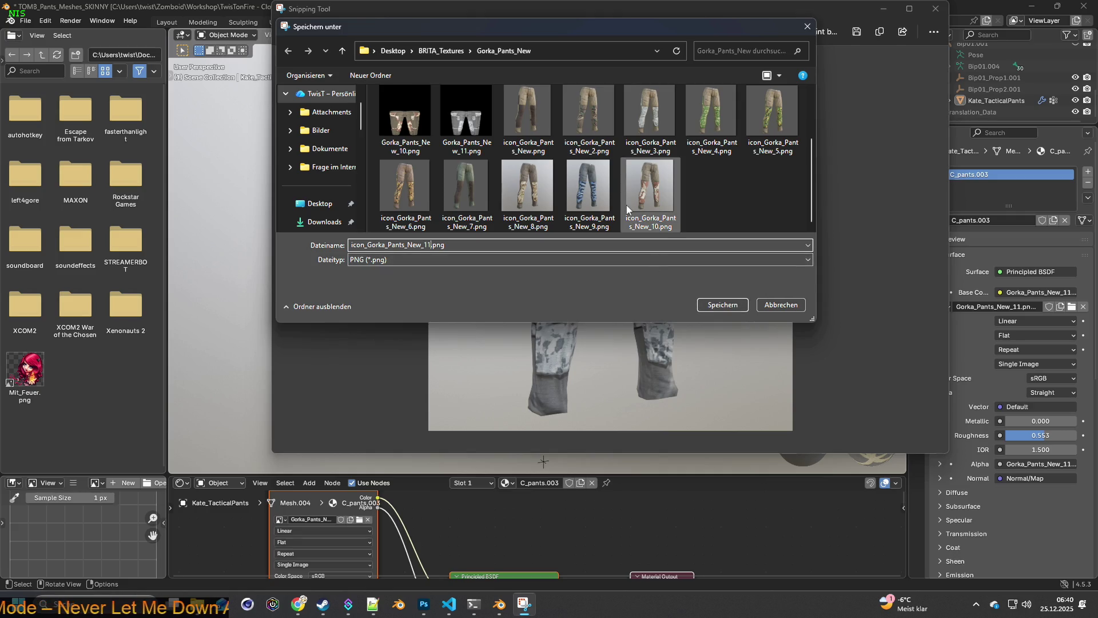
Step: Save the snapshot as icon_Gorka_Pants_New_11.png, then minimize Snipping Tool and Blender
left_click(433, 244)
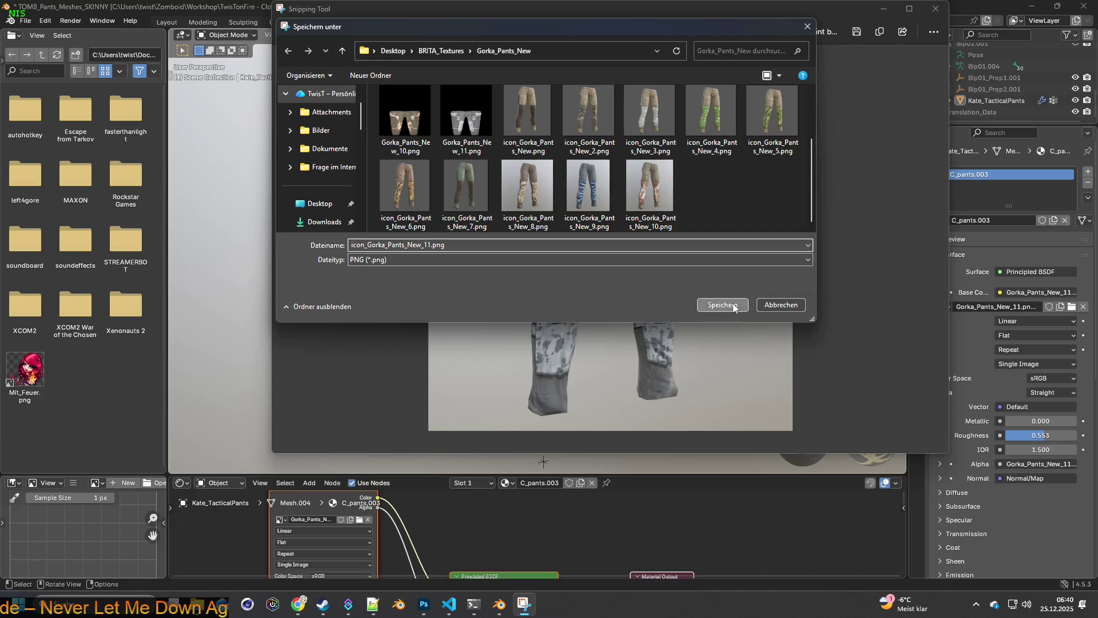
left_click(734, 308)
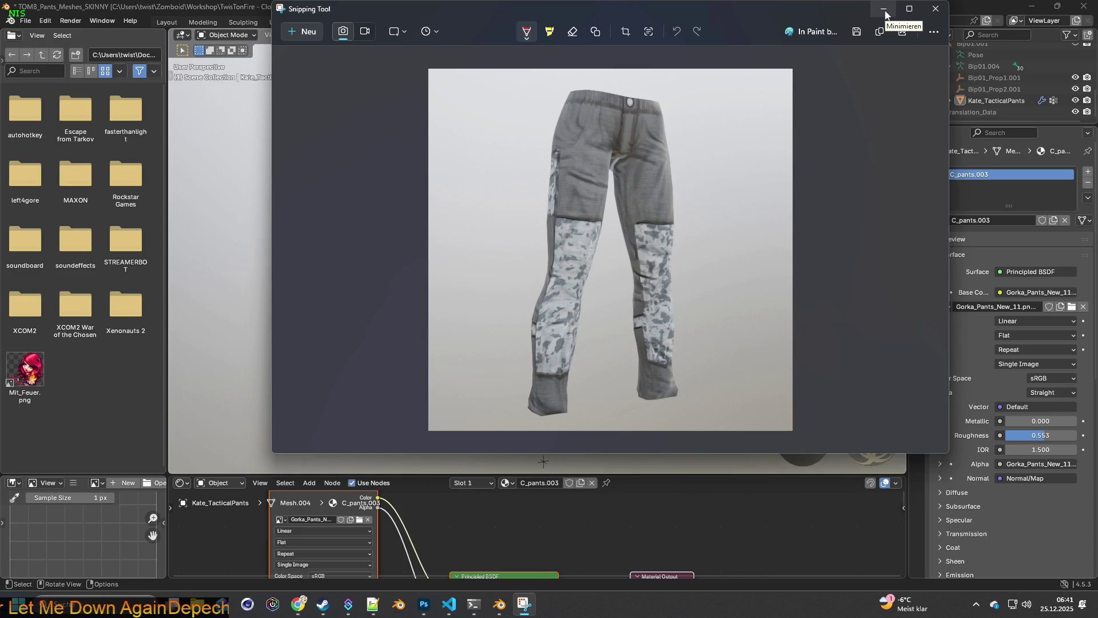
left_click(886, 11)
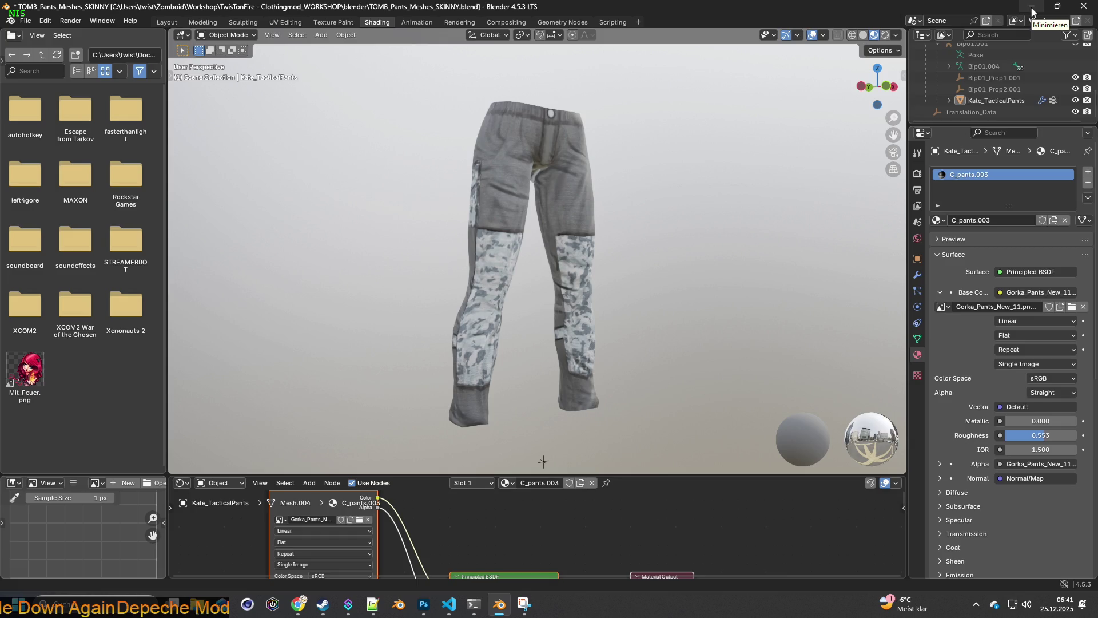
left_click(1033, 7)
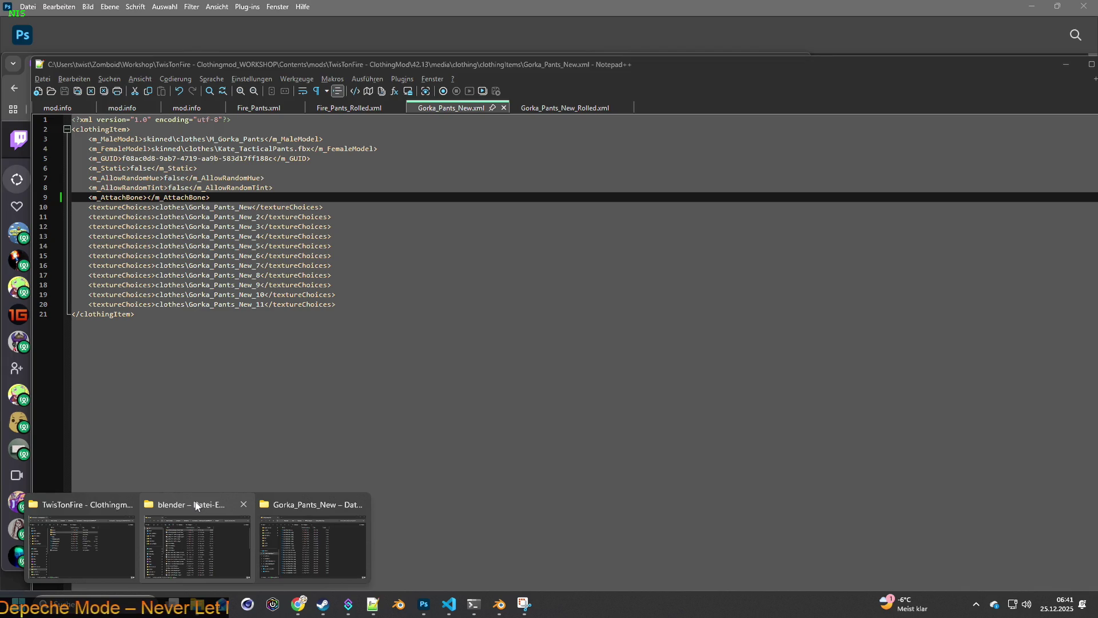
Step: Navigate from ProjectZomboid into the Zomboid Workshop's TwisTonFire - Clothingmod_WORKSHOP folder
right_click(204, 604)
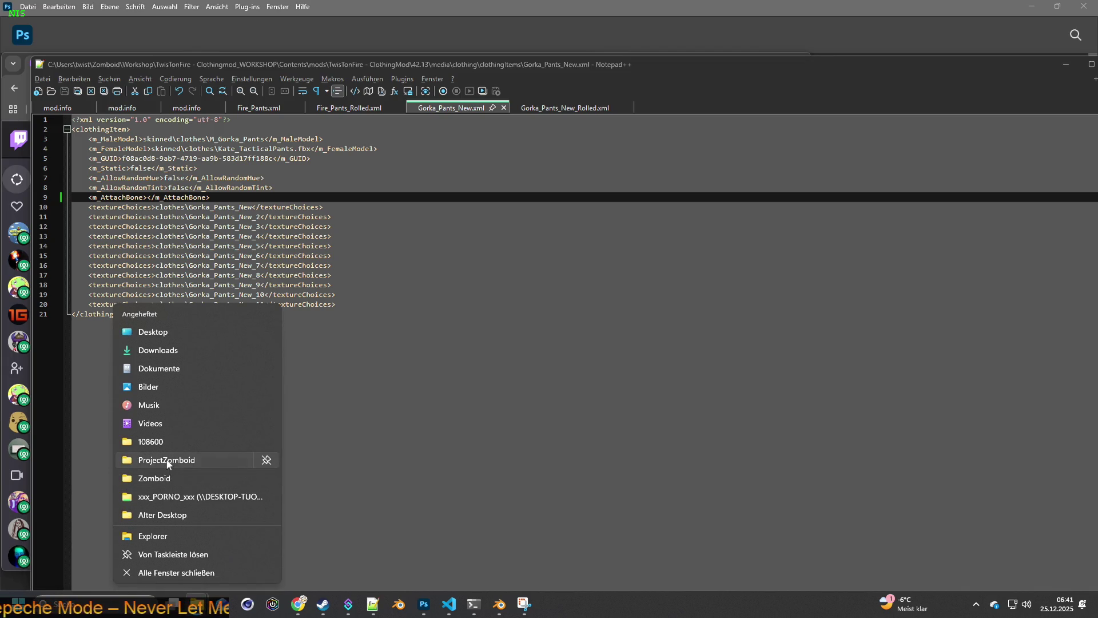
left_click(168, 463)
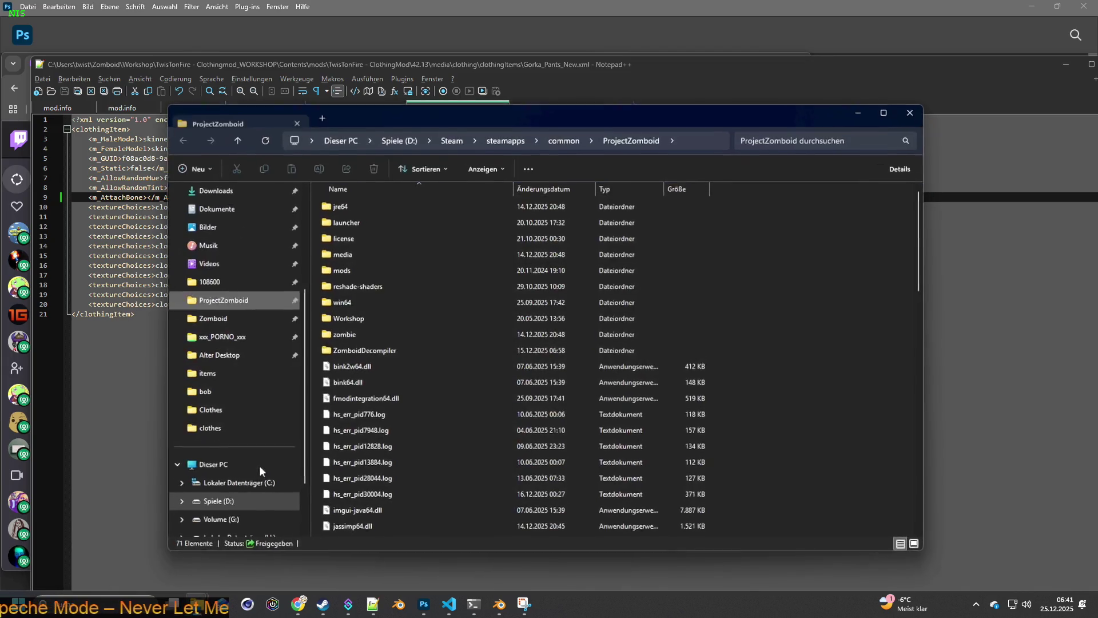
left_click(354, 334)
double_click(355, 318)
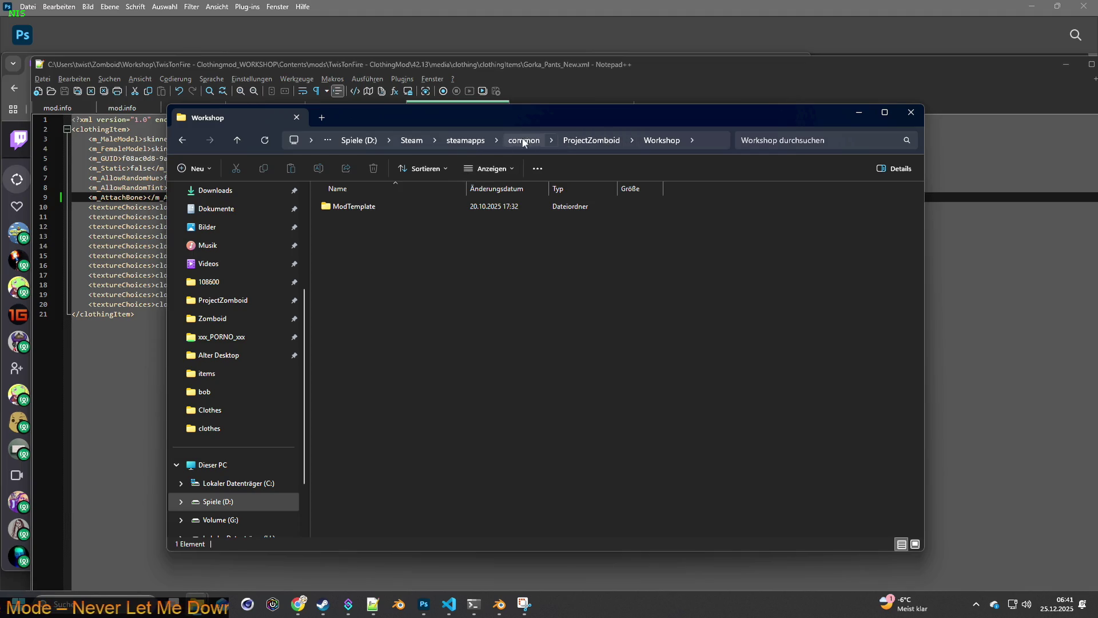
left_click(216, 324)
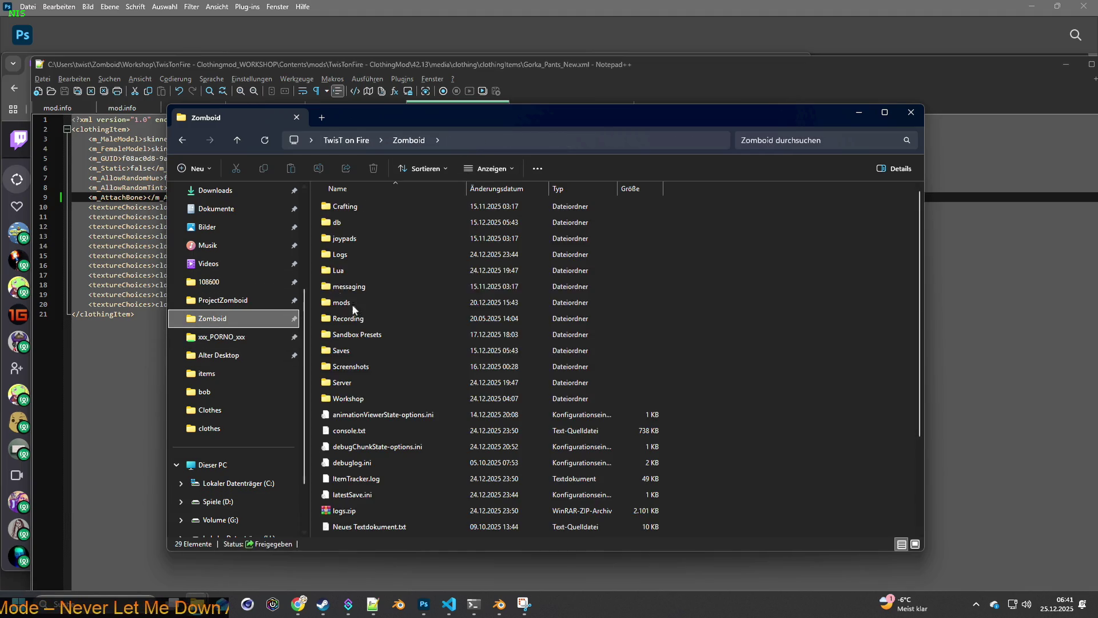
double_click(352, 392)
double_click(404, 334)
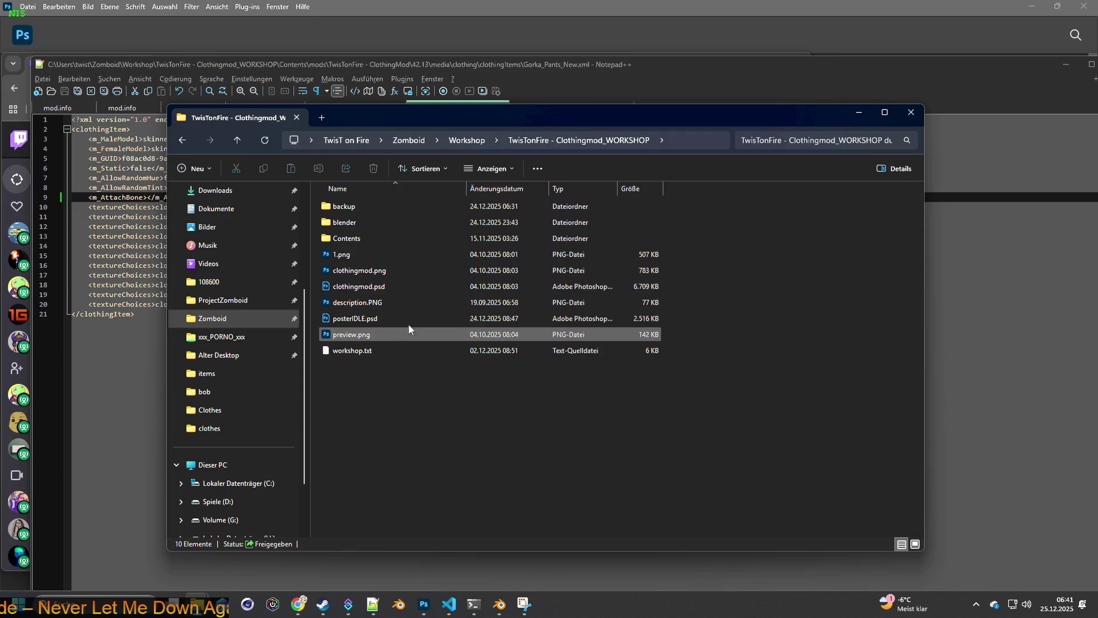
Step: Descend through Contents > mods > ClothingMod > common > media > textures into the clothes folder
double_click(353, 238)
double_click(348, 212)
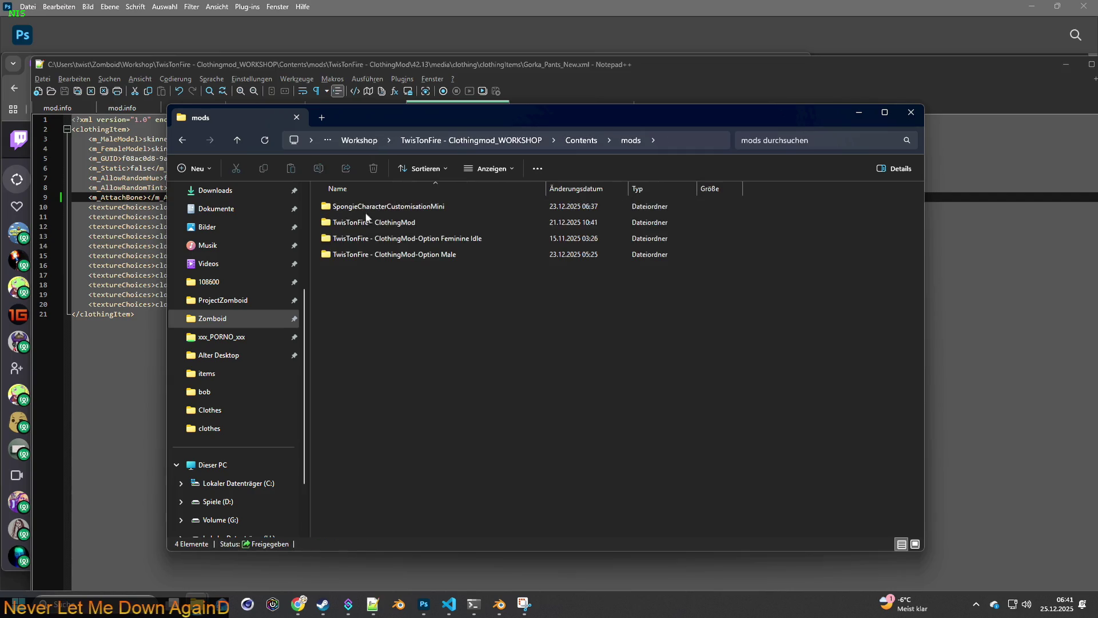
mouse_move(375, 222)
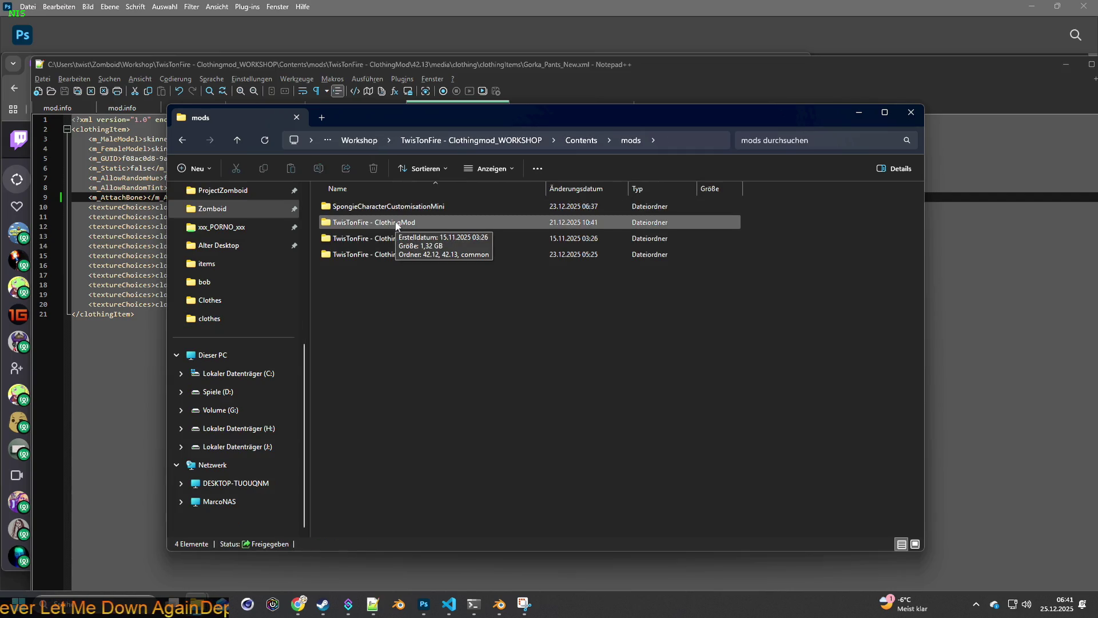
double_click(396, 226)
double_click(343, 238)
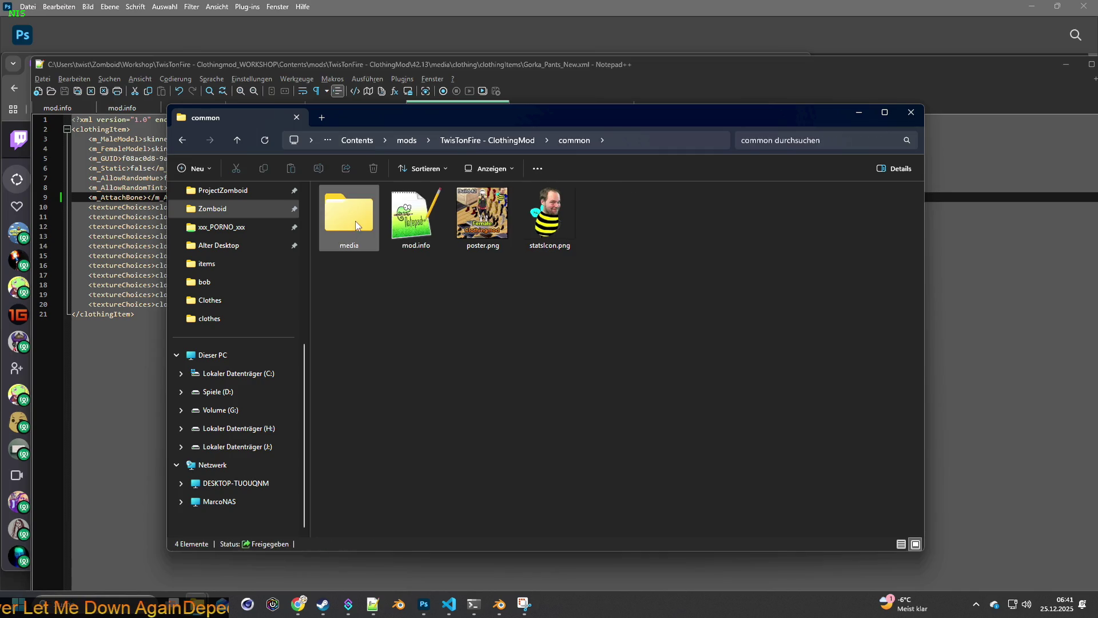
double_click(356, 221)
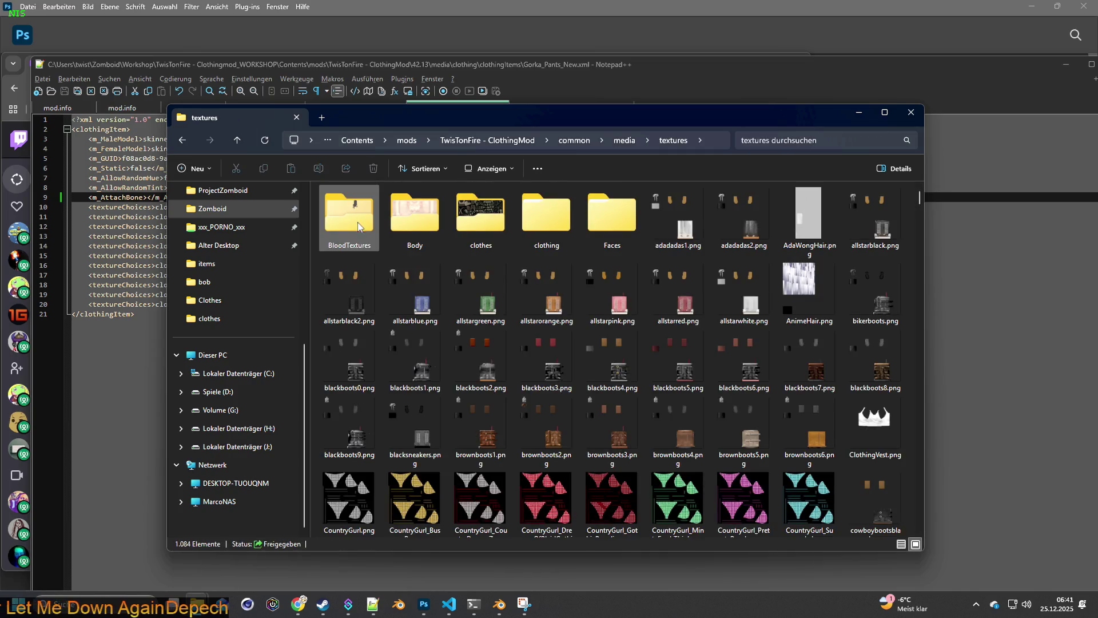
double_click(486, 221)
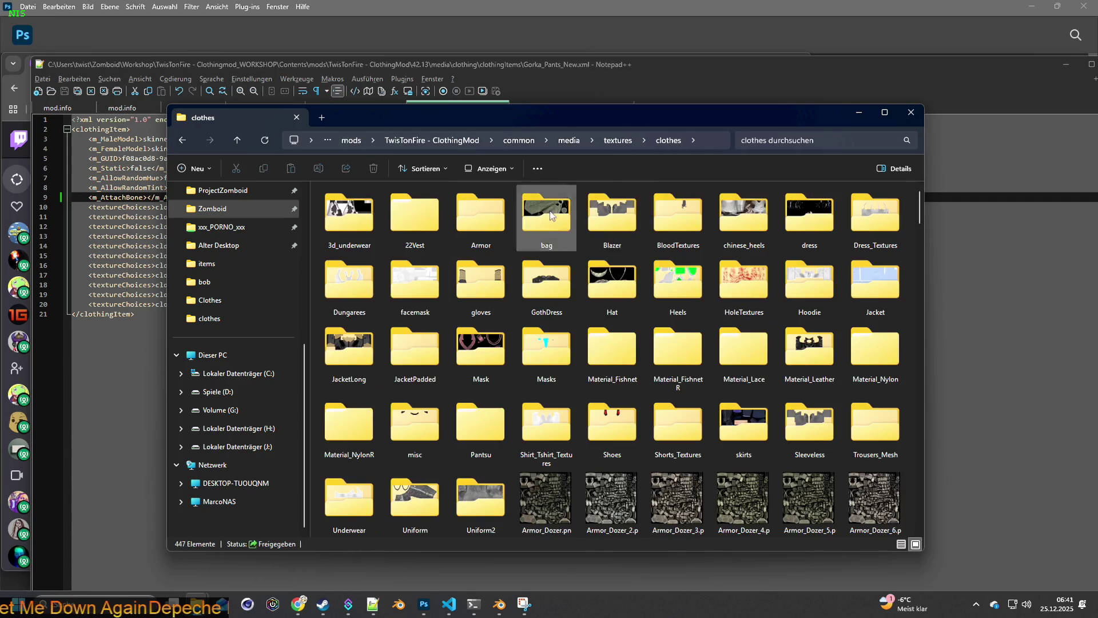
left_click(788, 148)
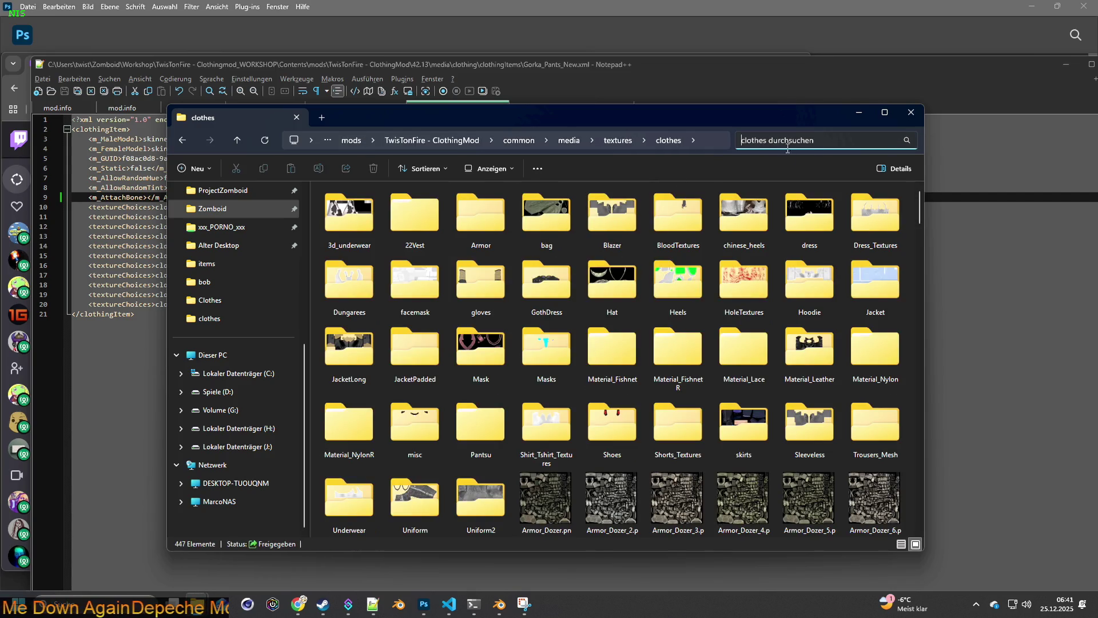
Step: Copy Gorka_Pants_New from line 10 of the XML and search the clothes folder for it
left_click(166, 62)
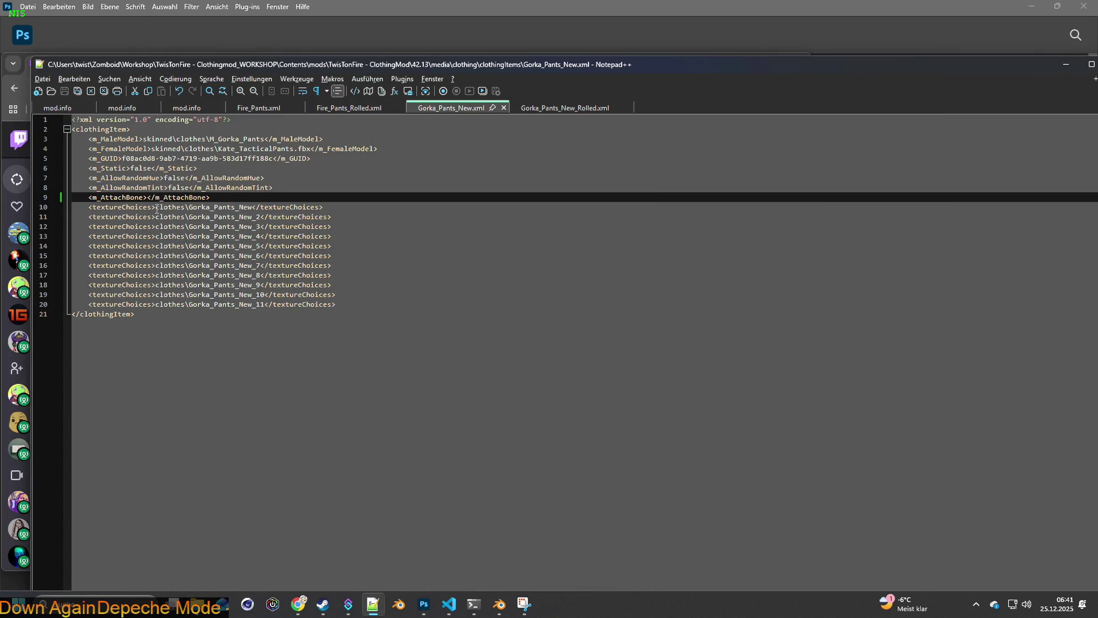
double_click(189, 207)
key("ctrl+c")
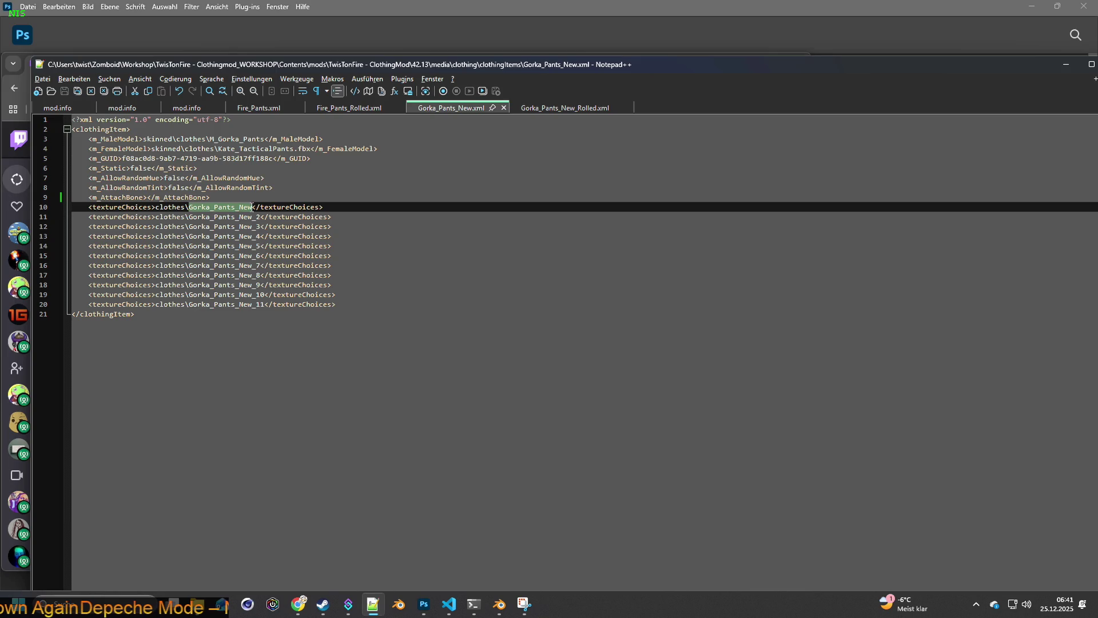
key("alt+Tab")
left_click(776, 140)
key("ctrl+v")
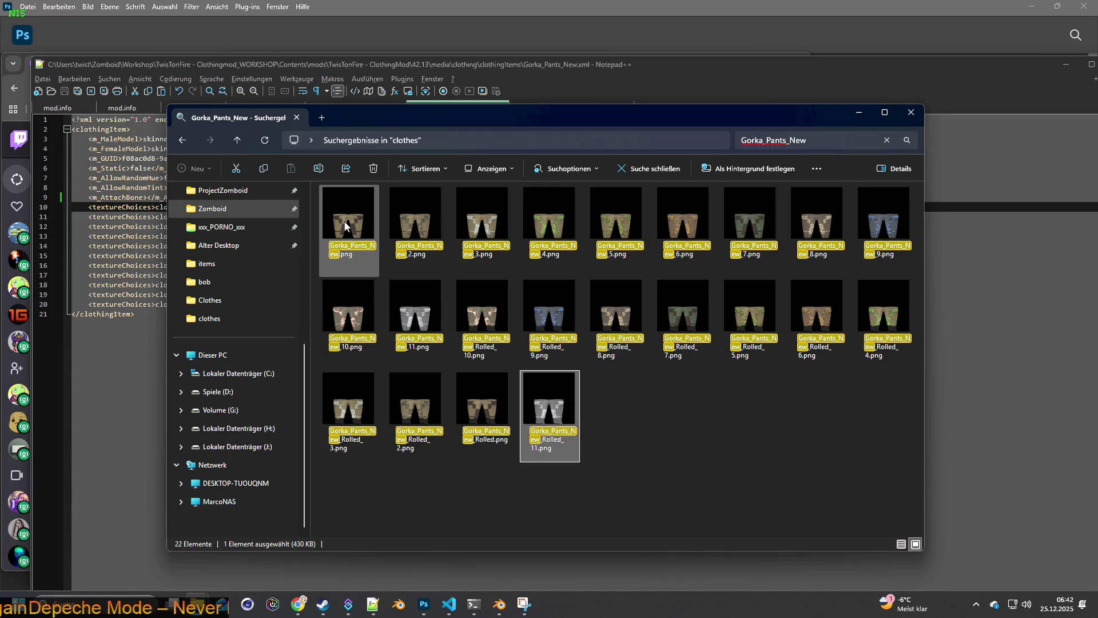
Step: Select all 22 Gorka_Pants_New results, copy them and switch to the Gorka_Pants_New folder
key("ctrl+a")
right_click(413, 222)
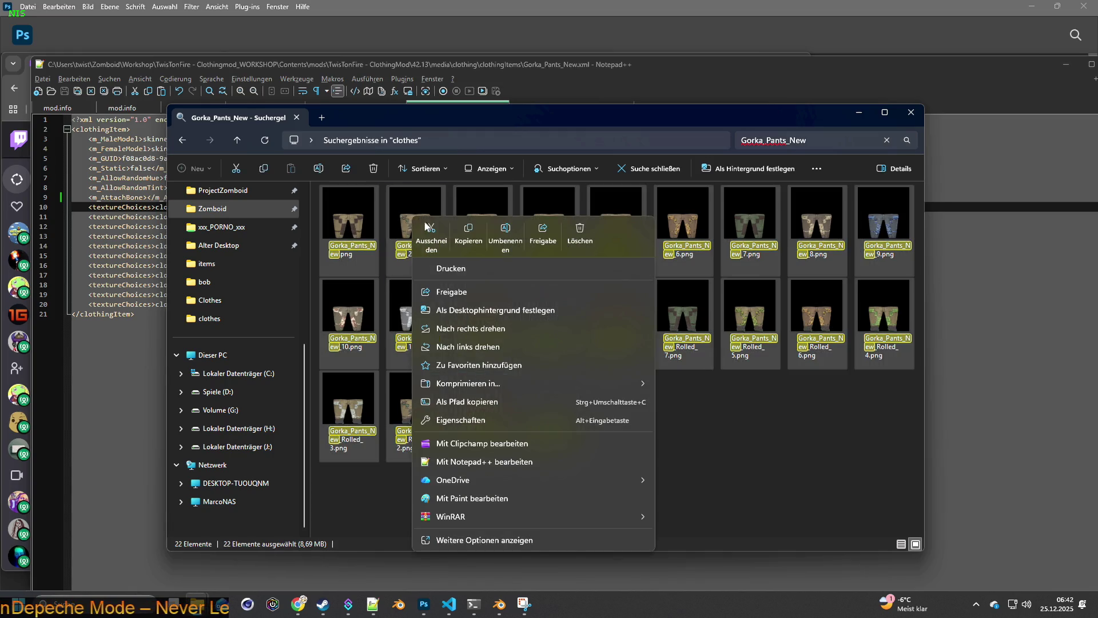
left_click(476, 230)
mouse_move(192, 604)
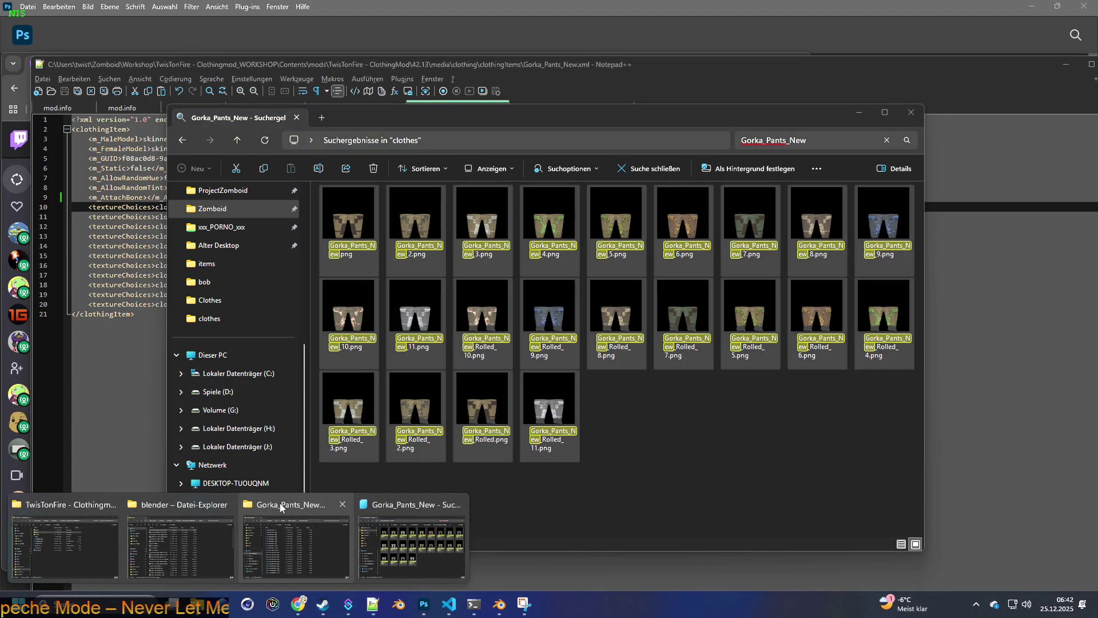
left_click(295, 536)
right_click(388, 511)
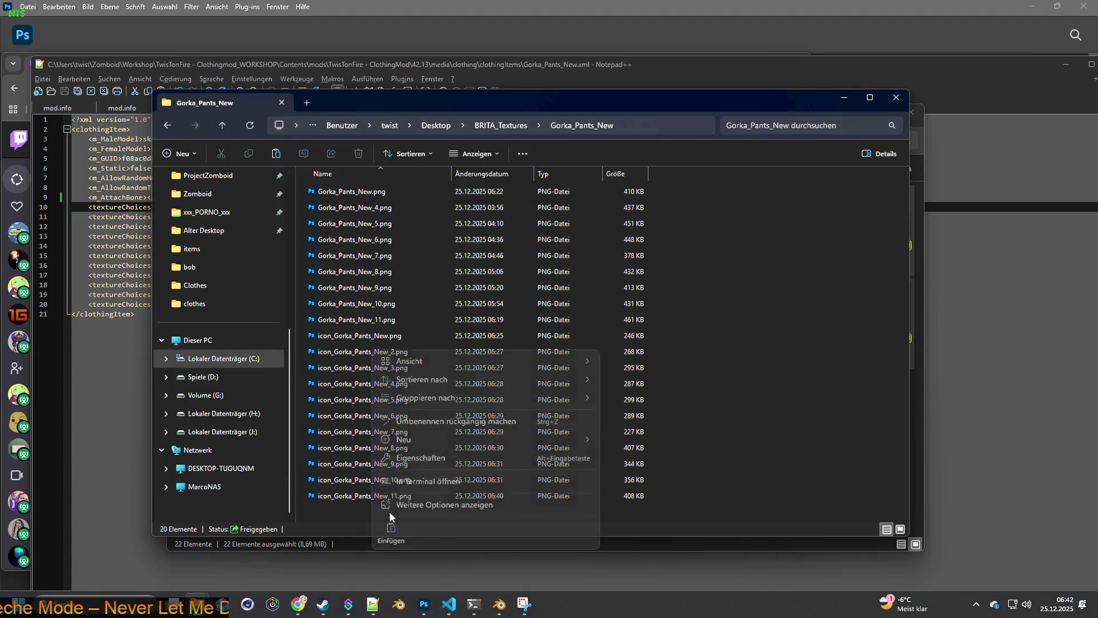
mouse_move(404, 439)
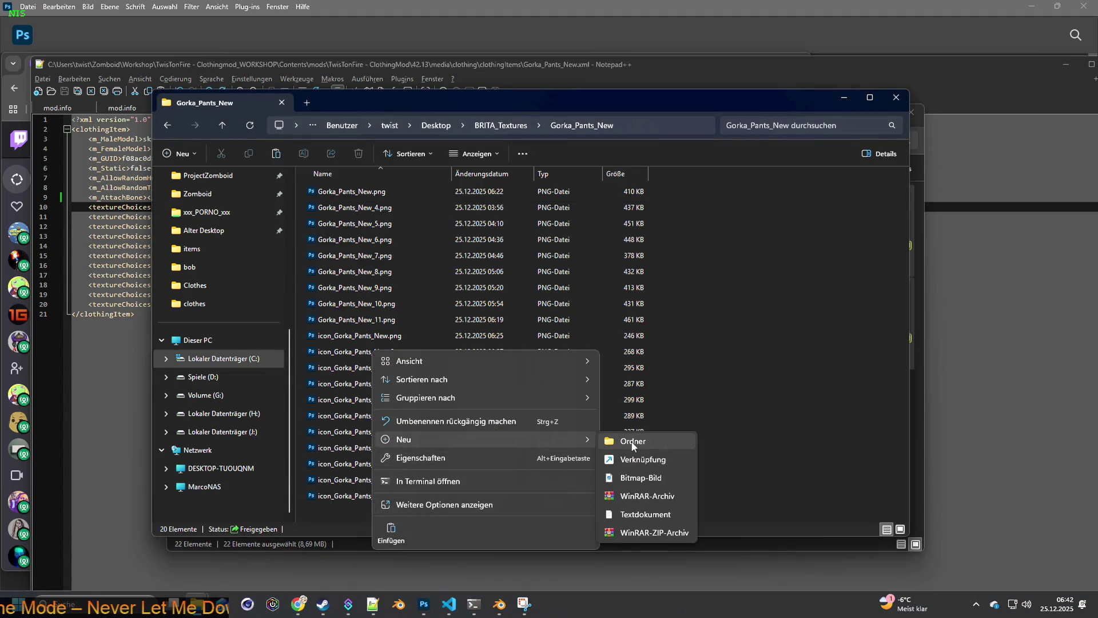
Step: Create an 'original rolled' folder in Gorka_Pants_New and paste the 22 copied textures into it
left_click(633, 442)
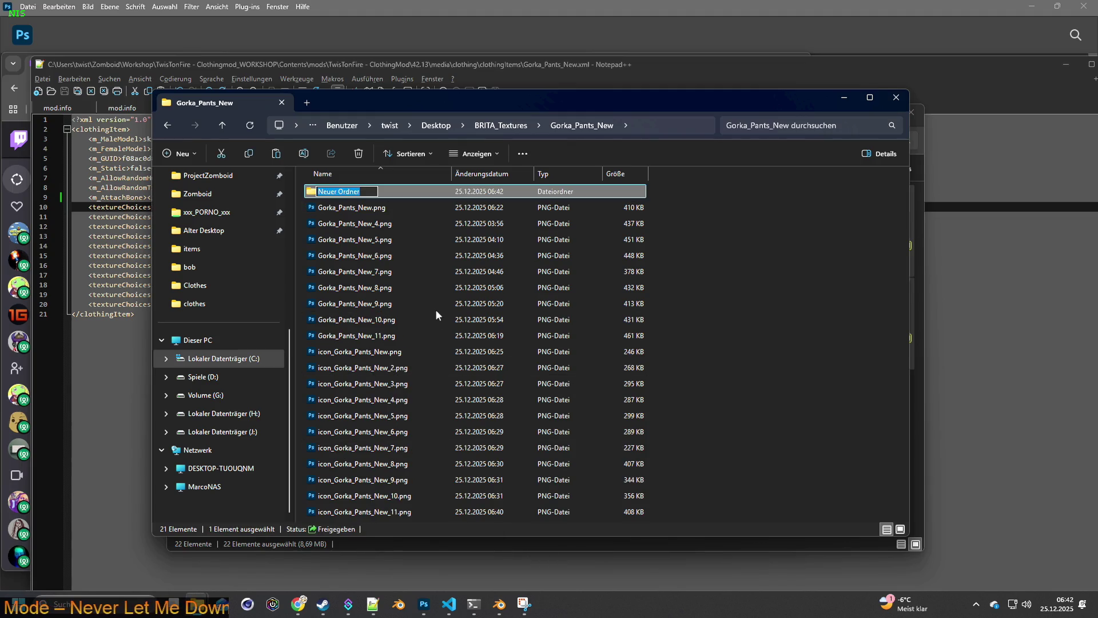
type("orig")
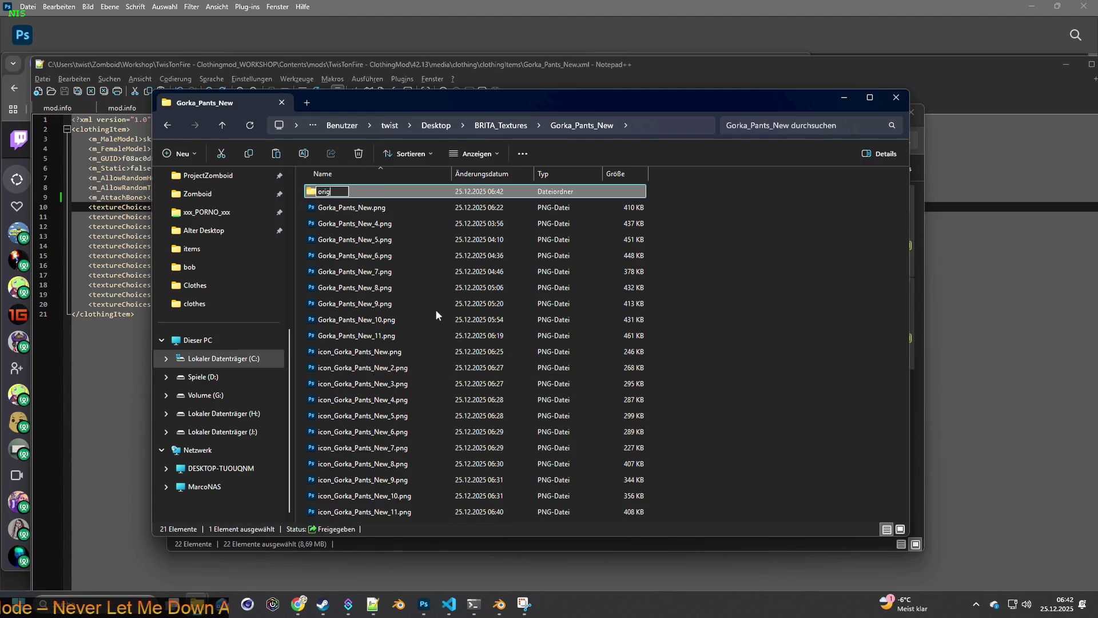
type("inal ")
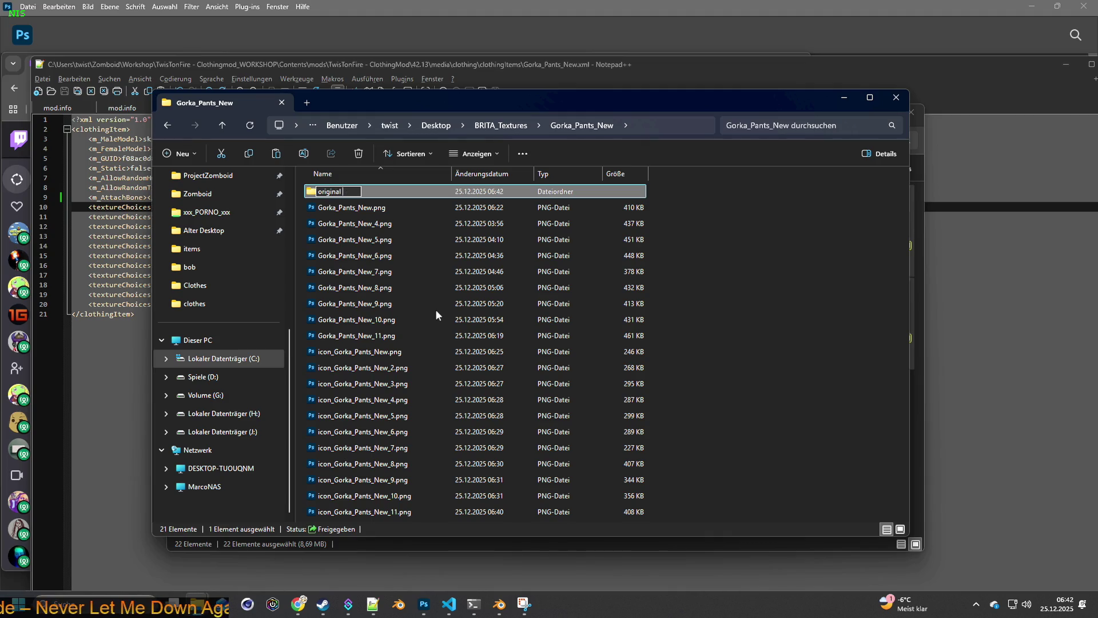
type("rolled")
key("Return")
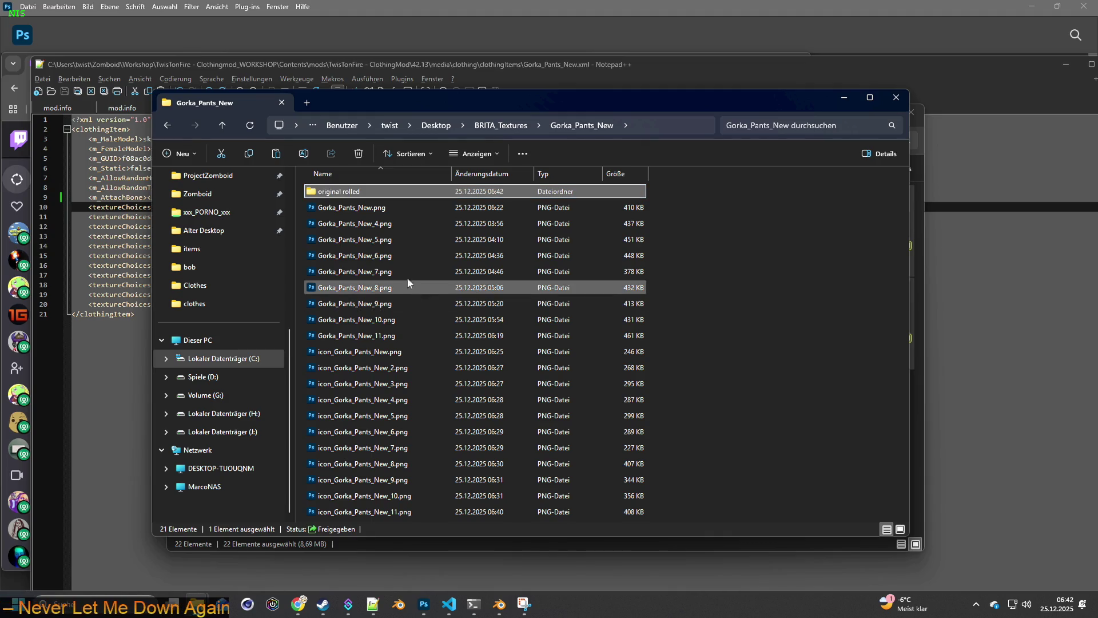
double_click(343, 193)
right_click(370, 228)
key("Escape")
key("ctrl+v")
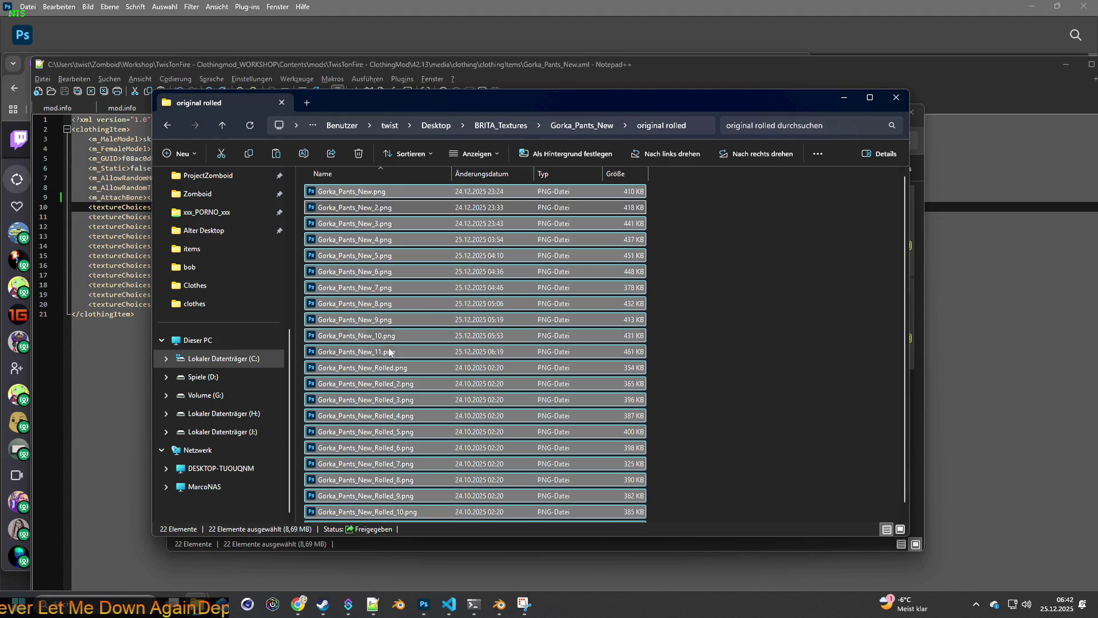
Step: Delete the 11 non-rolled textures and open Gorka_Pants_New_Rolled.png in Photoshop
left_click(378, 353)
left_click(353, 192, "shift")
left_click_drag(420, 100, 512, 104)
scroll(464, 301, "down", 1)
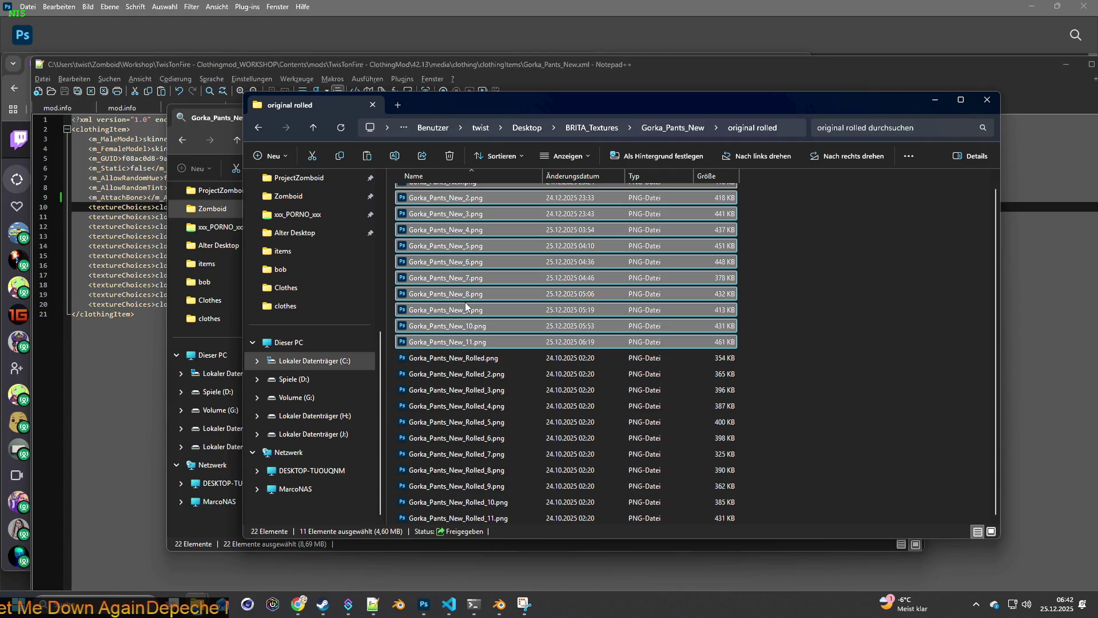
right_click(453, 277)
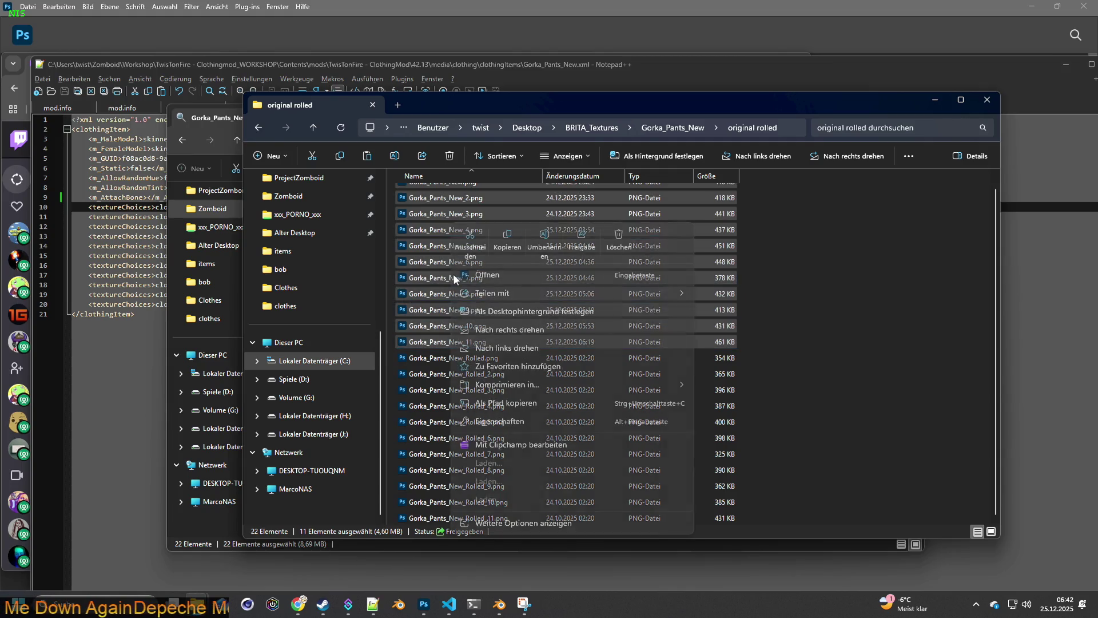
left_click(619, 239)
left_click(463, 195)
double_click(464, 195)
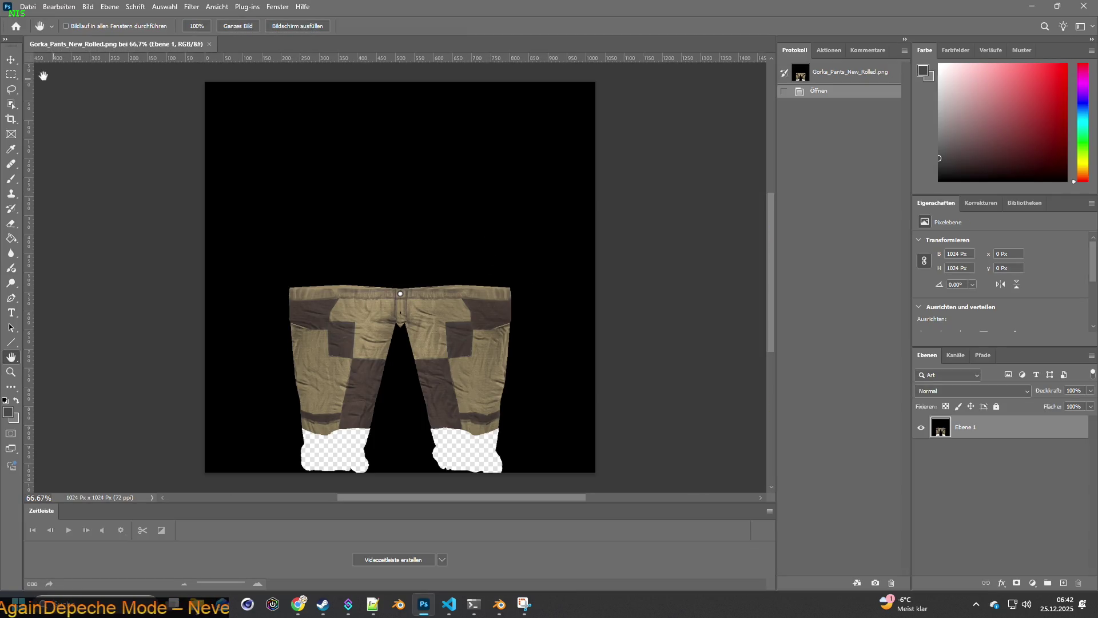
Step: Pick the Move tool in Photoshop, then return Explorer to the Gorka_Pants_New folder
left_click(12, 61)
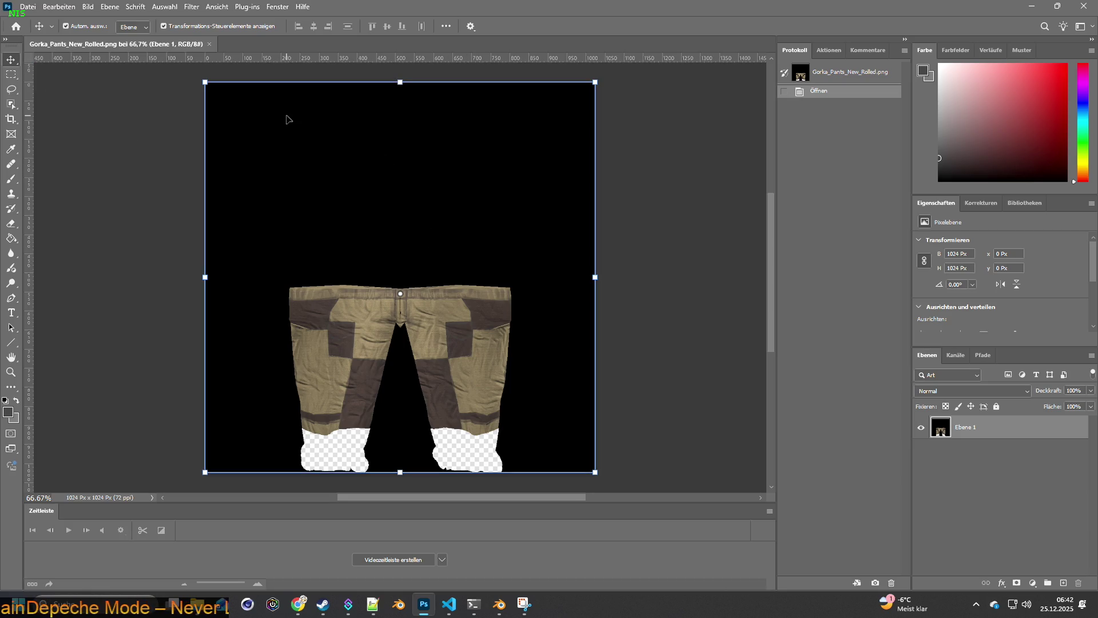
key("alt+Tab")
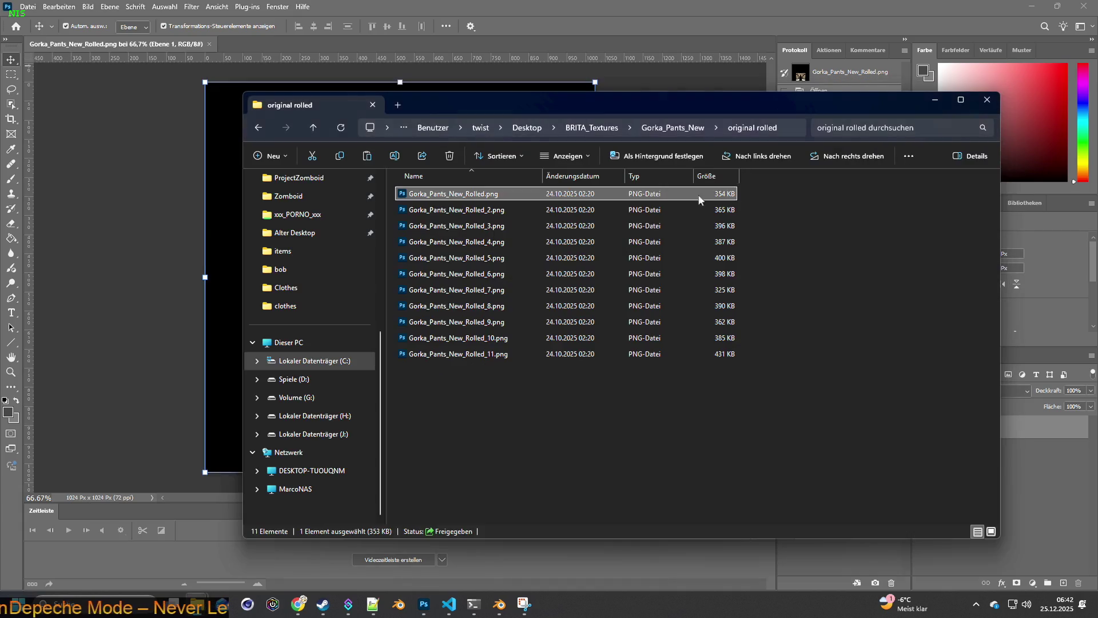
left_click(693, 131)
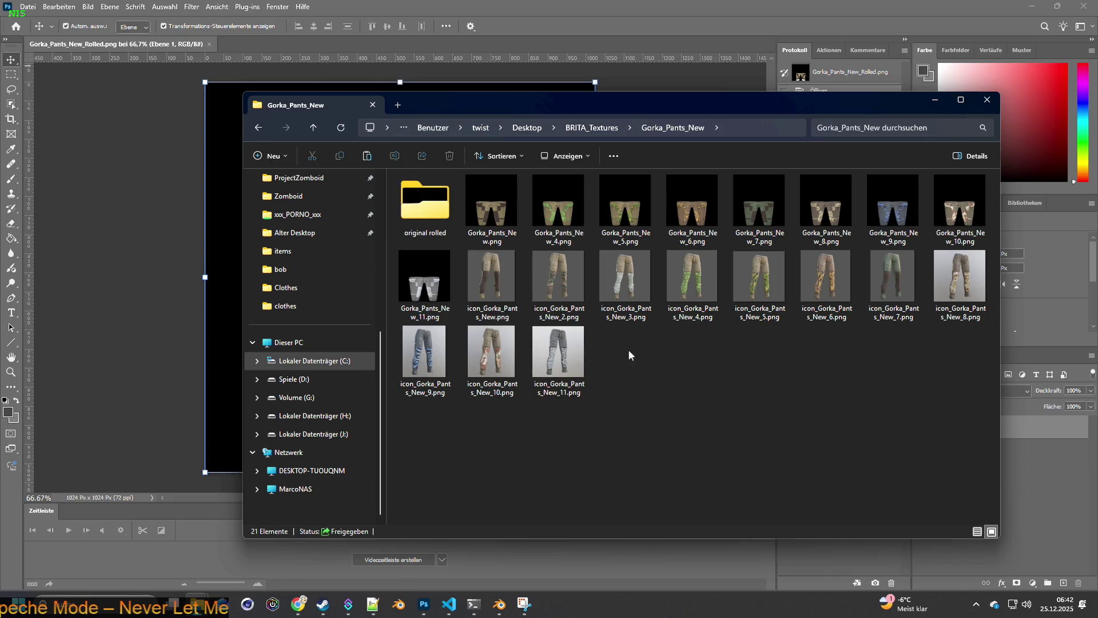
right_click(667, 374)
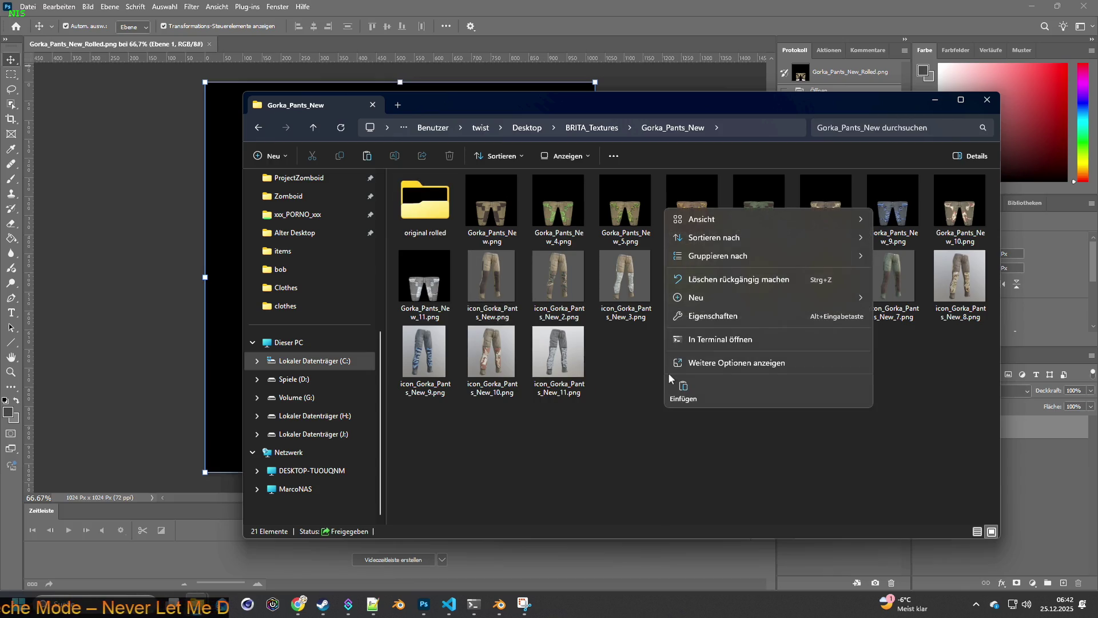
mouse_move(696, 298)
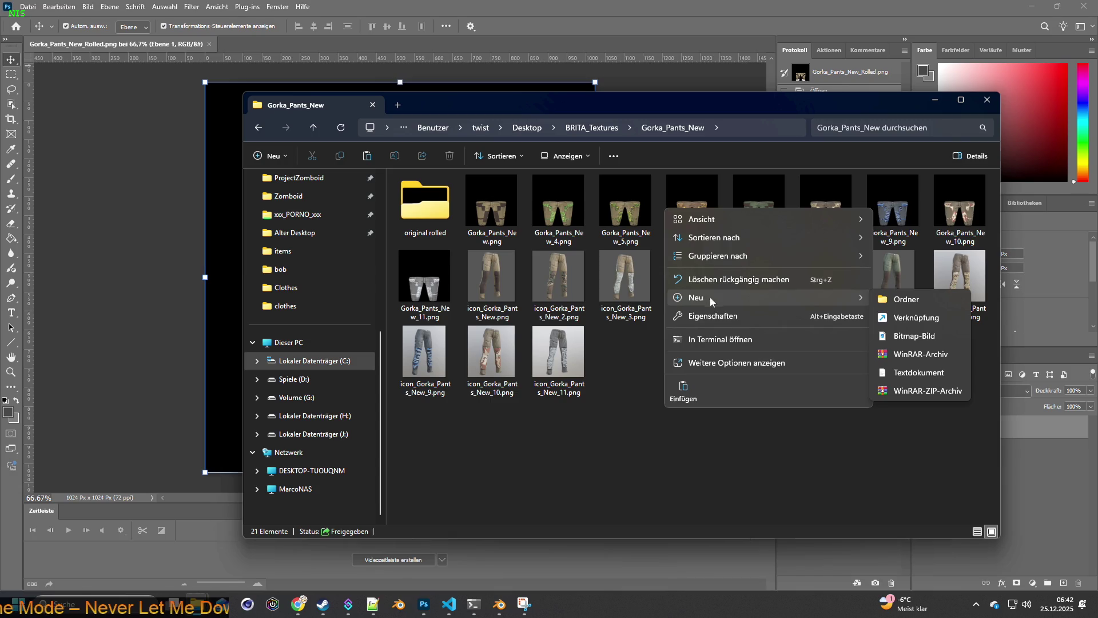
Step: Create a 'new rolled' folder and copy all eleven images from 'original rolled'
left_click(906, 299)
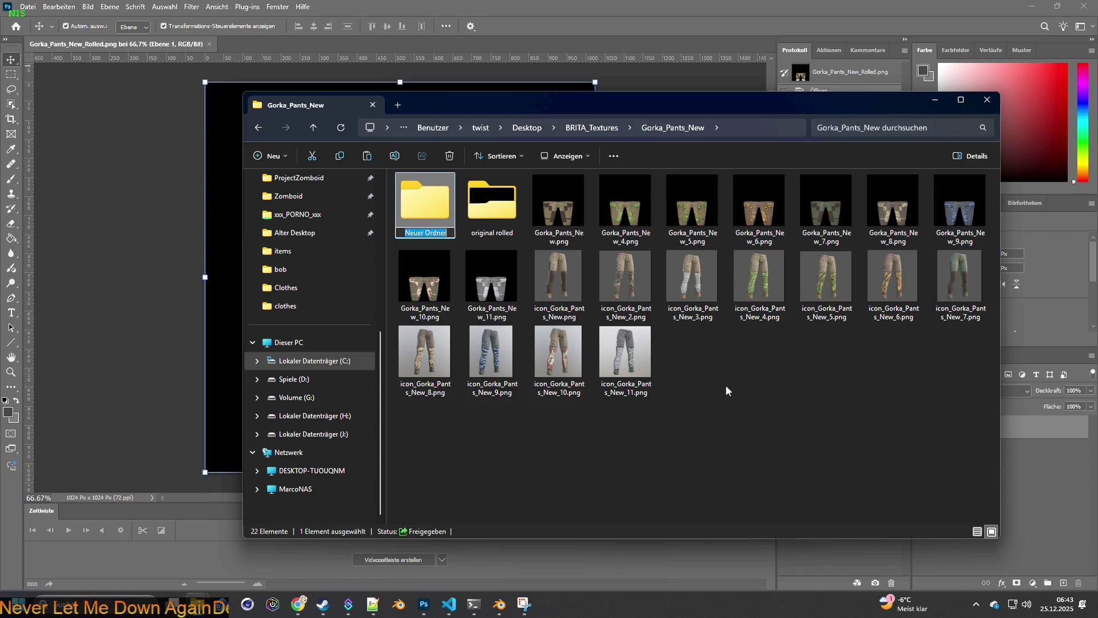
type("new rolled")
key("Return")
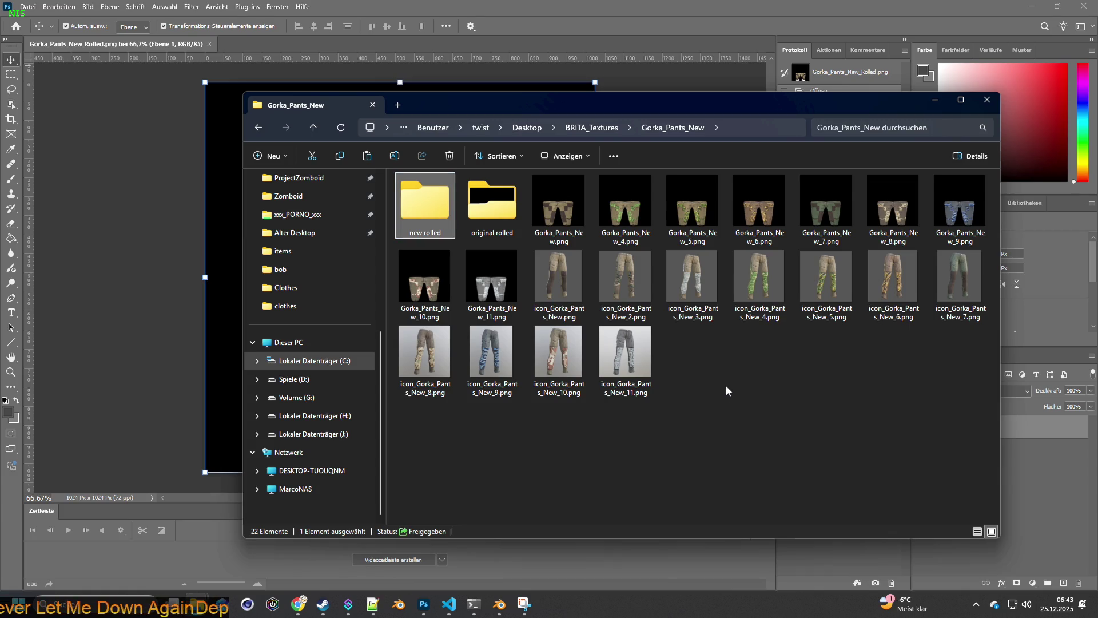
double_click(491, 204)
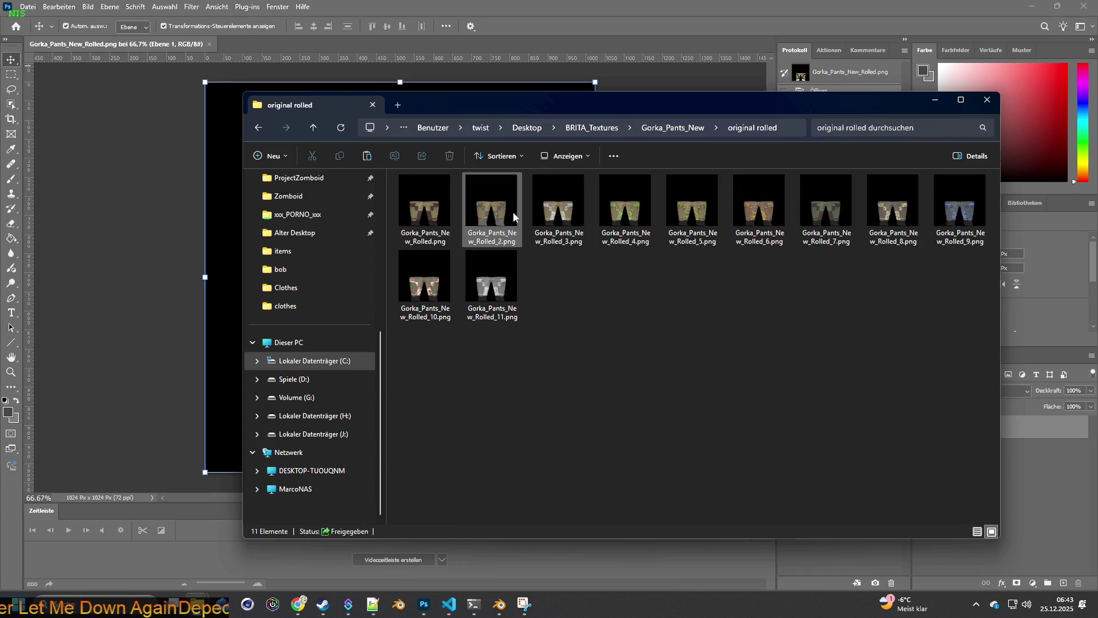
key("ctrl+a")
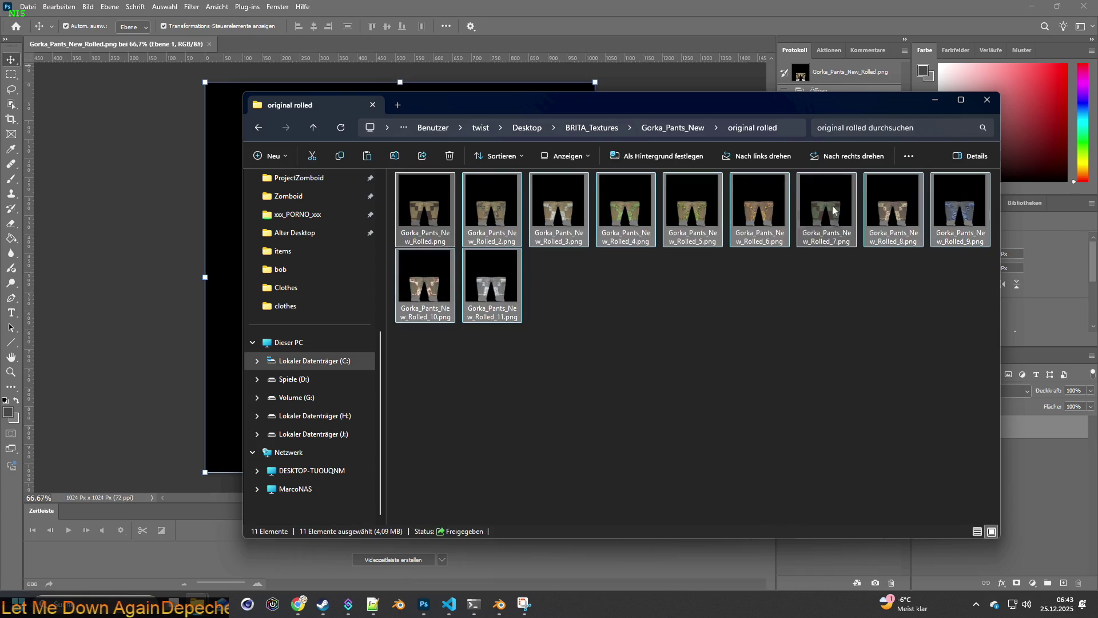
right_click(559, 204)
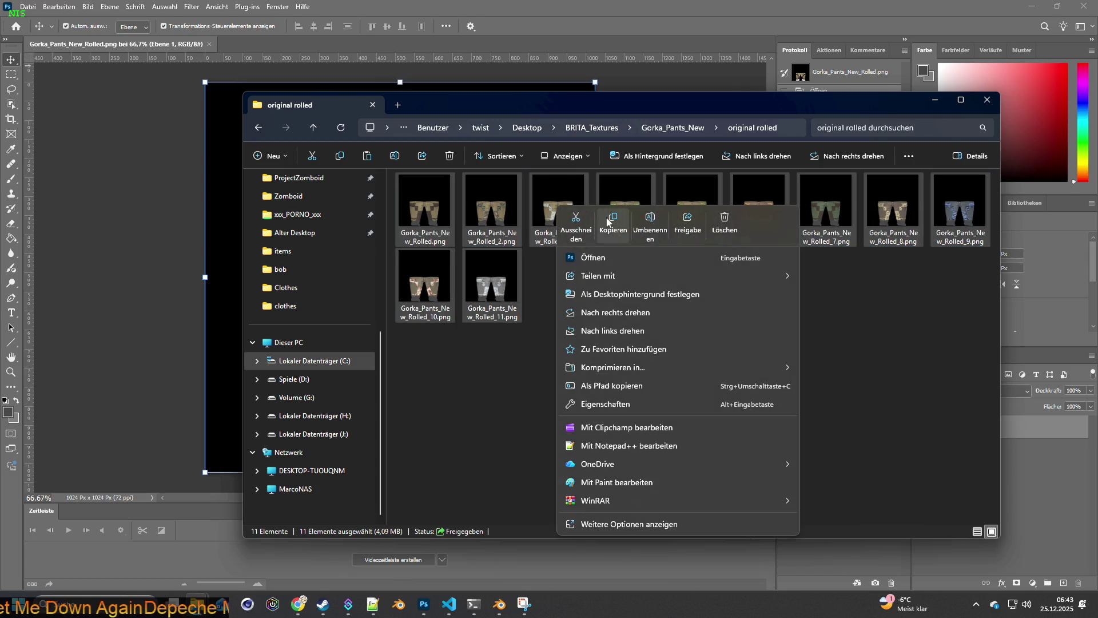
left_click(608, 219)
Step: Paste the eleven rolled images into 'new rolled' and go back up to Gorka_Pants_New
left_click(675, 127)
double_click(419, 201)
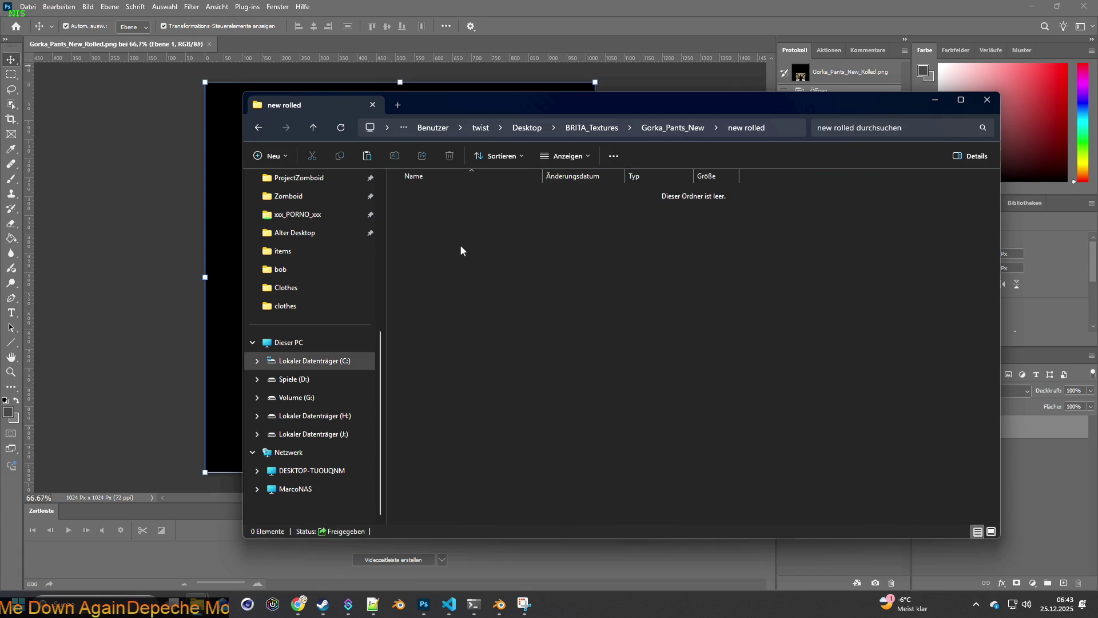
right_click(470, 251)
left_click(489, 266)
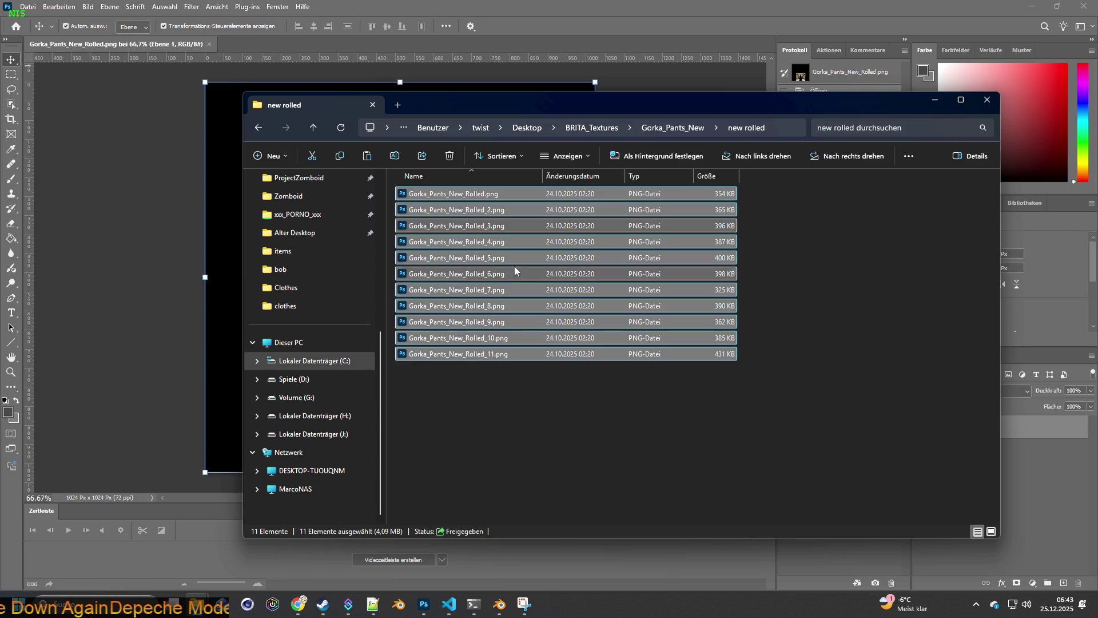
mouse_move(538, 103)
left_mouse_down()
mouse_move(745, 138)
mouse_move(637, 103)
left_mouse_up()
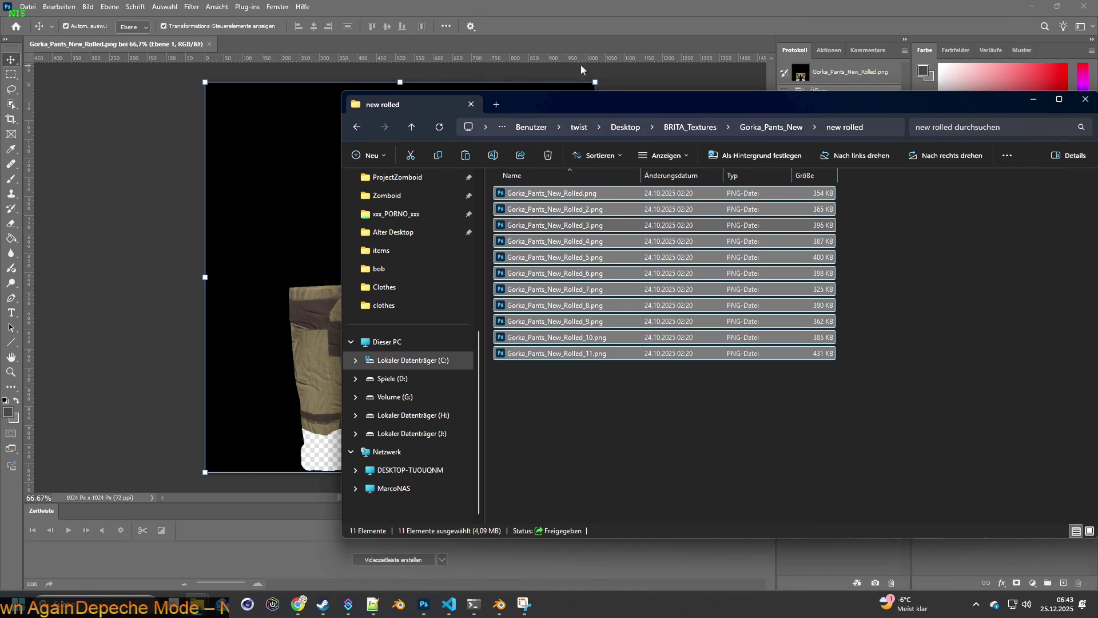
left_click(771, 128)
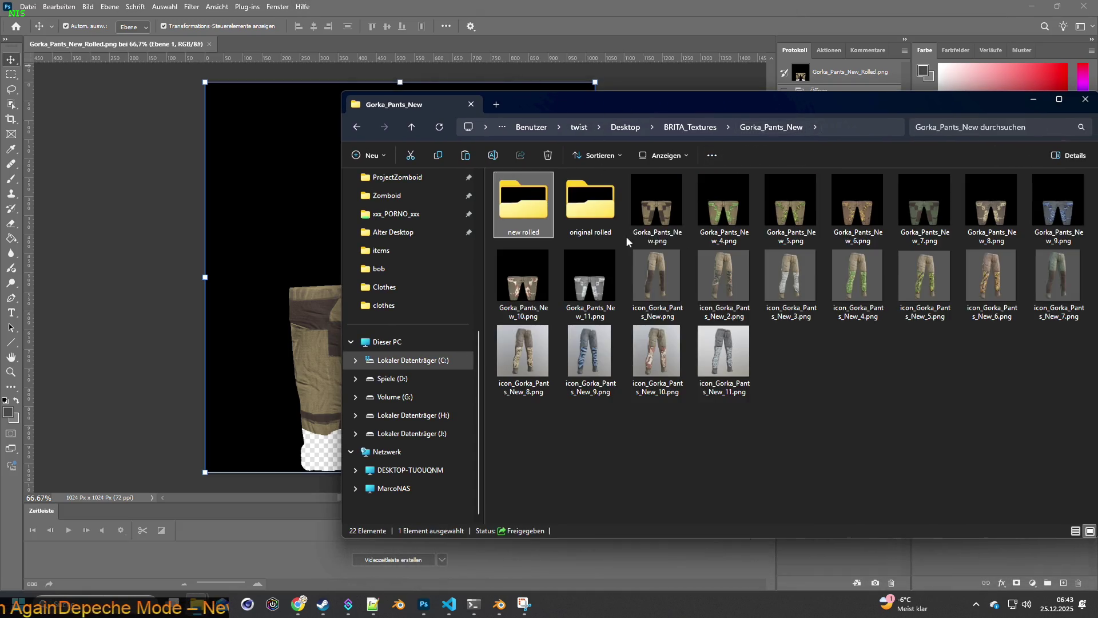
Step: Select the eleven icon_Gorka_Pants_New images and drag them onto Photoshop
left_click(665, 273)
left_click(715, 337, "shift")
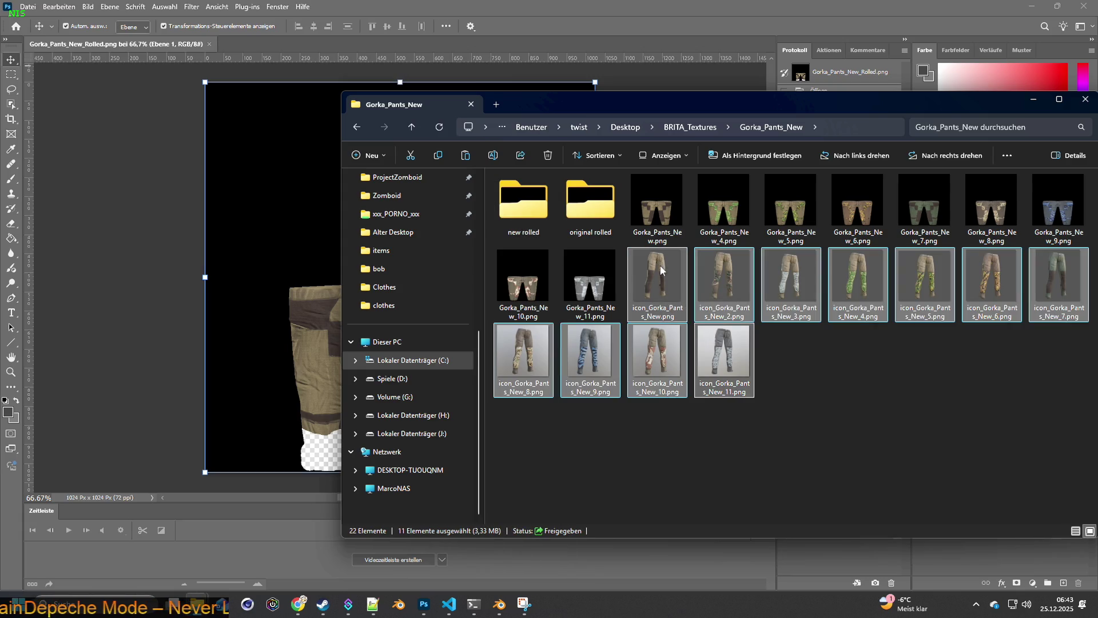
left_click_drag(661, 270, 240, 43)
left_click_drag(265, 52, 262, 51)
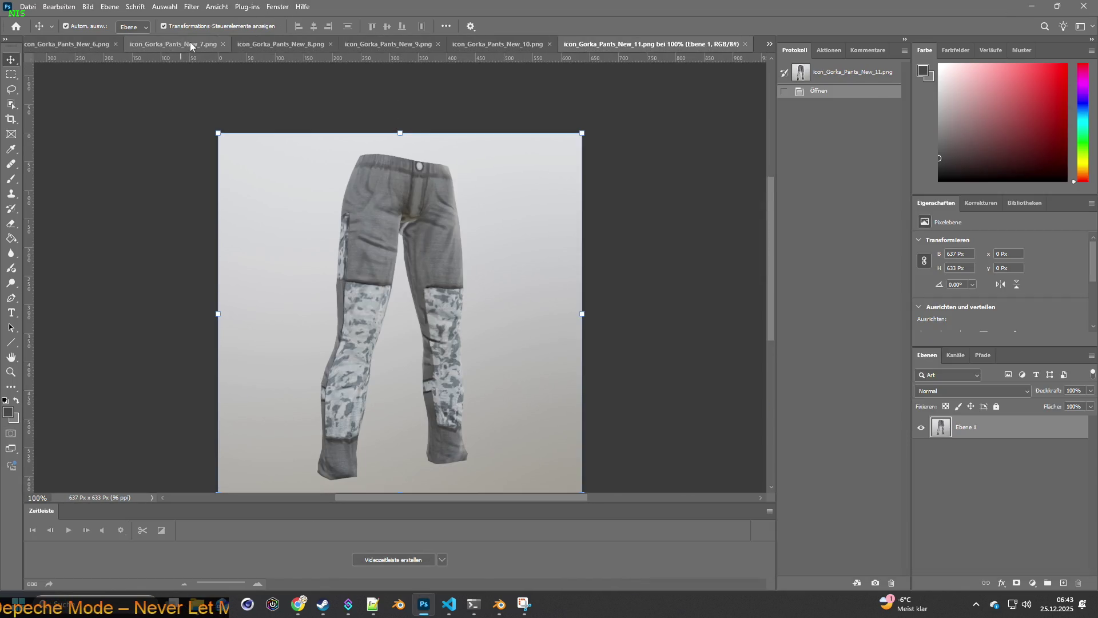
left_click_drag(773, 201, 779, 65)
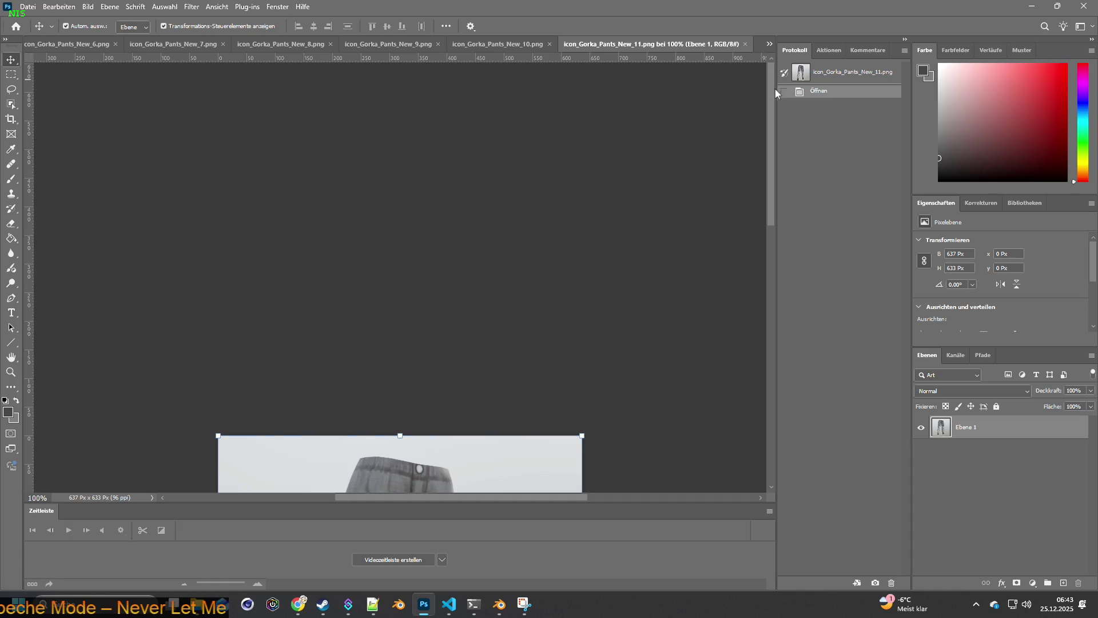
left_click_drag(771, 104, 772, 172)
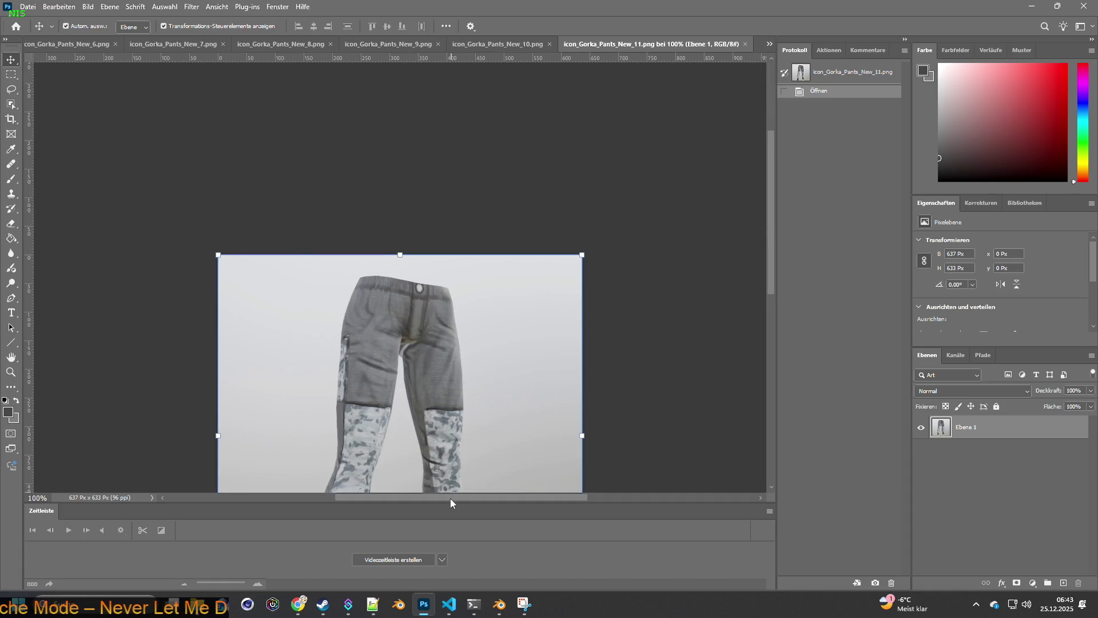
left_click_drag(451, 499, 263, 500)
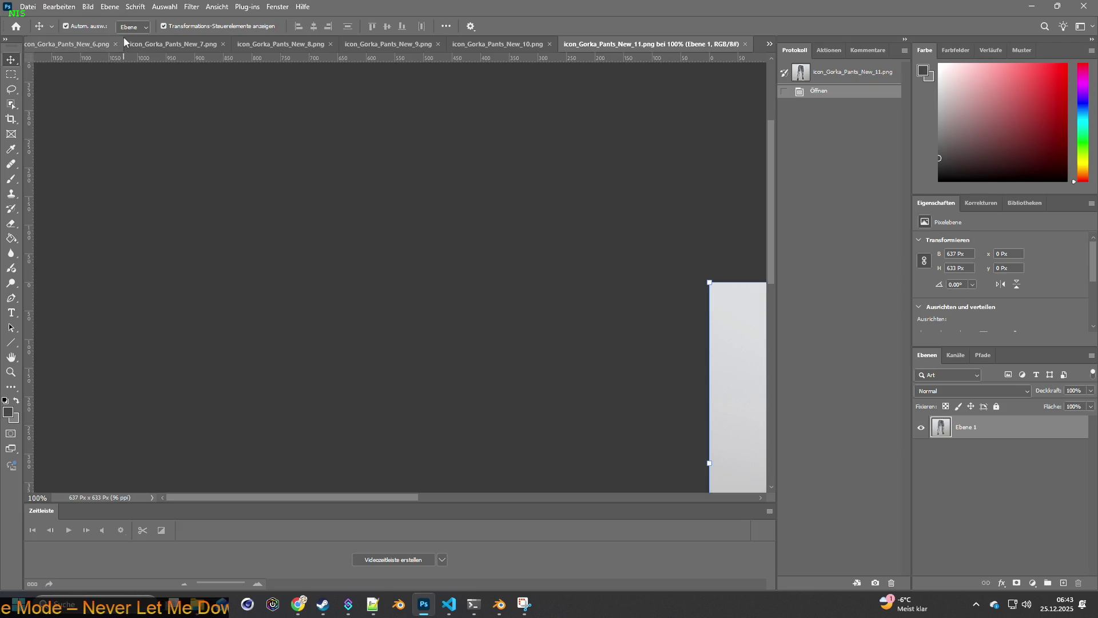
Step: Switch among the opened documents to icon_Gorka_Pants_New_6, Gorka_Pants_New_Rolled and icon_Gorka_Pants_New
left_click(79, 44)
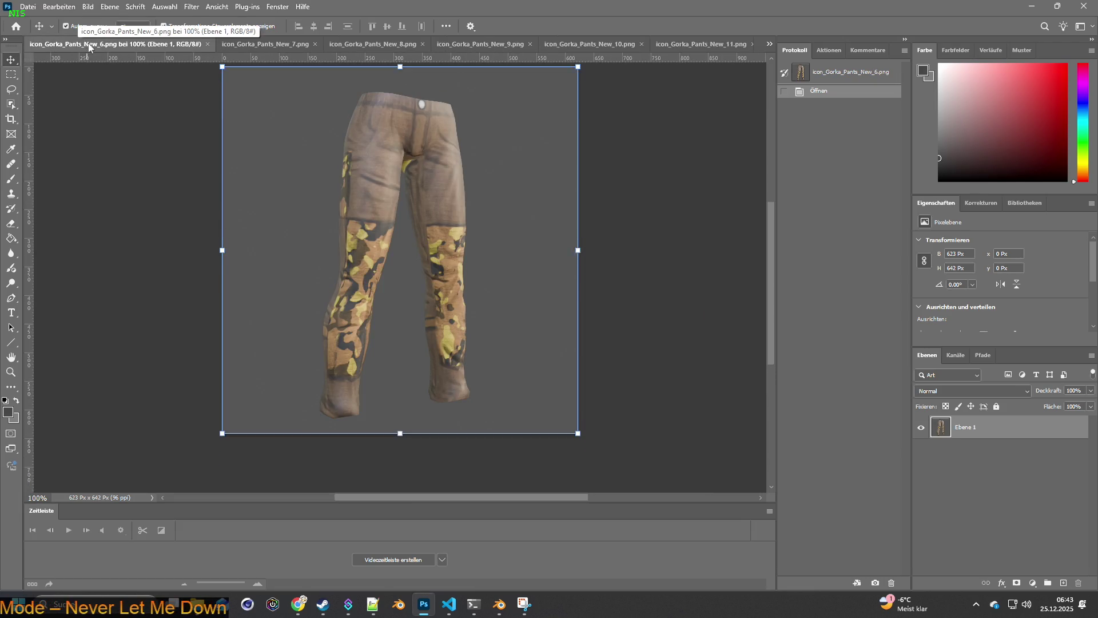
left_click(769, 44)
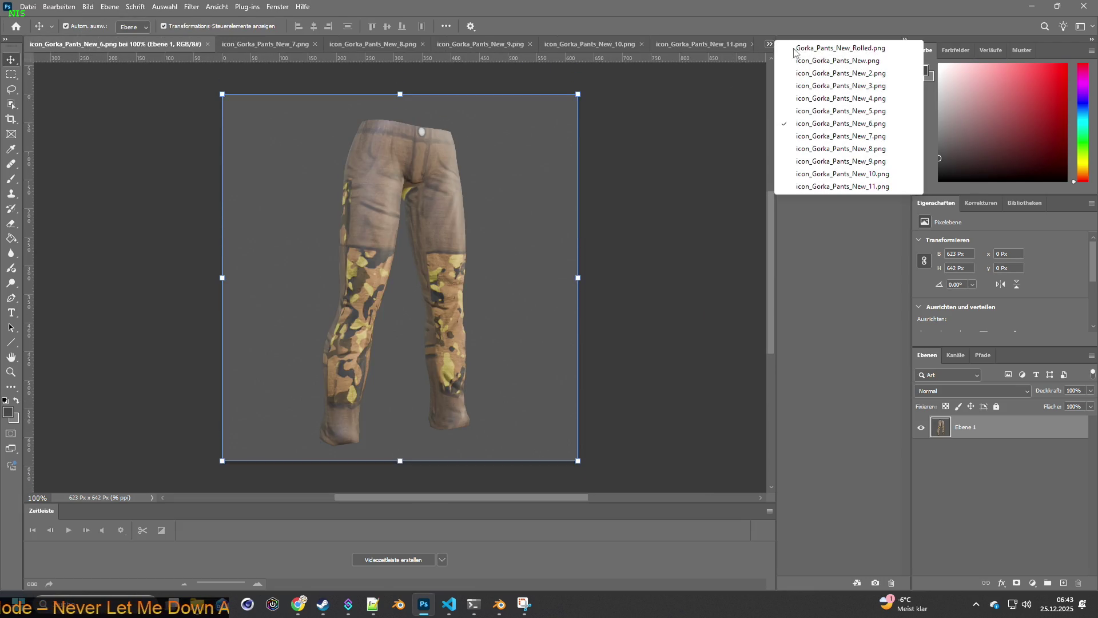
left_click(836, 49)
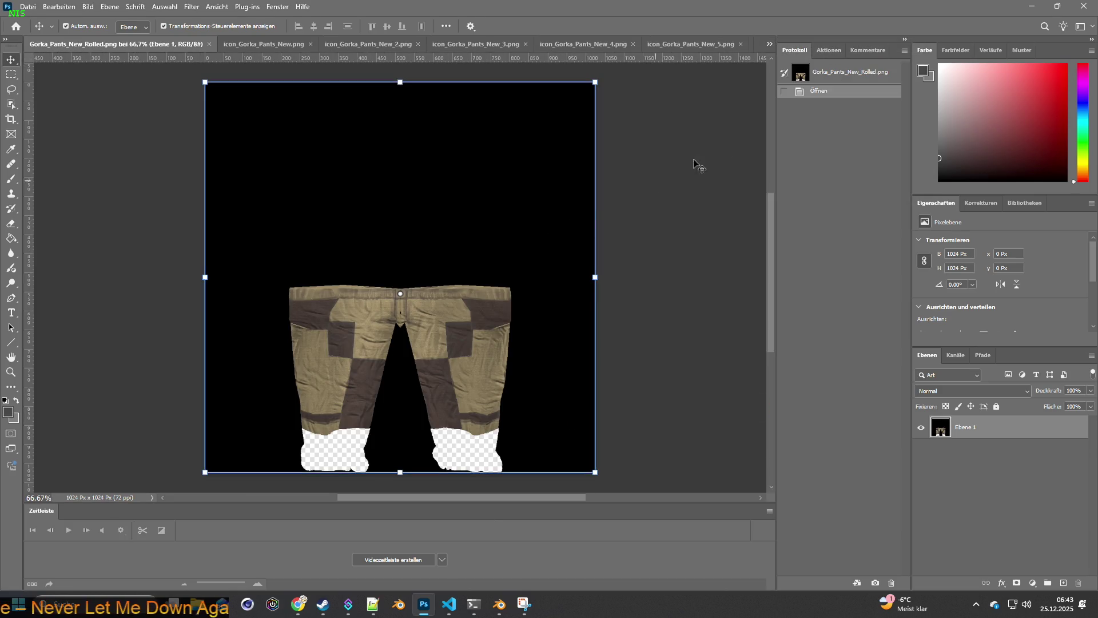
left_click(270, 46)
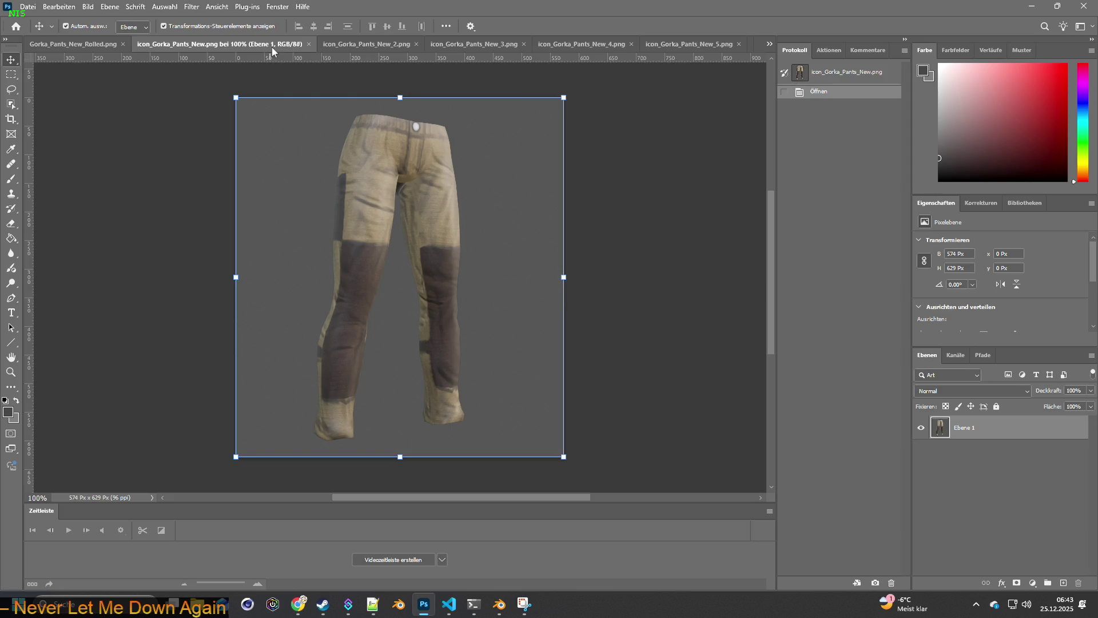
Step: Close icon_Gorka_Pants_New.png through _7, leaving _8 to _11 open
left_click(309, 43)
left_click(314, 45)
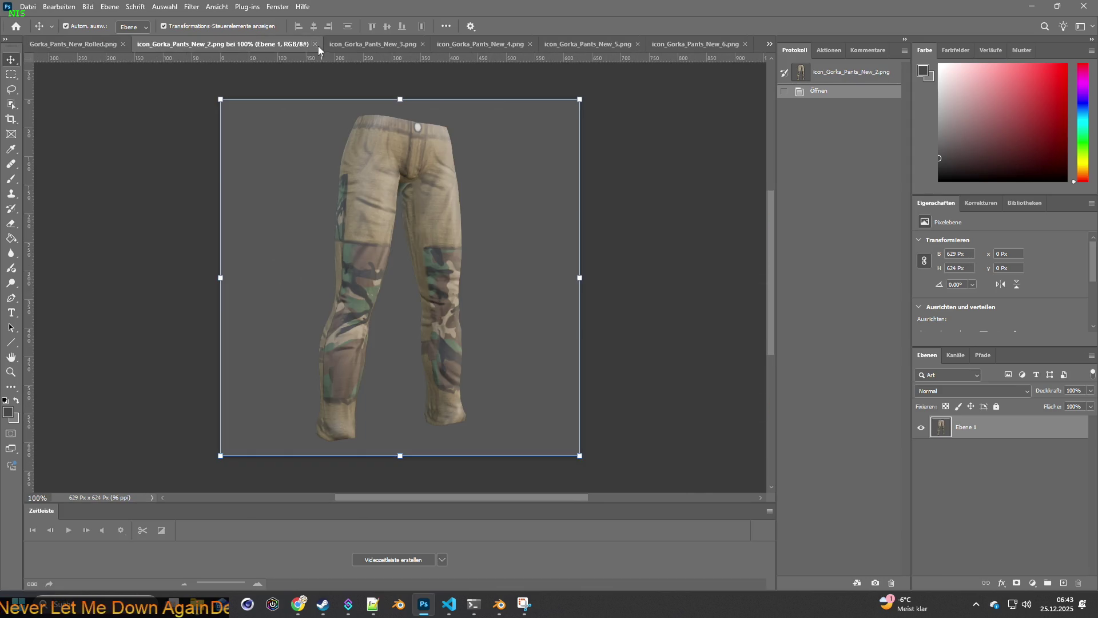
left_click(317, 46)
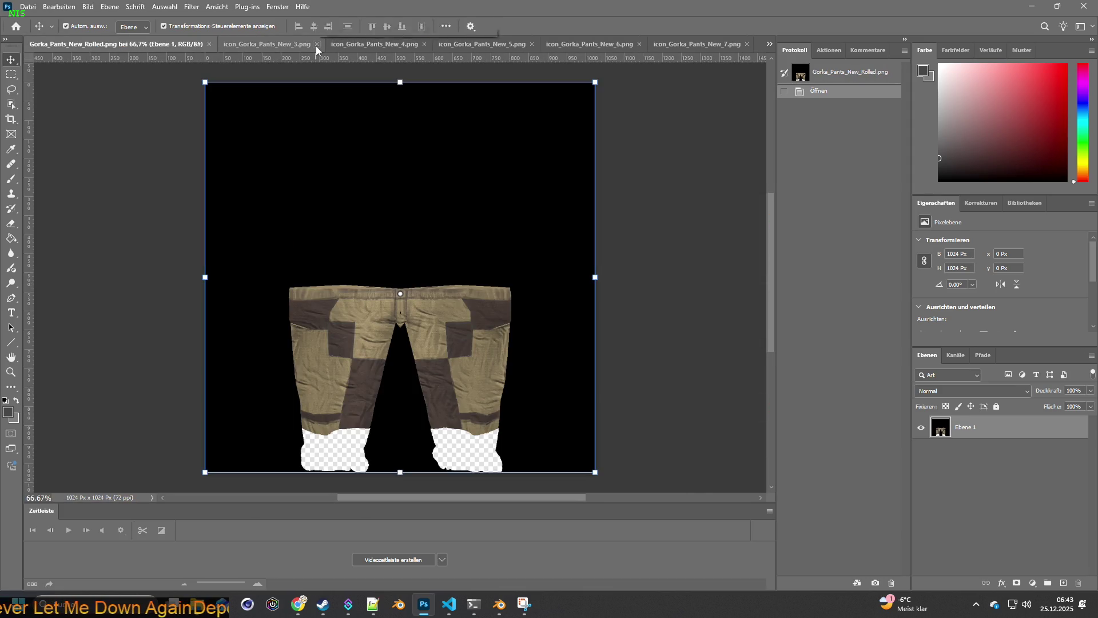
left_click(316, 46)
left_click(316, 46)
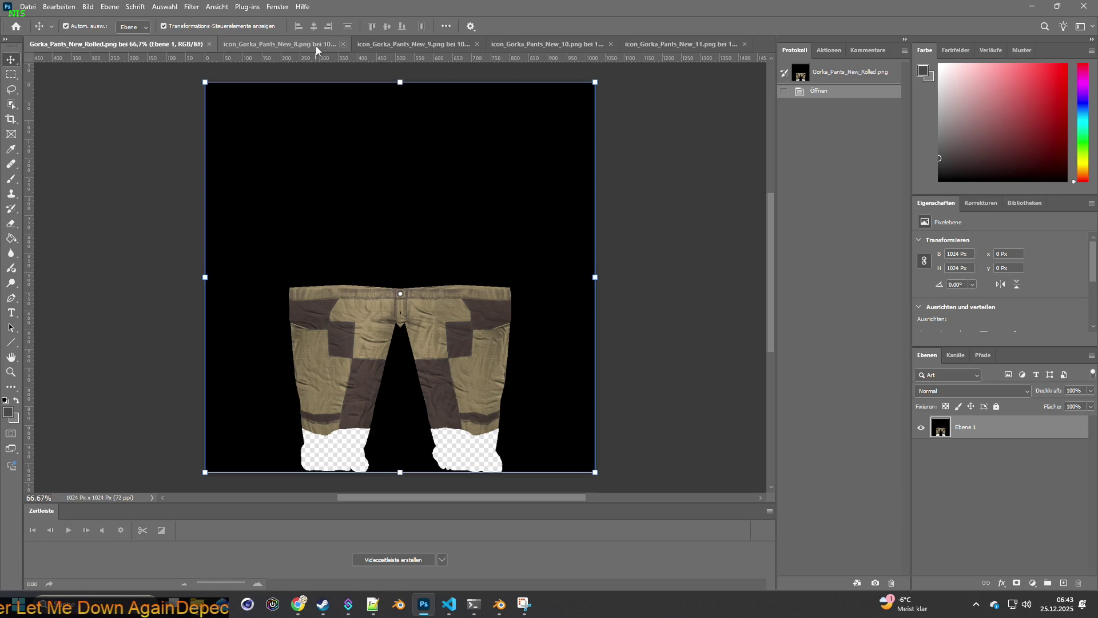
Step: Close the last icon tabs, select Gorka_Pants_New.png through _11.png and drag the nine textures into Photoshop
left_click(405, 44)
key("alt+Tab")
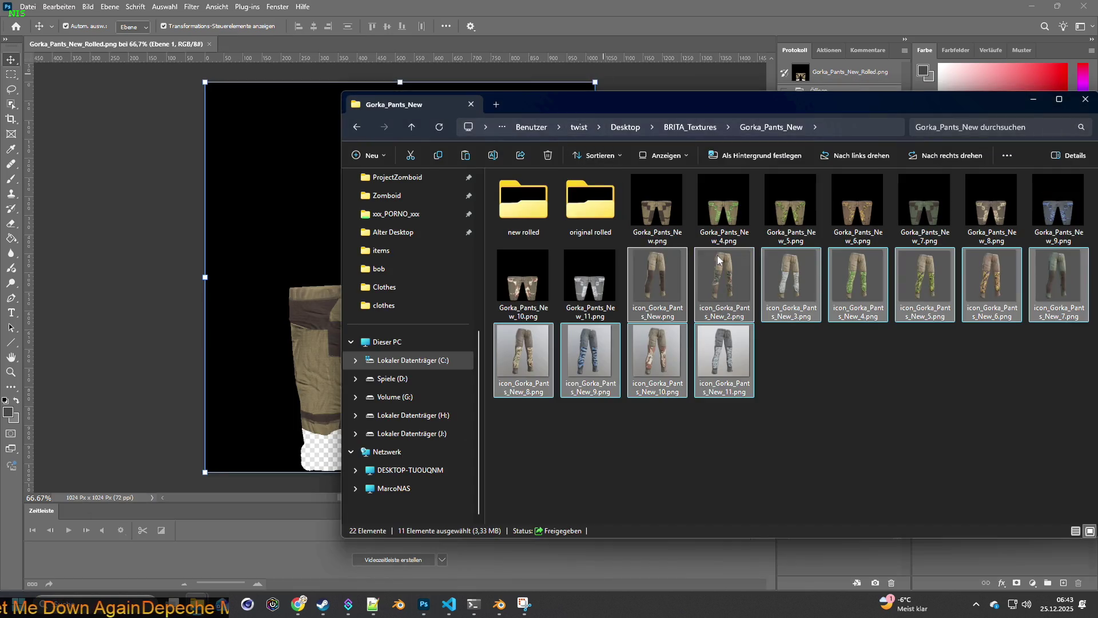
left_click_drag(760, 103, 574, 83)
left_click(651, 351)
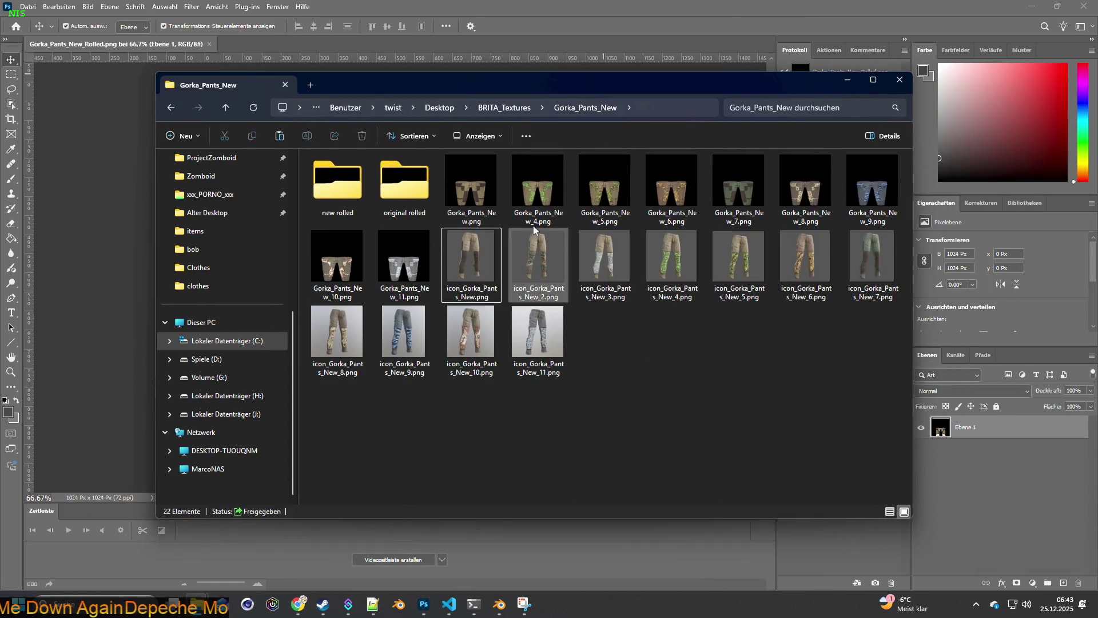
left_click(470, 184)
left_click(404, 258, "shift")
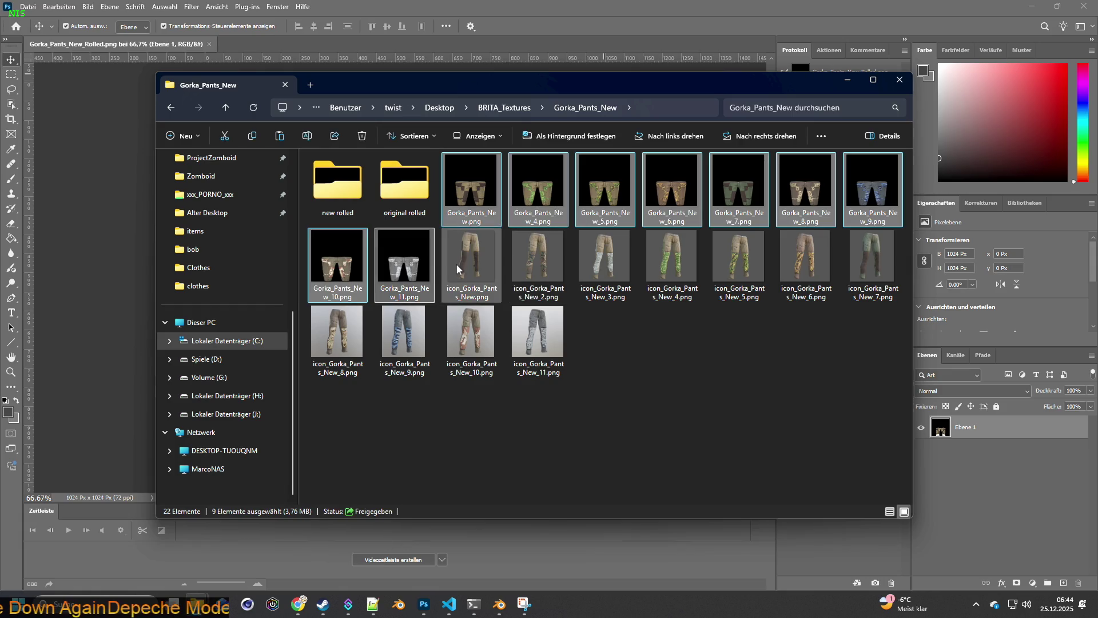
left_click_drag(465, 201, 355, 65)
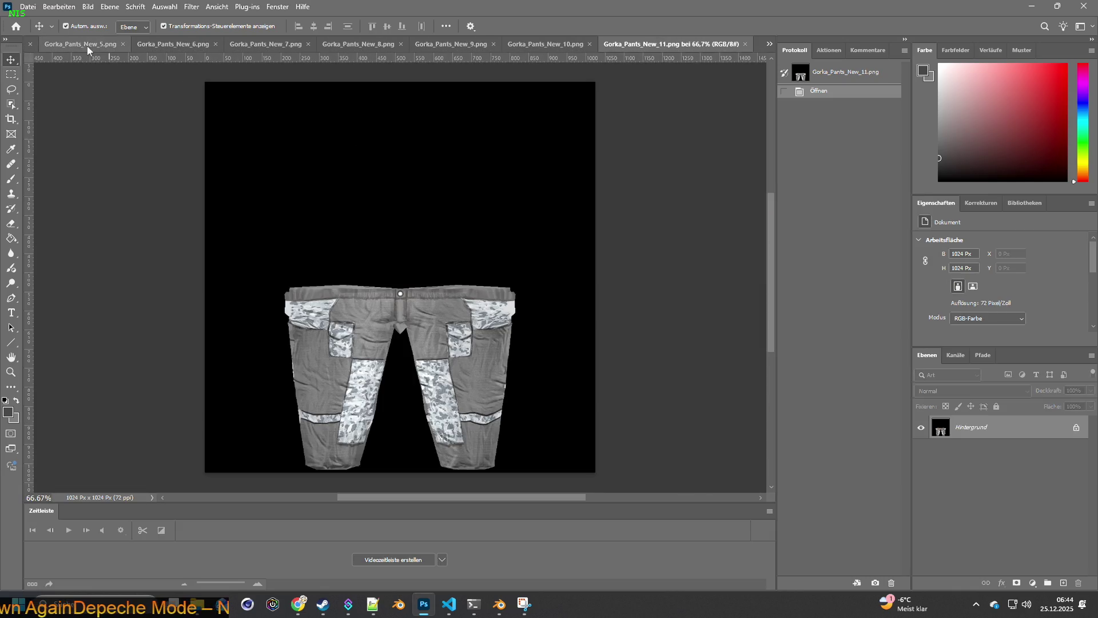
Step: Activate Gorka_Pants_New_Rolled.png via the tab overflow list, then switch back to Explorer
left_click(768, 44)
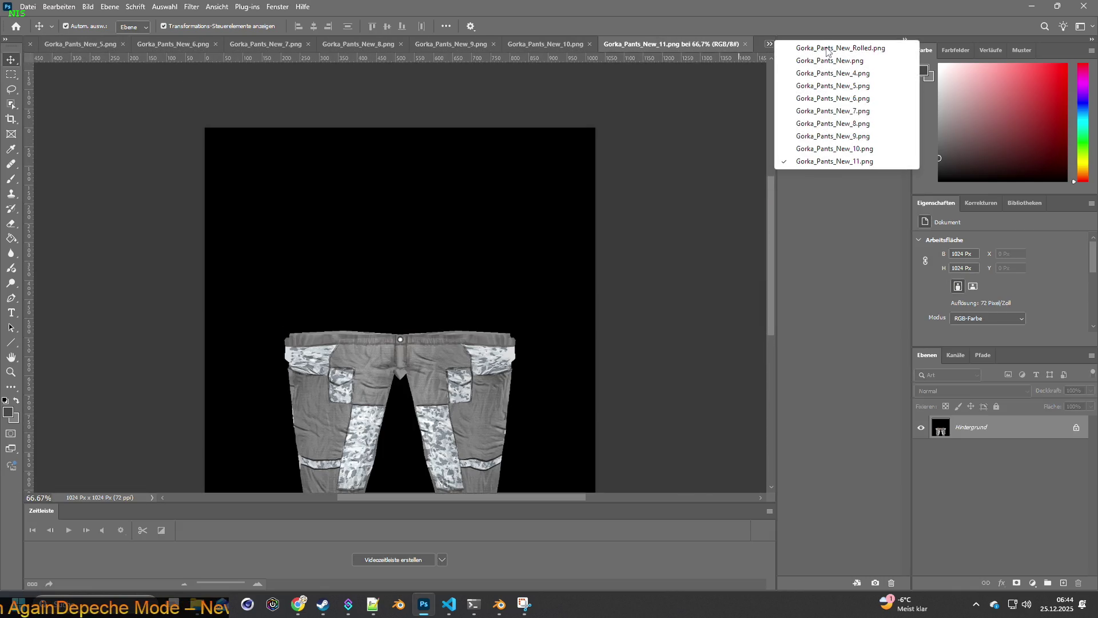
left_click(845, 48)
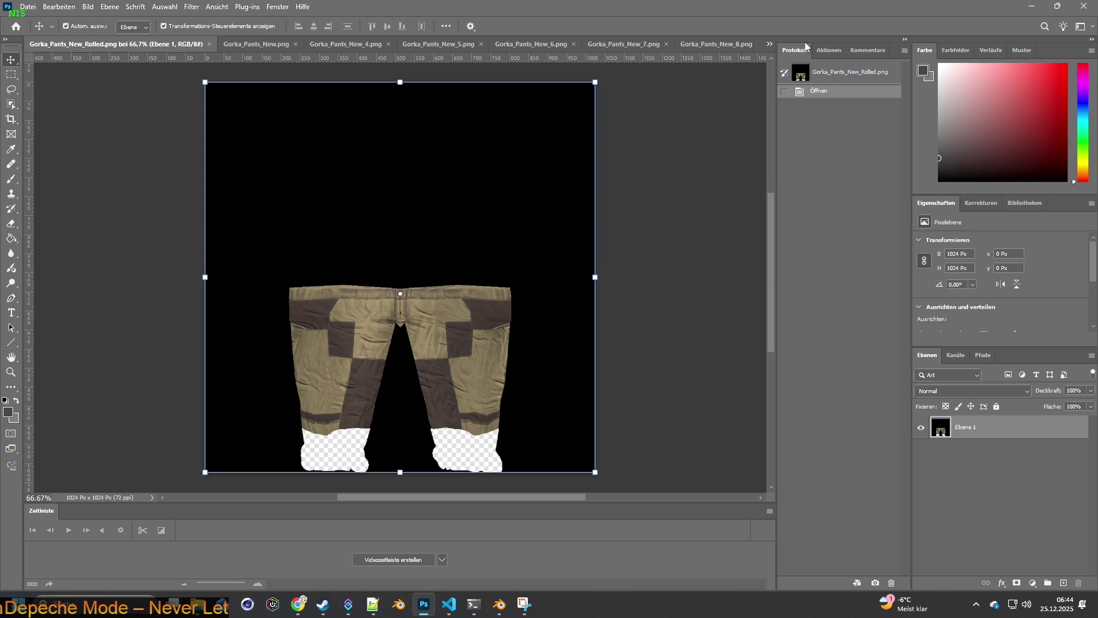
left_click(770, 43)
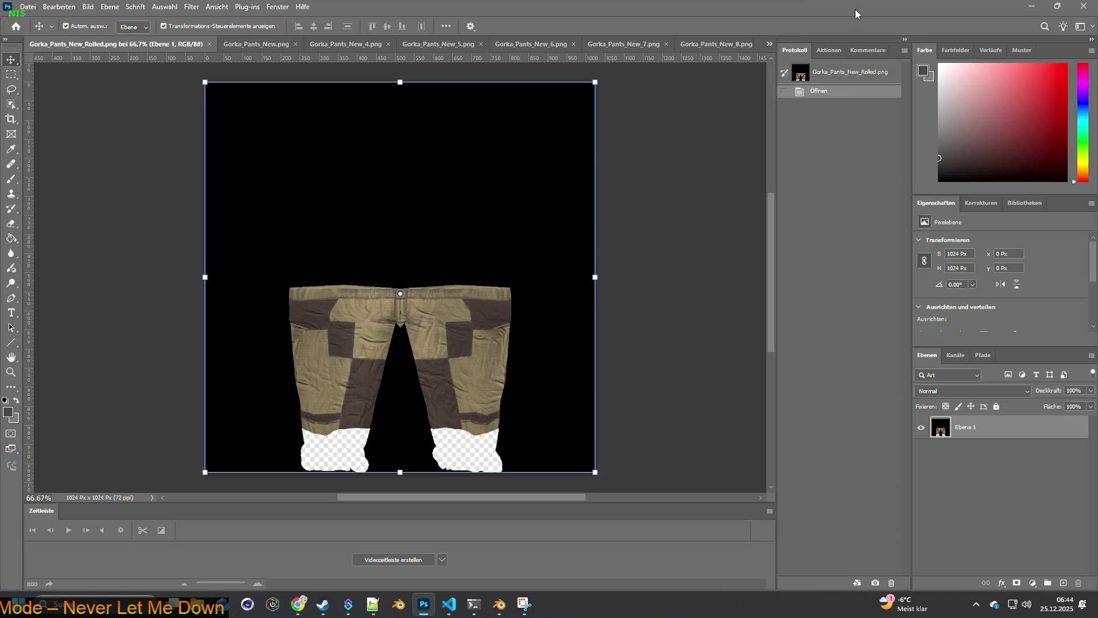
key("alt+Tab")
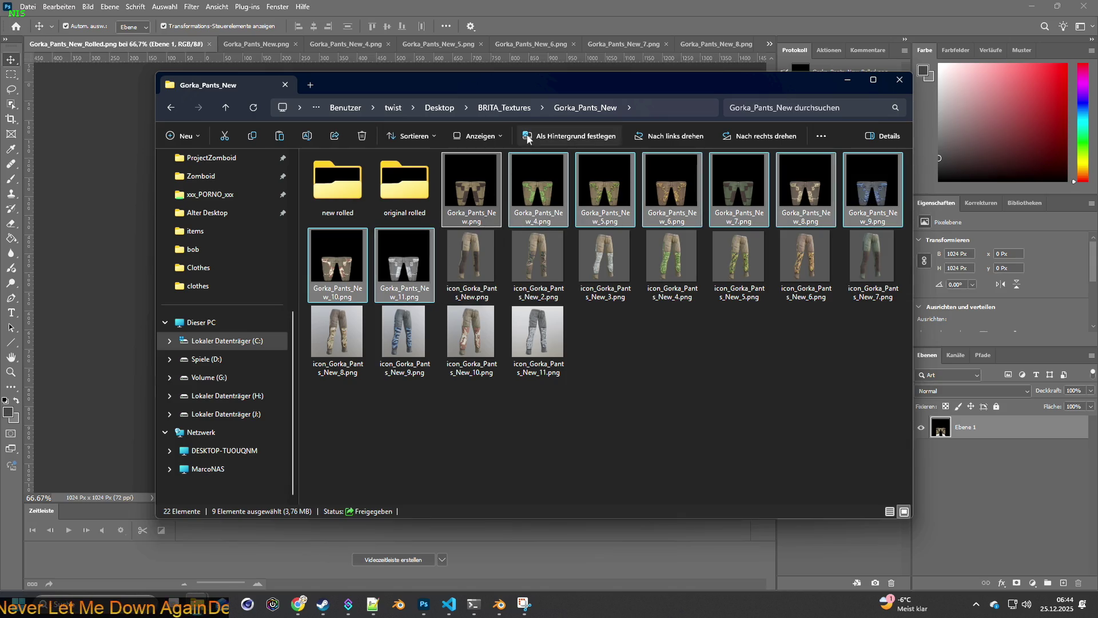
Step: Open 'original rolled', bring the search window forward and select its first five pants textures
left_click(410, 184)
double_click(409, 183)
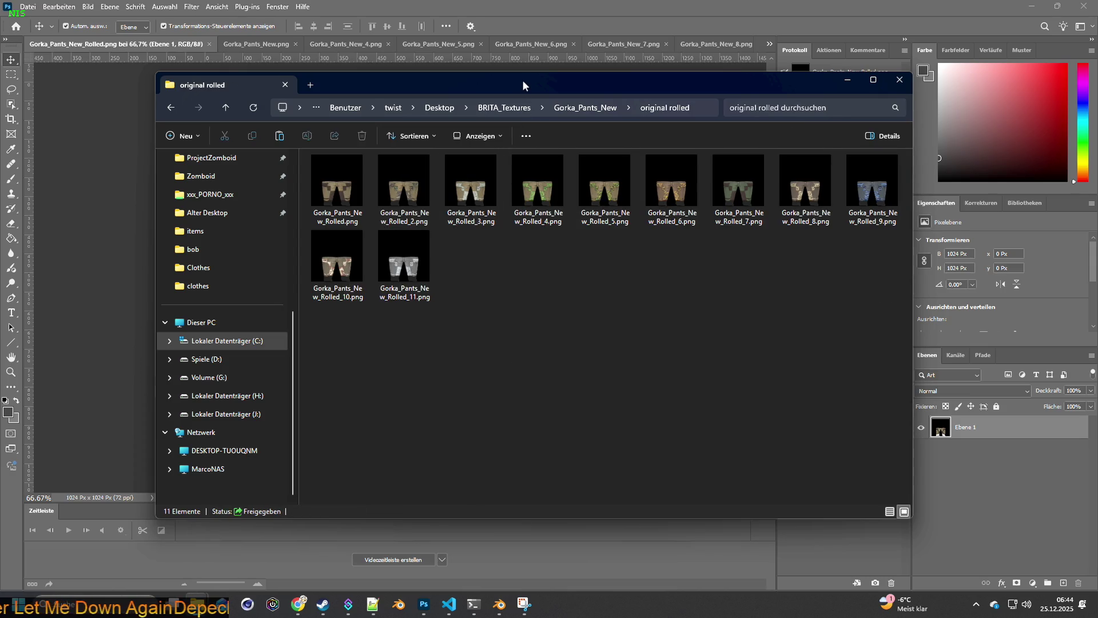
left_click(223, 604)
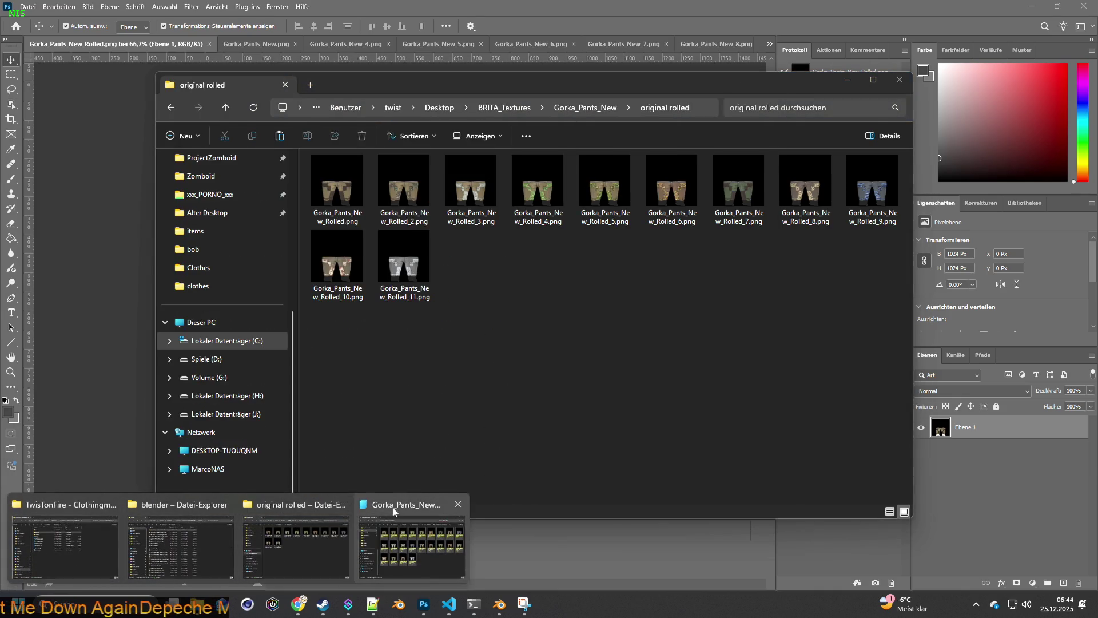
left_click(412, 536)
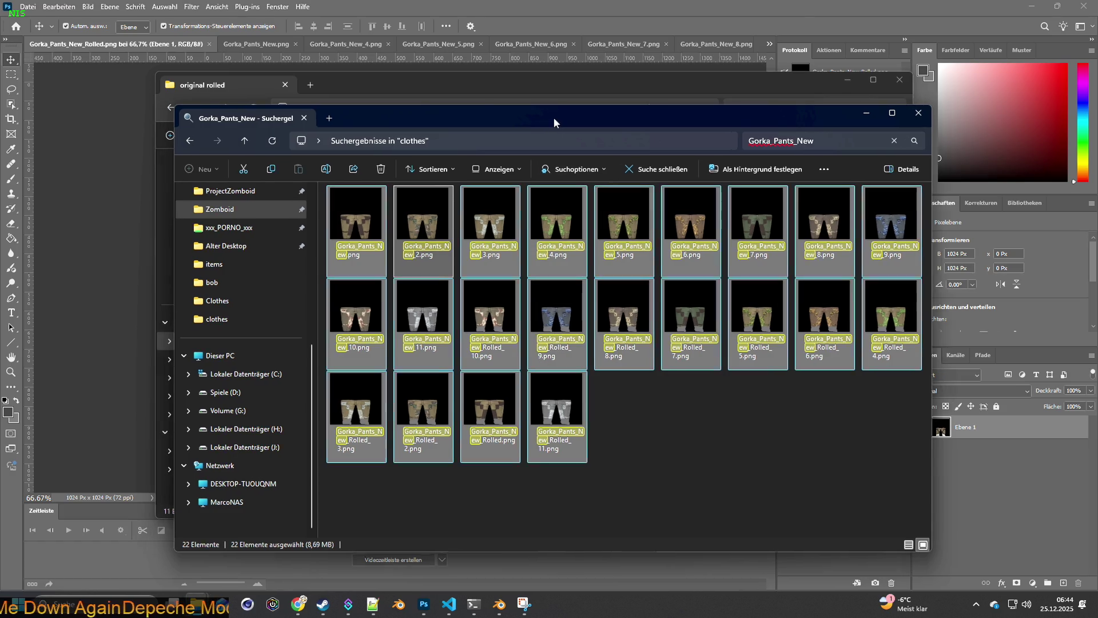
left_click_drag(551, 116, 645, 118)
left_click(452, 226)
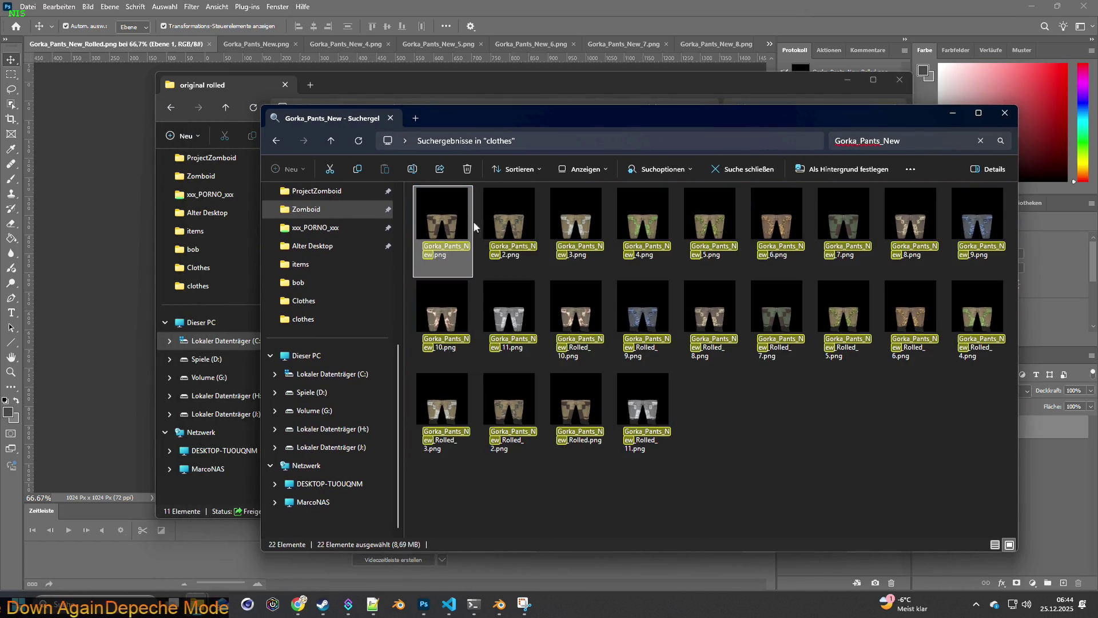
left_click(721, 225, "shift")
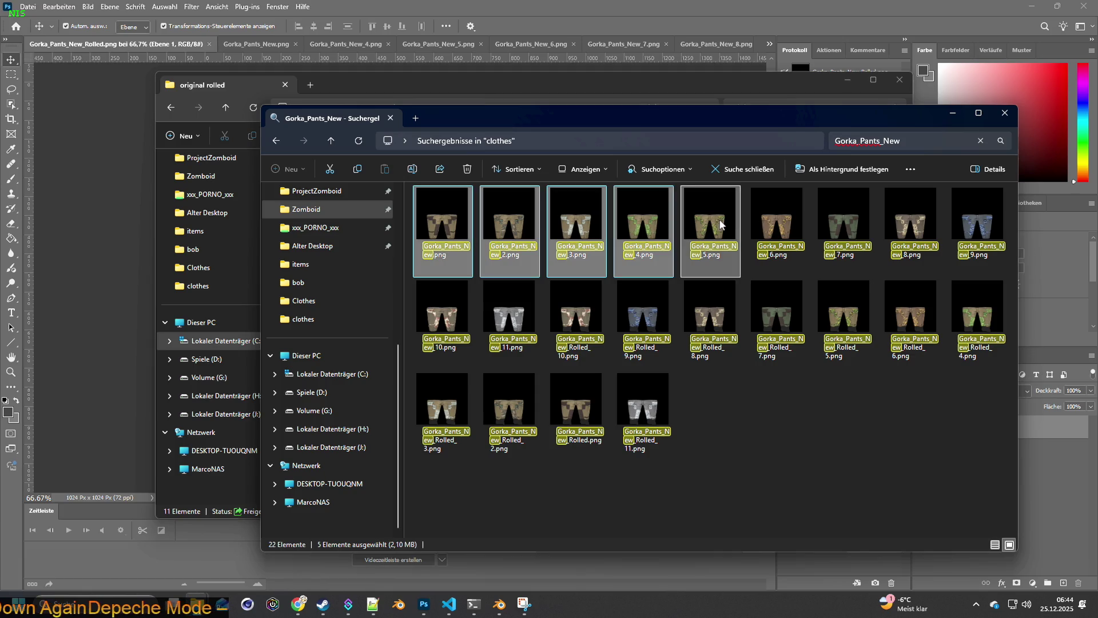
Step: Rearrange the Explorer windows and open the Gorka_Pants_New folder in the back window
left_click_drag(659, 115, 499, 246)
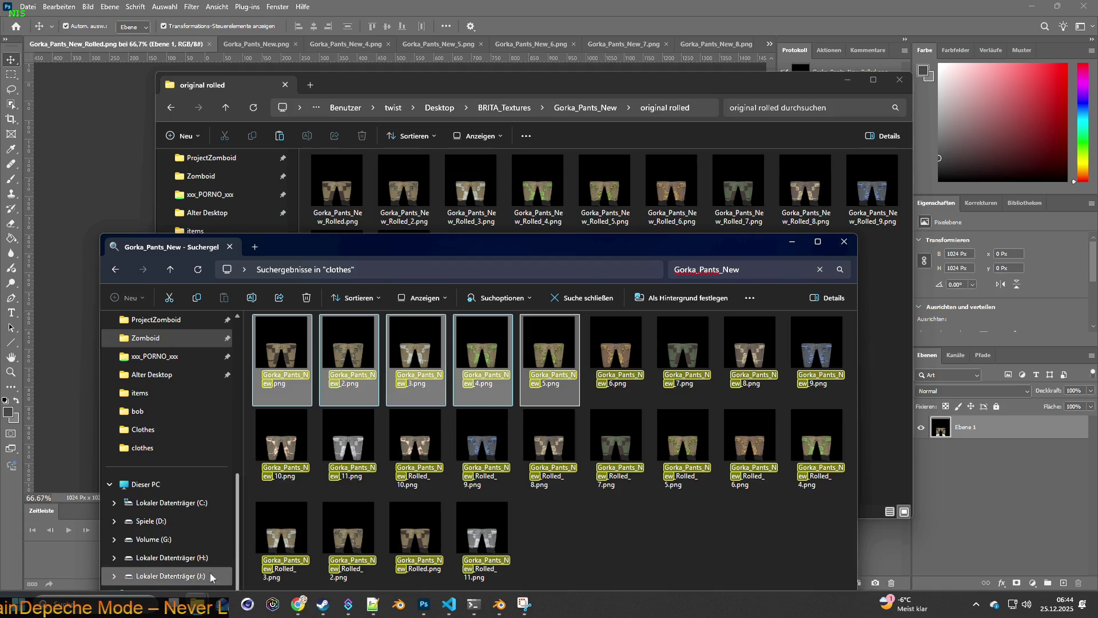
left_click(373, 605)
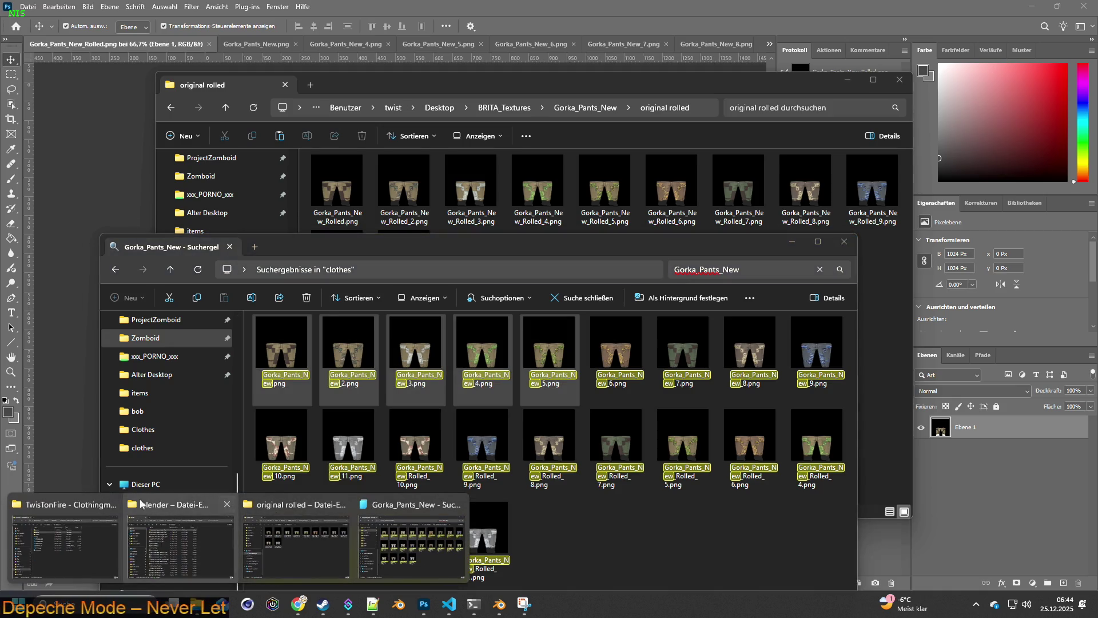
left_click(412, 532)
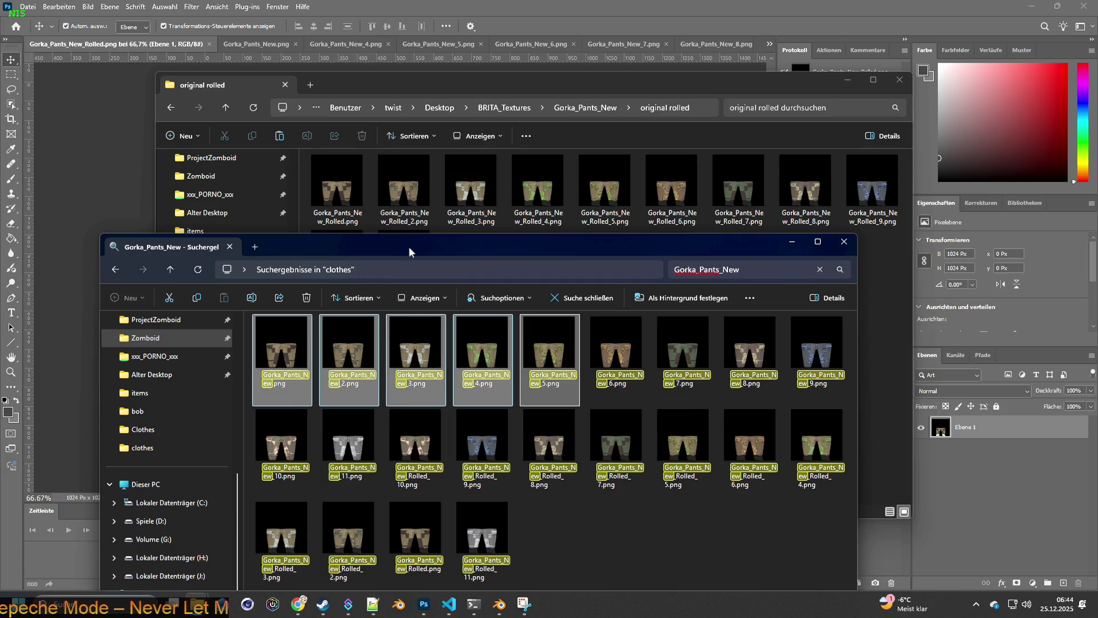
left_click_drag(408, 246, 610, 310)
left_click(585, 114)
double_click(344, 184)
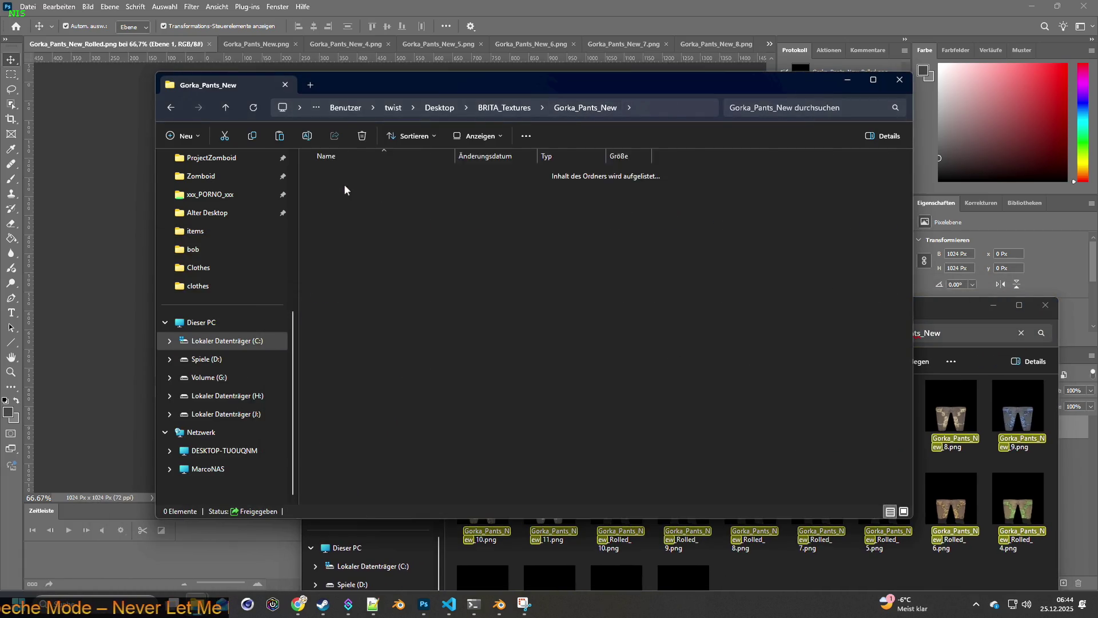
Step: Return to the Gorka_Pants_New folder and select Gorka_Pants_New_2 and _3 in the search results
left_click(584, 108)
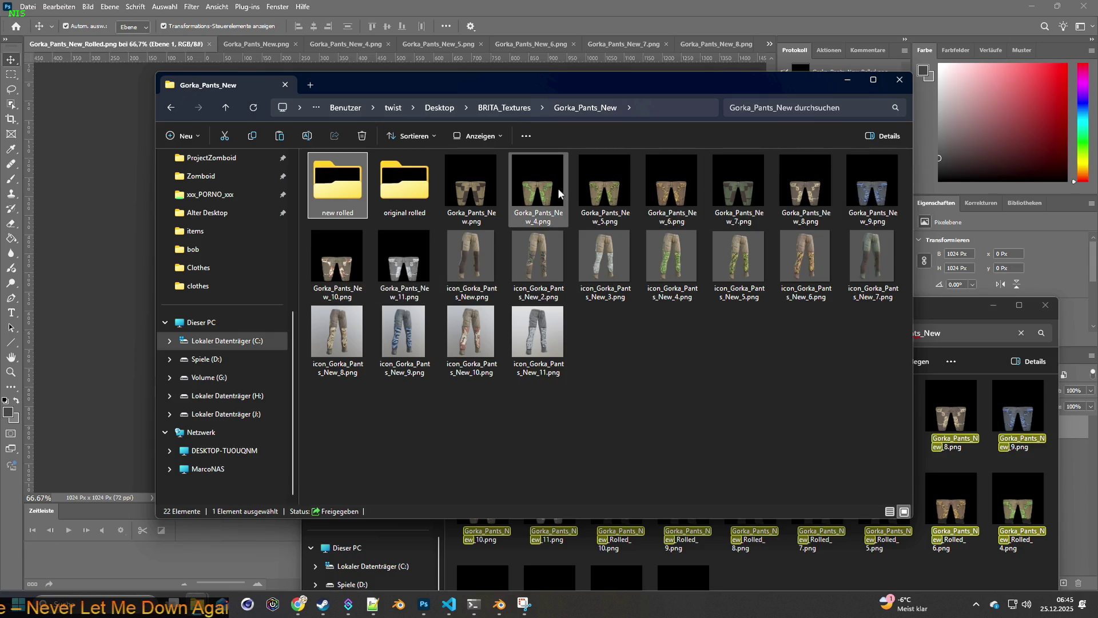
left_click_drag(578, 88, 478, 81)
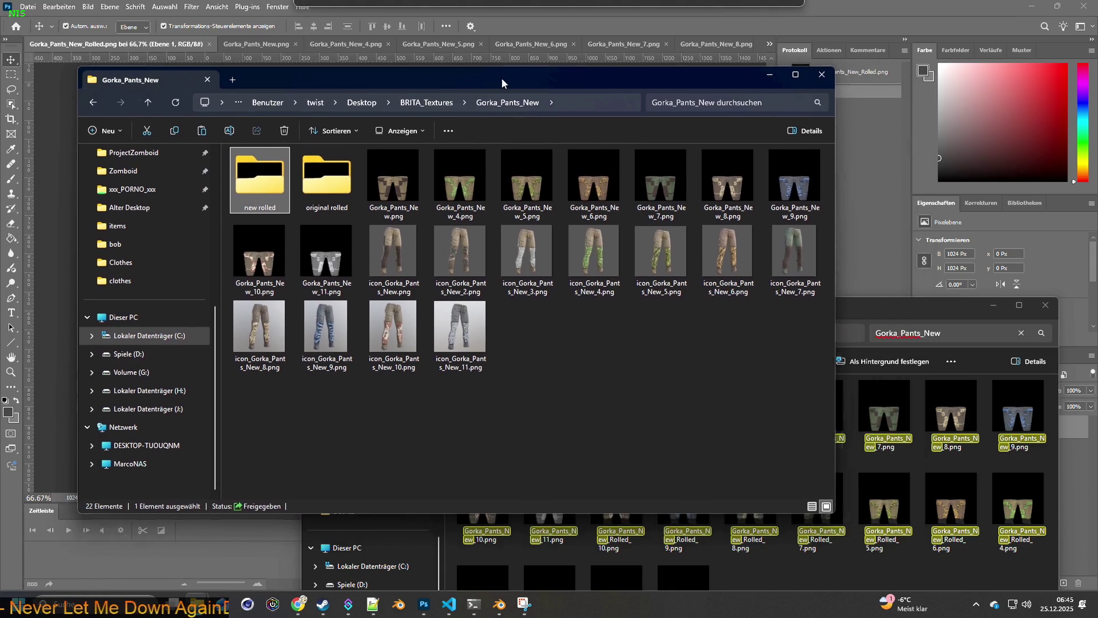
left_click_drag(854, 304, 803, 248)
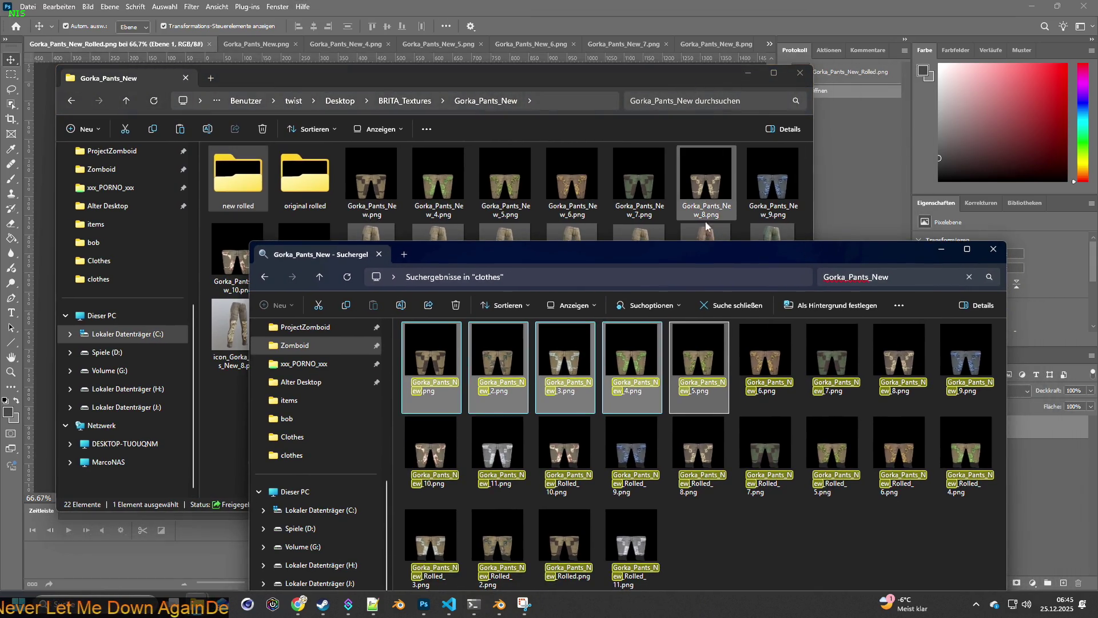
left_click(491, 364)
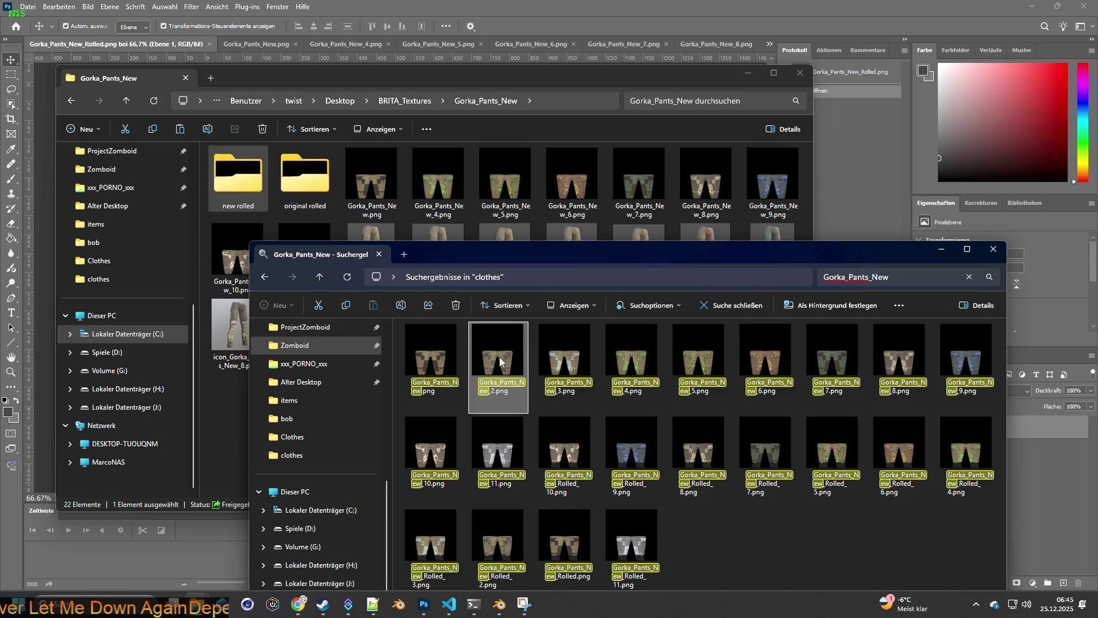
left_click(560, 364, "shift")
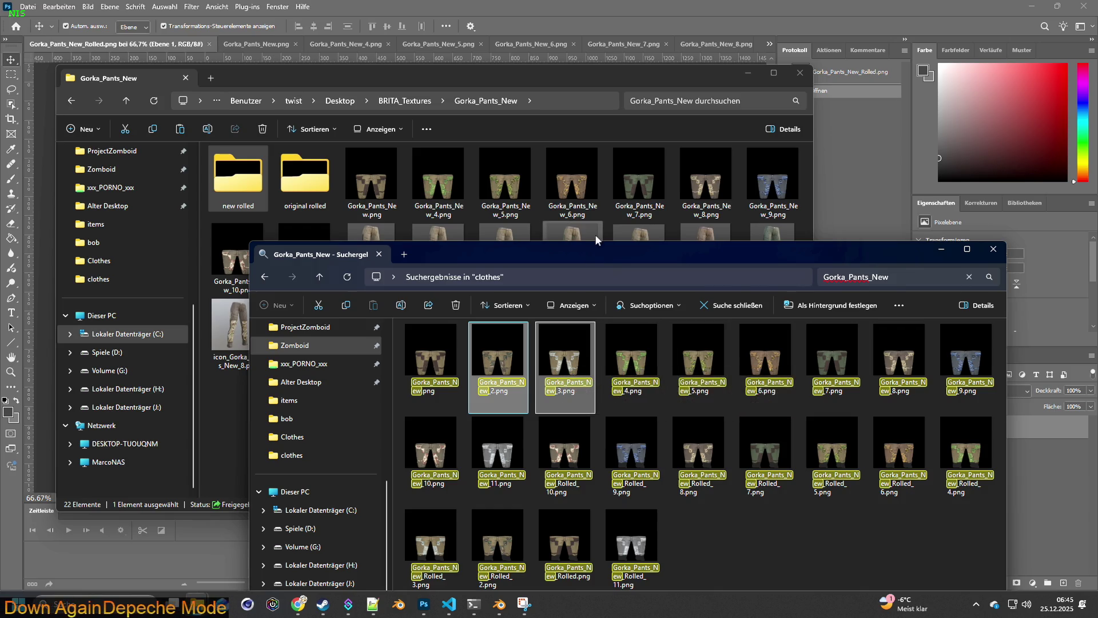
Step: Copy the two selected textures into the Gorka_Pants_New folder via Hierher kopieren
left_click_drag(580, 252, 517, 399)
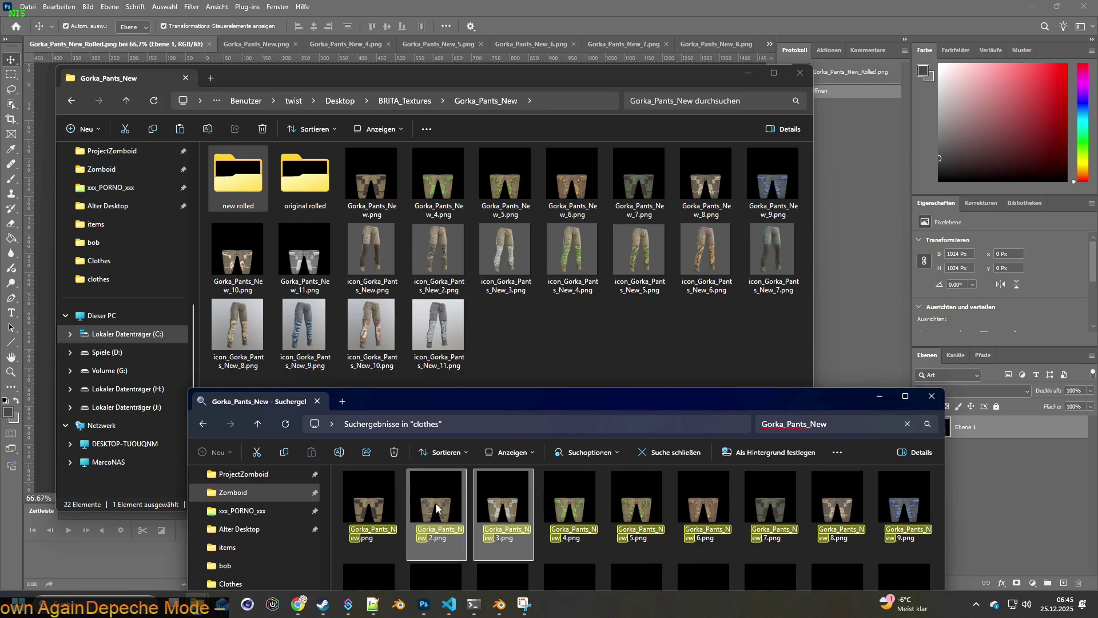
left_click_drag(436, 511, 564, 335)
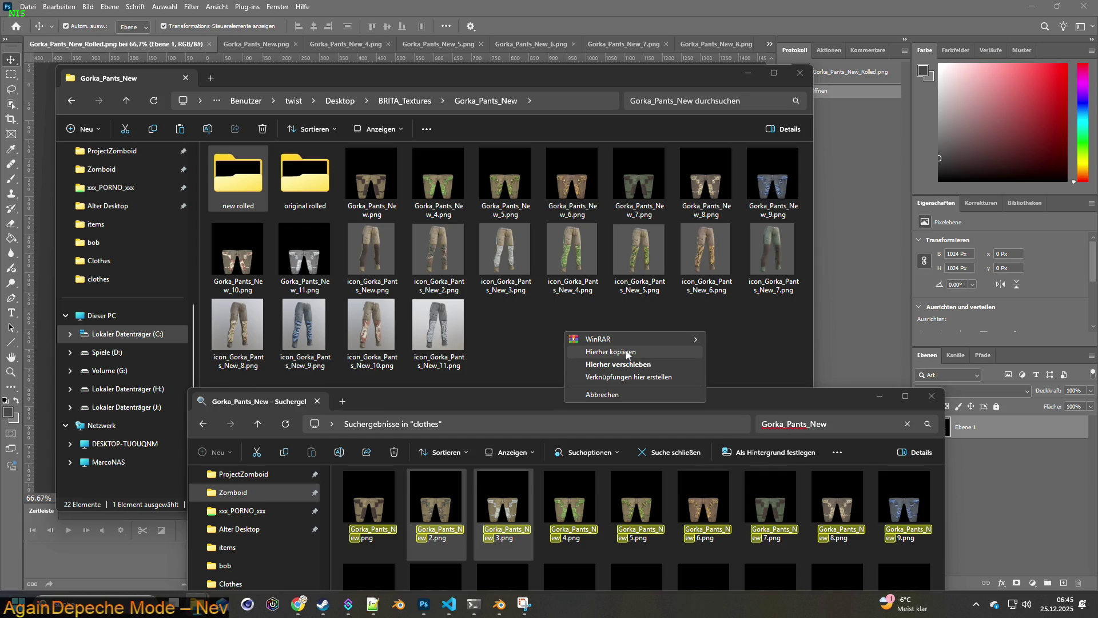
left_click(626, 353)
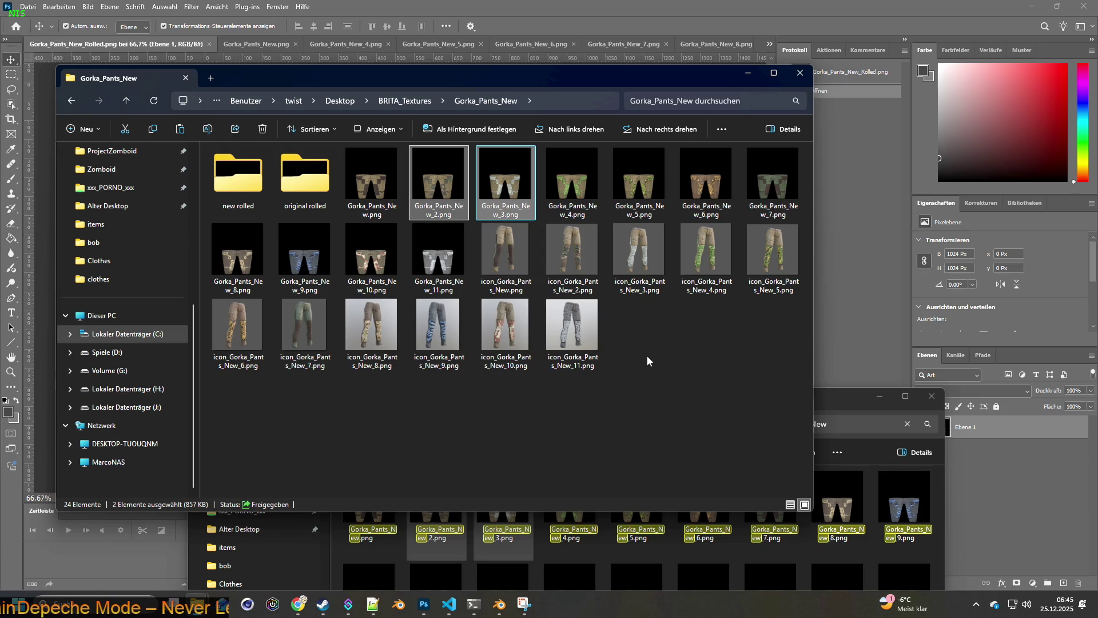
Step: Select the pants textures through Gorka_Pants_New_11 and enter the new rolled folder
left_click(375, 181, "ctrl")
left_click(434, 247, "shift")
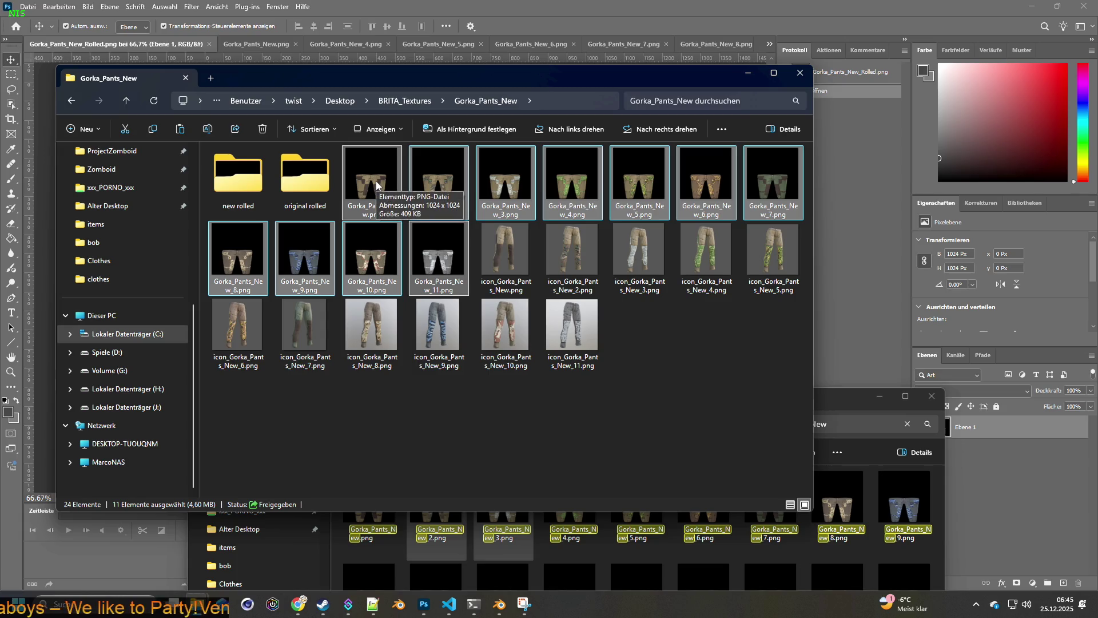
double_click(238, 177)
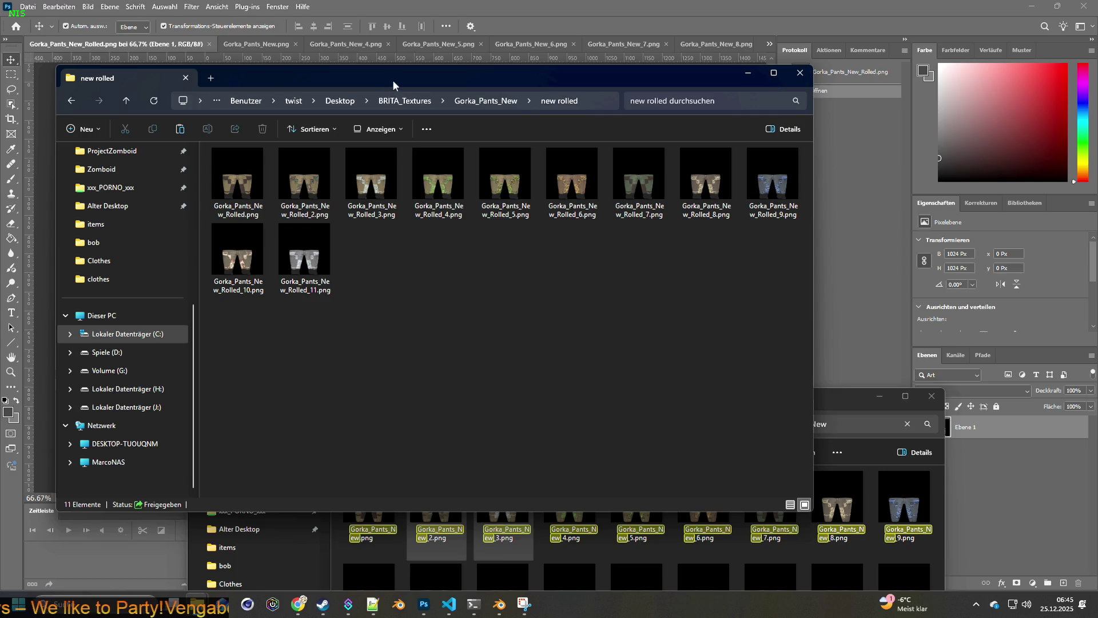
Step: Minimize the folder window and carry Gorka_Pants_New_2 and _3 over to Photoshop
left_click(744, 75)
left_click(447, 504)
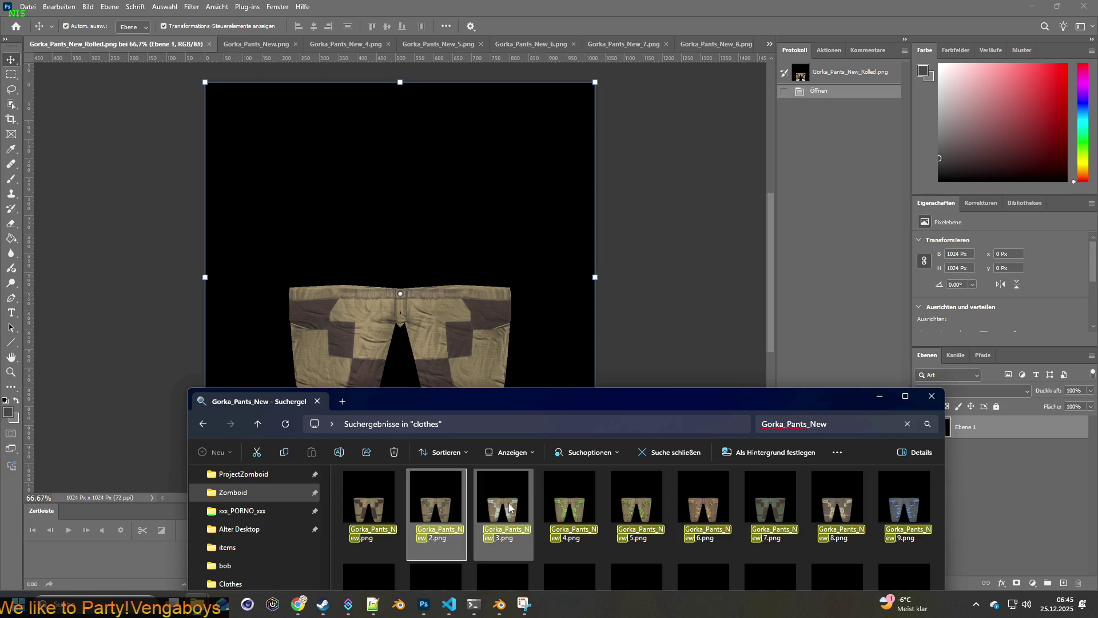
left_click(510, 508, "ctrl")
mouse_move(436, 490)
left_mouse_down()
mouse_move(259, 96)
mouse_move(326, 86)
left_mouse_up()
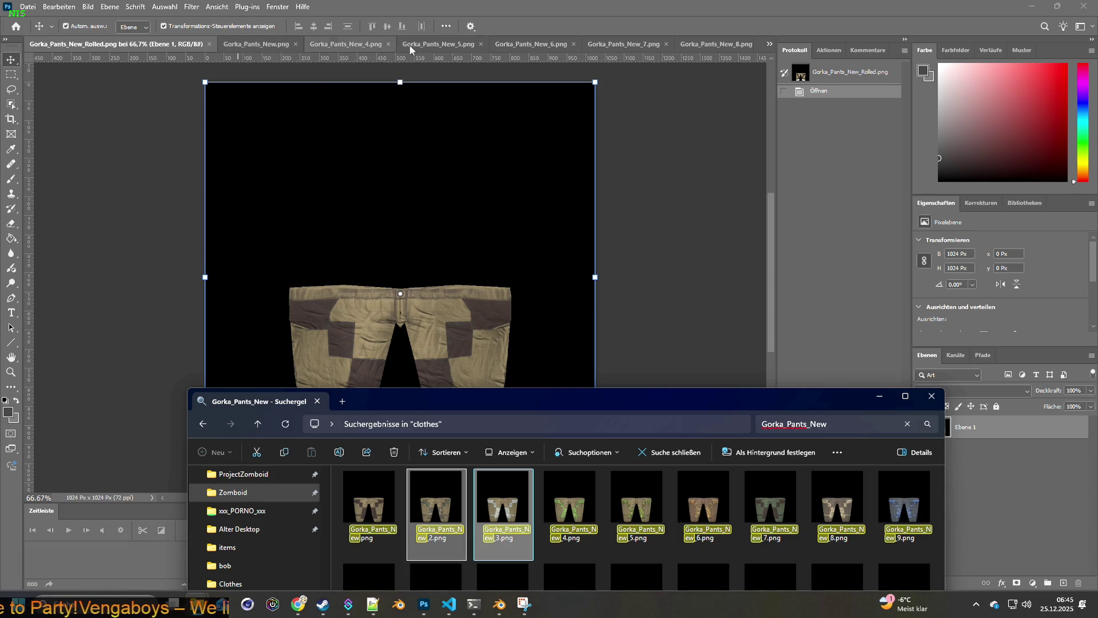
Step: Show and dismiss Photoshop's overflow list of open pants documents
left_click(767, 45)
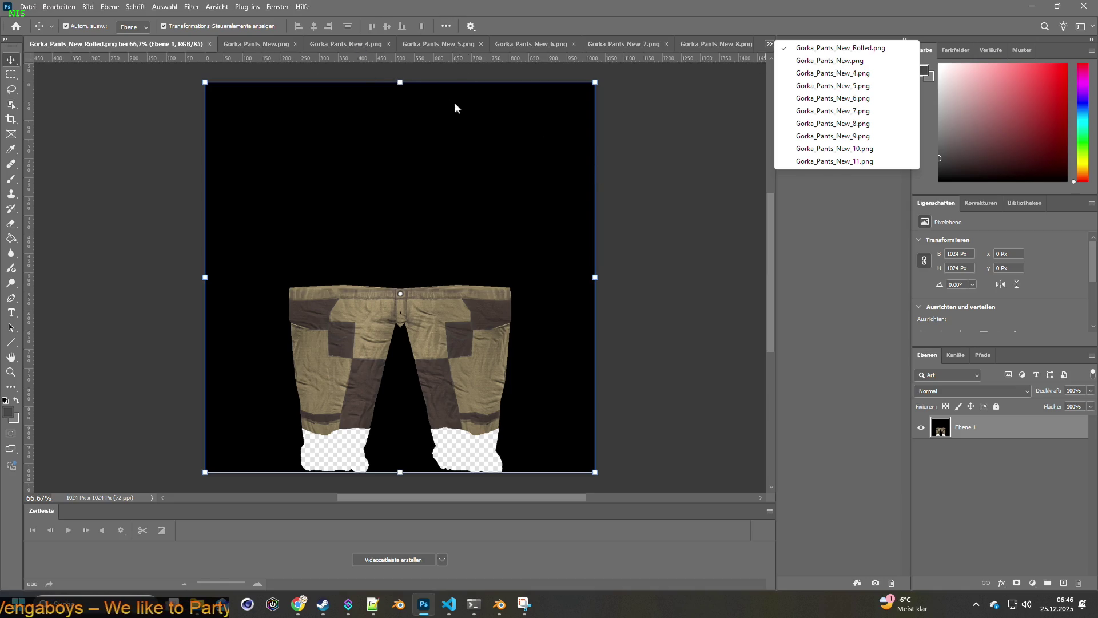
left_click(697, 103)
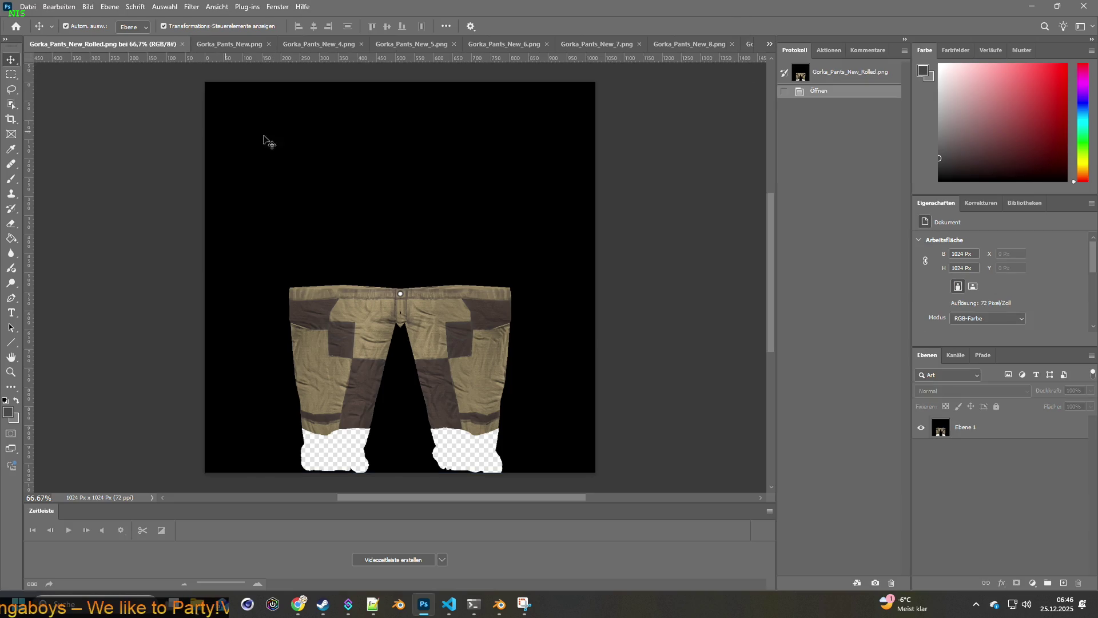
Step: Place Gorka_Pants_New_3 and _2 into Gorka_Pants_New.png, confirming each placement
key("alt+Tab")
mouse_move(503, 506)
left_mouse_down()
mouse_move(251, 61)
mouse_move(330, 100)
left_mouse_up()
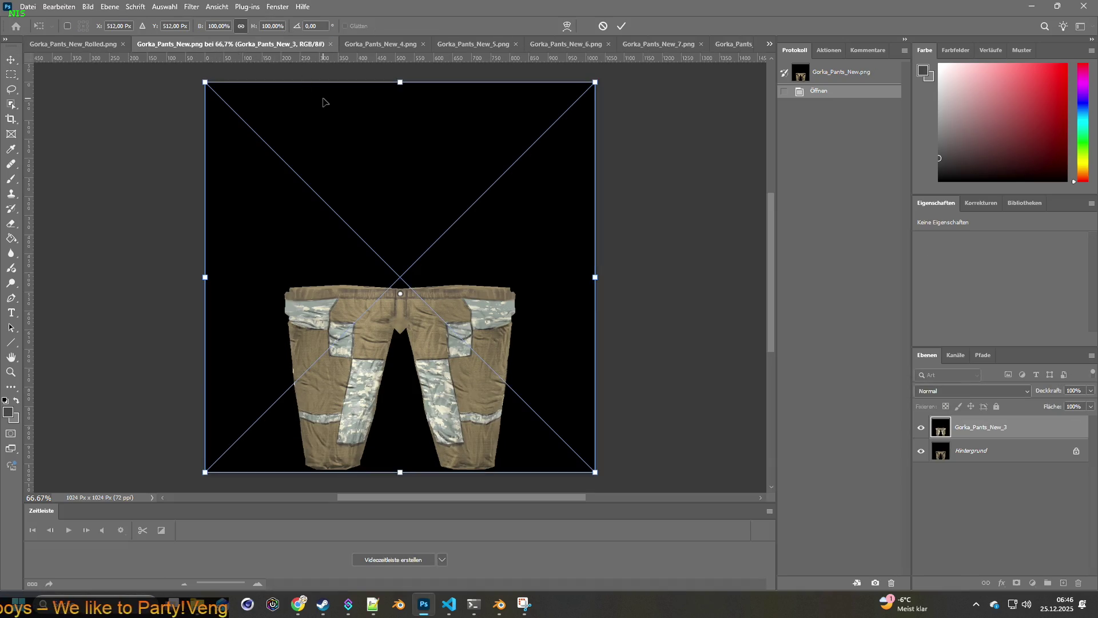
left_click(27, 7)
left_click(59, 6)
key("Escape")
key("Return")
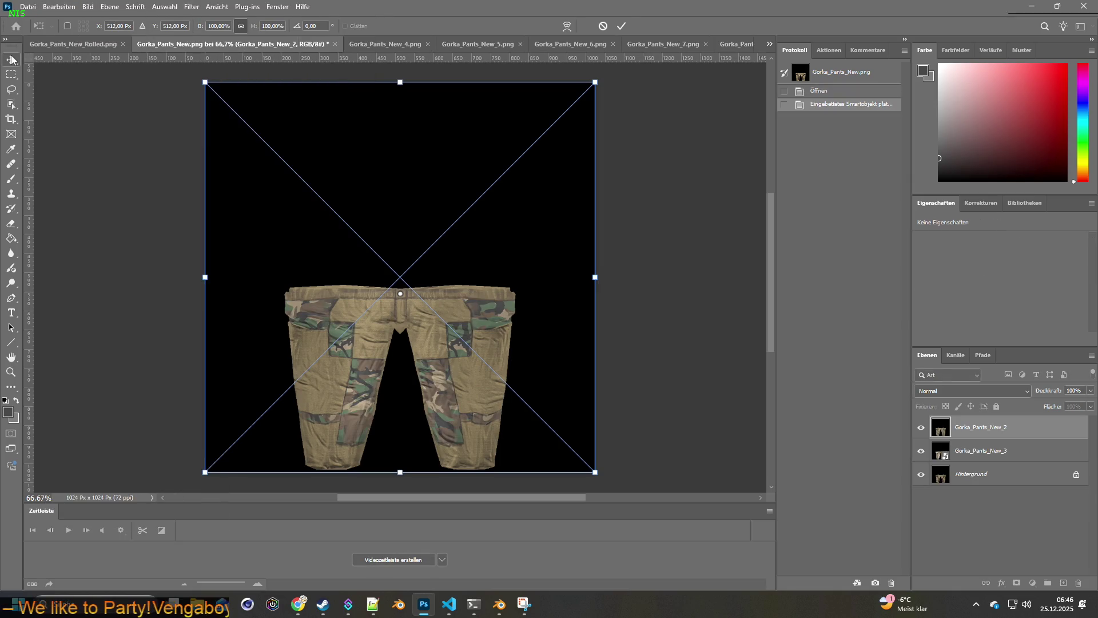
left_click(64, 7)
left_click(65, 9)
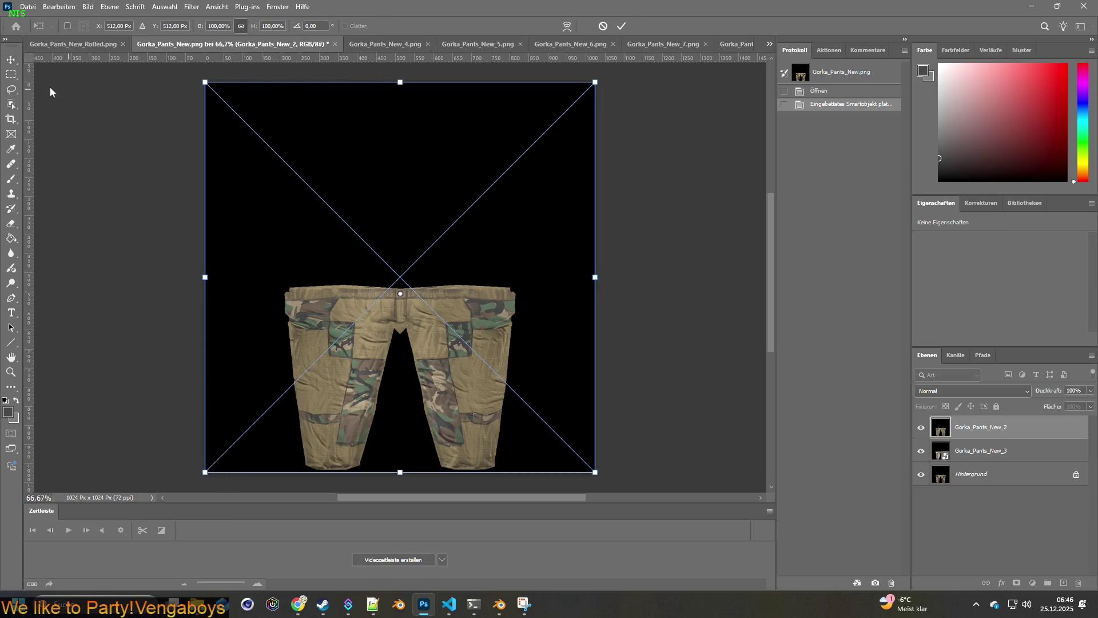
key("Return")
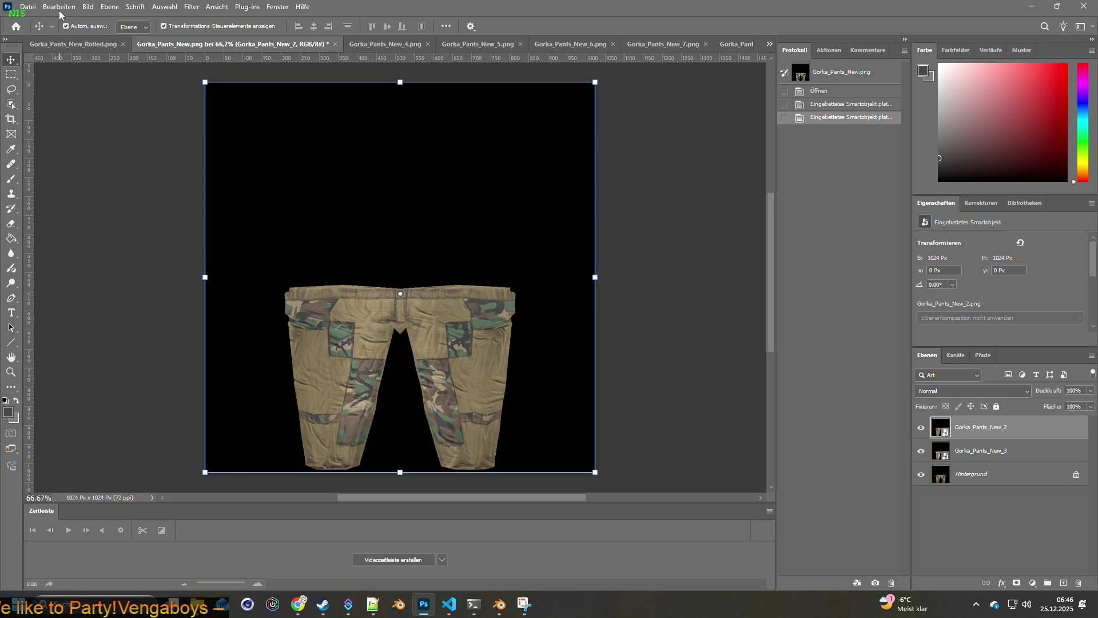
Step: Undo both placements via Bearbeiten > Rückgängig and return to the Explorer window
left_click(60, 7)
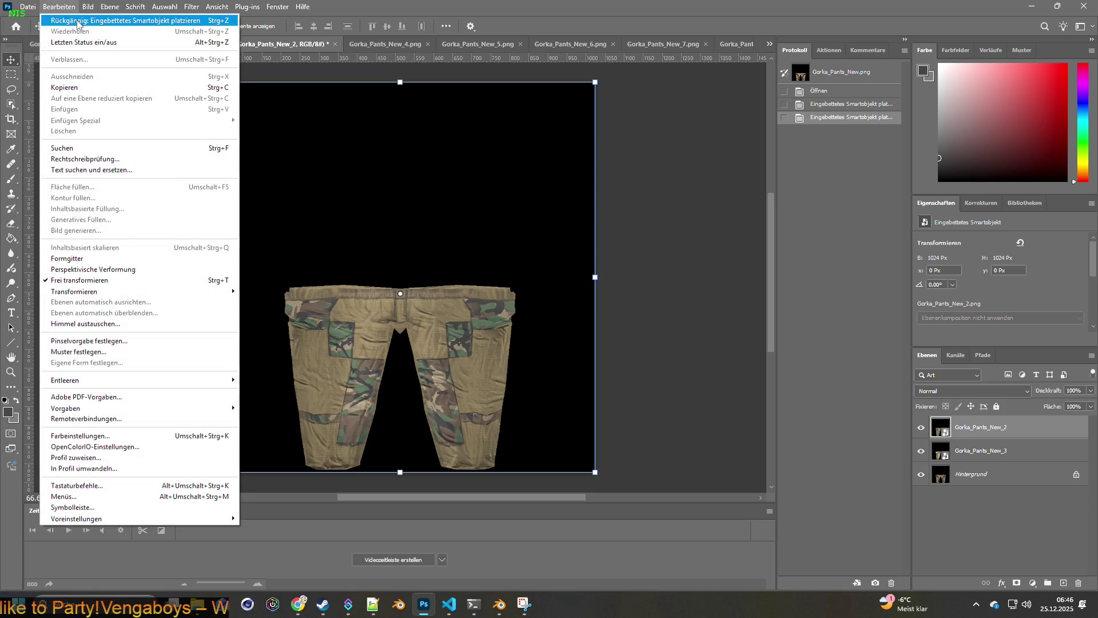
left_click(78, 24)
left_click(61, 7)
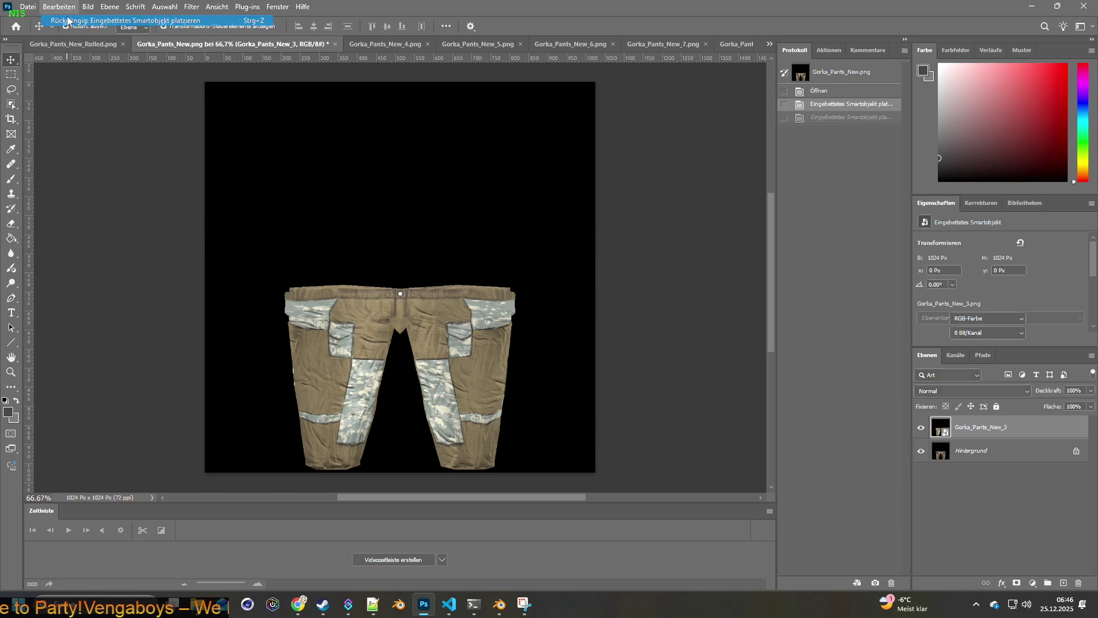
key("alt+Tab")
key("alt+Tab")
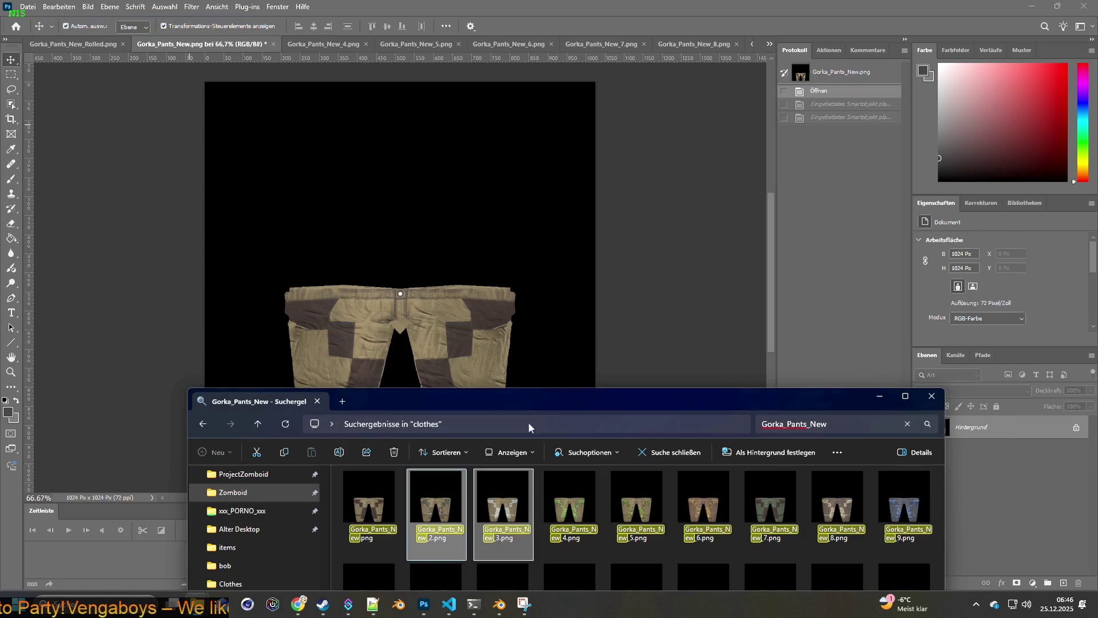
Step: Open Gorka_Pants_New_2 and _3 as documents and move the _2 tab to the front
left_click(505, 512, "ctrl")
left_click_drag(505, 512, 567, 38)
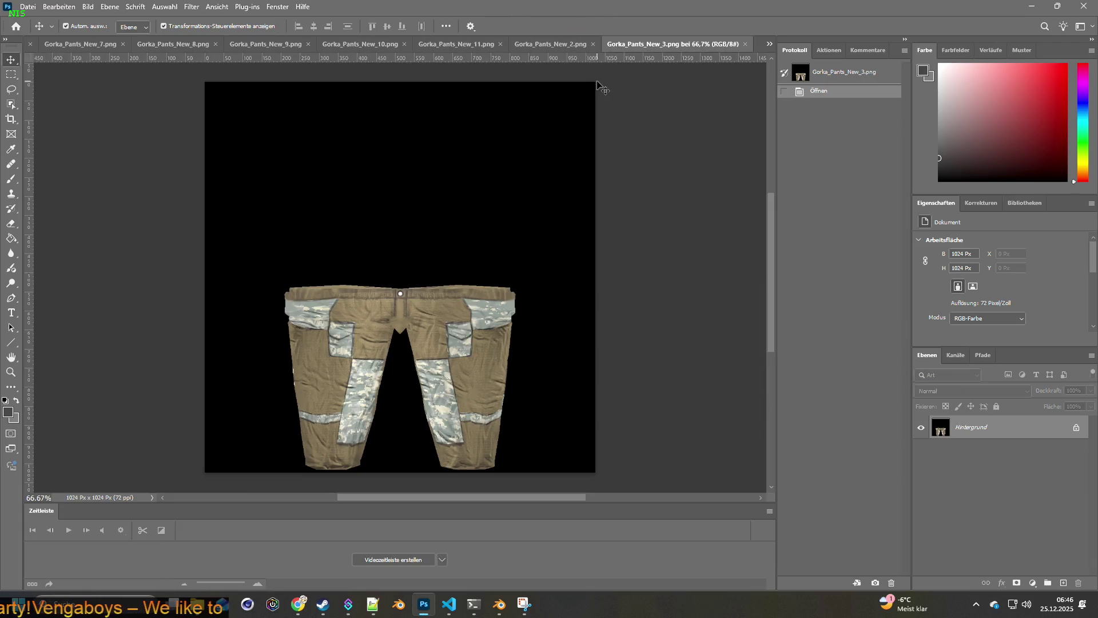
left_click(566, 46)
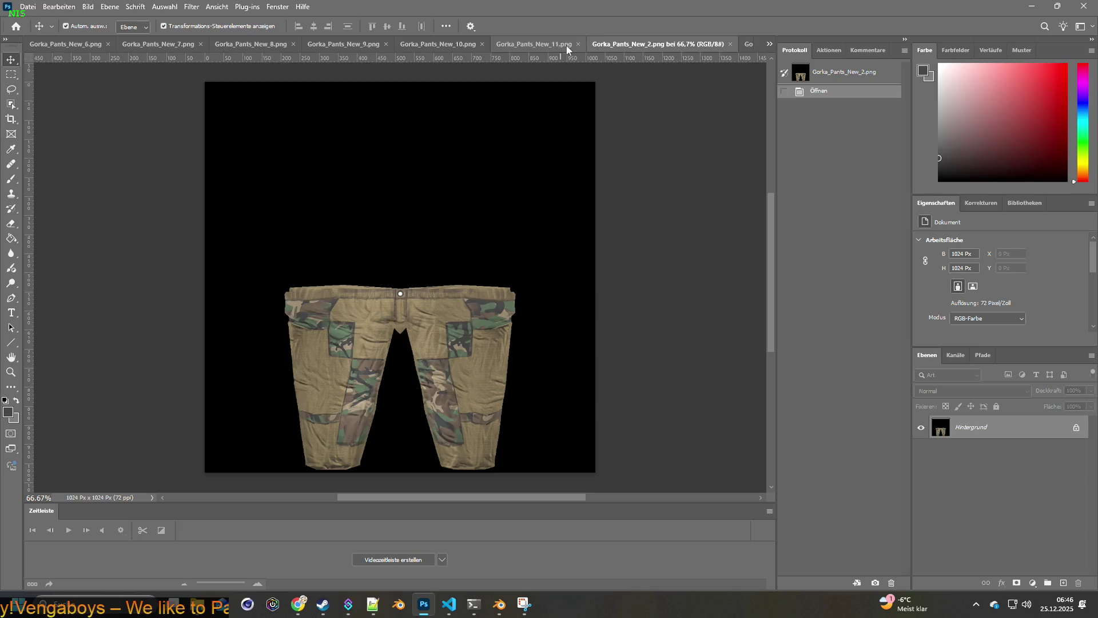
mouse_move(650, 44)
left_mouse_down()
mouse_move(285, 51)
mouse_move(85, 37)
left_mouse_up()
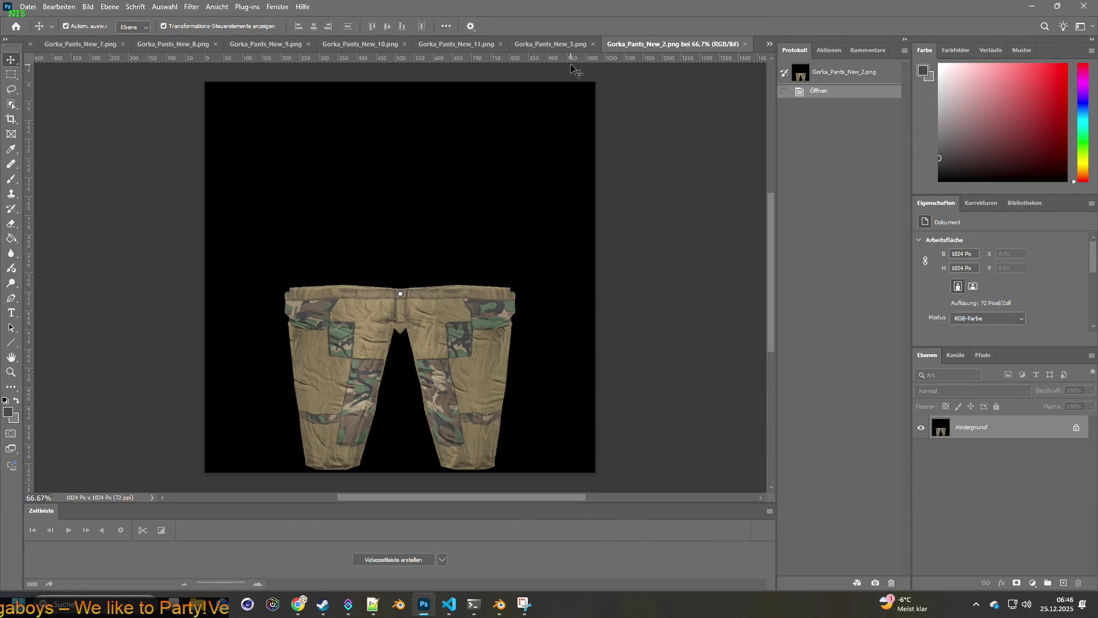
left_click_drag(692, 48, 100, 40)
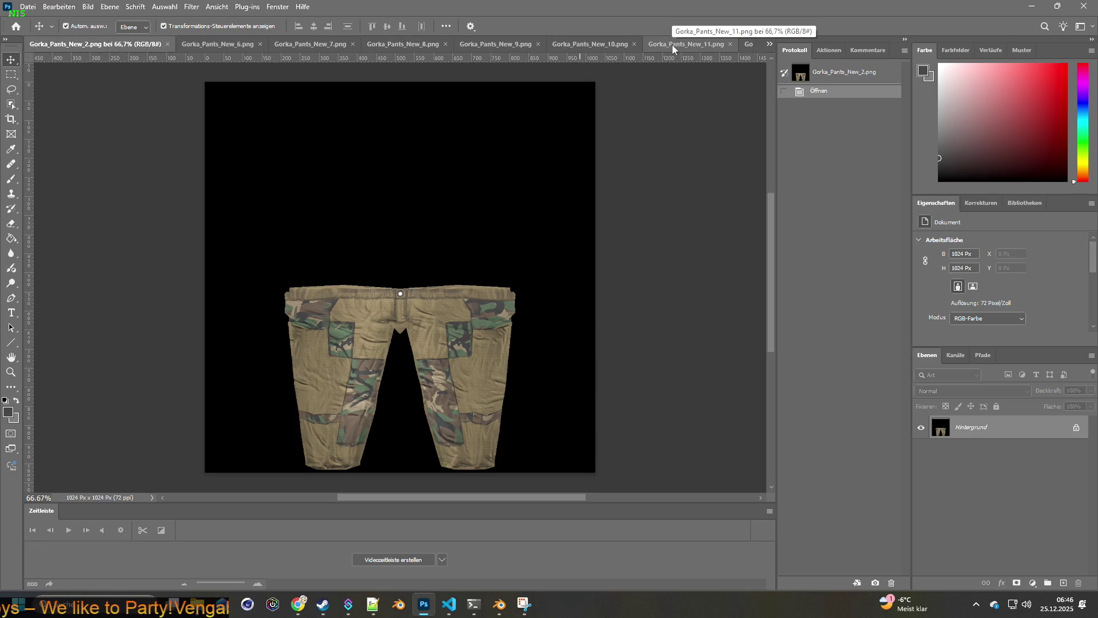
Step: Reorder the tabs so Gorka_Pants_New, _2 and _3 follow in numerical order
left_click(769, 45)
left_click(835, 186)
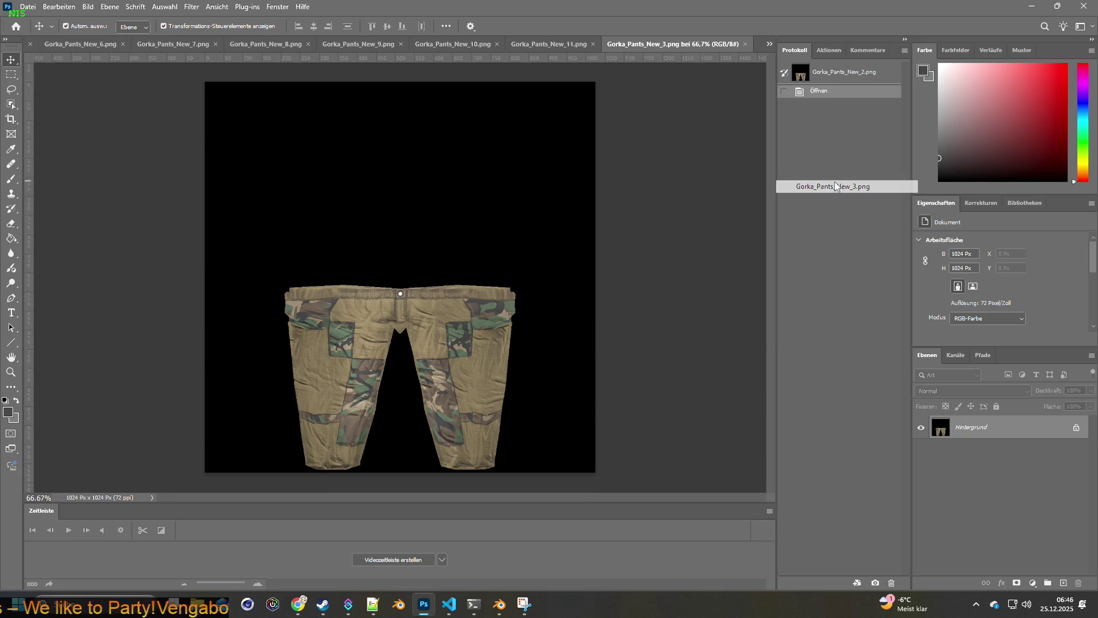
left_click_drag(698, 44, 215, 45)
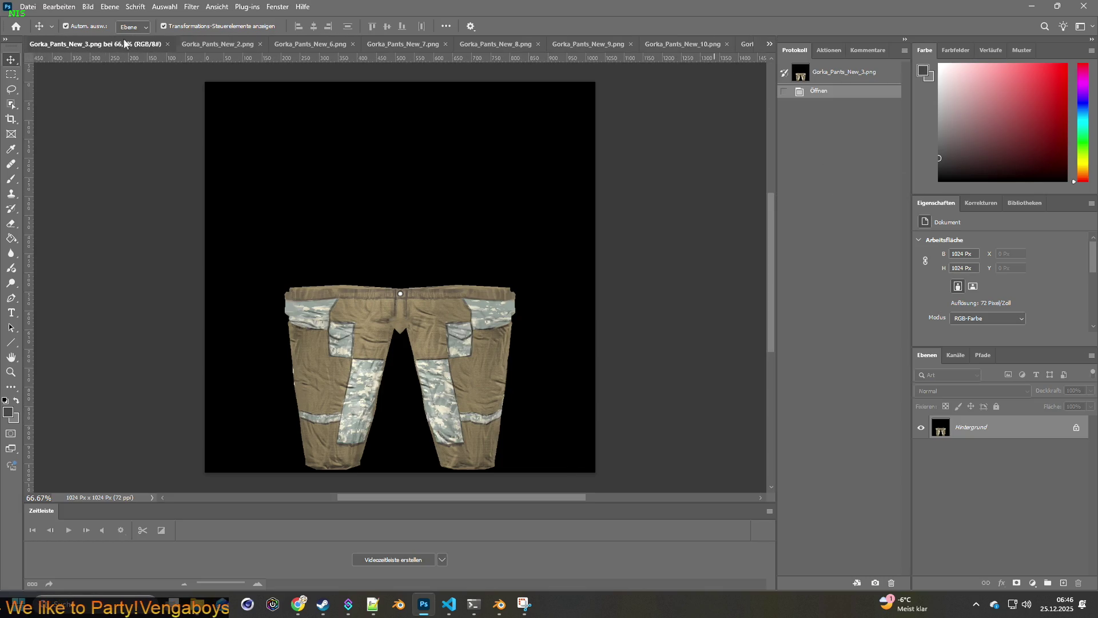
left_click(770, 45)
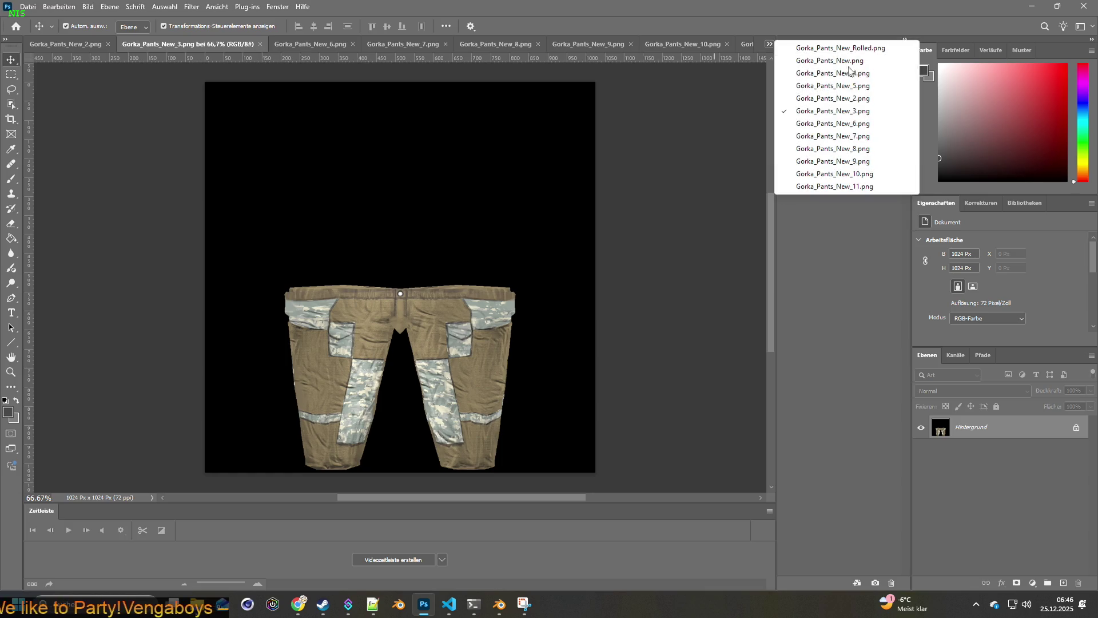
left_click(849, 66)
left_click_drag(402, 42, 218, 43)
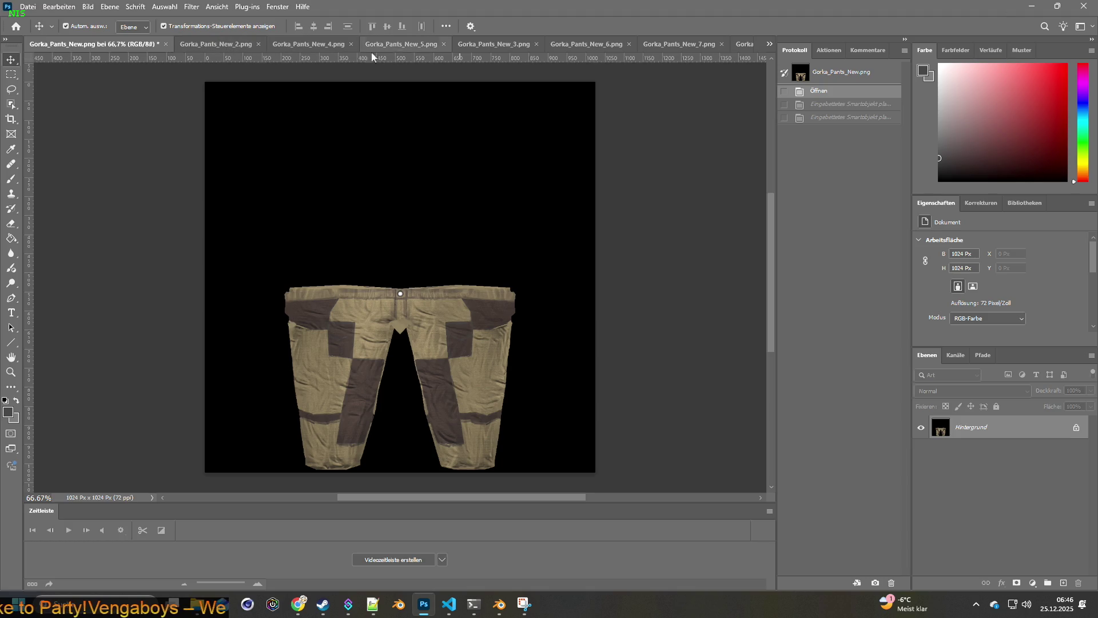
mouse_move(464, 44)
left_mouse_down()
mouse_move(277, 44)
mouse_move(310, 43)
left_mouse_up()
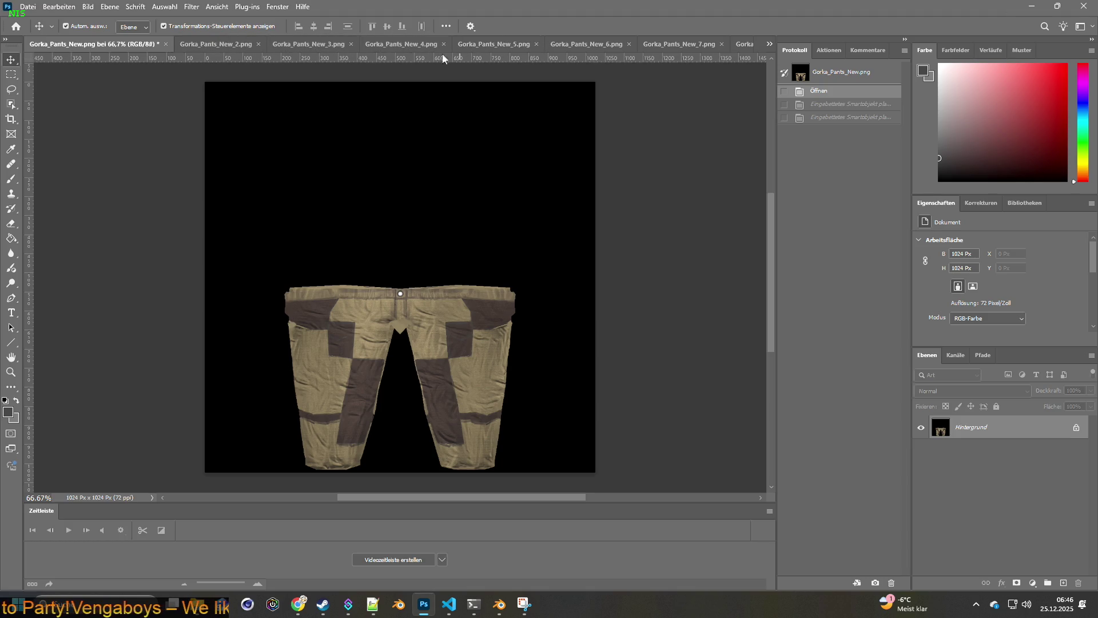
Step: Use the overflow list to activate Gorka_Pants_New_Rolled.png
left_click(769, 44)
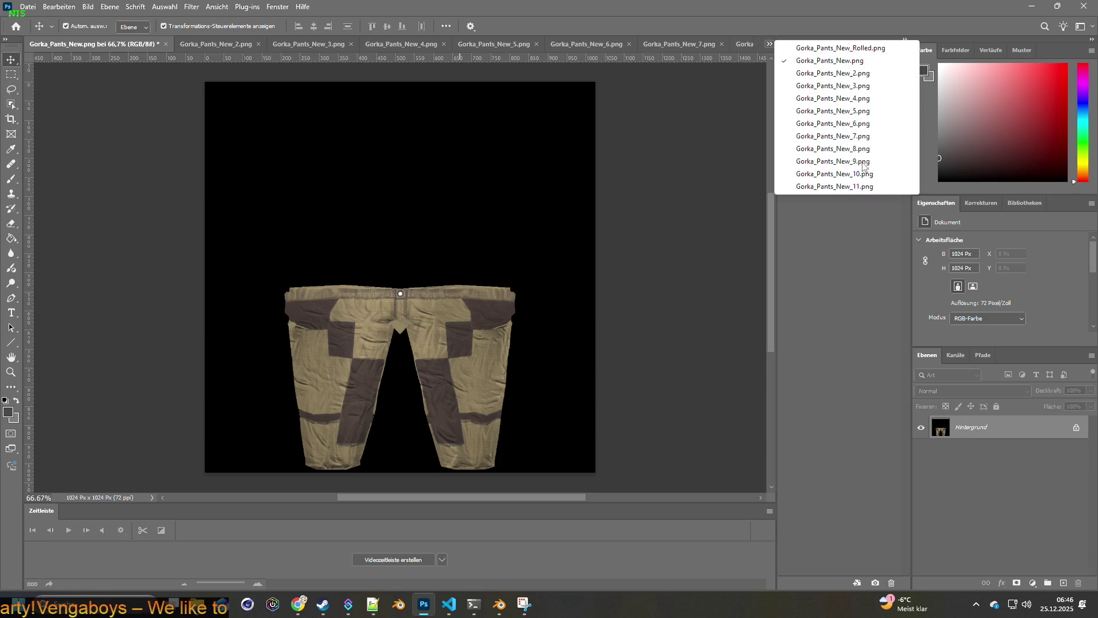
left_click(692, 12)
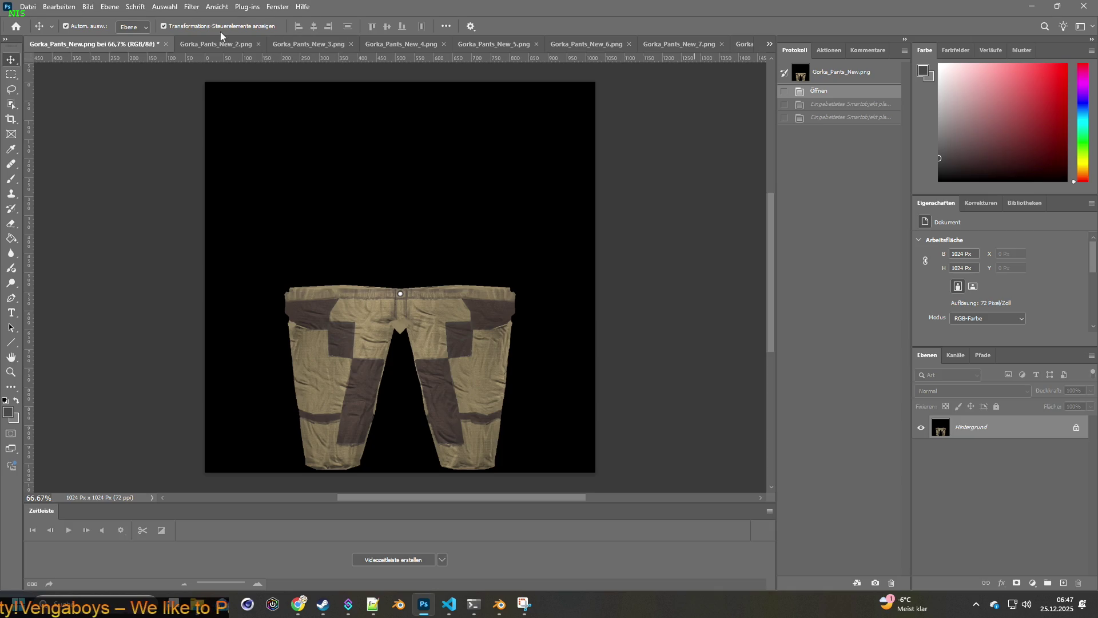
left_click(769, 45)
left_click(833, 48)
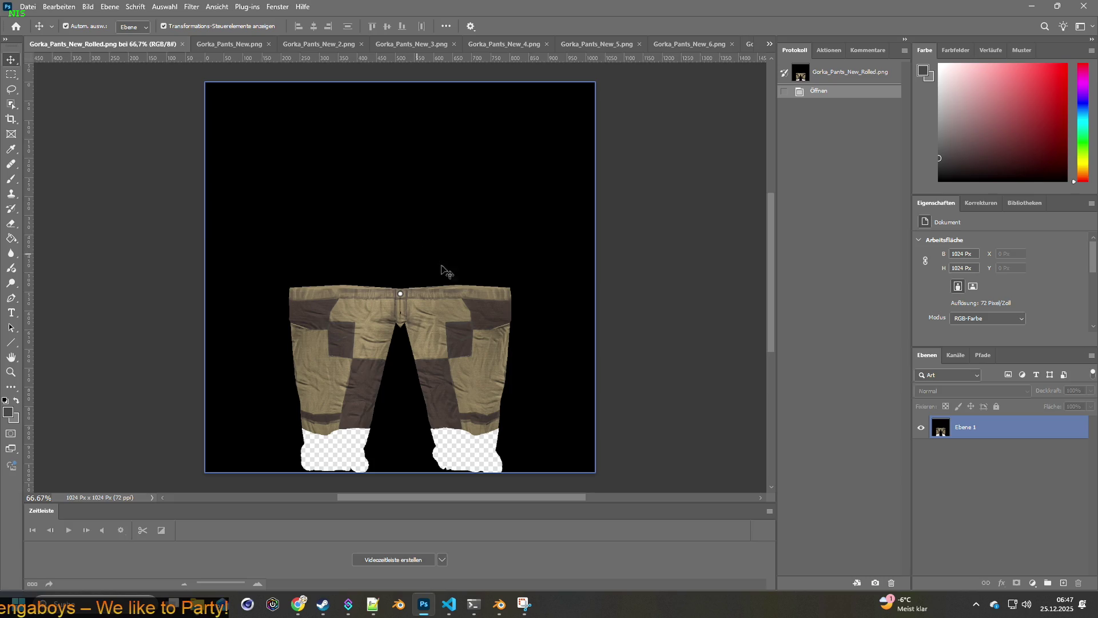
Step: Load the rolled texture's selection and invert it via Auswahl umkehren
left_click(941, 428, "ctrl")
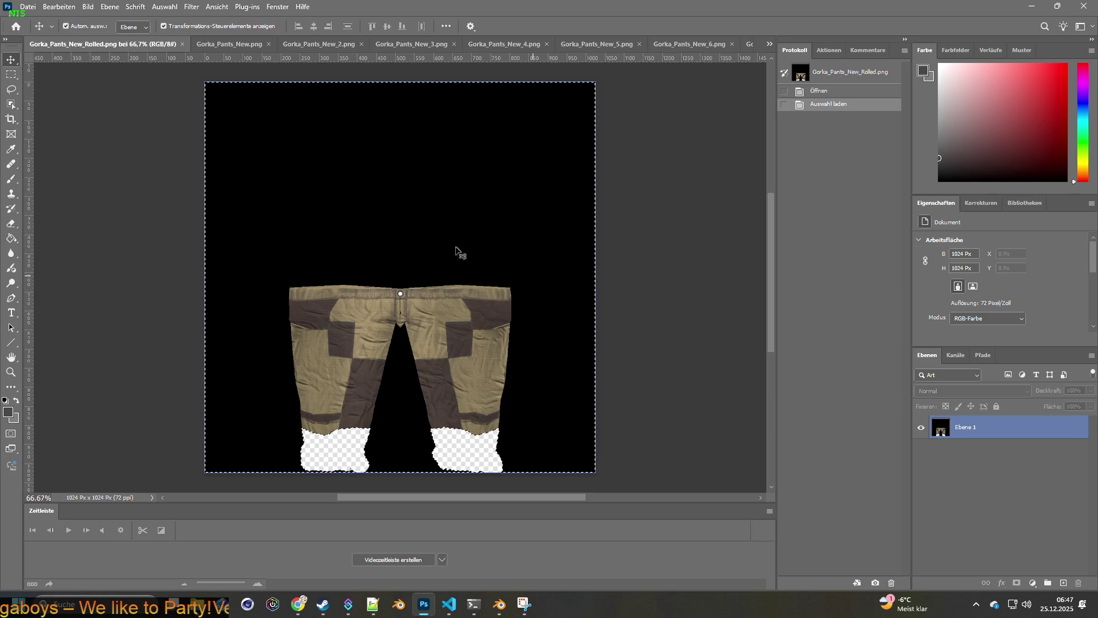
left_click(165, 6)
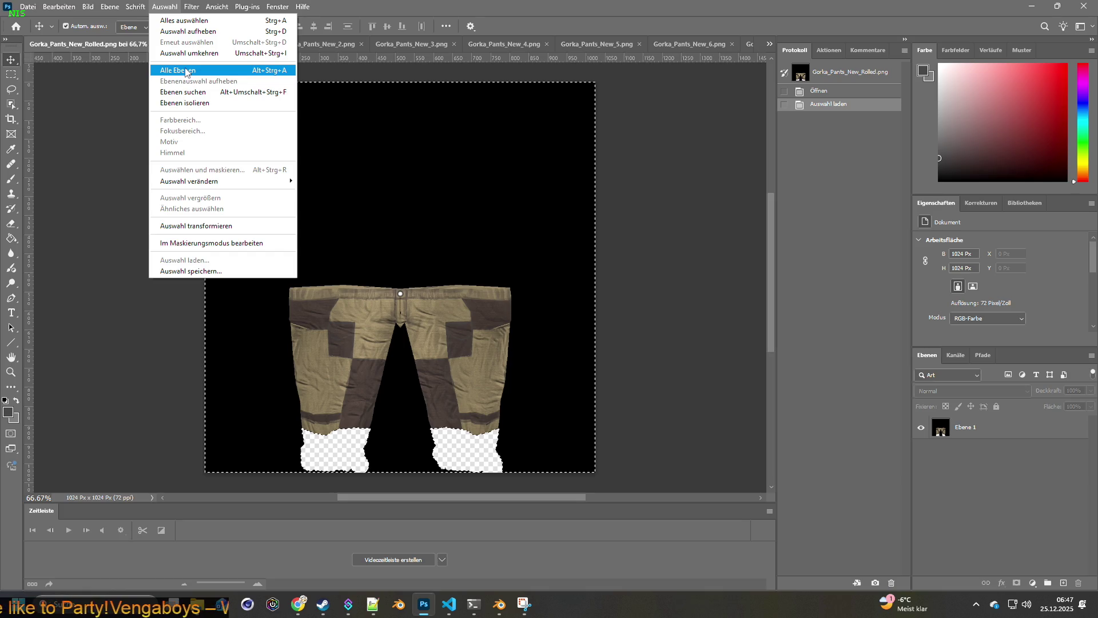
left_click(189, 53)
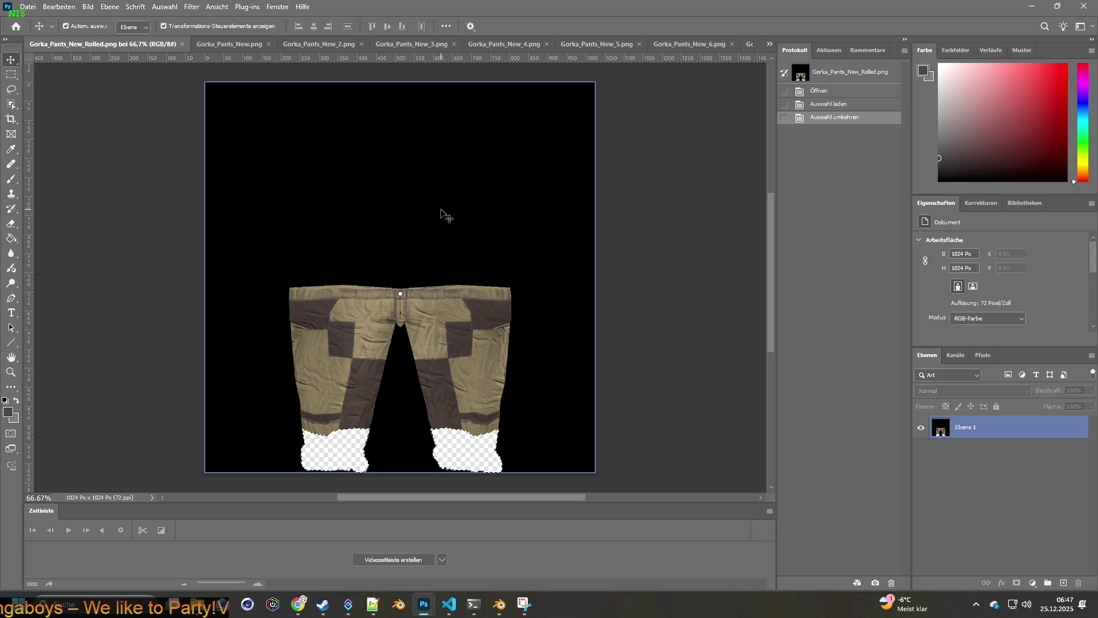
Step: Save the inverted selection as a channel named new, then move to Gorka_Pants_New.png
left_click(249, 61)
left_click(168, 9)
left_click(205, 272)
type("new")
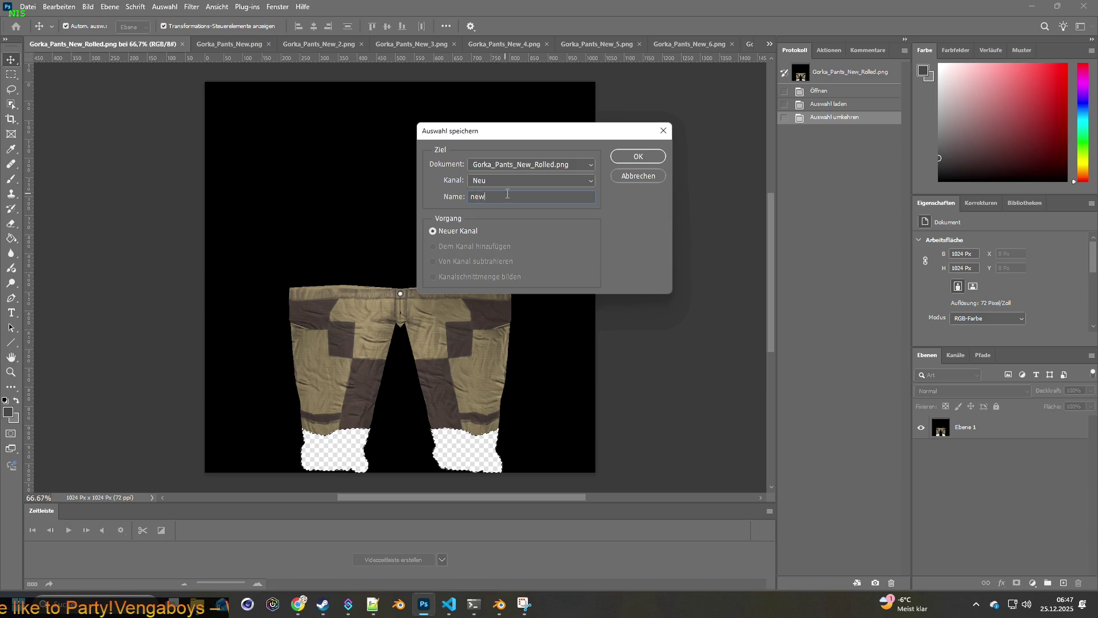
left_click(628, 157)
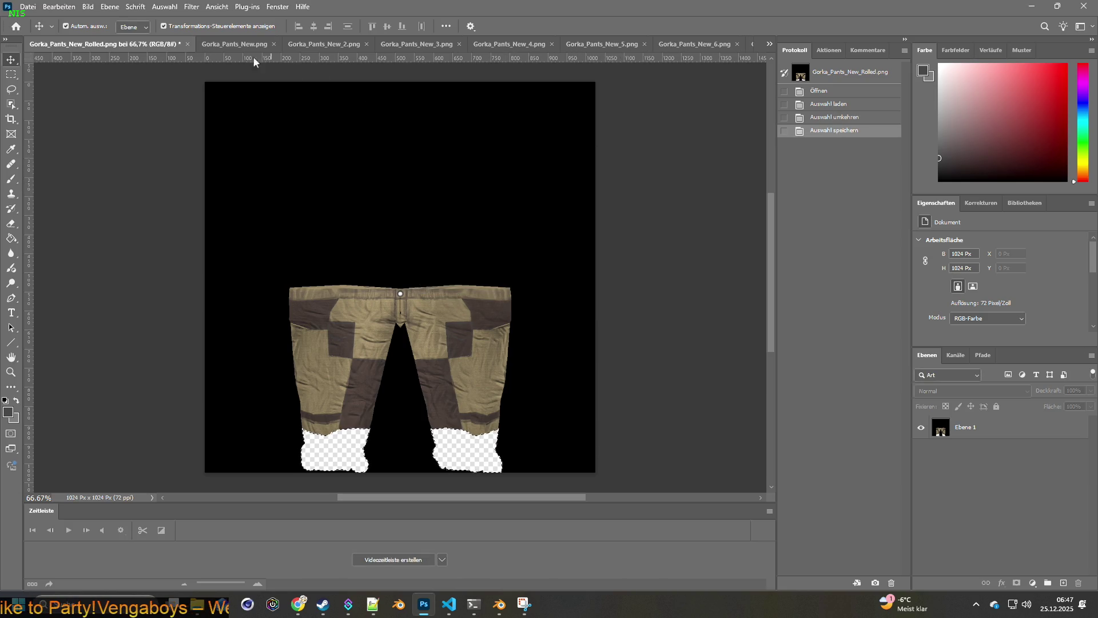
left_click(262, 43)
Step: Load channel new from Gorka_Pants_New_Rolled.png as the selection over the lower legs
left_click(165, 6)
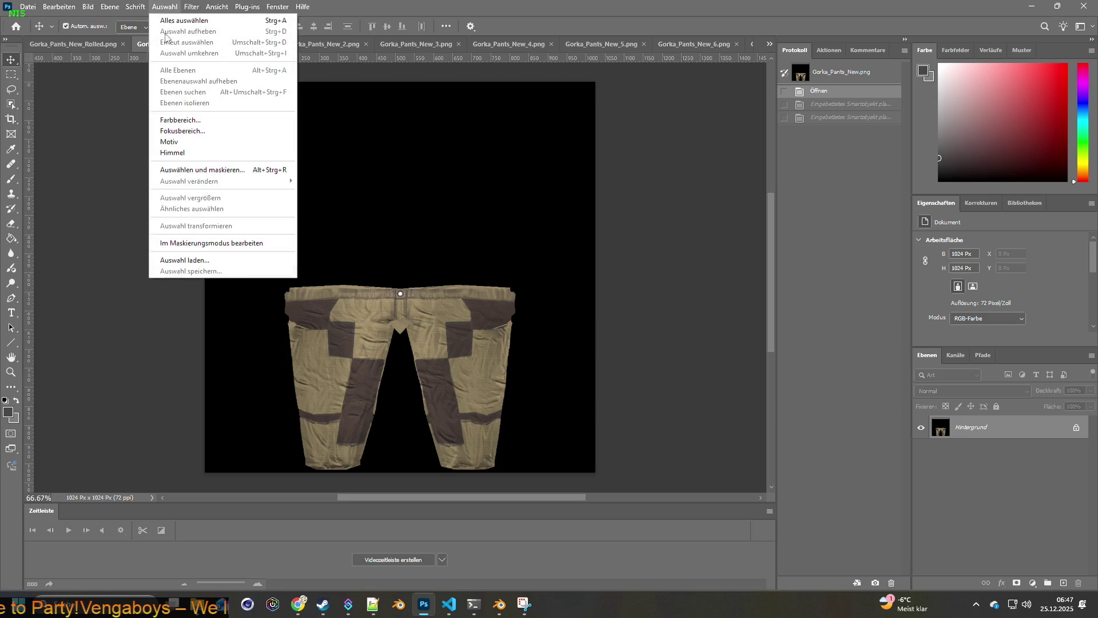
left_click(192, 260)
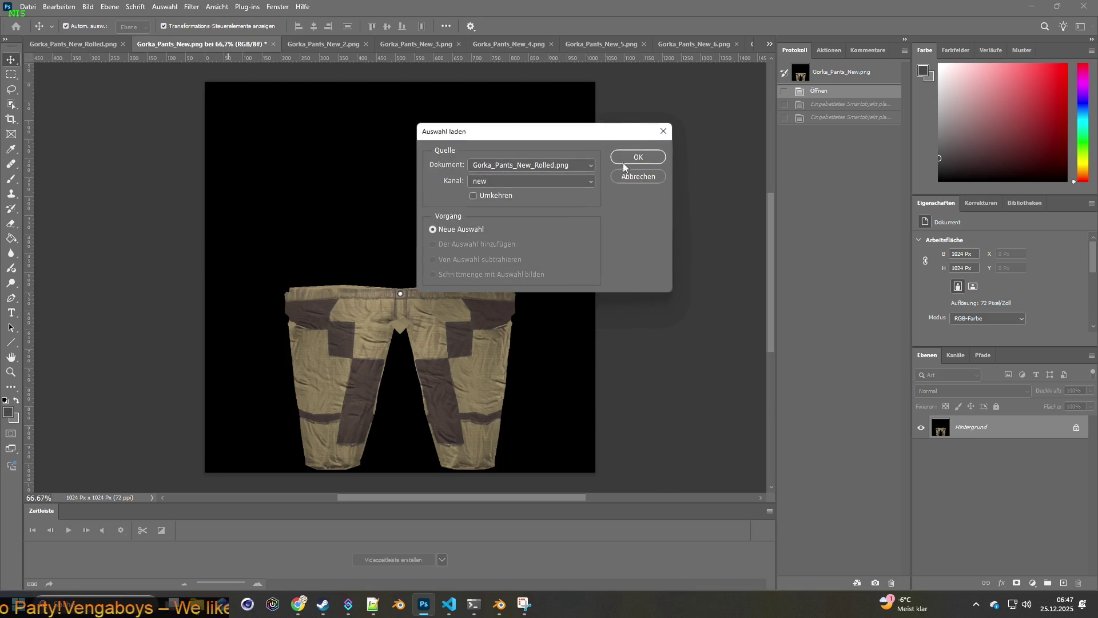
left_click(631, 157)
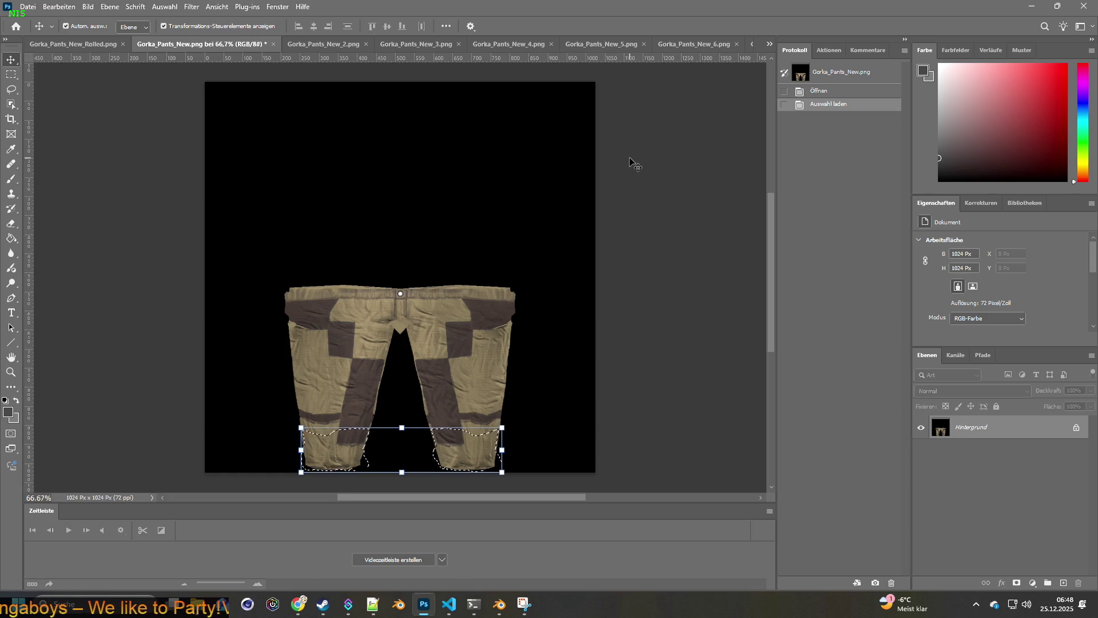
key("Delete")
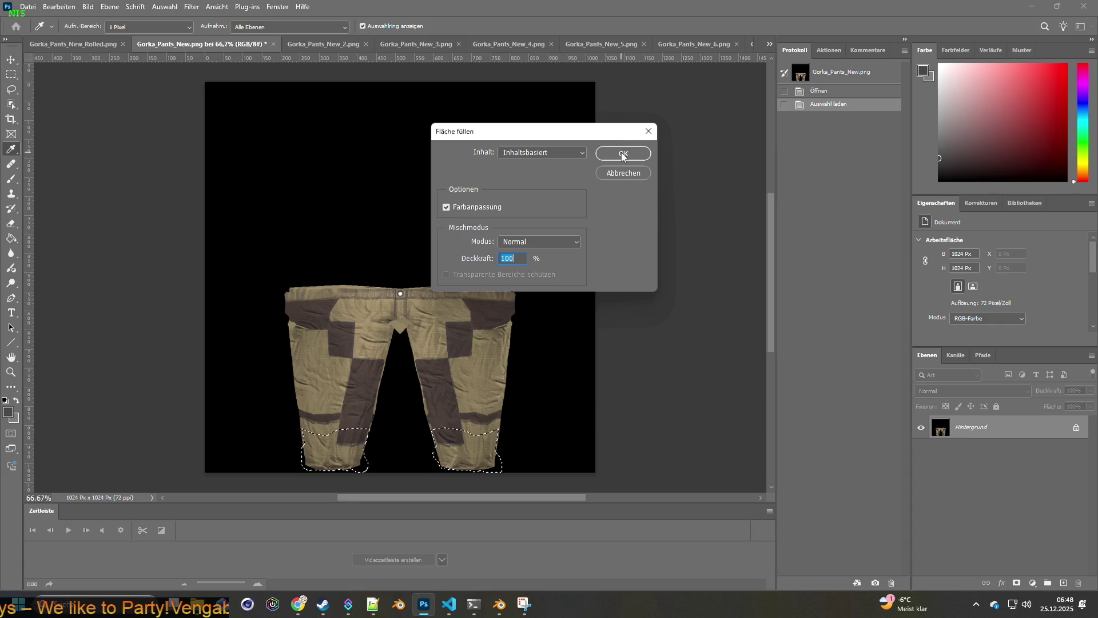
Step: Apply an Inhaltsbasiert content-aware fill to the selected lower legs and dismiss the tip
left_click(649, 130)
key("v")
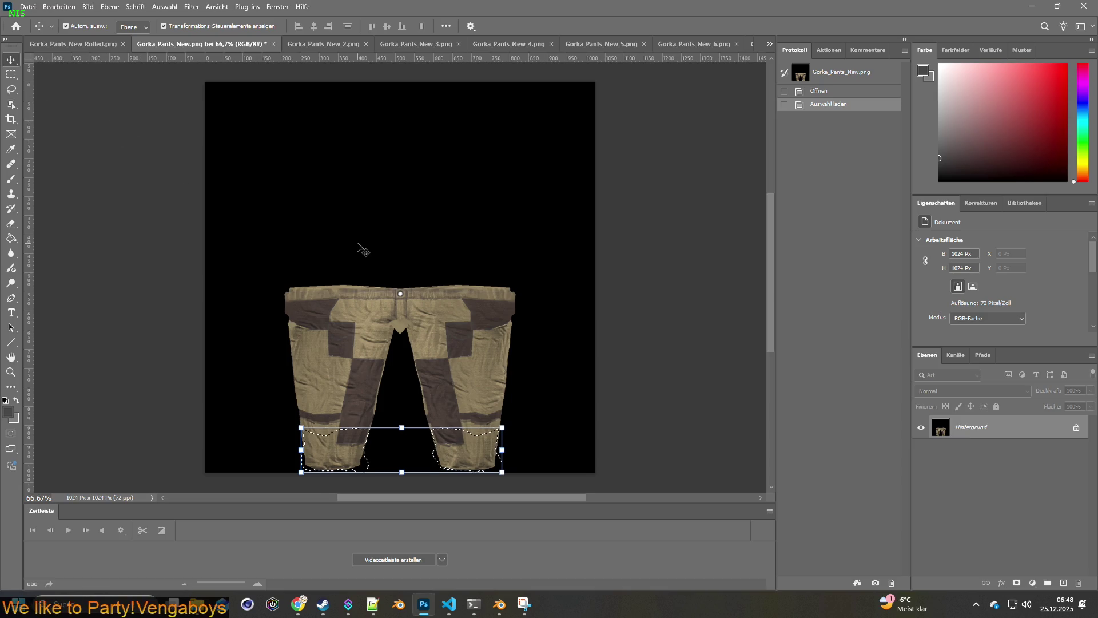
key("Delete")
left_click(626, 158)
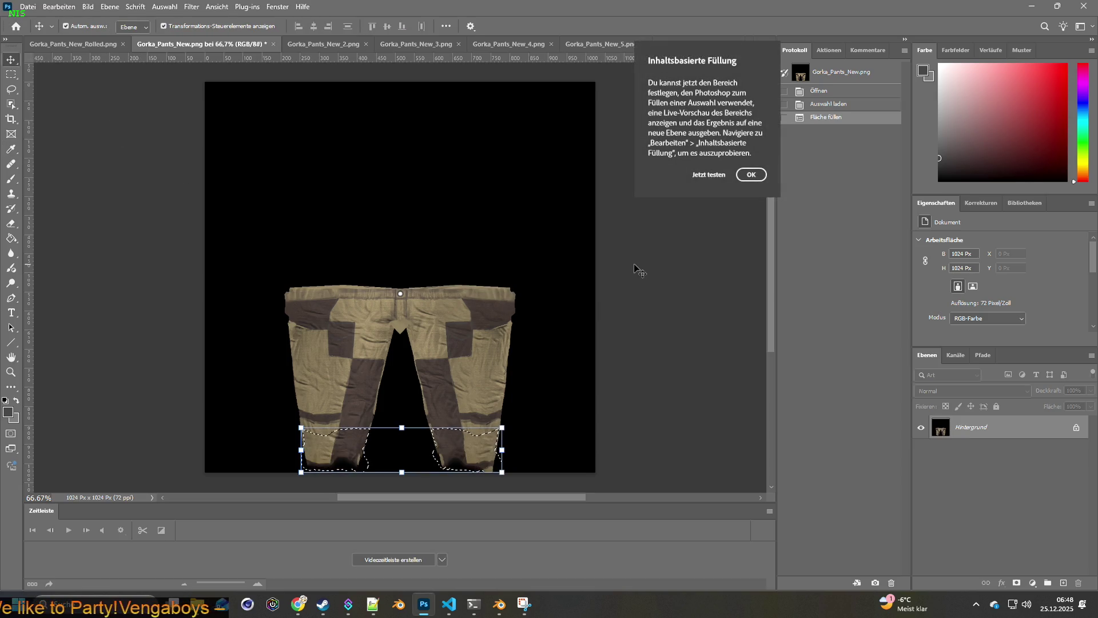
left_click(748, 176)
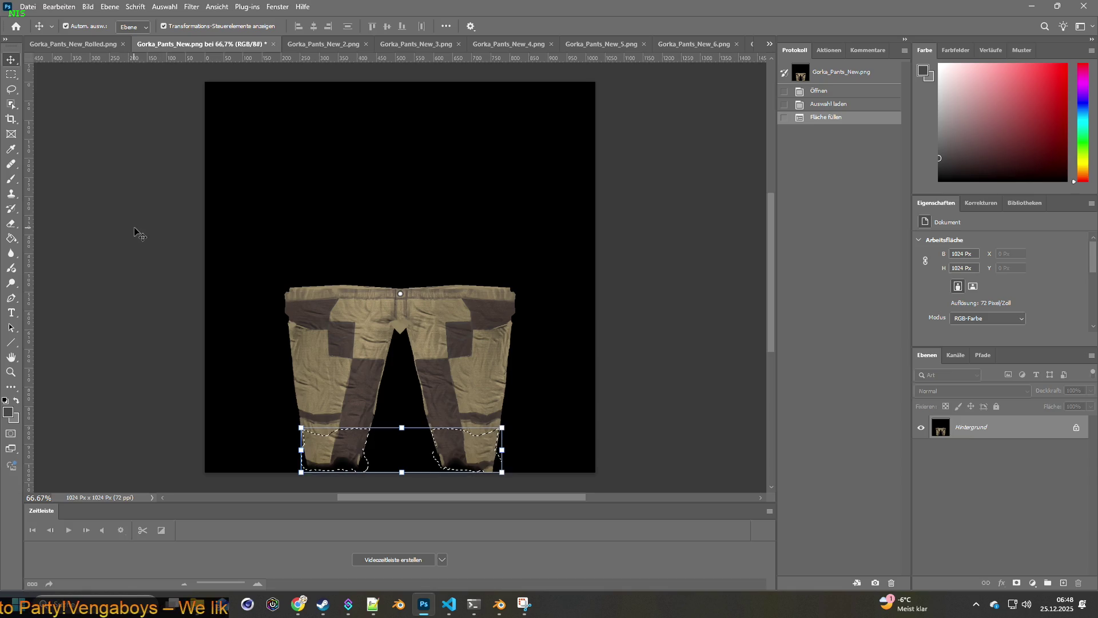
Step: Apply a second content-aware fill, then compare against Gorka_Pants_New_Rolled.png
key("shift+BackSpace")
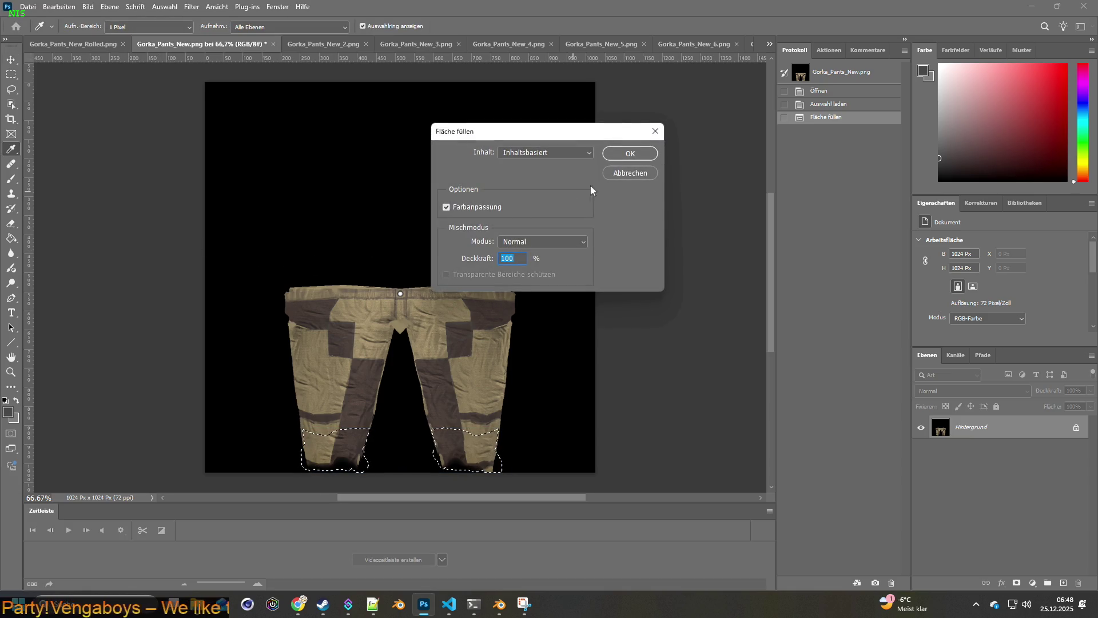
left_click(631, 153)
key("shift+BackSpace")
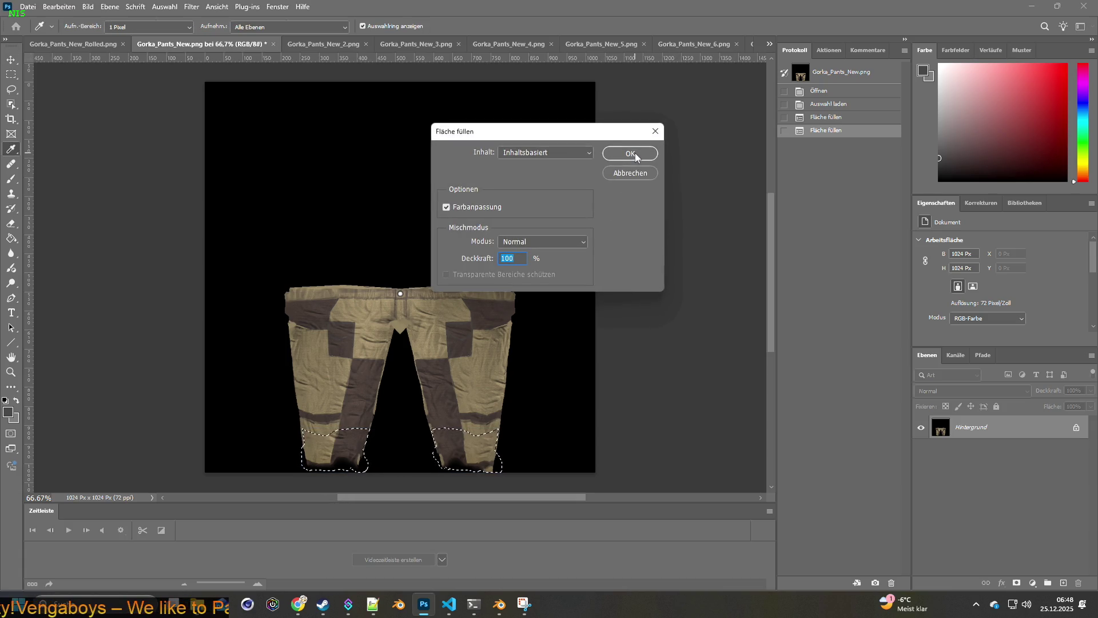
left_click(580, 154)
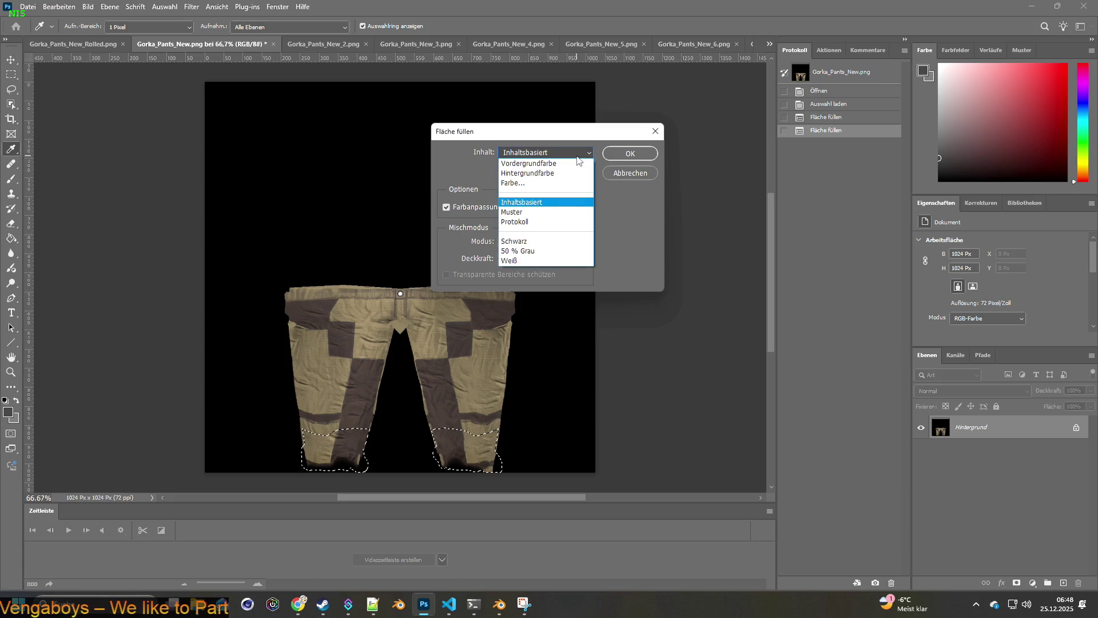
left_click(636, 174)
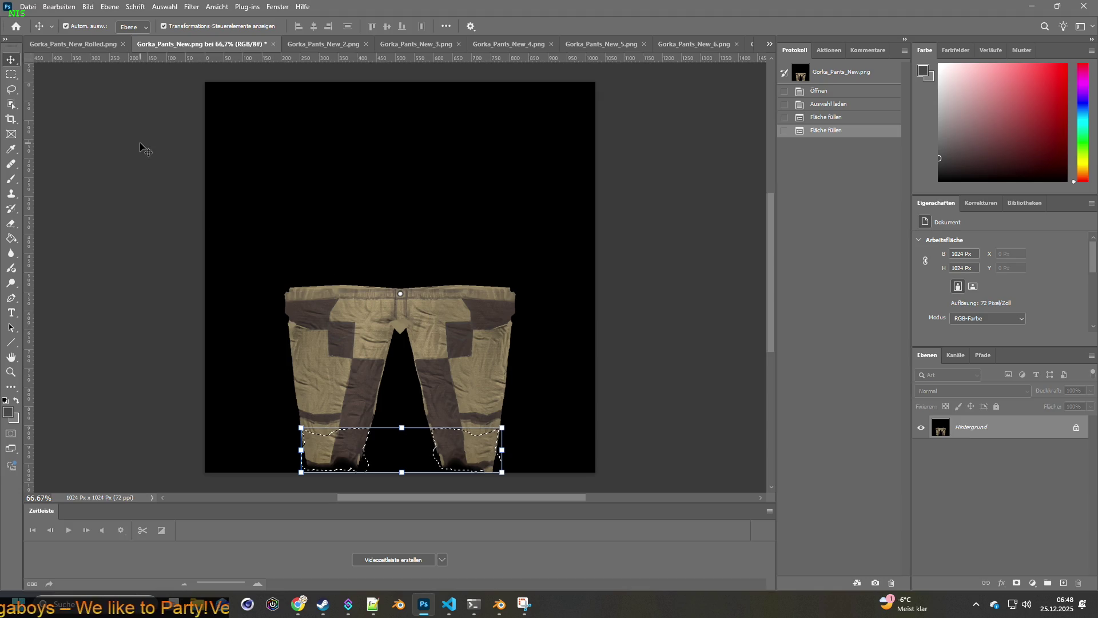
left_click(73, 45)
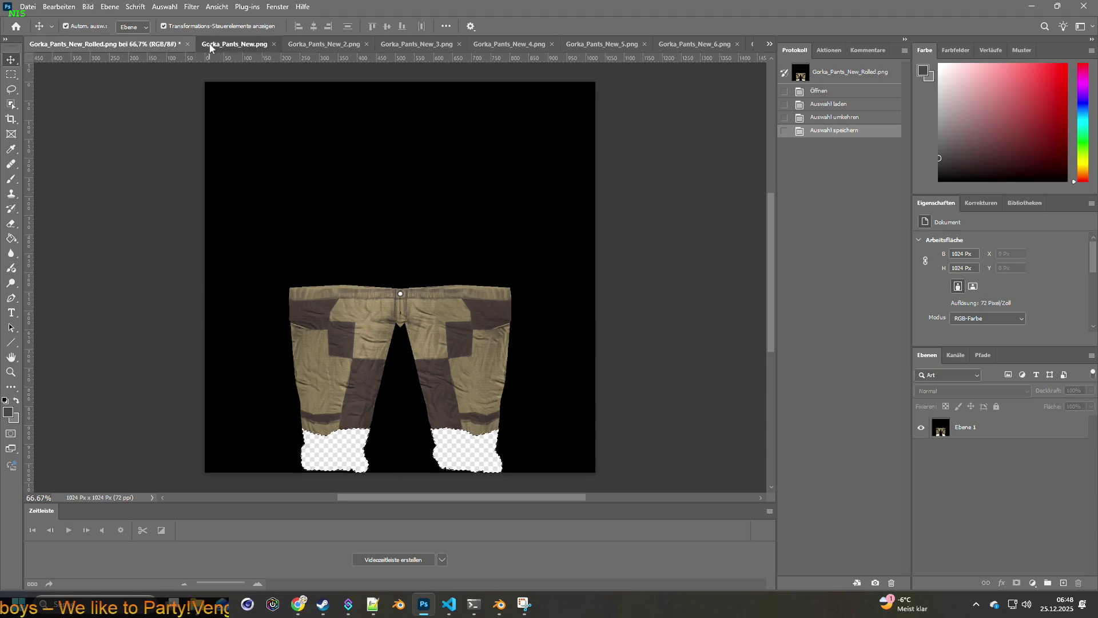
Step: Delete the selected lower leg area of Gorka_Pants_New.png via Bearbeiten > Löschen
left_click(245, 44)
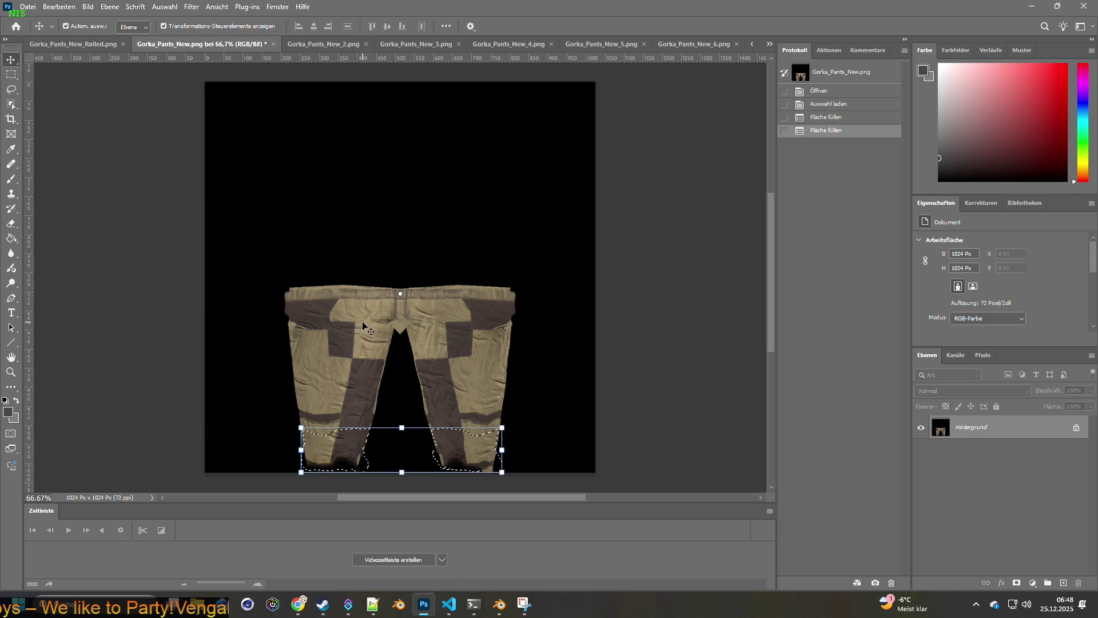
left_click(60, 7)
left_click(79, 131)
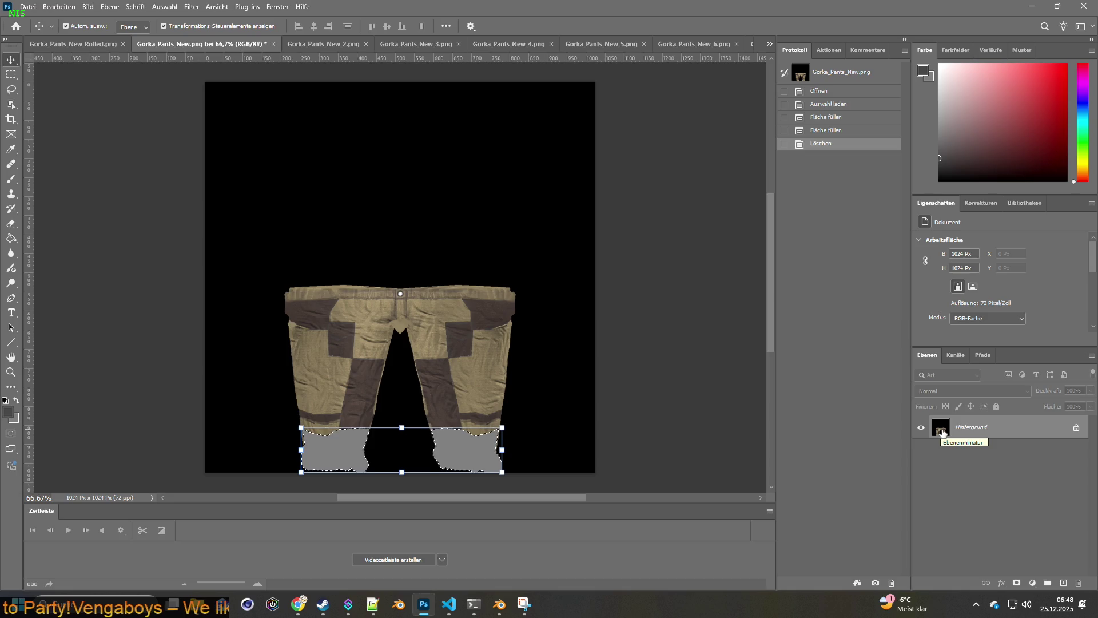
Step: Convert Hintergrund to Ebene 0 and erase the lower legs to transparency, moving to _2
double_click(942, 432)
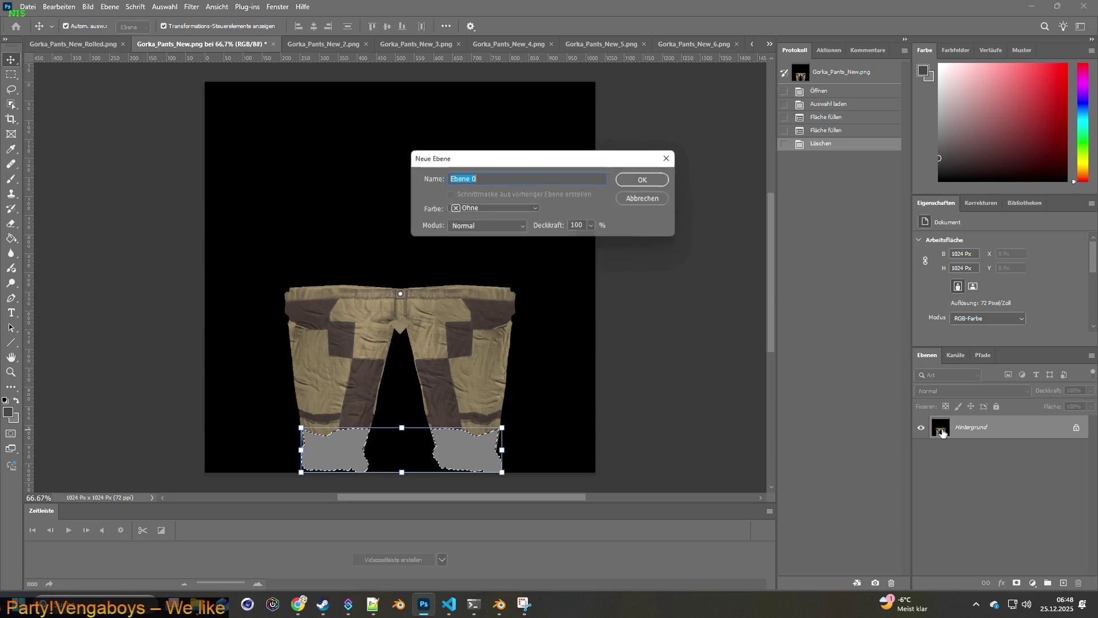
left_click(649, 182)
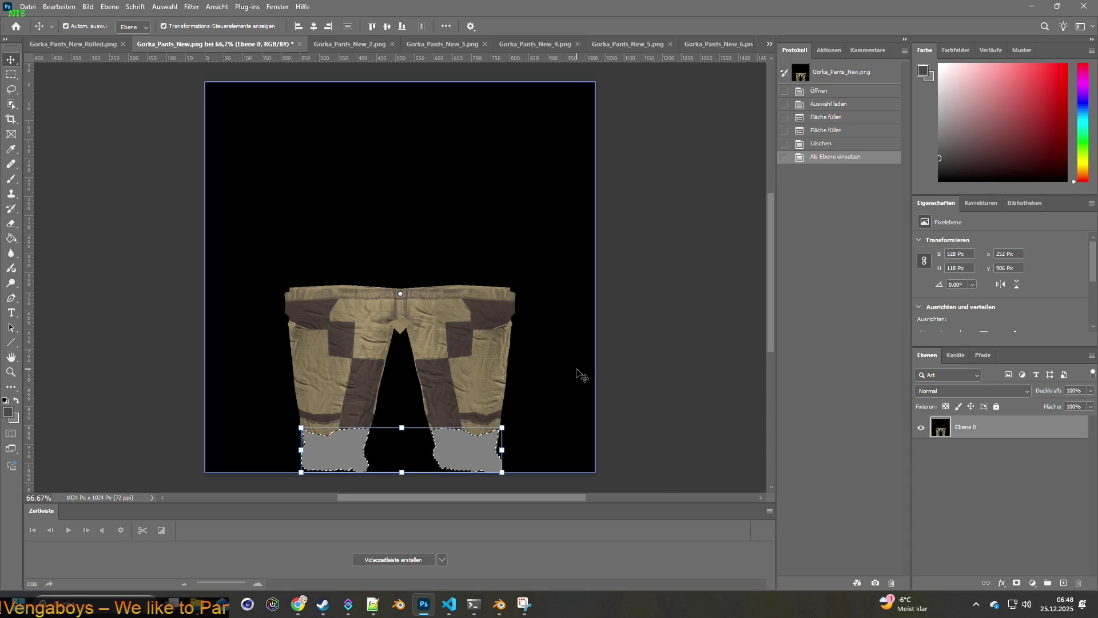
key("Delete")
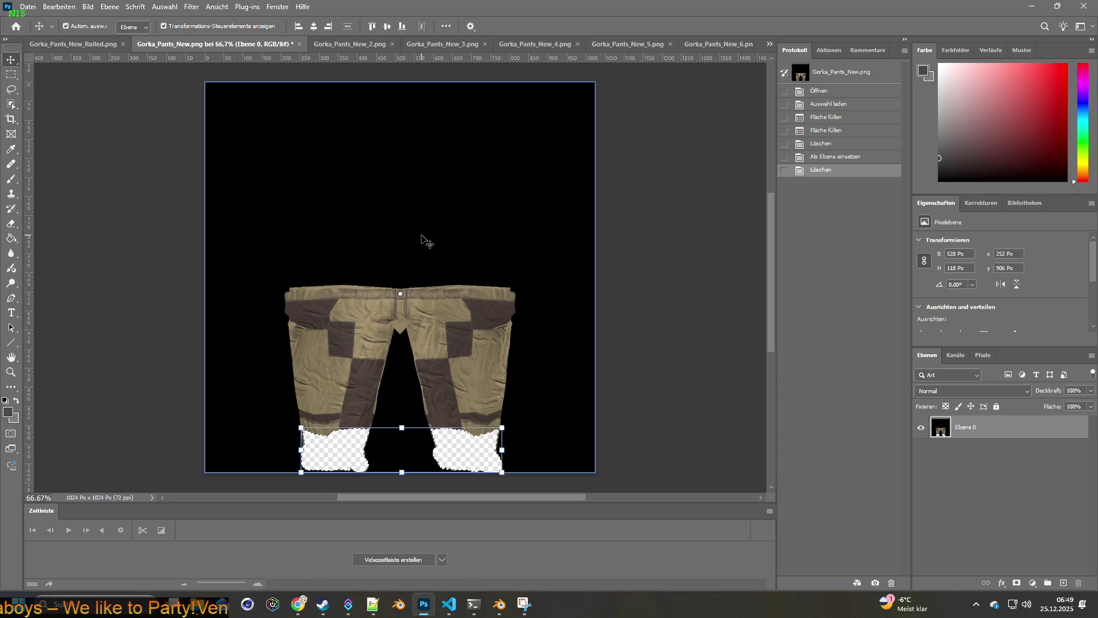
left_click(347, 44)
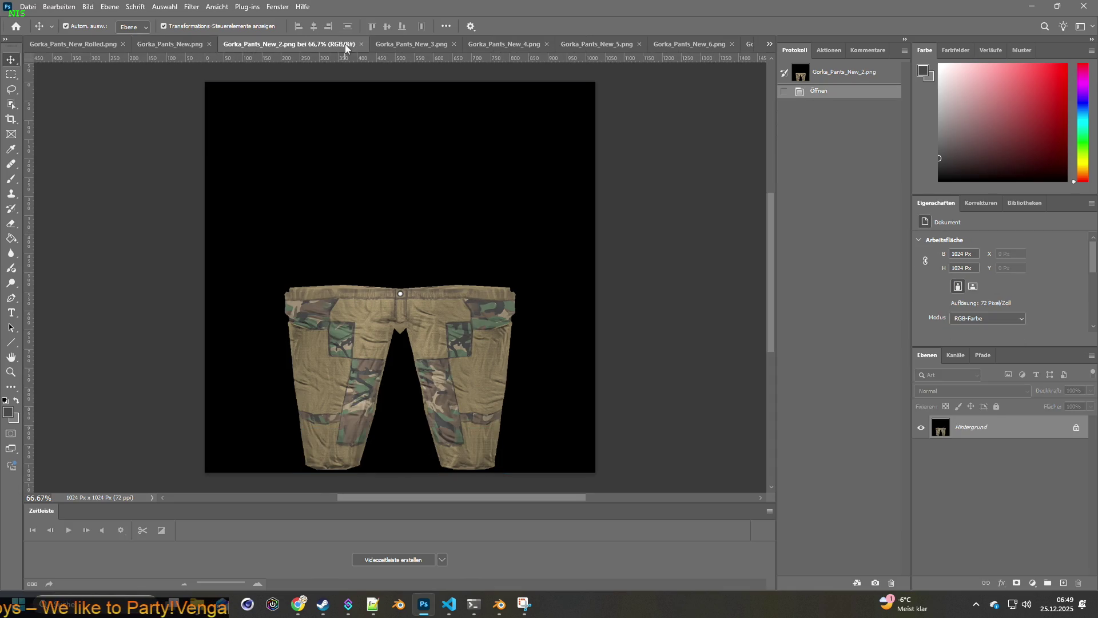
Step: Unlock _2's background, load channel new from the rolled file and delete the leg ends
double_click(939, 430)
key("Return")
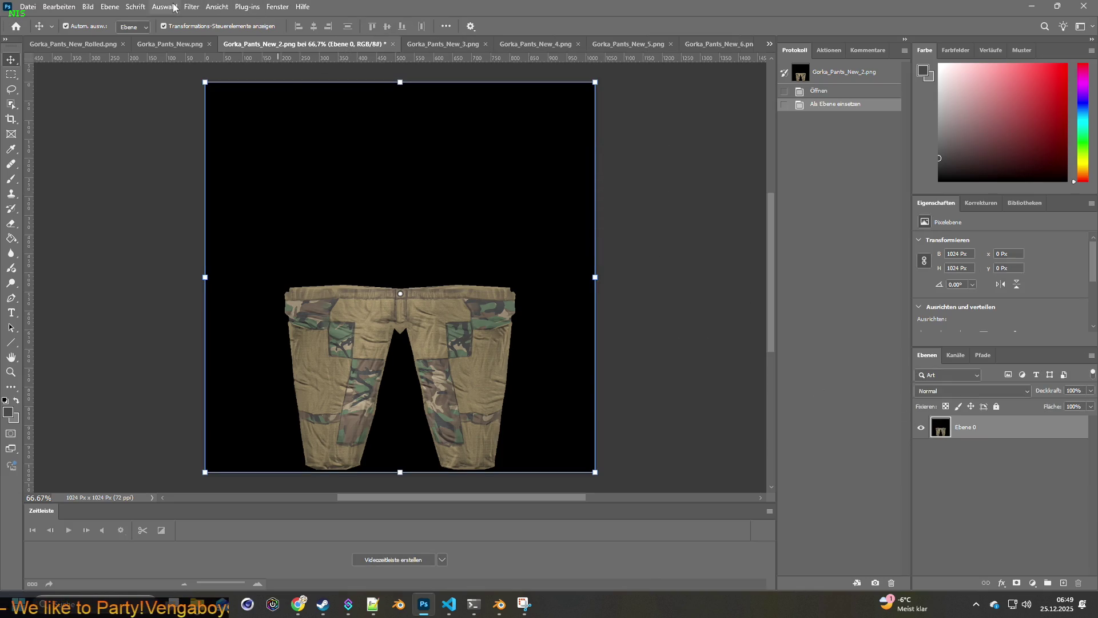
left_click(174, 7)
left_click(194, 260)
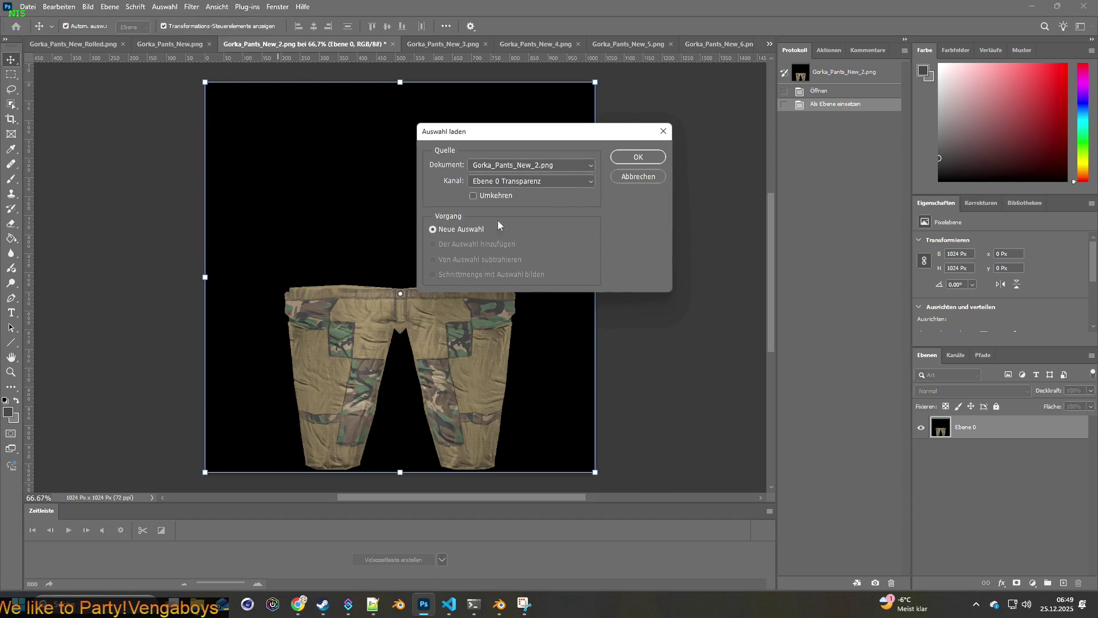
left_click(562, 164)
left_click(534, 181)
left_click(631, 159)
key("Delete")
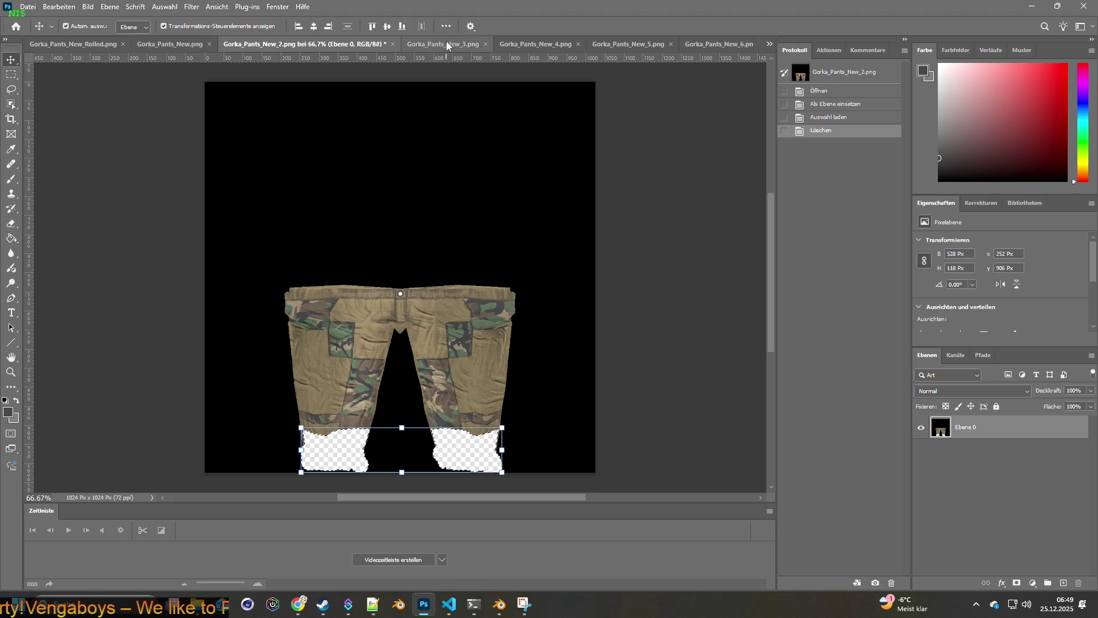
left_click(446, 41)
Step: In Gorka_Pants_New_3, load the rolled-cuff selection, unlock Background and delete the leg bottoms
left_click(164, 7)
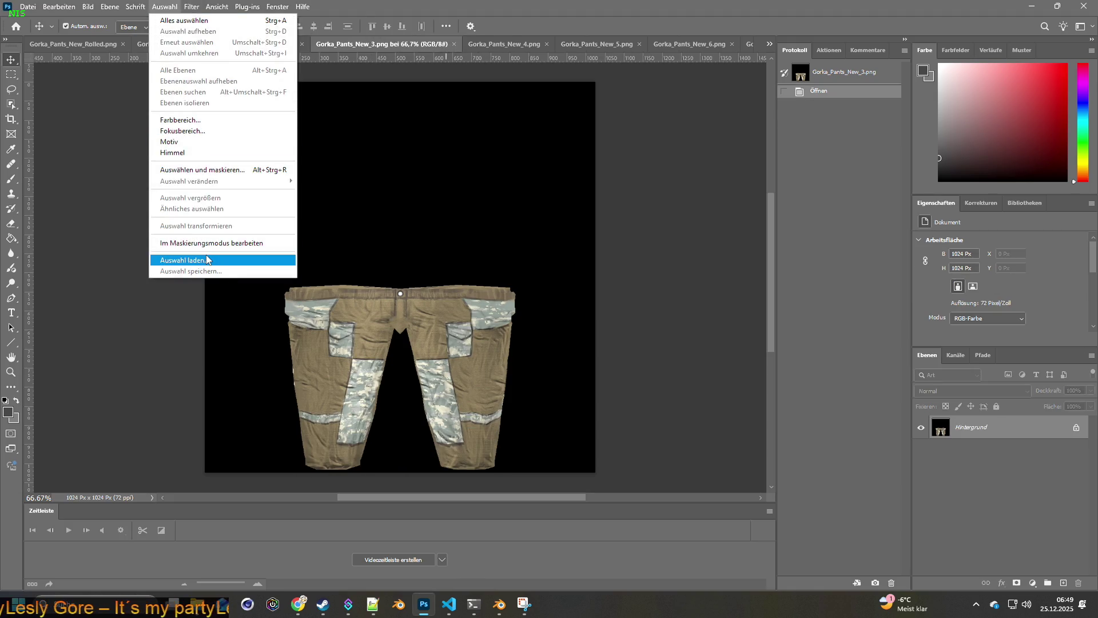
left_click(206, 260)
left_click(531, 165)
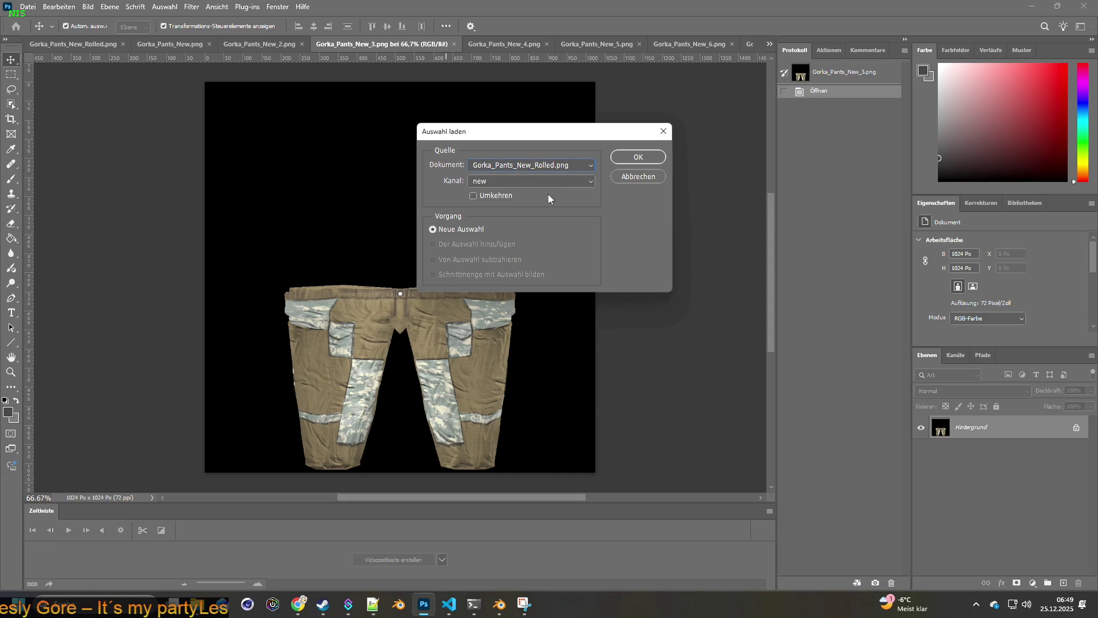
left_click(638, 157)
double_click(941, 427)
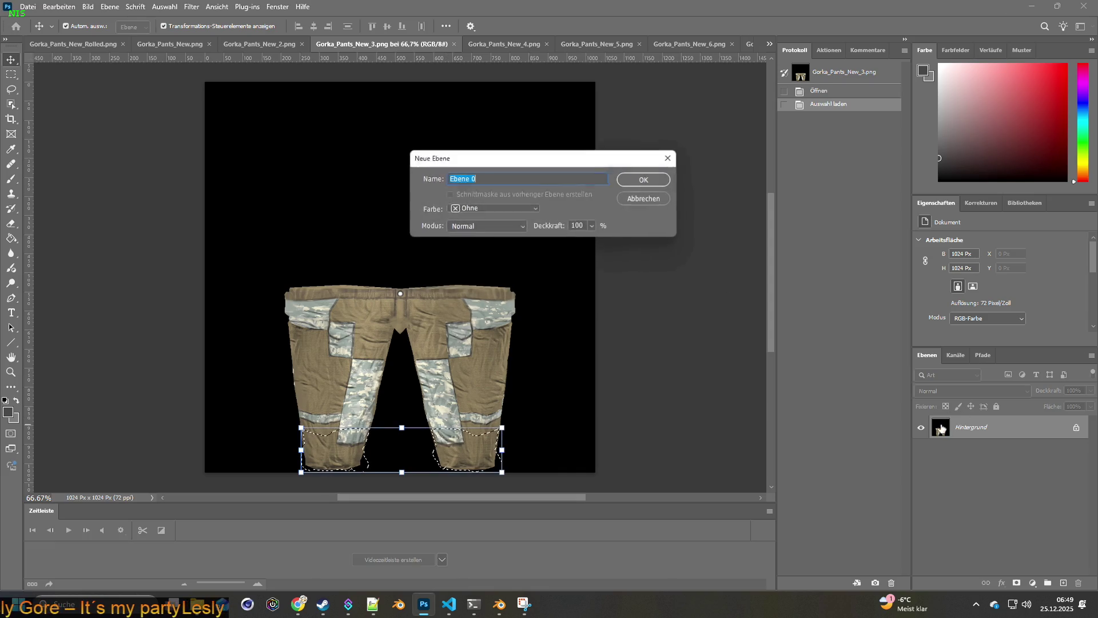
left_click(656, 183)
key("Delete")
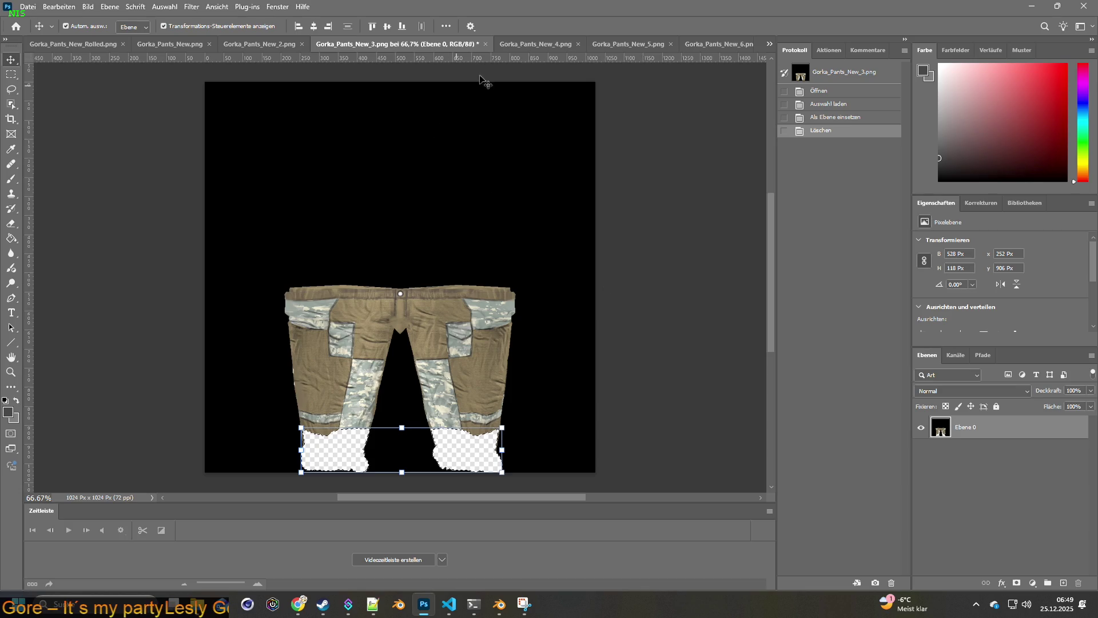
left_click(535, 44)
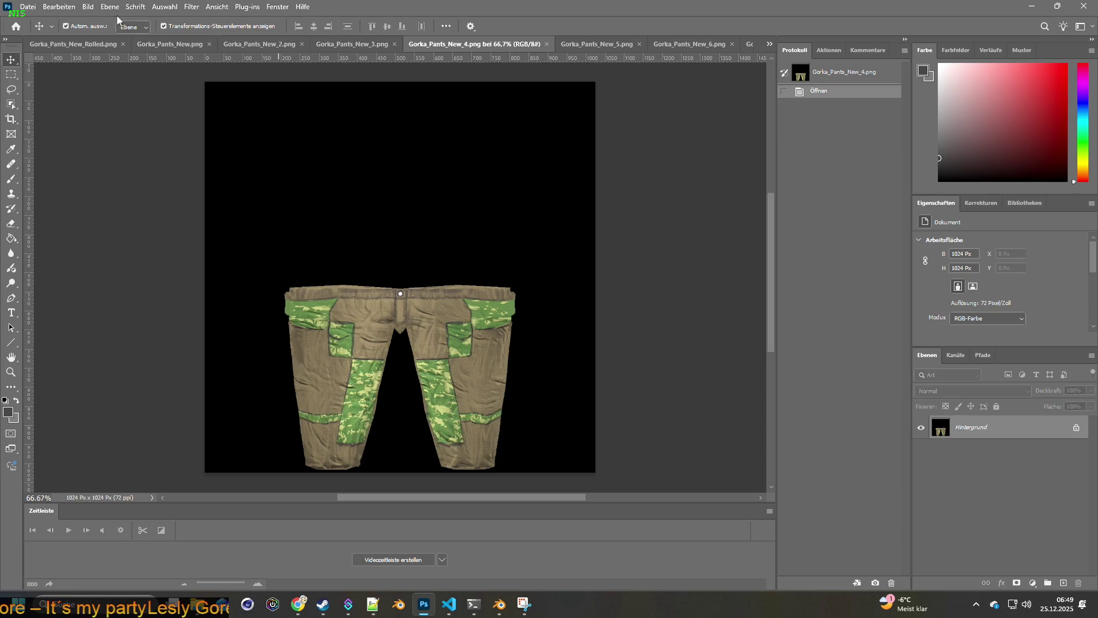
Step: Repeat for Gorka_Pants_New_4: unlock Background, load channel new, delete the leg bottoms
double_click(941, 429)
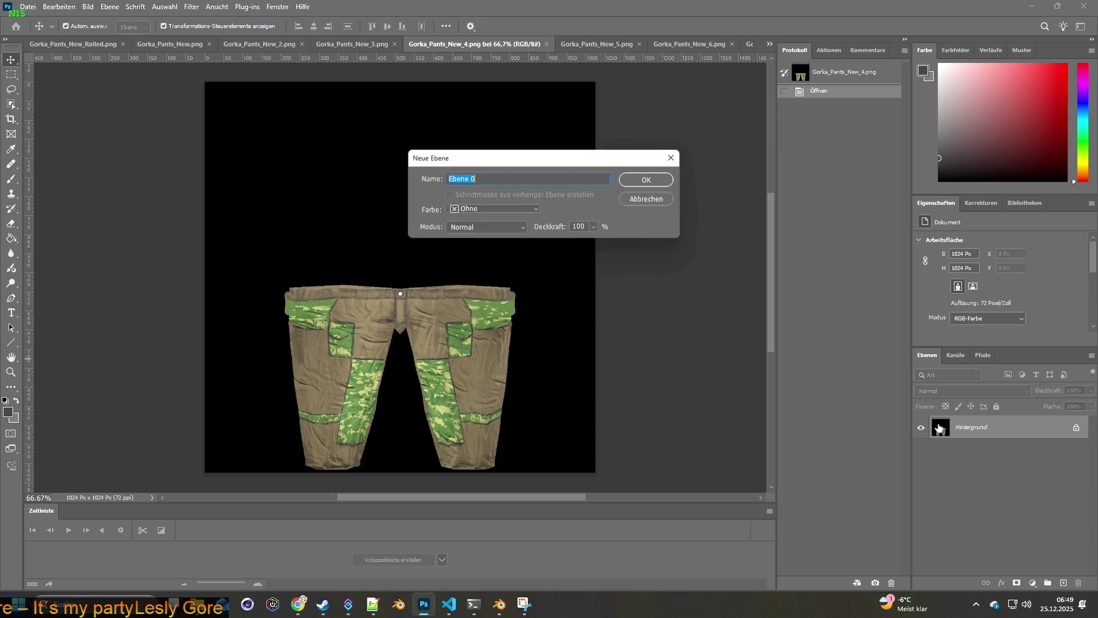
left_click(649, 180)
left_click(164, 6)
left_click(209, 261)
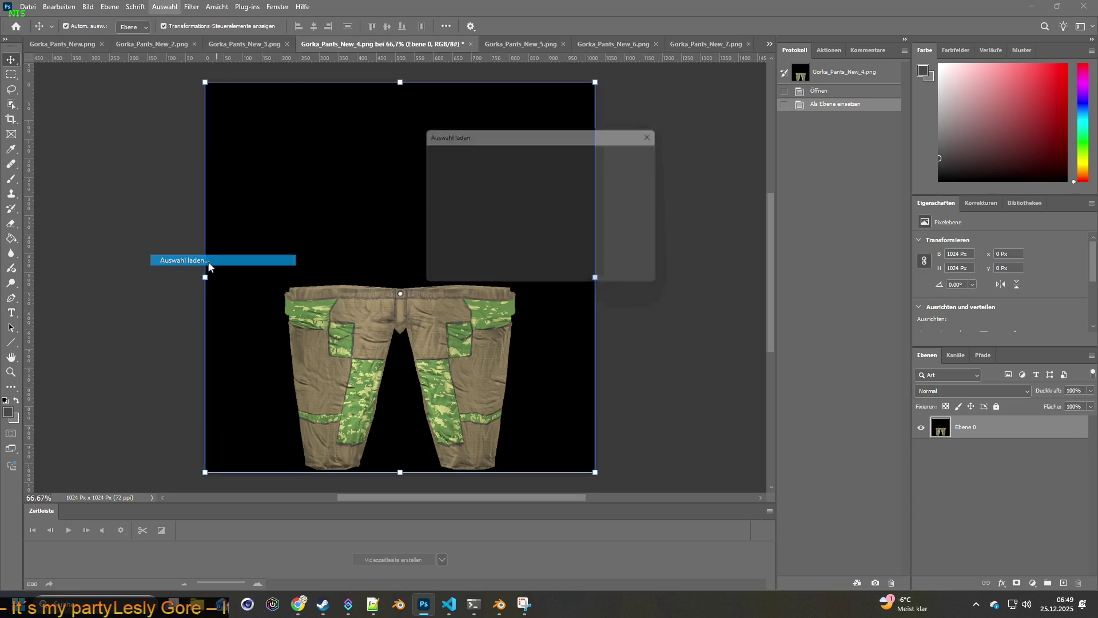
left_click(554, 168)
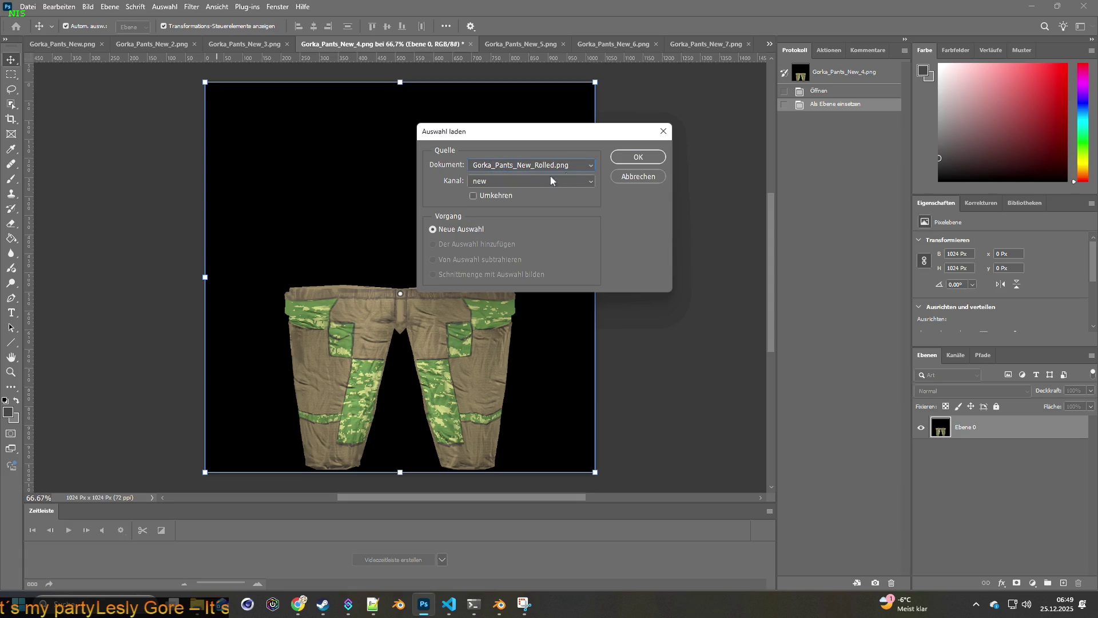
left_click(636, 159)
key("Delete")
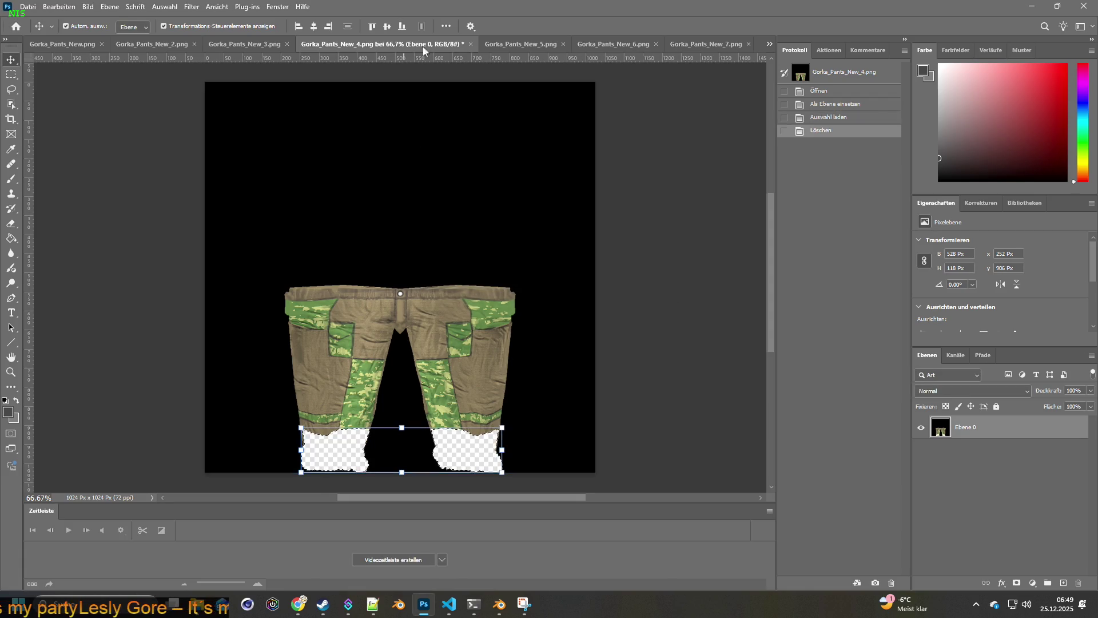
left_click(513, 45)
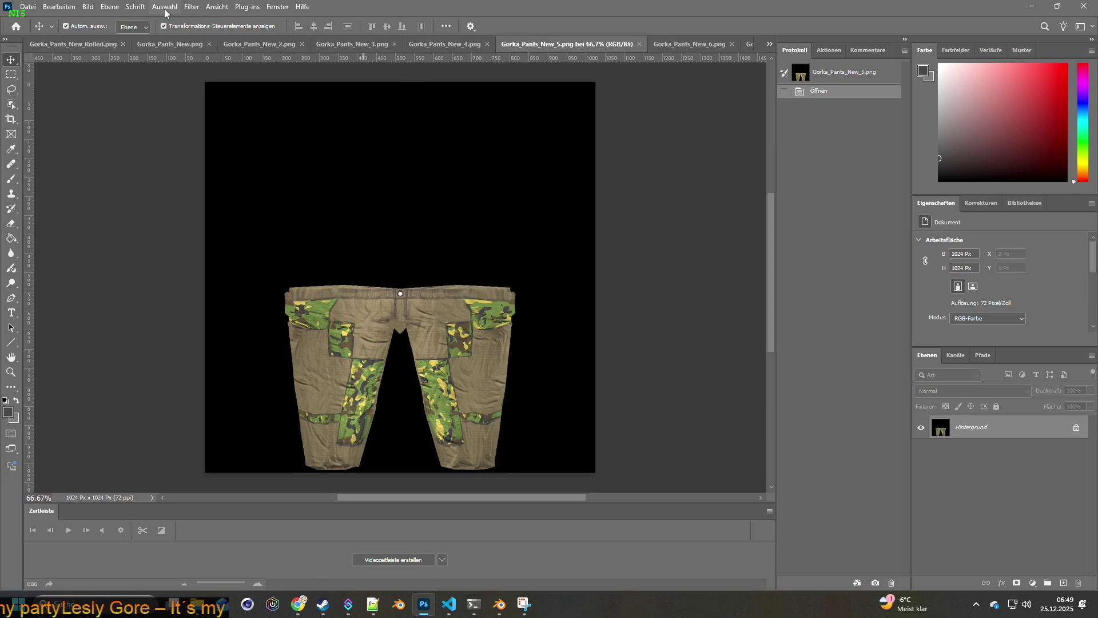
Step: Repeat for Gorka_Pants_New_5, then move on to Gorka_Pants_New_6.png
double_click(941, 430)
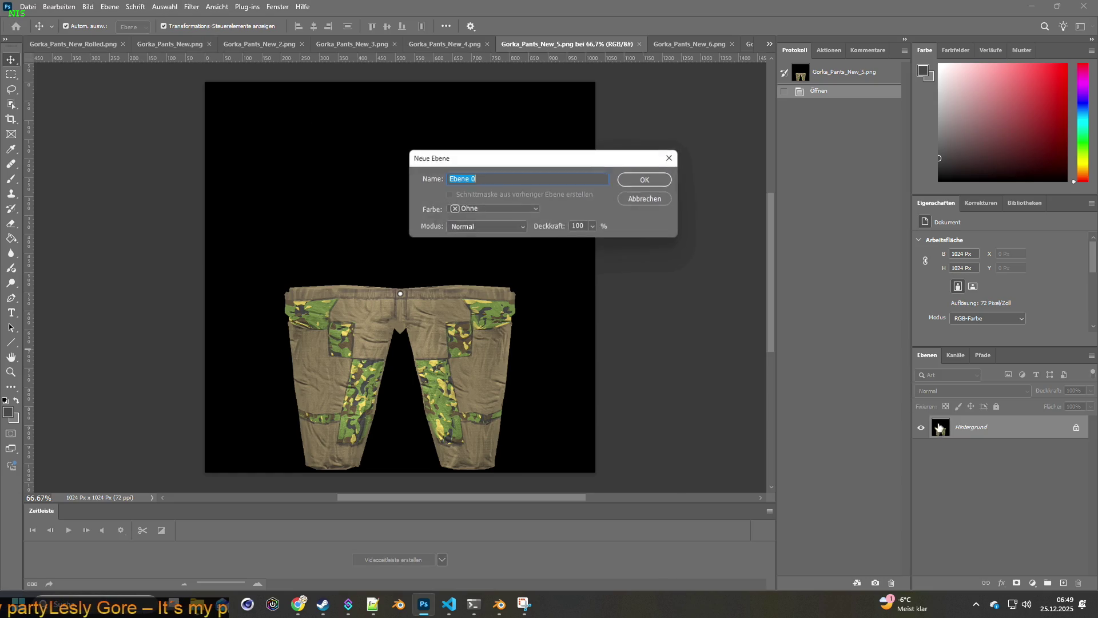
left_click(655, 182)
left_click(164, 6)
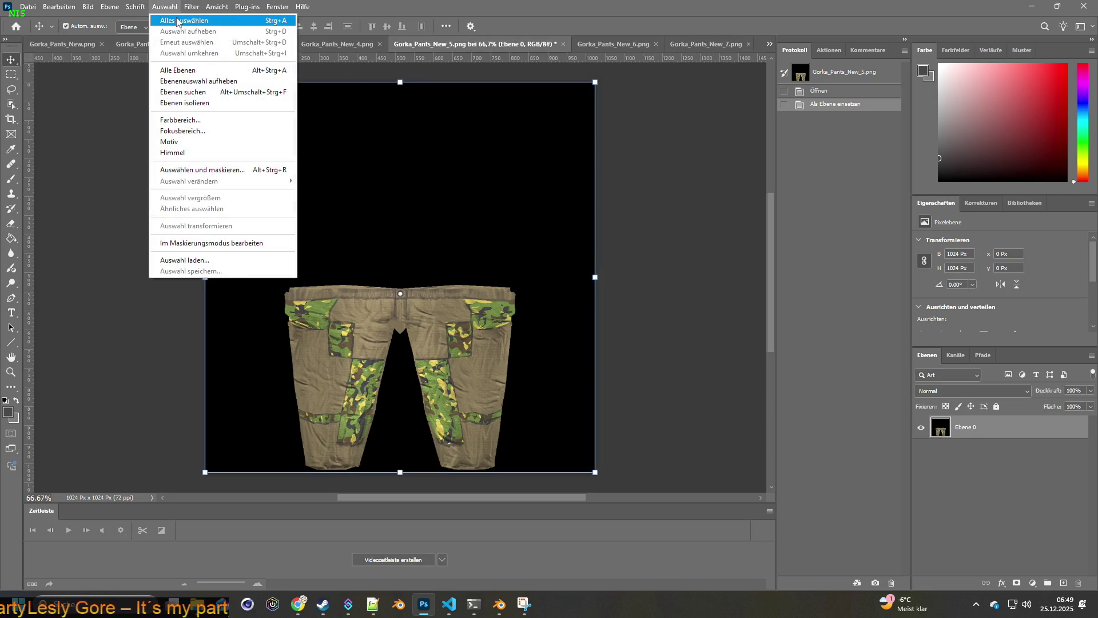
left_click(220, 260)
left_click(541, 166)
left_click(545, 185)
left_click(635, 157)
key("Delete")
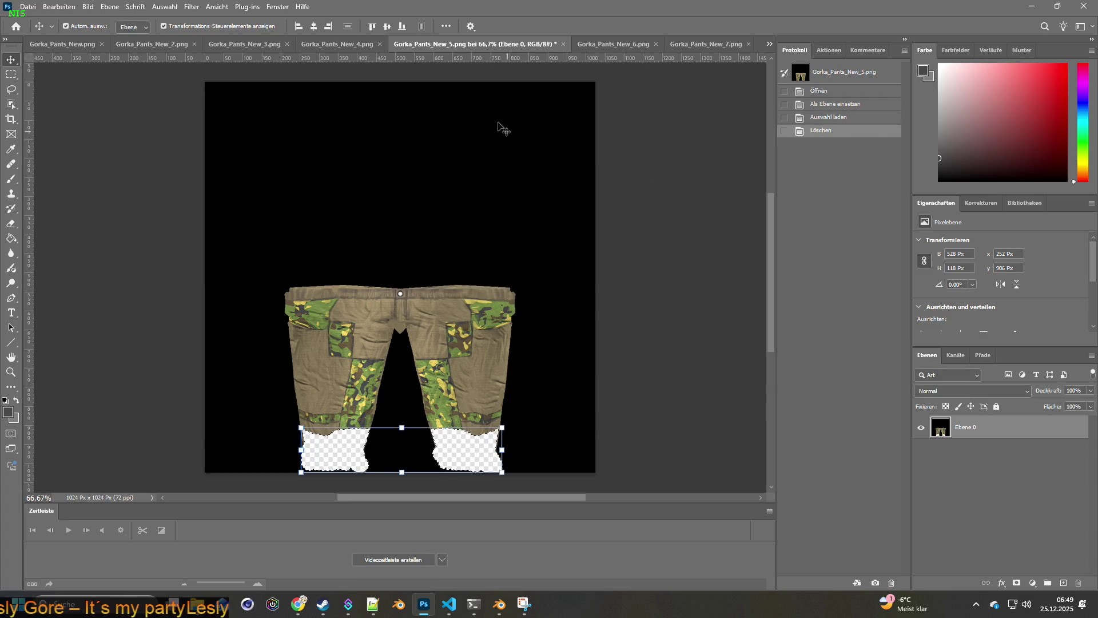
left_click(623, 44)
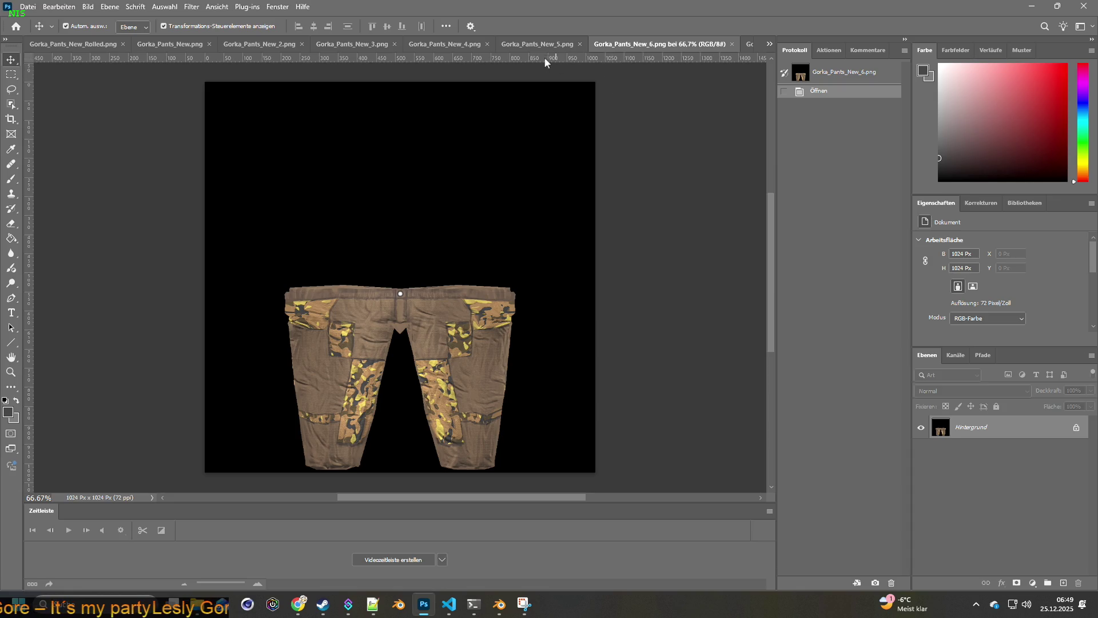
Step: Load the rolled-cuff selection in Gorka_Pants_New_6, unlock the background and delete the leg bottoms
left_click(543, 44)
left_click(630, 44)
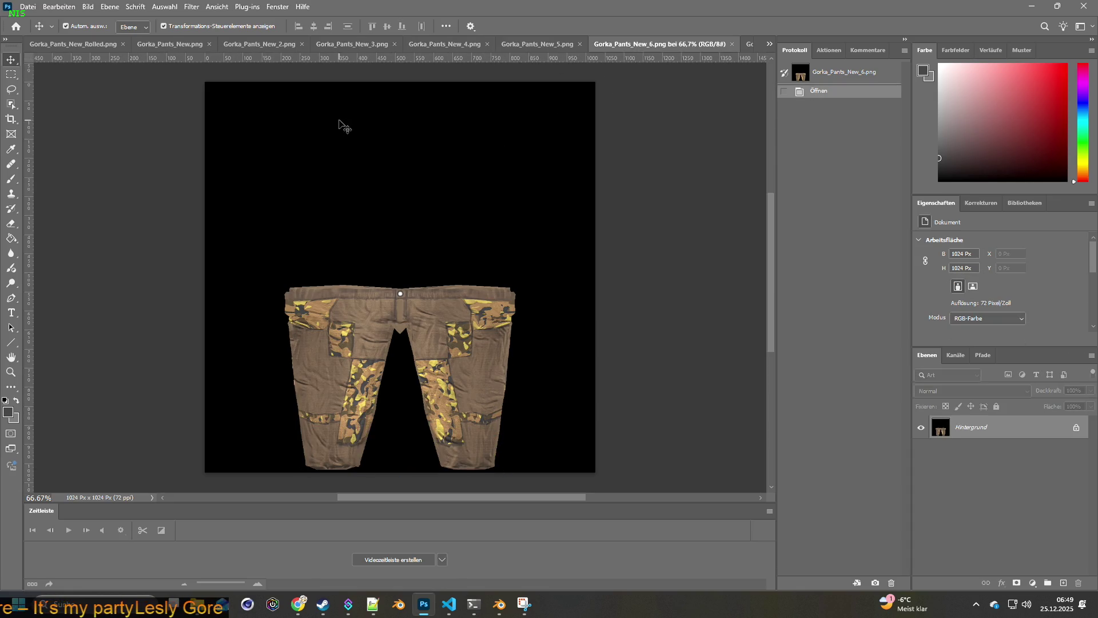
left_click(156, 7)
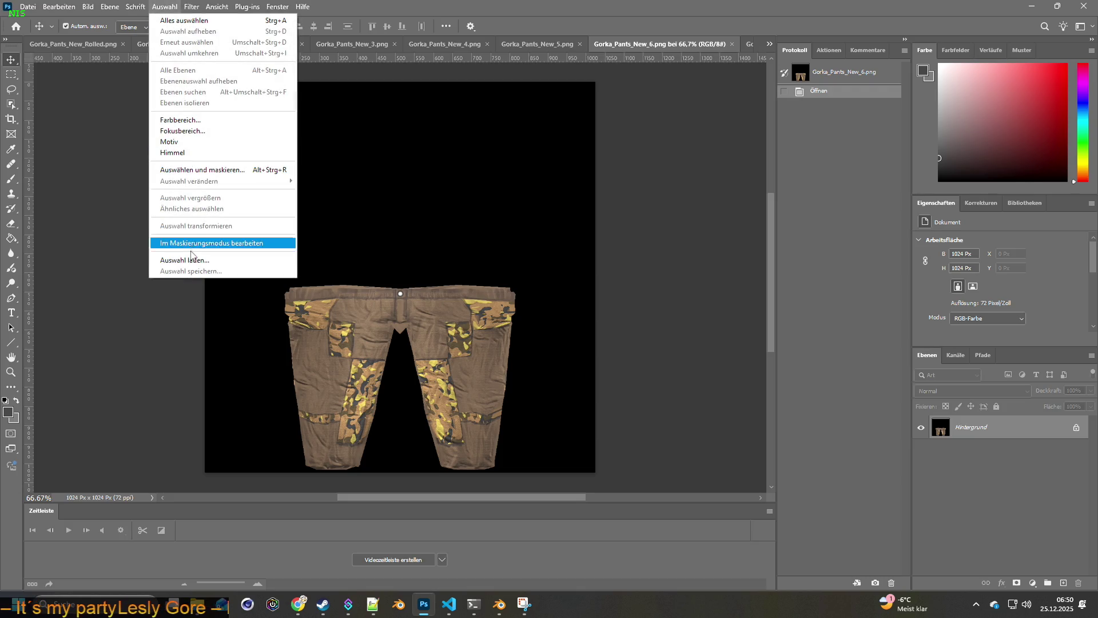
left_click(184, 259)
left_click(529, 165)
left_click(515, 195)
left_click(639, 158)
double_click(938, 427)
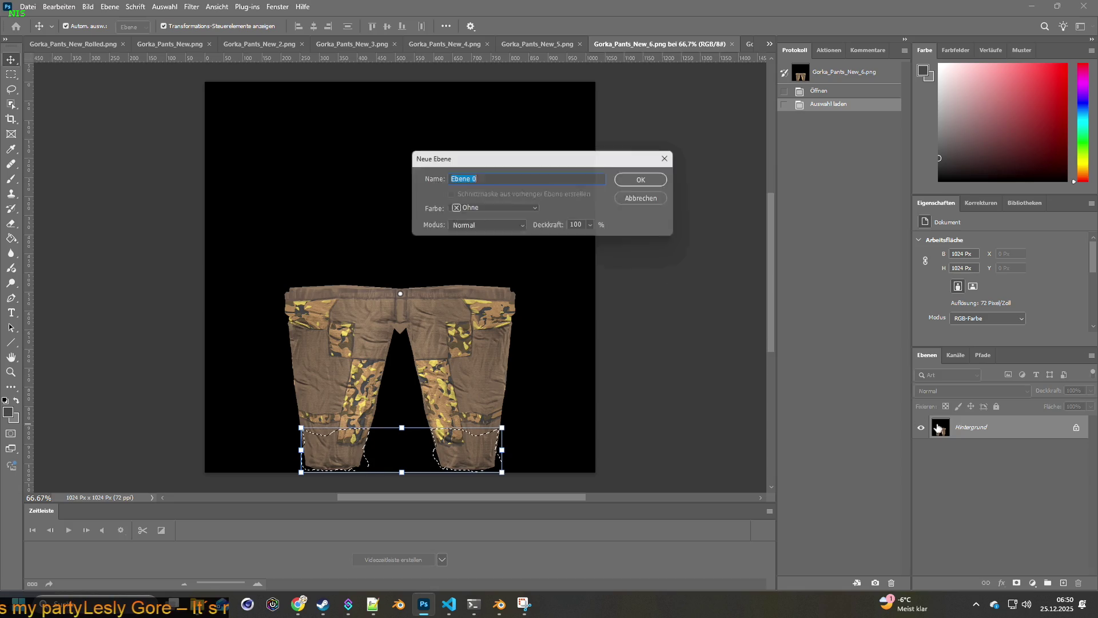
key("Return")
key("Delete")
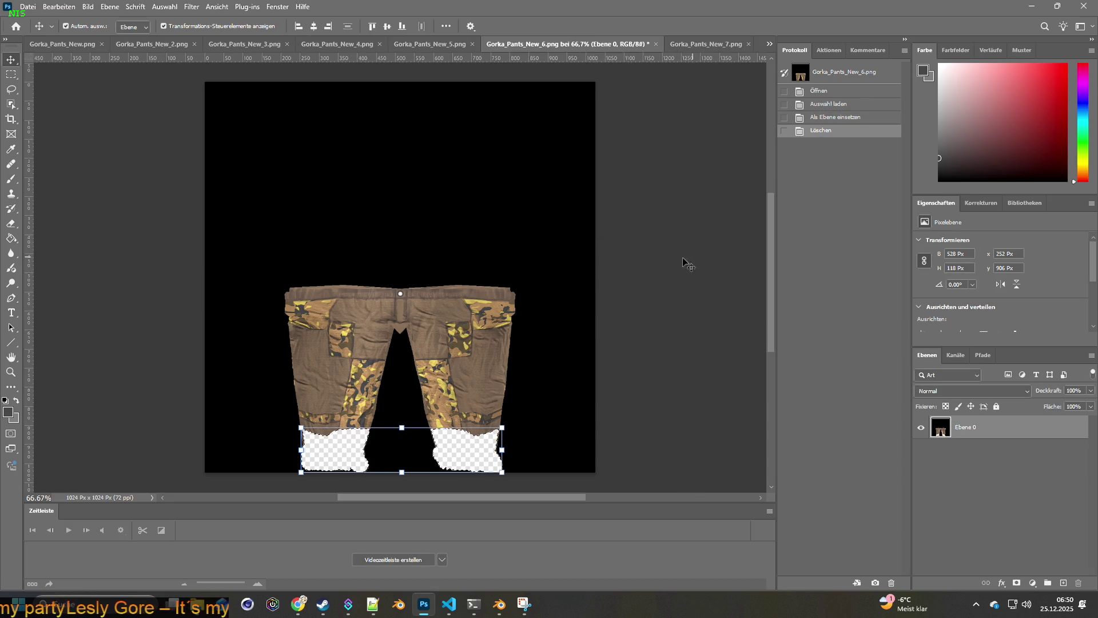
Step: Erase the leg bottoms to transparency the same way in Gorka_Pants_New_7
left_click(700, 44)
left_click(164, 7)
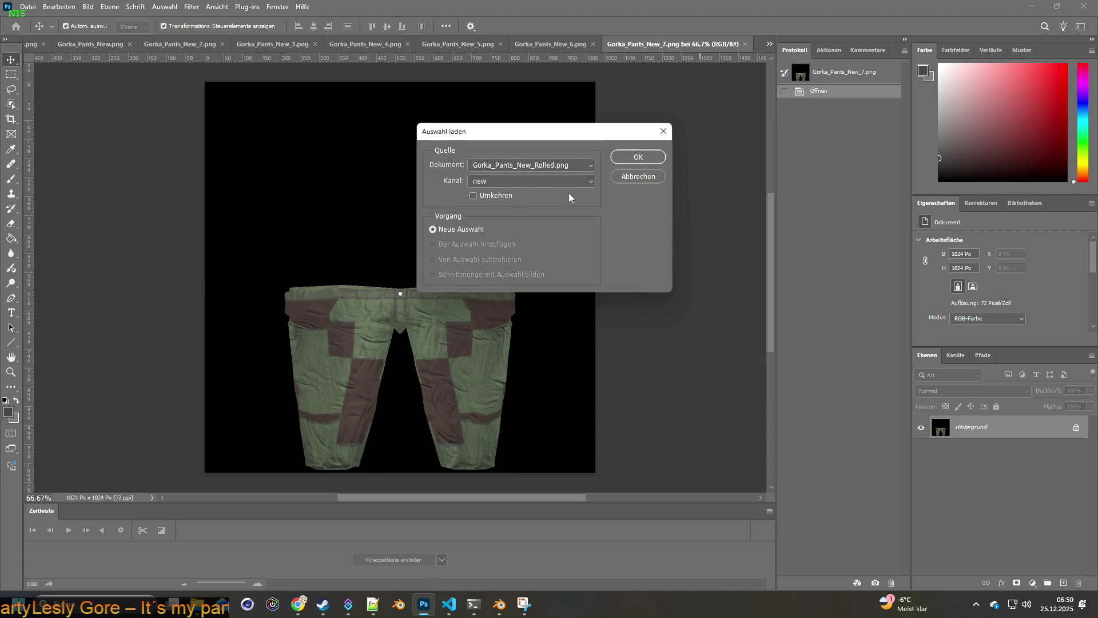
left_click(640, 156)
double_click(940, 427)
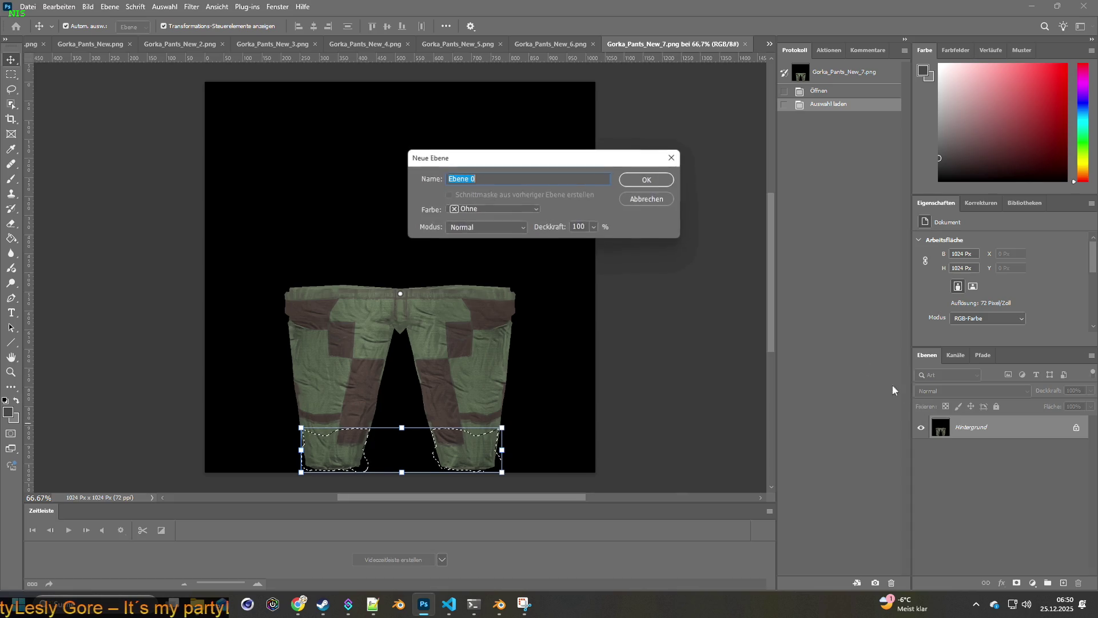
left_click(650, 181)
key("Delete")
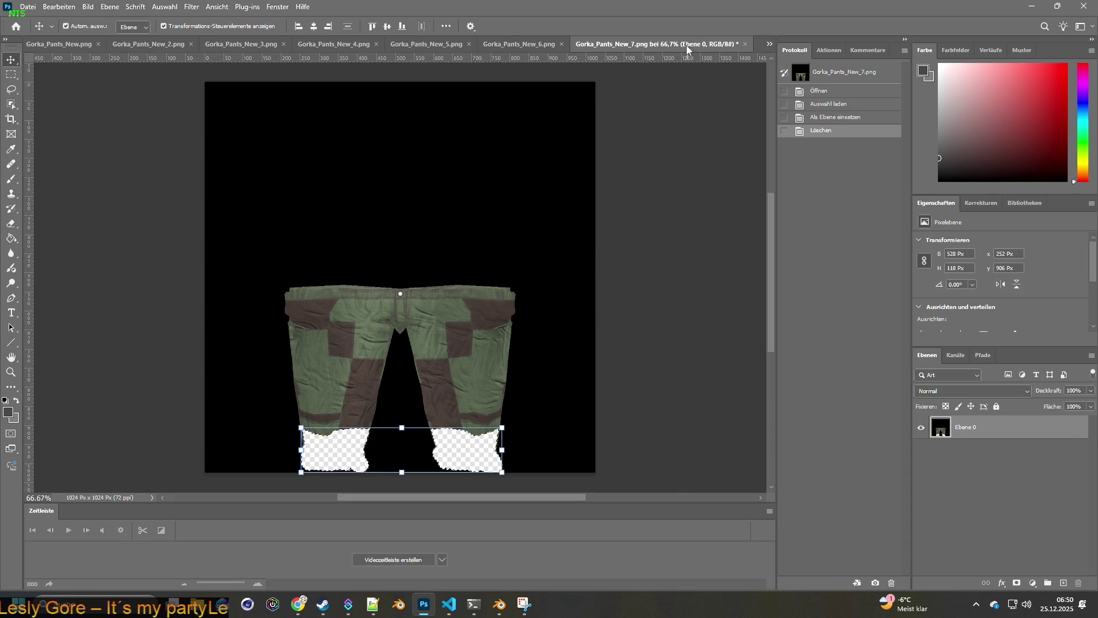
Step: Erase the leg bottoms in Gorka_Pants_New_8, then bring up Gorka_Pants_New_9.png
left_click(769, 44)
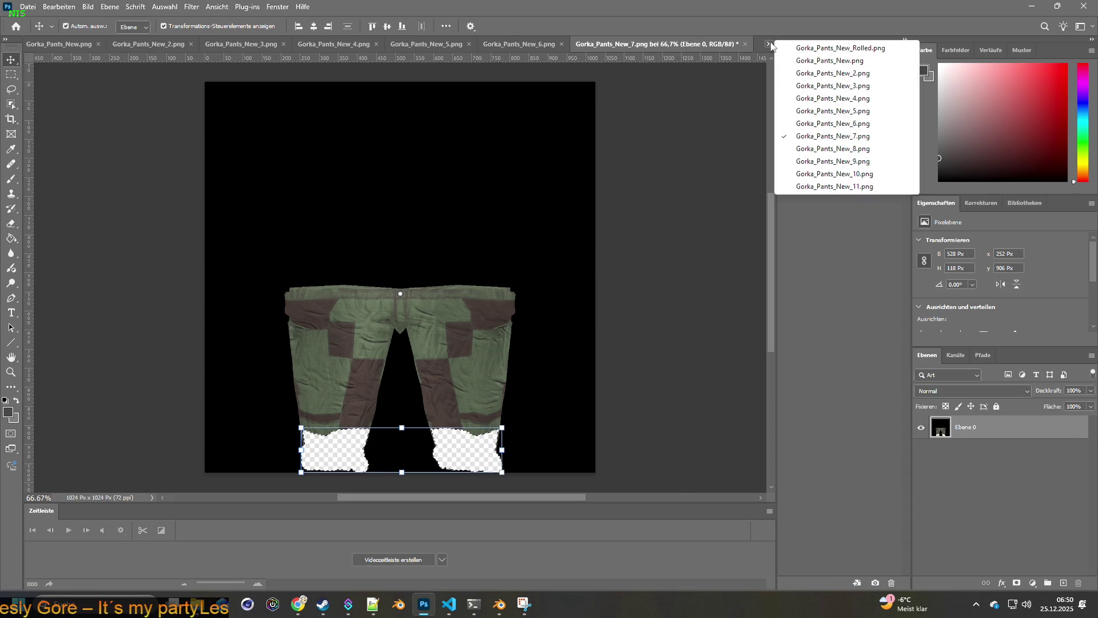
left_click(840, 149)
left_click(164, 8)
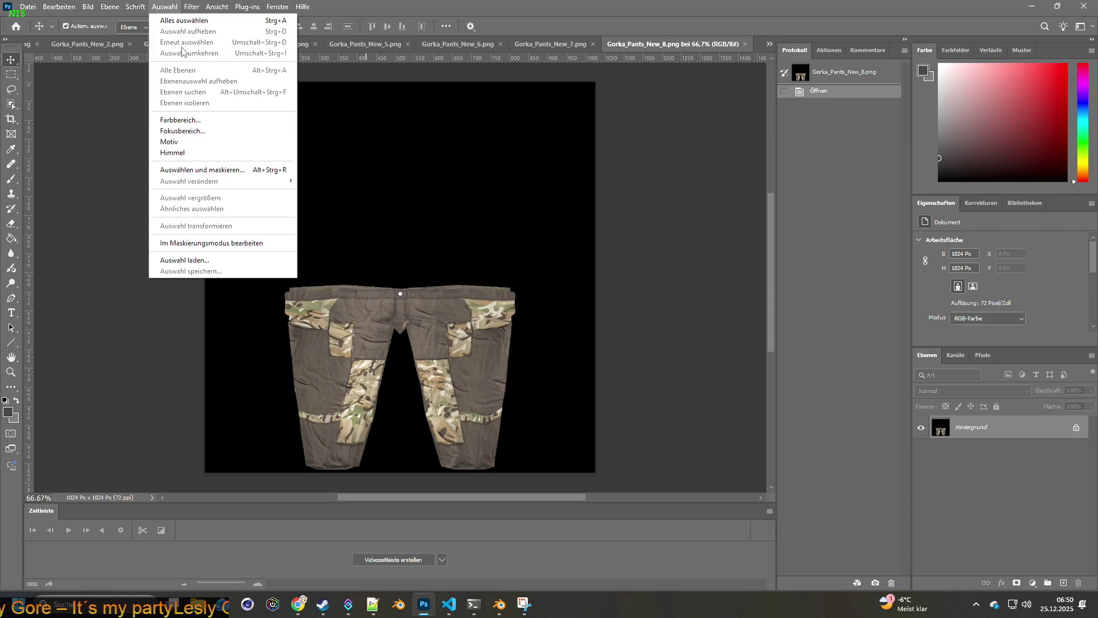
left_click(275, 261)
left_click(647, 160)
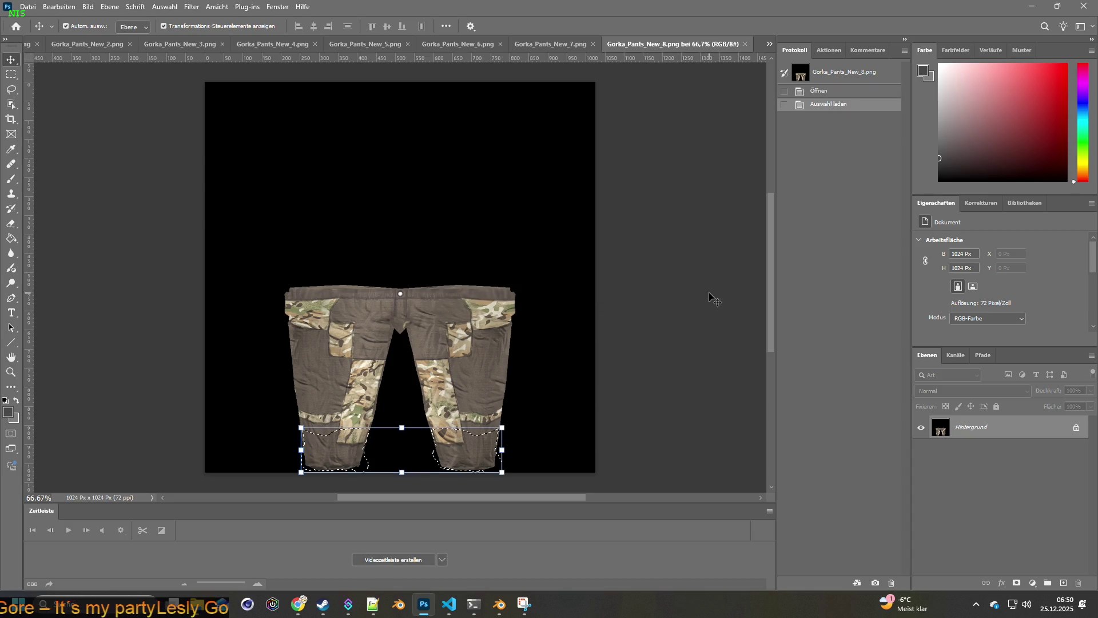
double_click(940, 427)
left_click(648, 179)
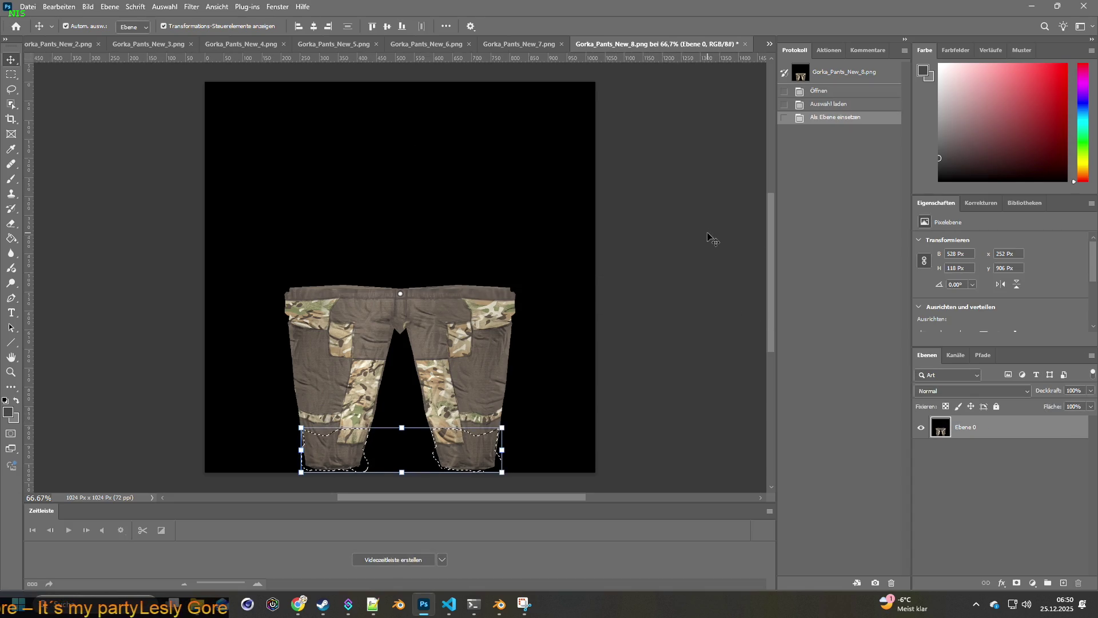
key("Delete")
left_click(770, 45)
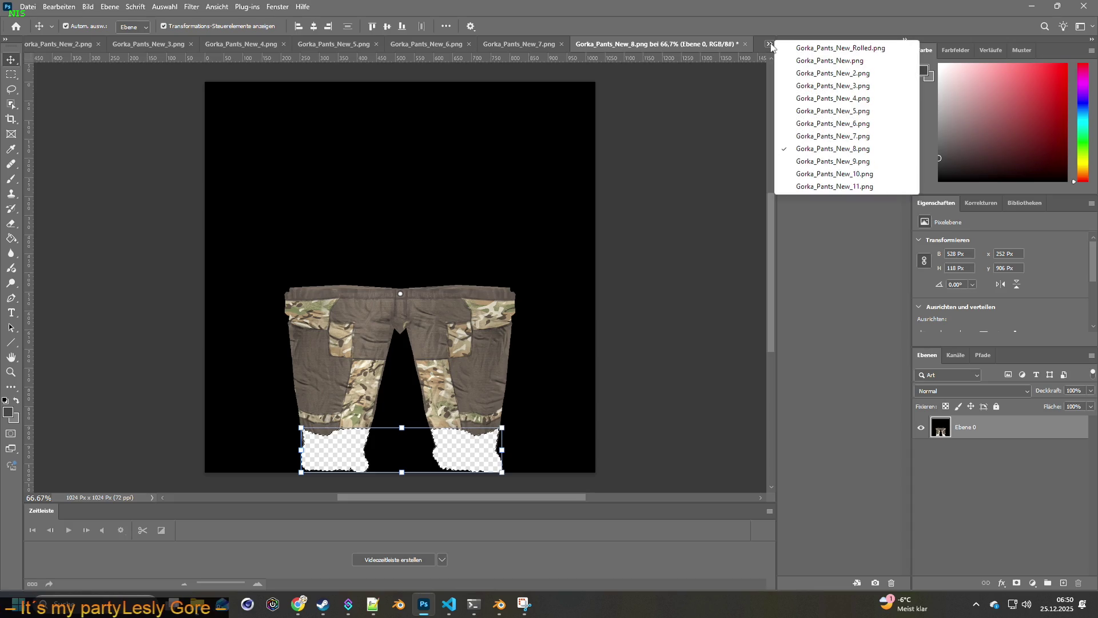
left_click(845, 162)
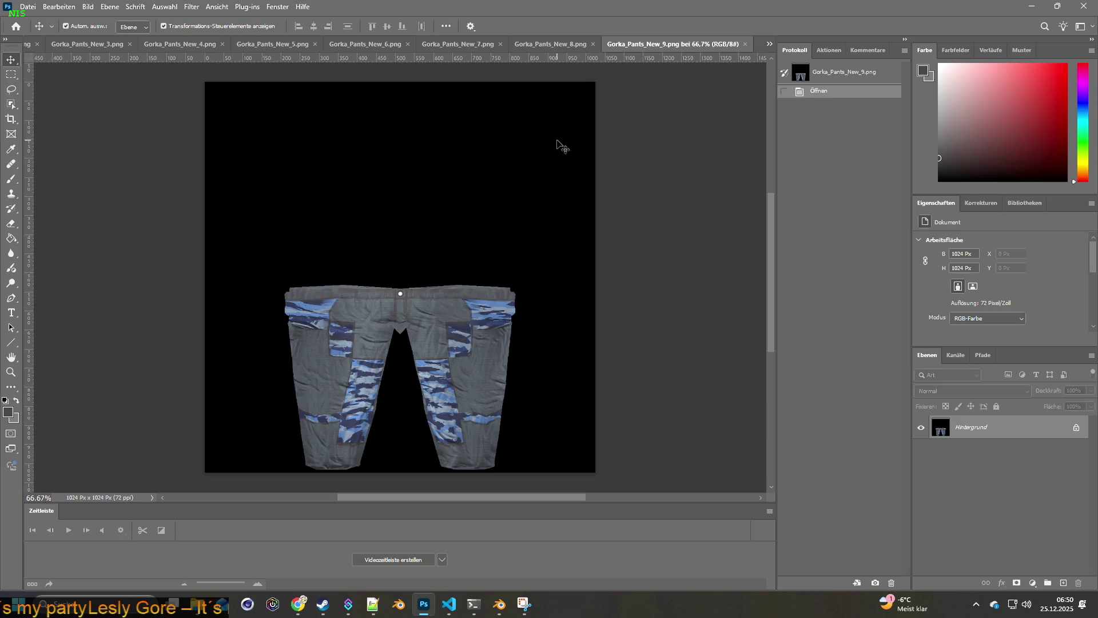
Step: Load the rolled-cuff selection in Gorka_Pants_New_9, convert the background and delete the leg bottoms
left_click(164, 6)
left_click(216, 261)
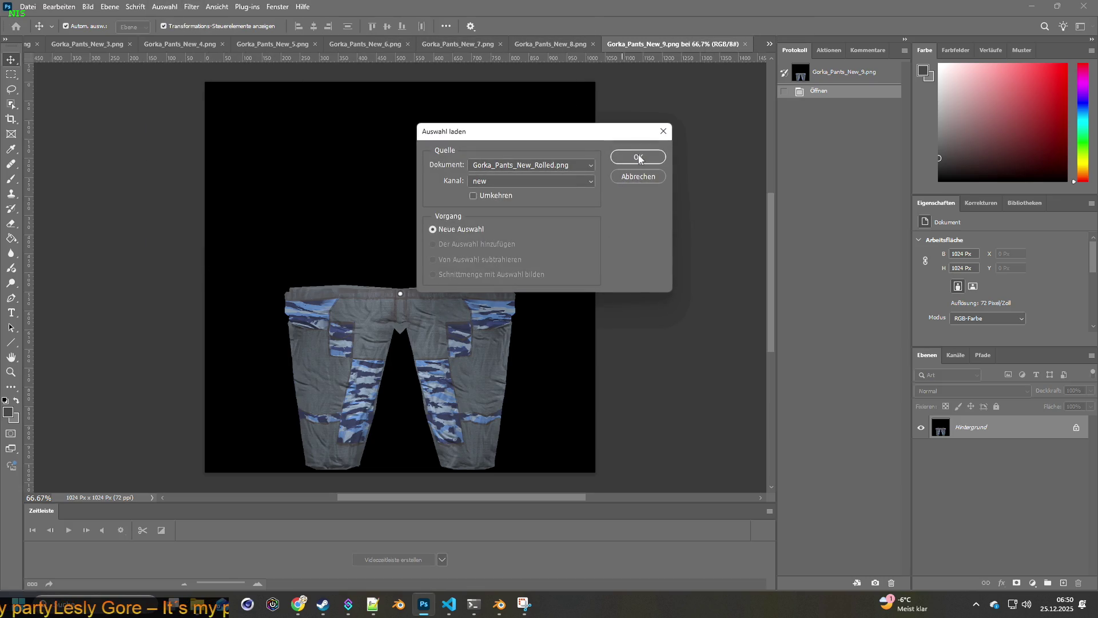
left_click(640, 159)
double_click(962, 426)
left_click(650, 180)
key("Delete")
Step: Make the lower pant legs transparent in Gorka_Pants_New_10.png
left_click(770, 44)
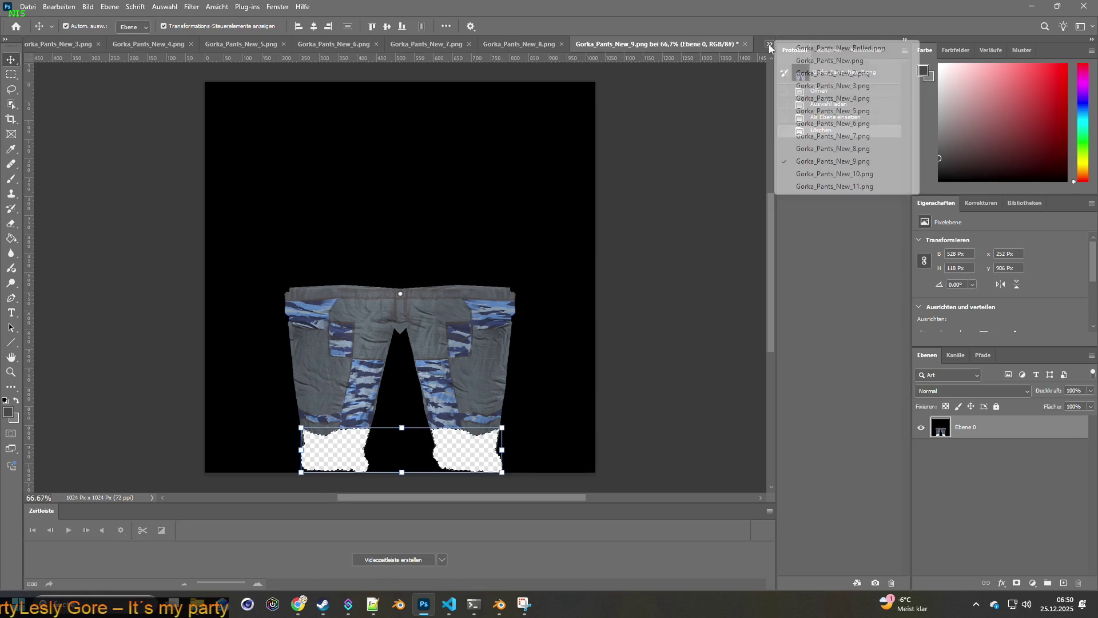
left_click(835, 174)
left_click(163, 6)
left_click(204, 261)
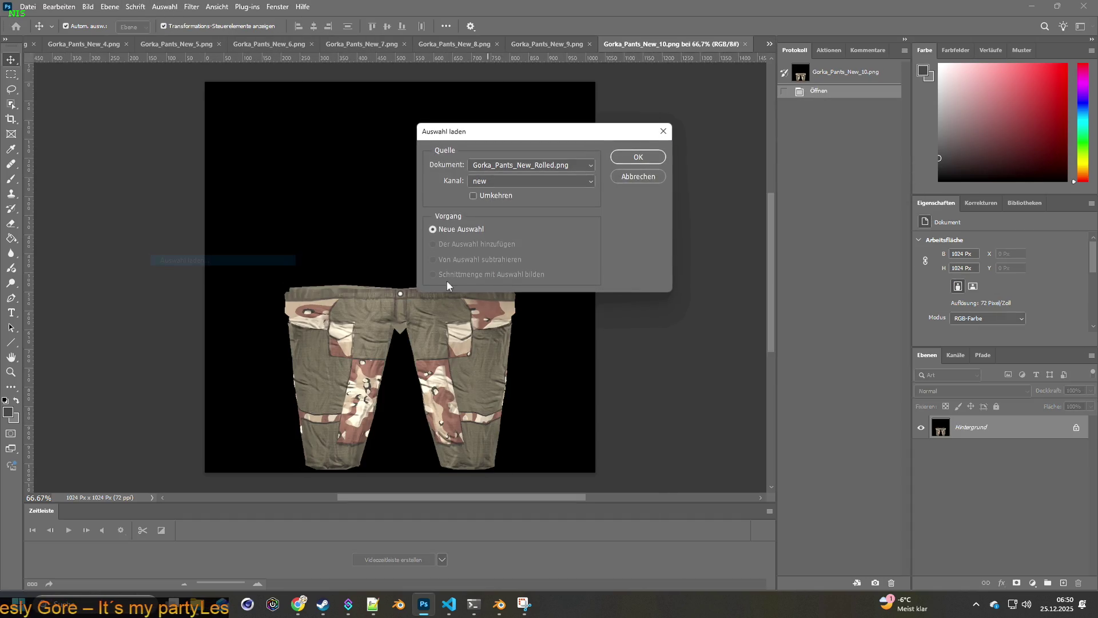
left_click(626, 157)
key("i")
key("shift+BackSpace")
left_click(633, 171)
key("v")
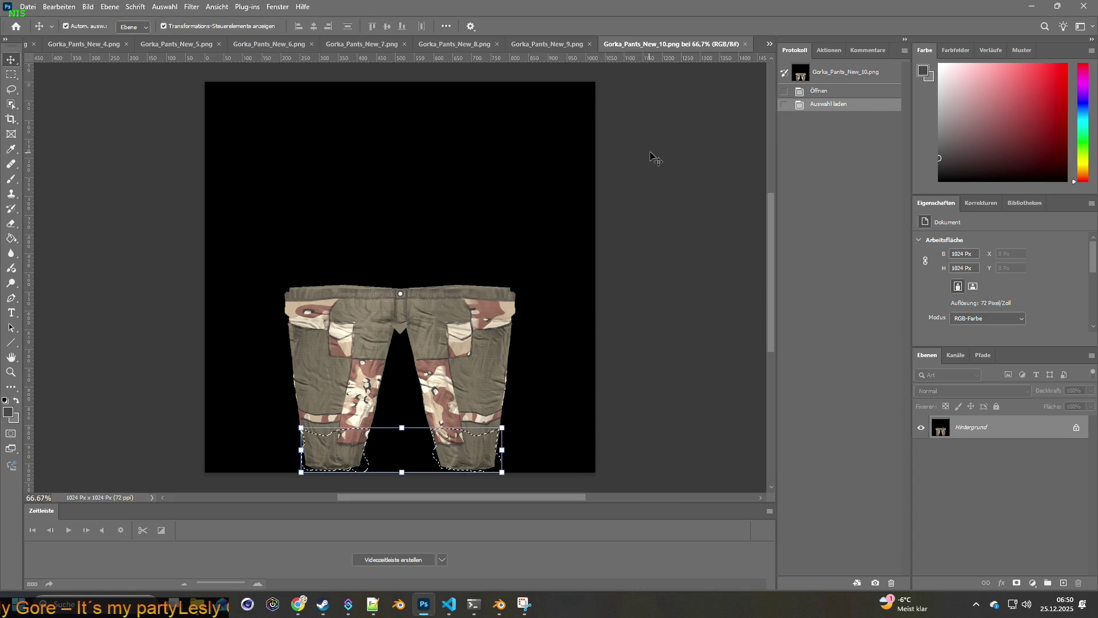
double_click(940, 428)
left_click(639, 179)
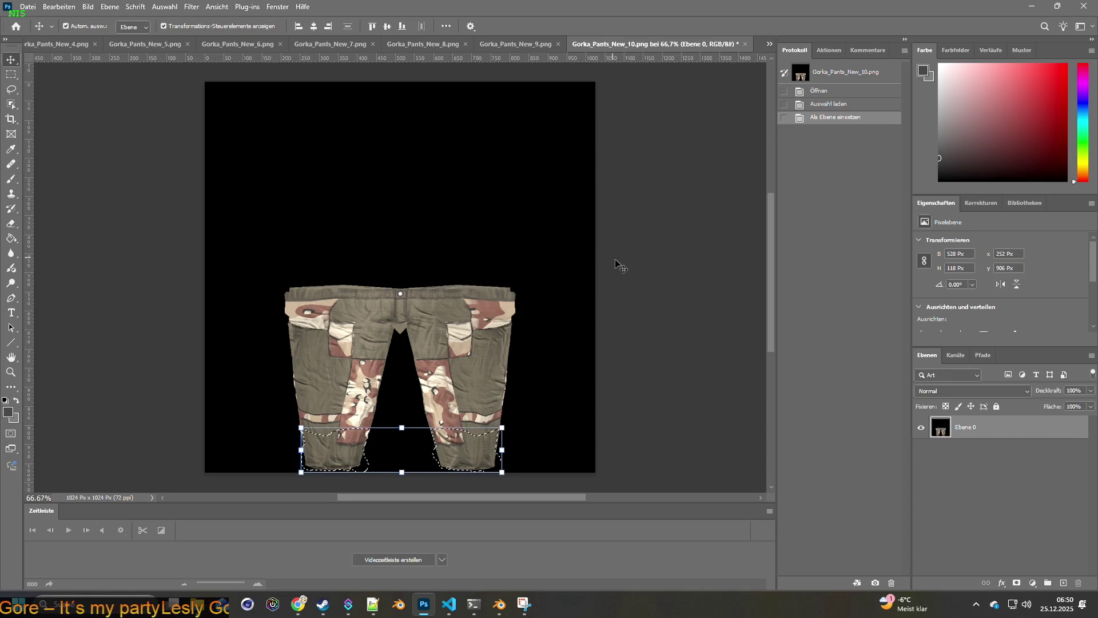
key("Delete")
Step: Make the lower legs transparent in Gorka_Pants_New_11.png, then return to Gorka_Pants_New.png
left_click(769, 44)
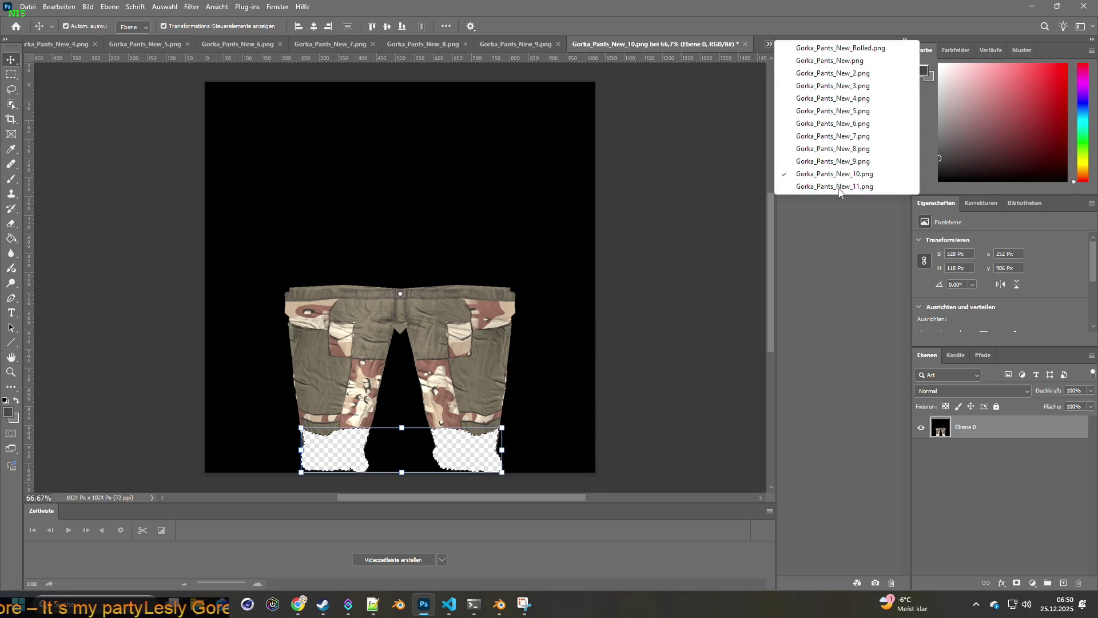
left_click(836, 187)
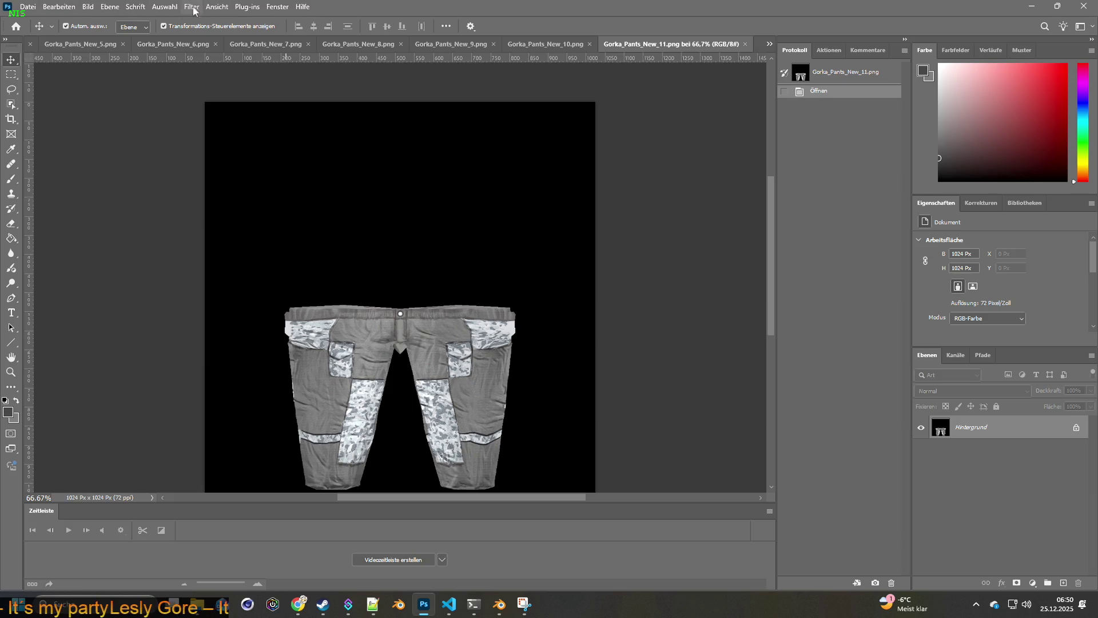
left_click(165, 8)
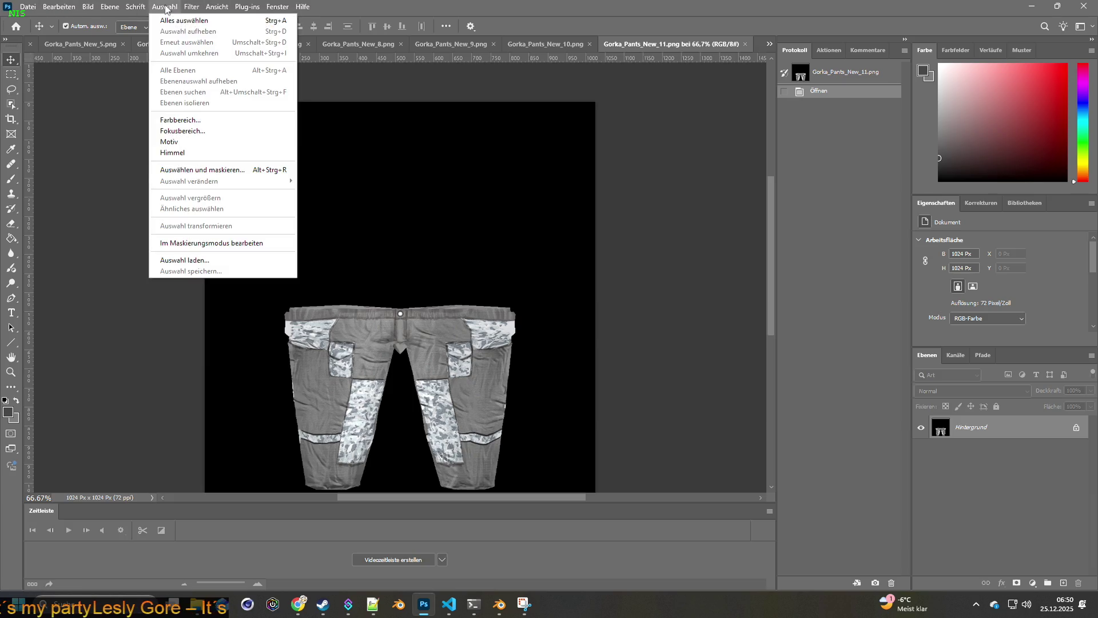
left_click(179, 259)
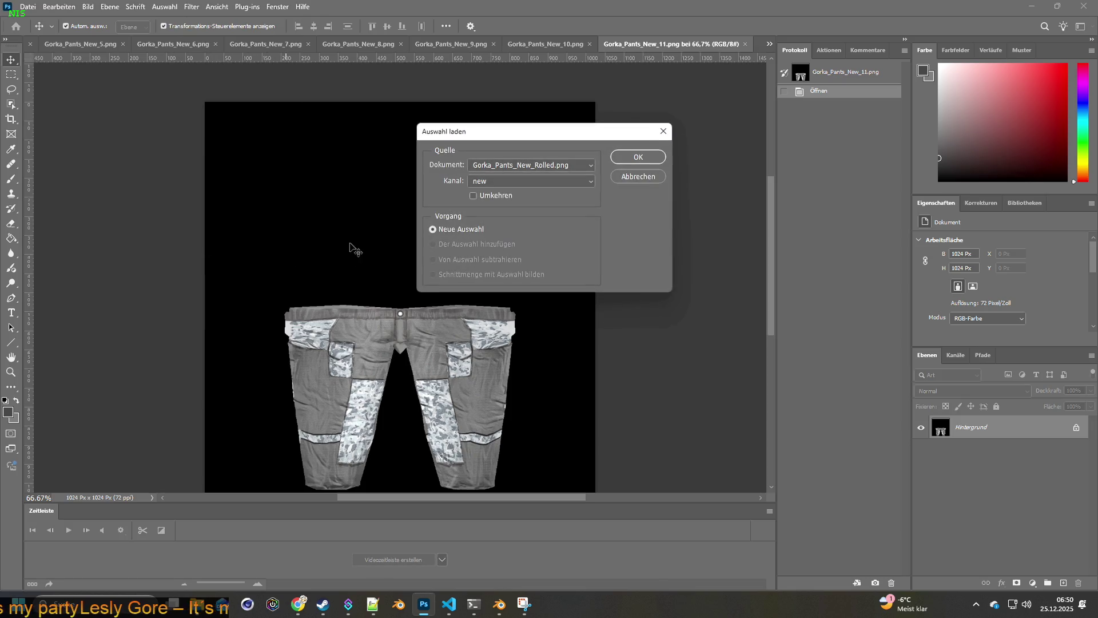
left_click(638, 158)
key("Return")
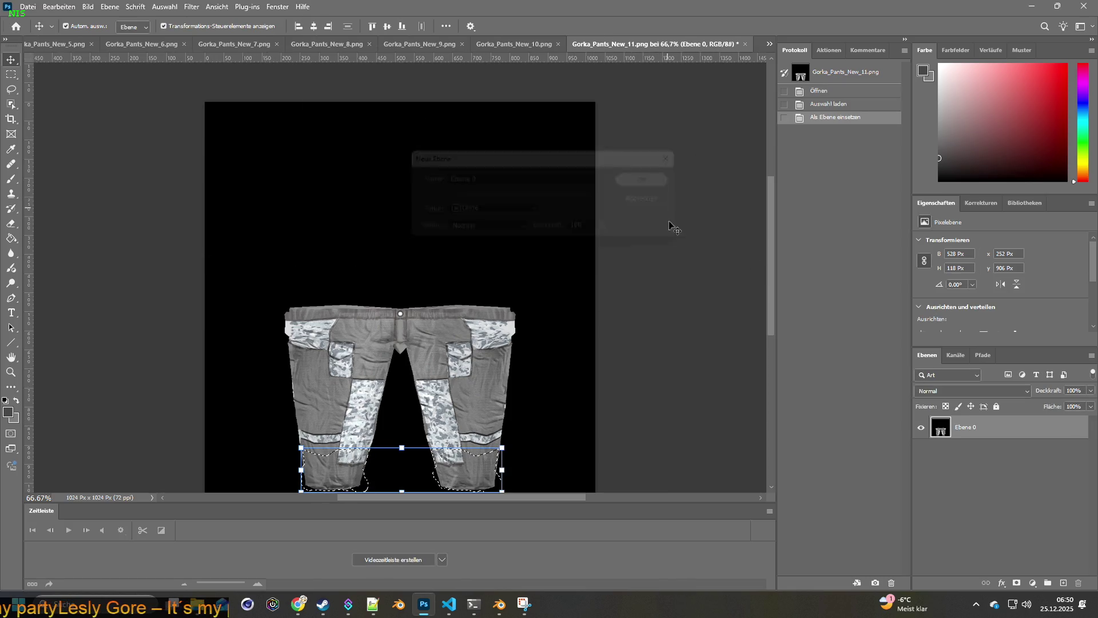
key("Delete")
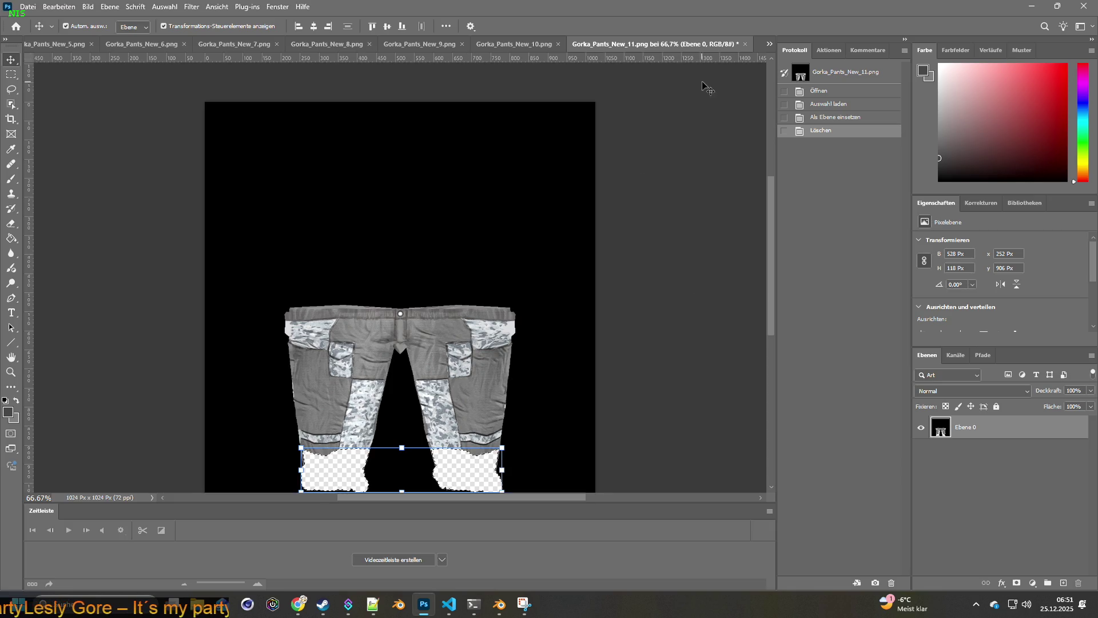
left_click(769, 44)
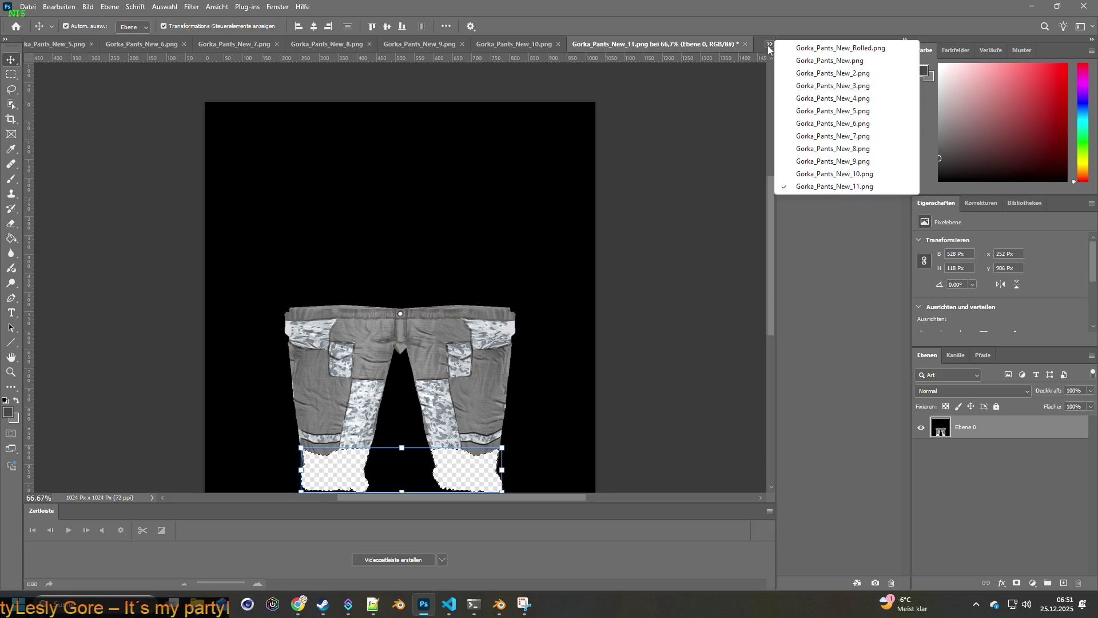
left_click(825, 61)
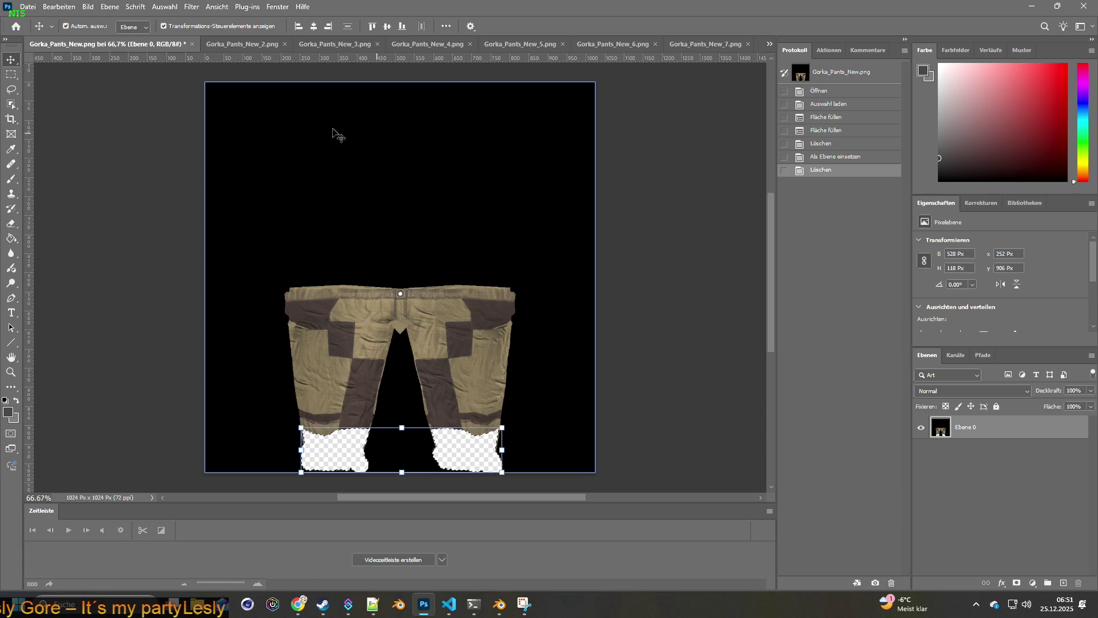
Step: Quick-export Gorka_Pants_New as PNG over Gorka_Pants_New_Rolled.png in BRITA_Textures\Gorka_Pants_New\new rolled
left_click(28, 6)
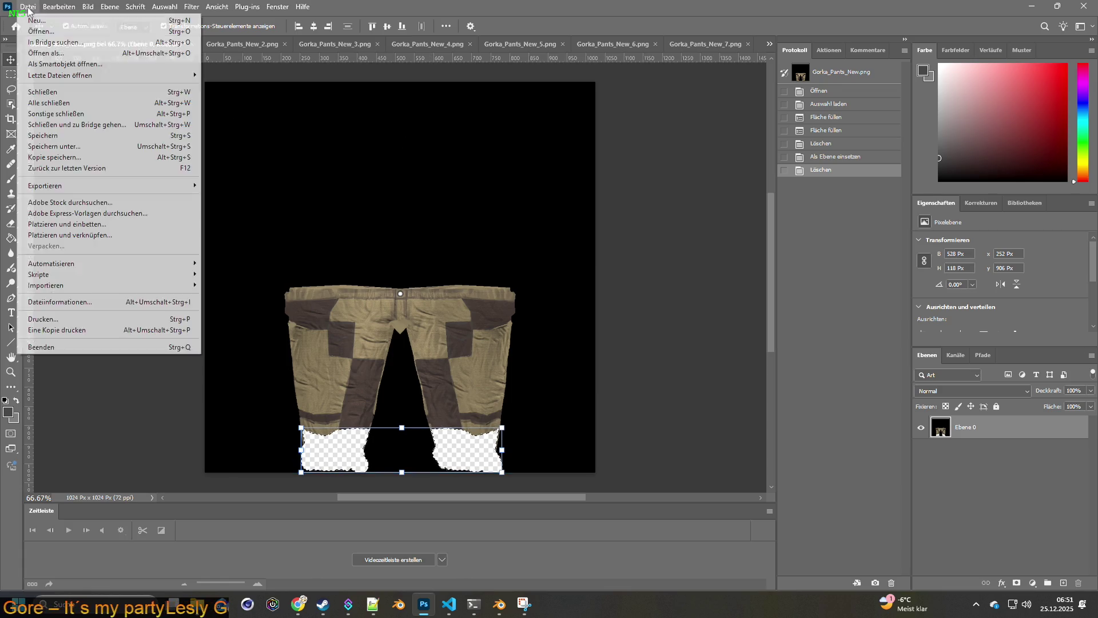
mouse_move(57, 185)
left_click(274, 189)
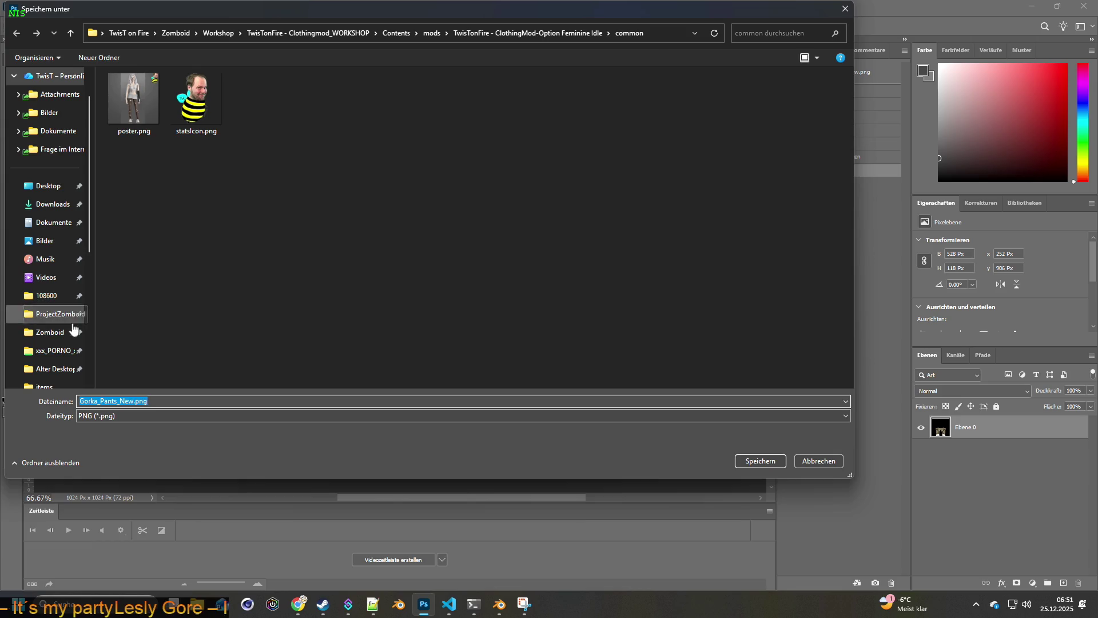
left_click(53, 333)
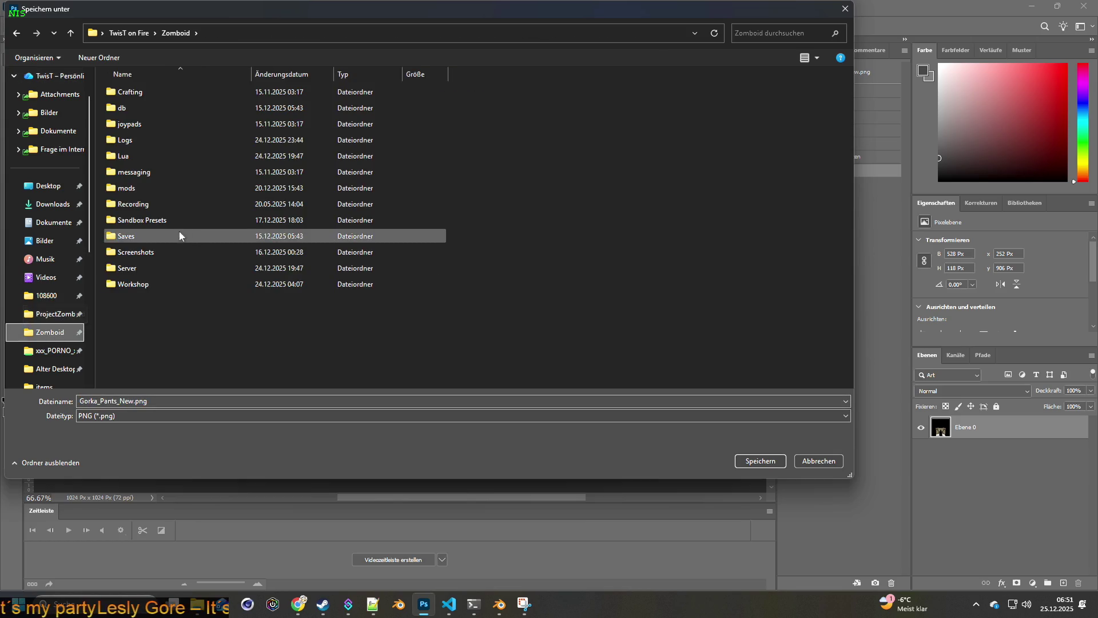
left_click(48, 186)
left_click(149, 109)
double_click(148, 108)
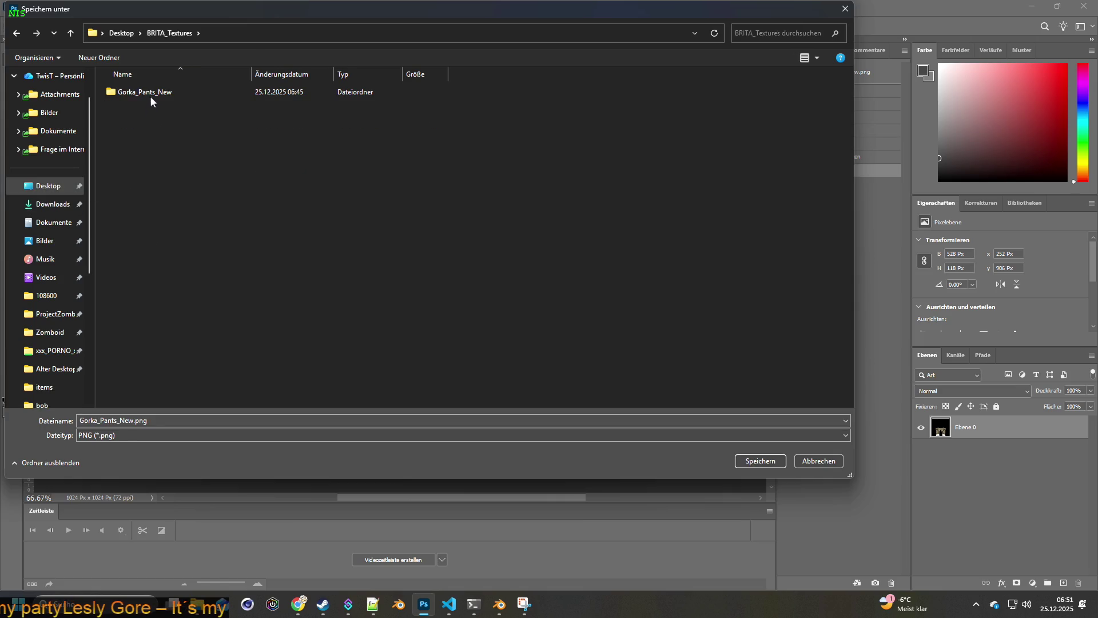
double_click(156, 99)
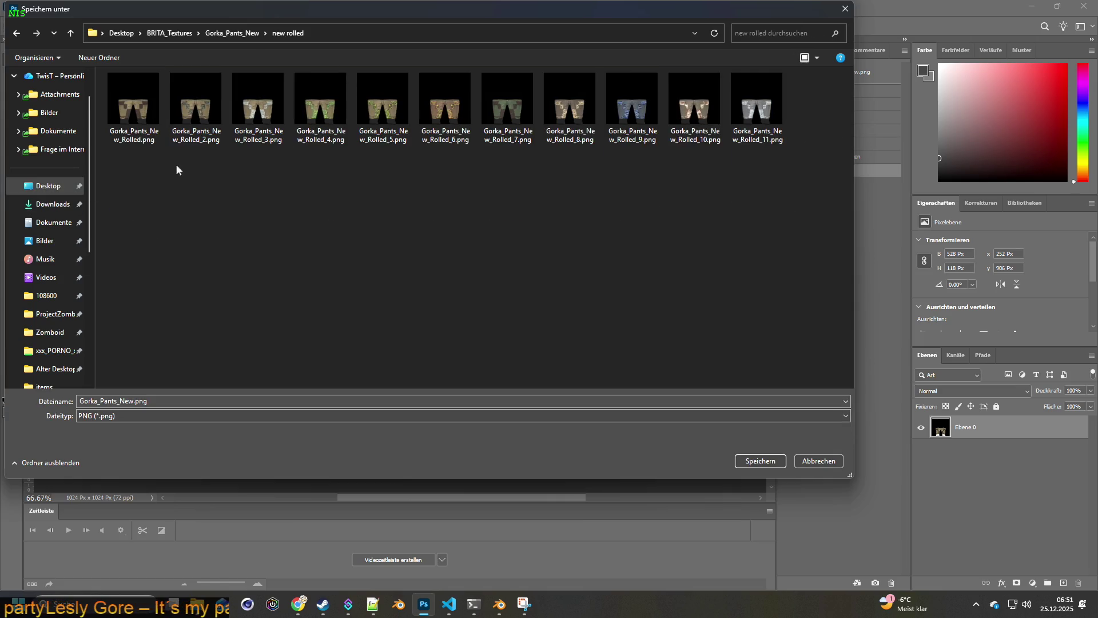
left_click(143, 115)
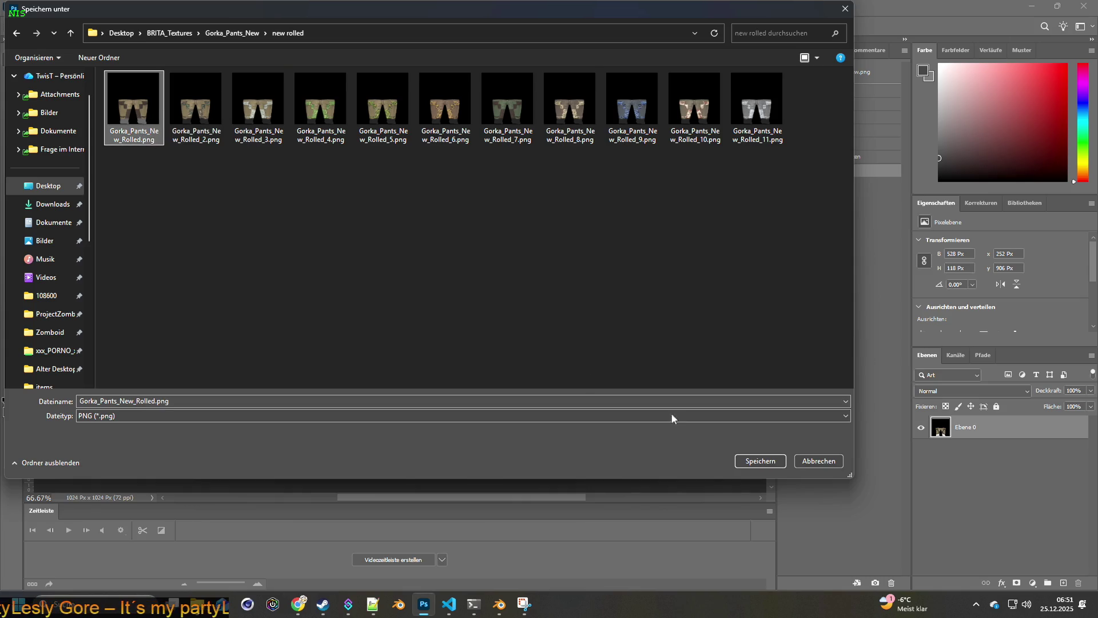
left_click(775, 464)
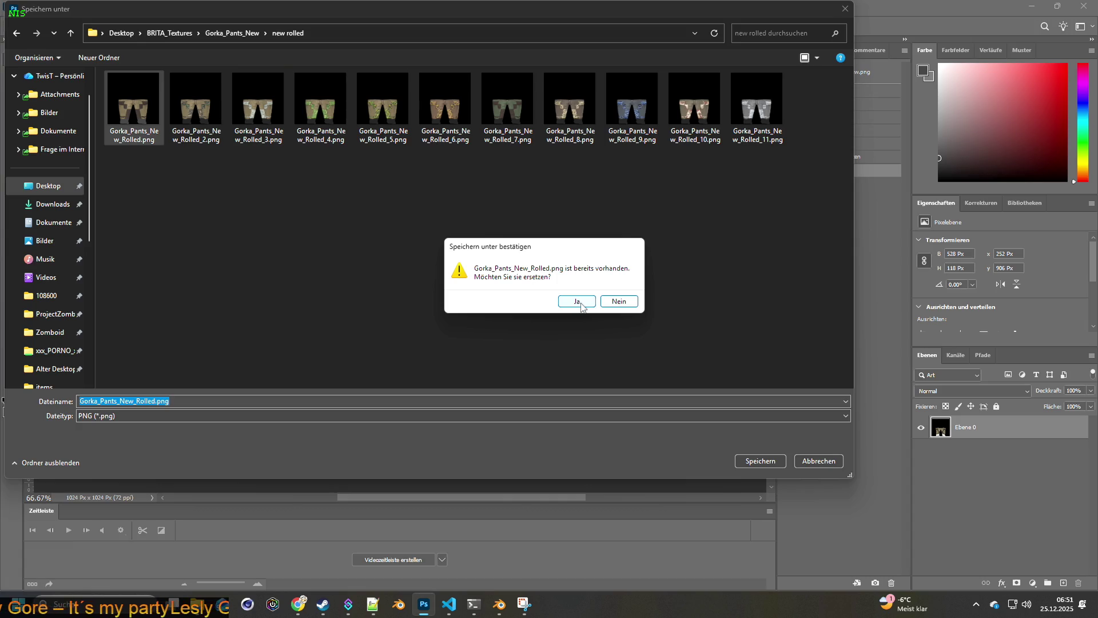
left_click(579, 302)
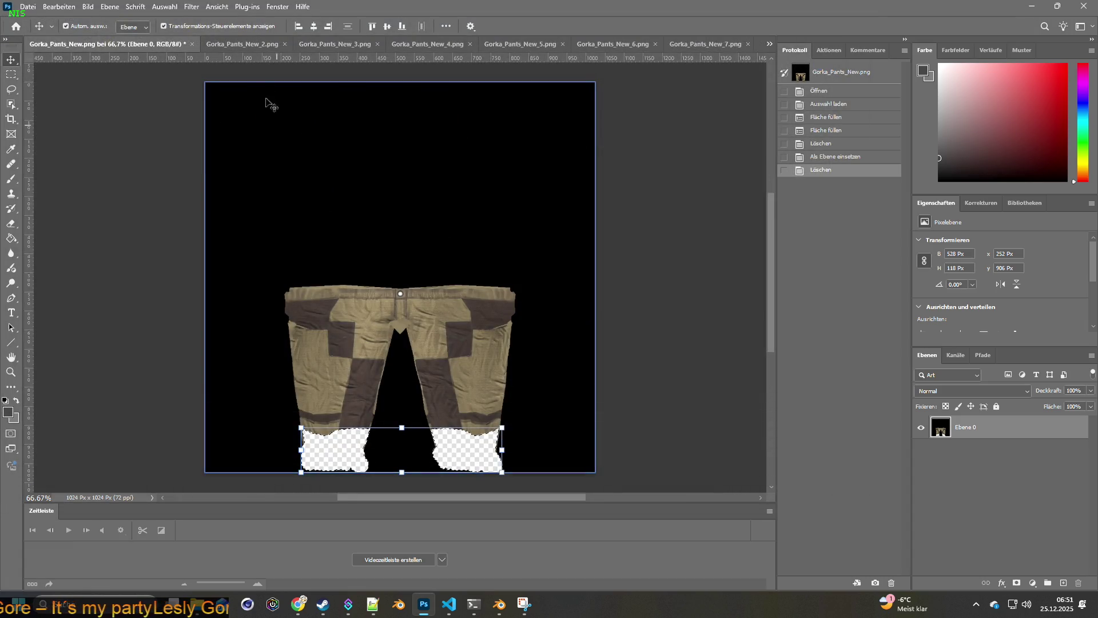
Step: Quick-export Gorka_Pants_New_5 over Gorka_Pants_New_Rolled_5.png, replacing it
left_click(243, 44)
left_click(28, 7)
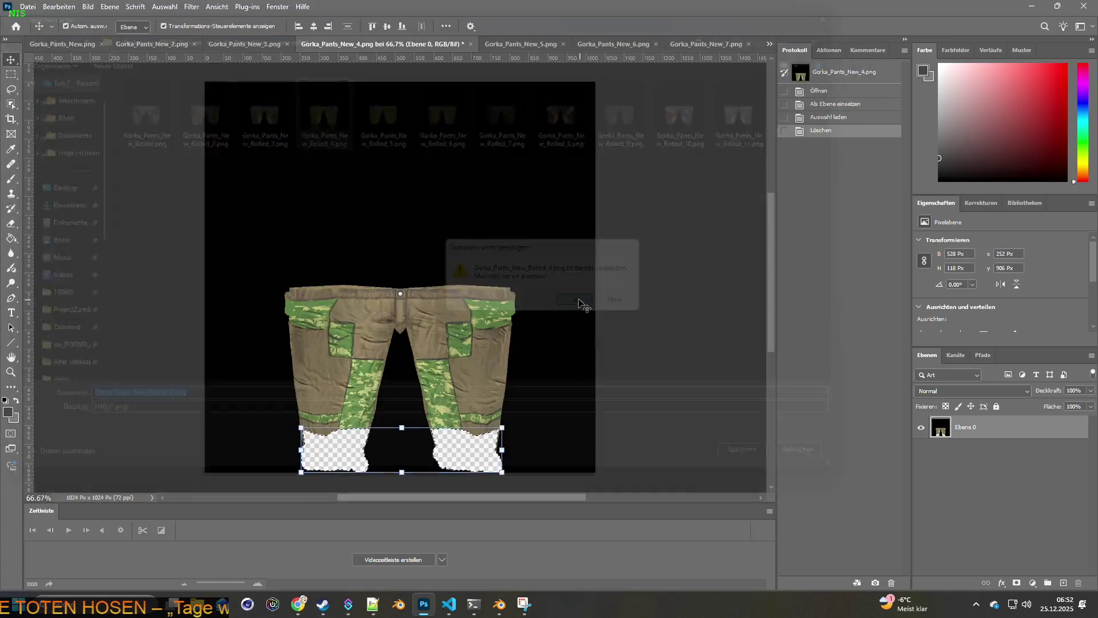
left_click(527, 43)
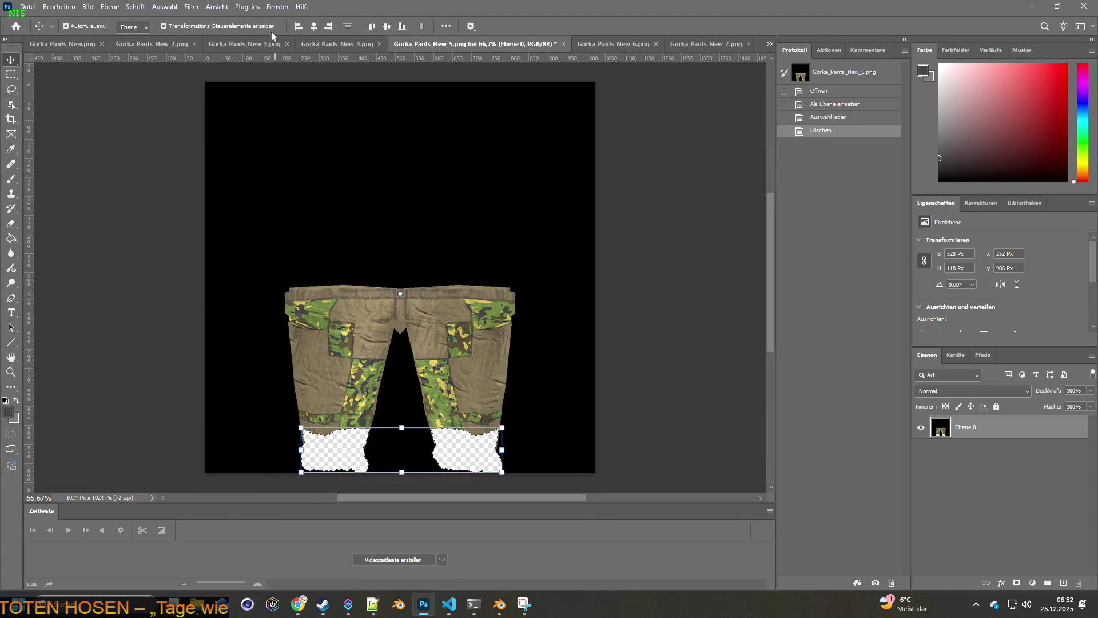
left_click(27, 6)
mouse_move(52, 185)
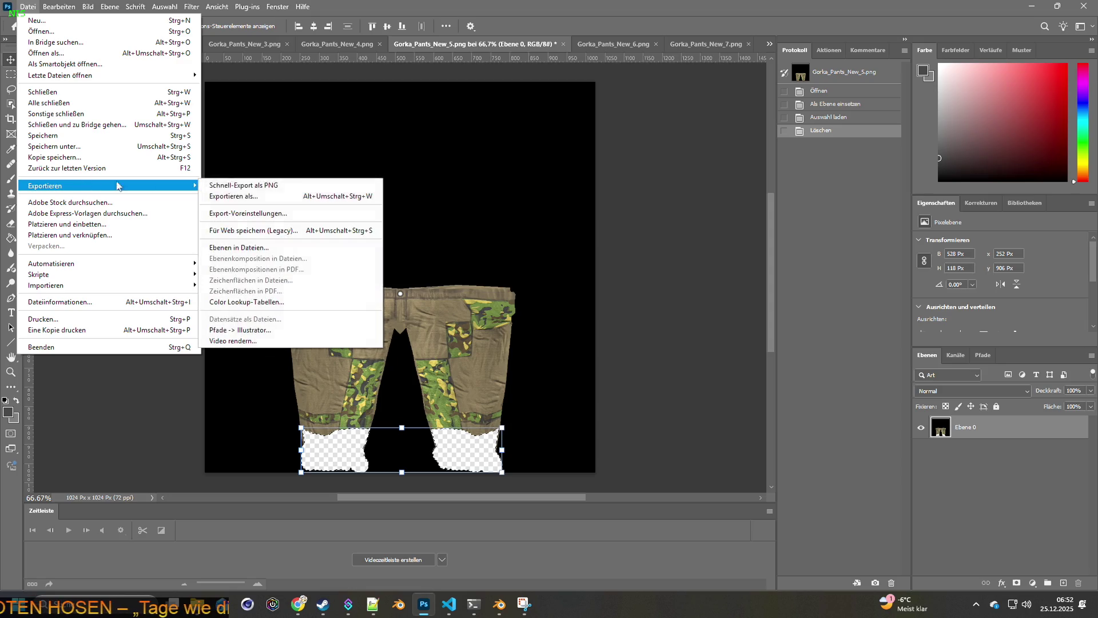
left_click(258, 186)
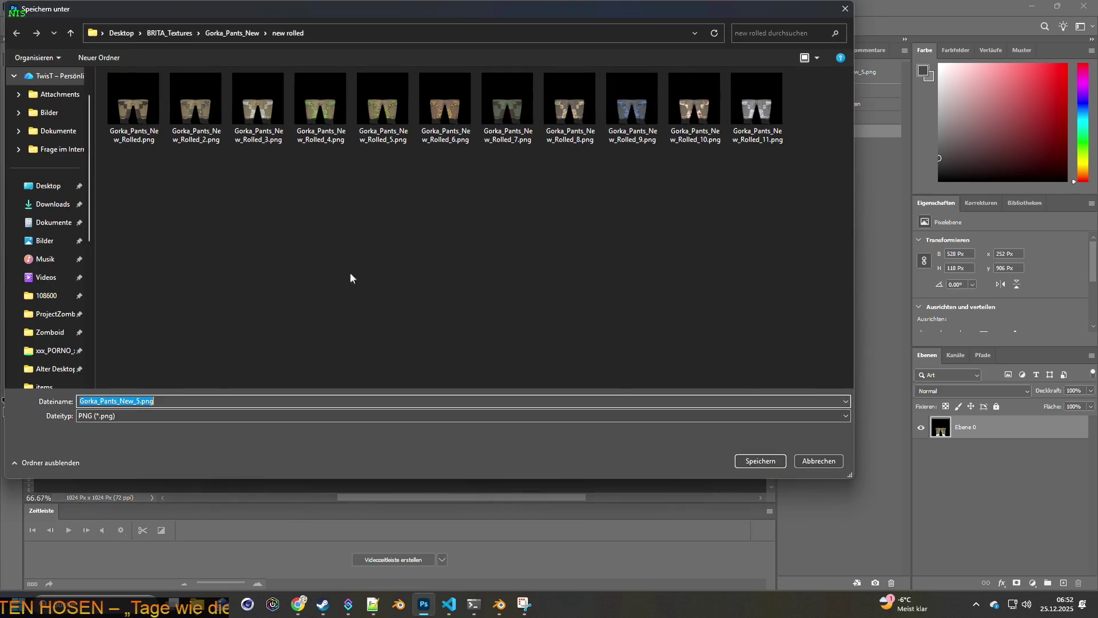
left_click(384, 112)
left_click(759, 461)
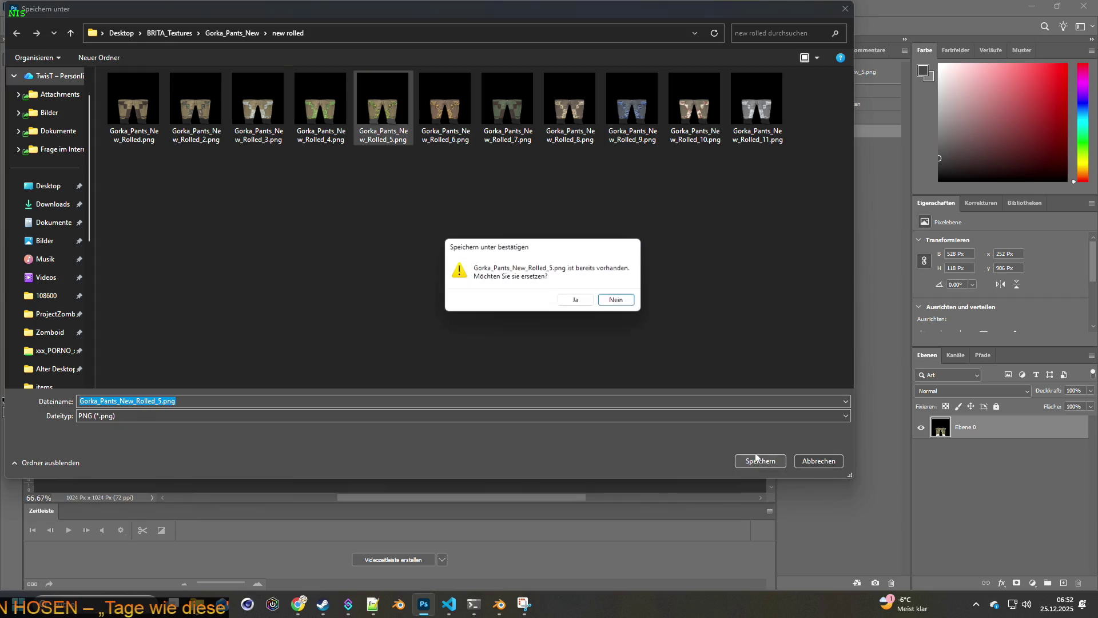
left_click(574, 298)
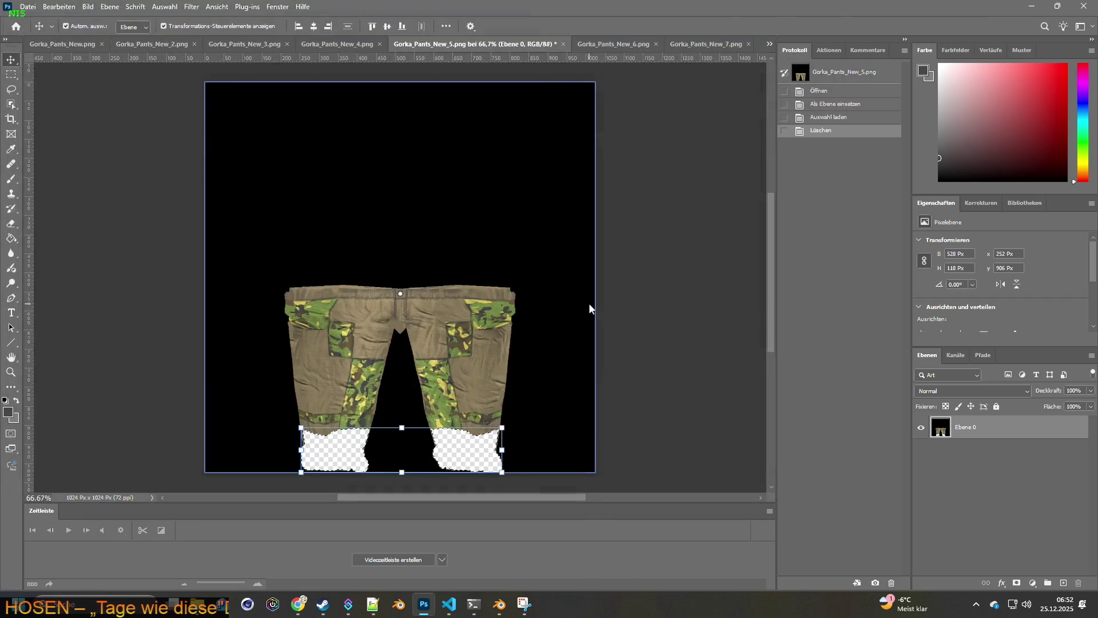
Step: Quick-export Gorka_Pants_New_6 over Gorka_Pants_New_Rolled_6.png, replacing it
left_click(598, 43)
left_click(40, 10)
mouse_move(45, 186)
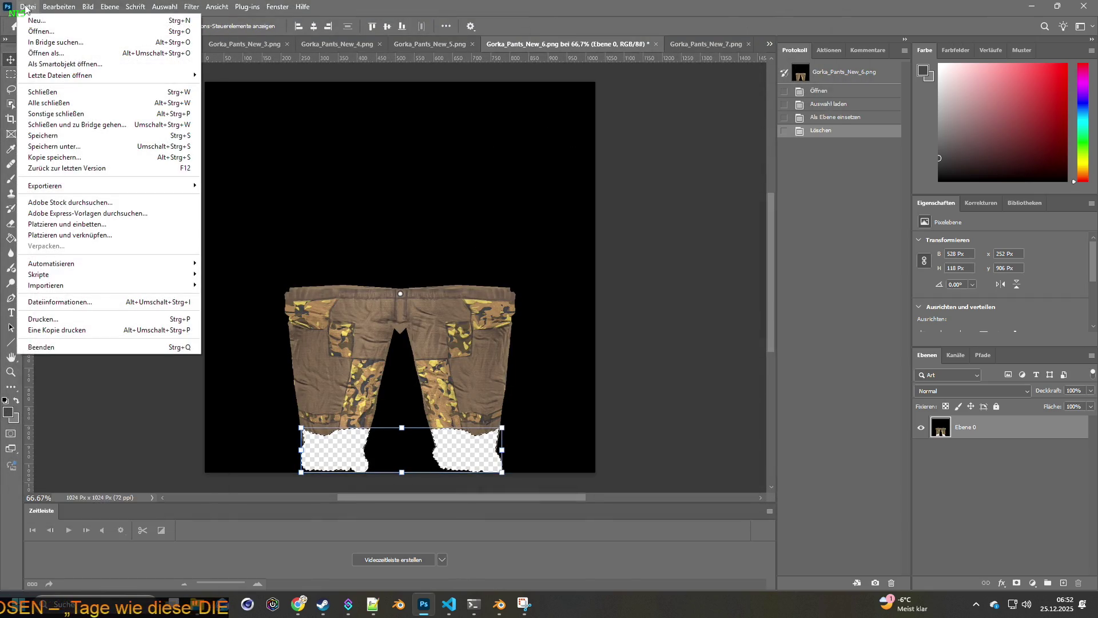
left_click(275, 184)
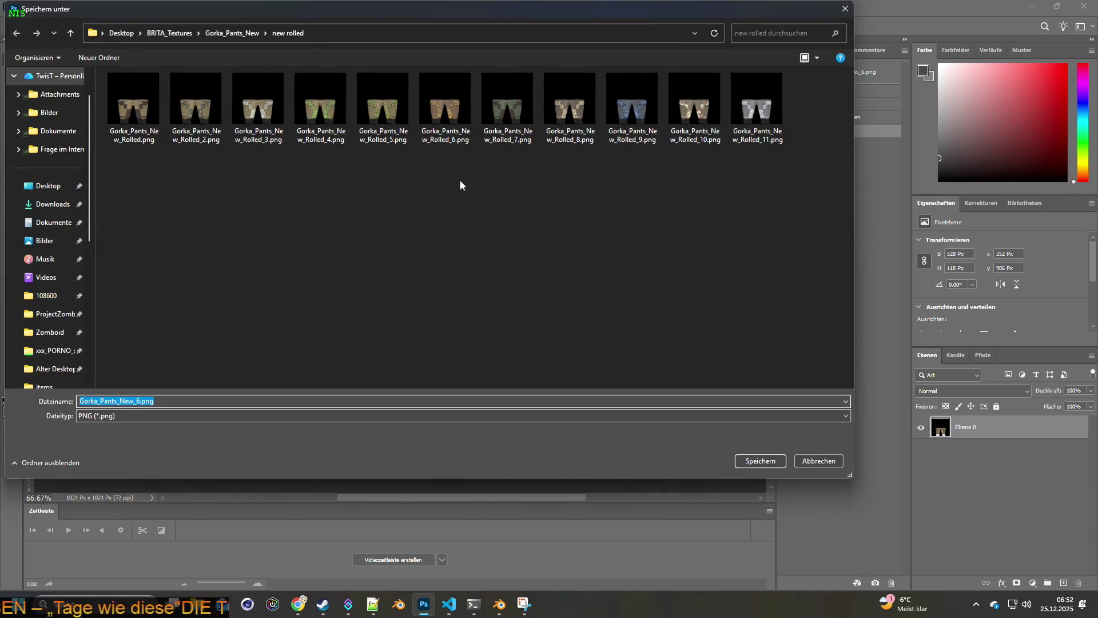
left_click(454, 117)
left_click(772, 465)
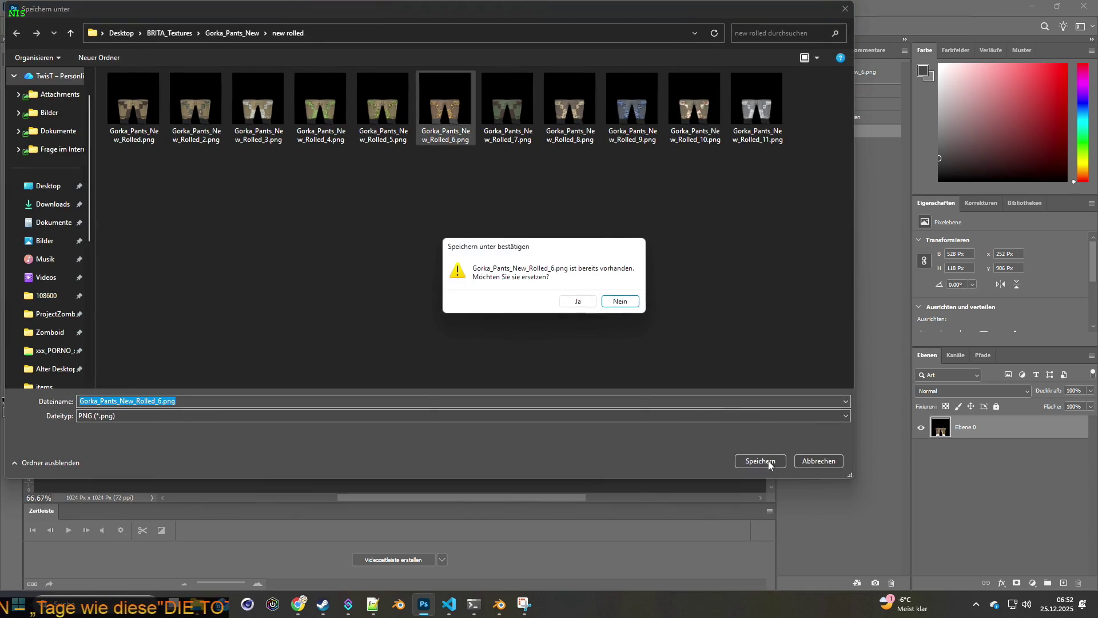
left_click(574, 303)
left_click(706, 44)
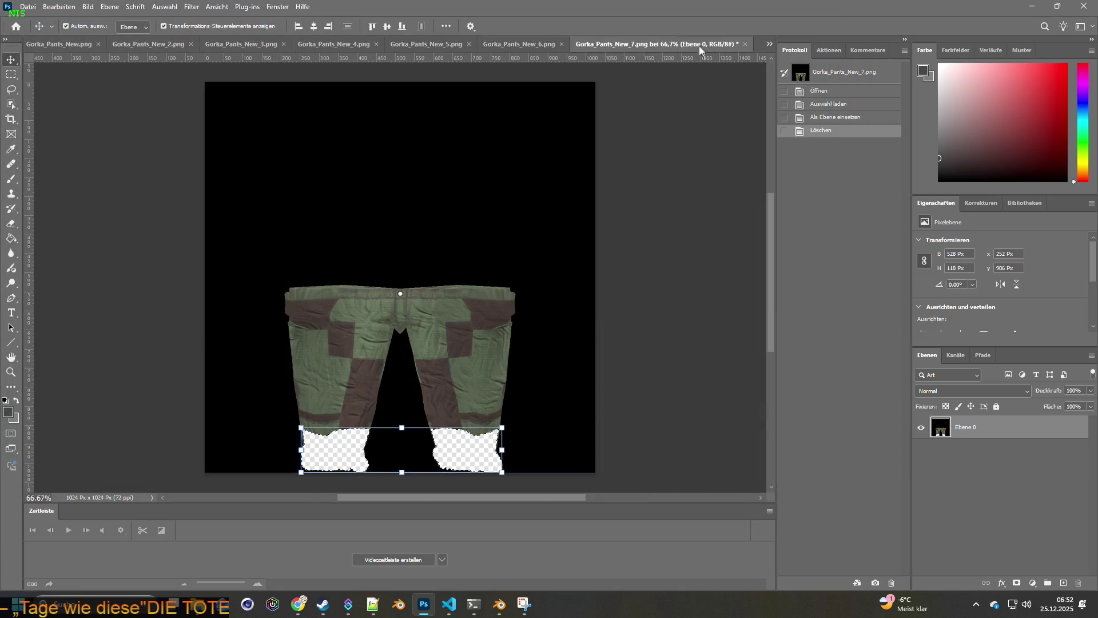
Step: Quick-export Gorka_Pants_New_7 over Gorka_Pants_New_Rolled_7.png, then bring up Gorka_Pants_New_8.png
left_click(28, 5)
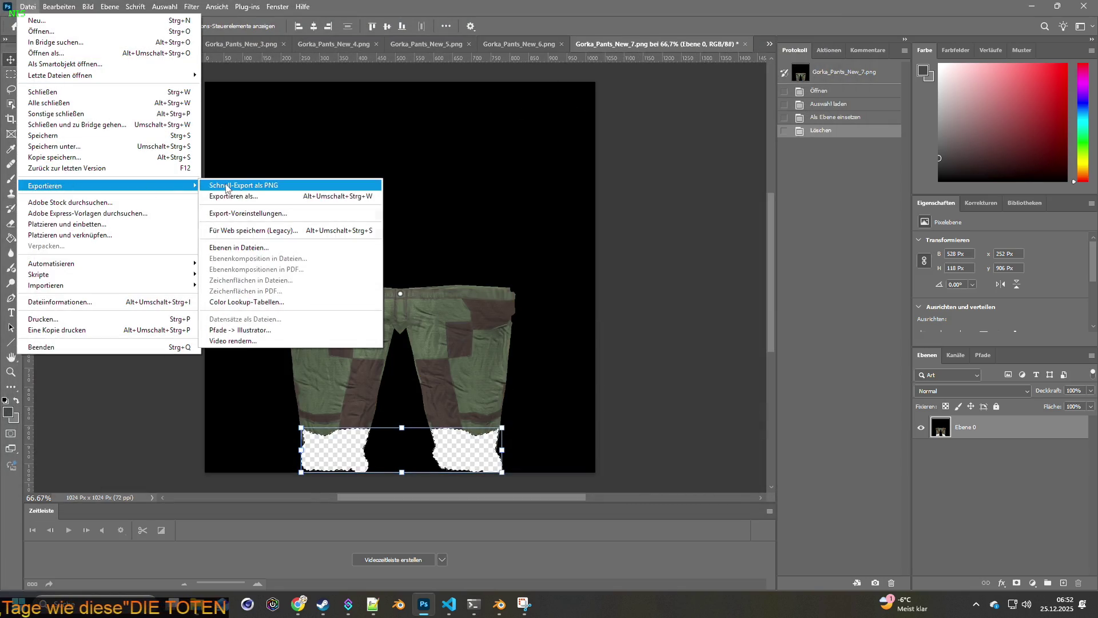
mouse_move(45, 186)
left_click(257, 187)
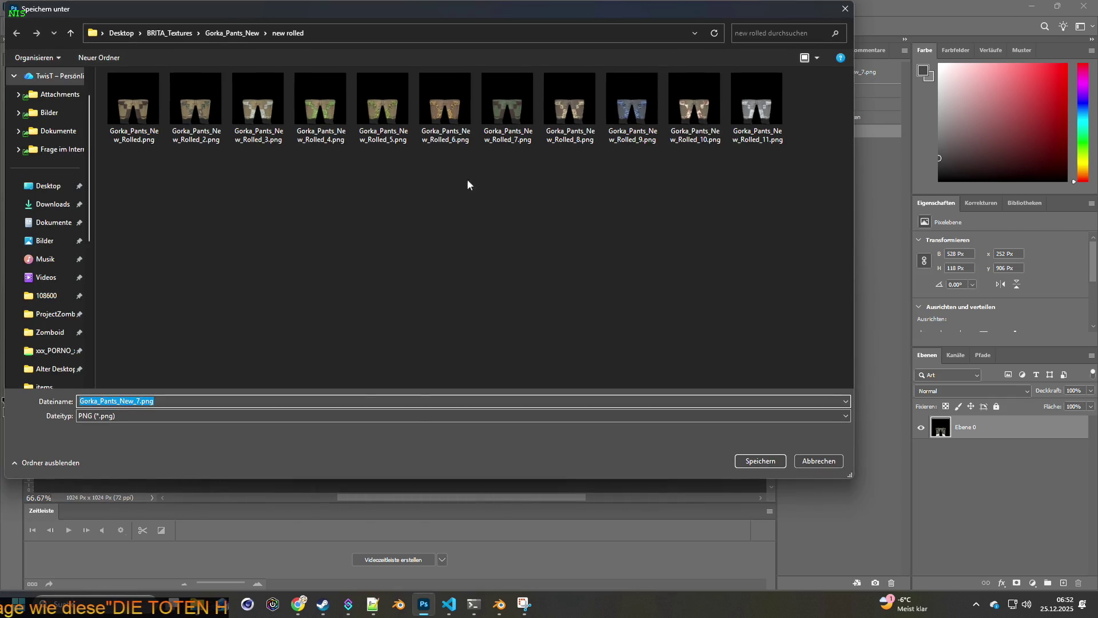
left_click(570, 111)
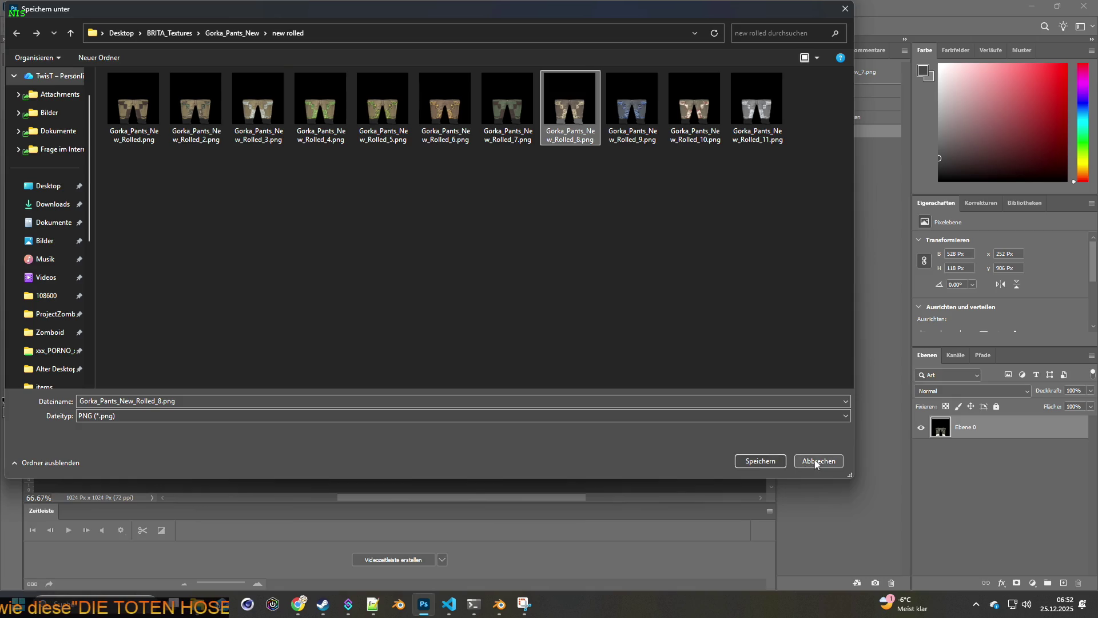
mouse_move(396, 11)
left_mouse_down()
mouse_move(561, 66)
mouse_move(494, 418)
mouse_move(504, 98)
left_mouse_up()
left_click(612, 195)
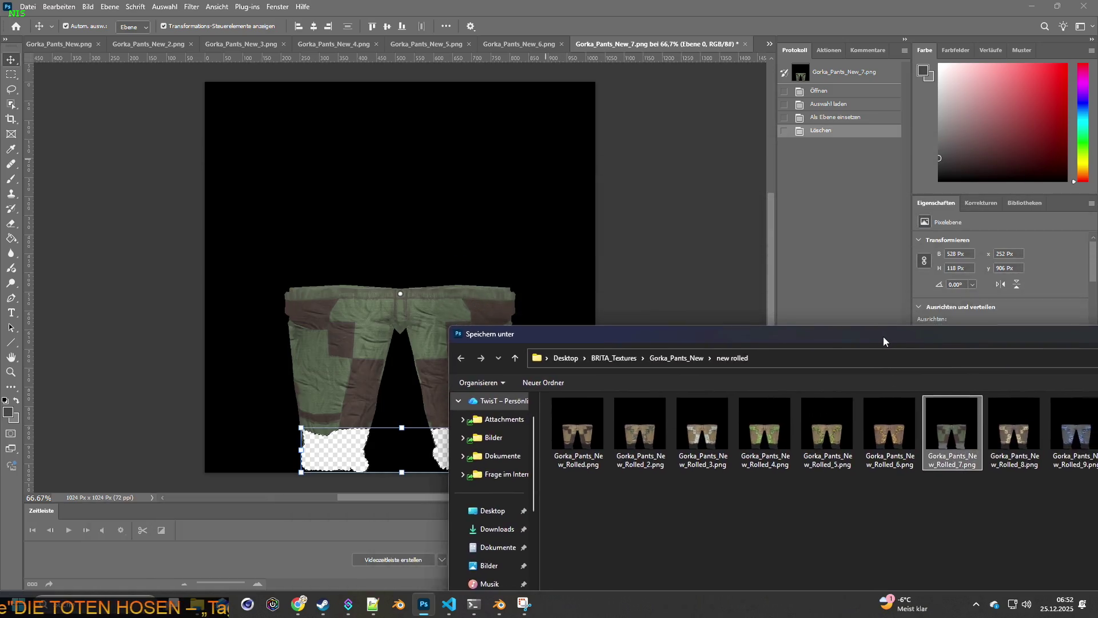
mouse_move(554, 144)
left_mouse_down()
mouse_move(701, 161)
mouse_move(561, 97)
left_mouse_up()
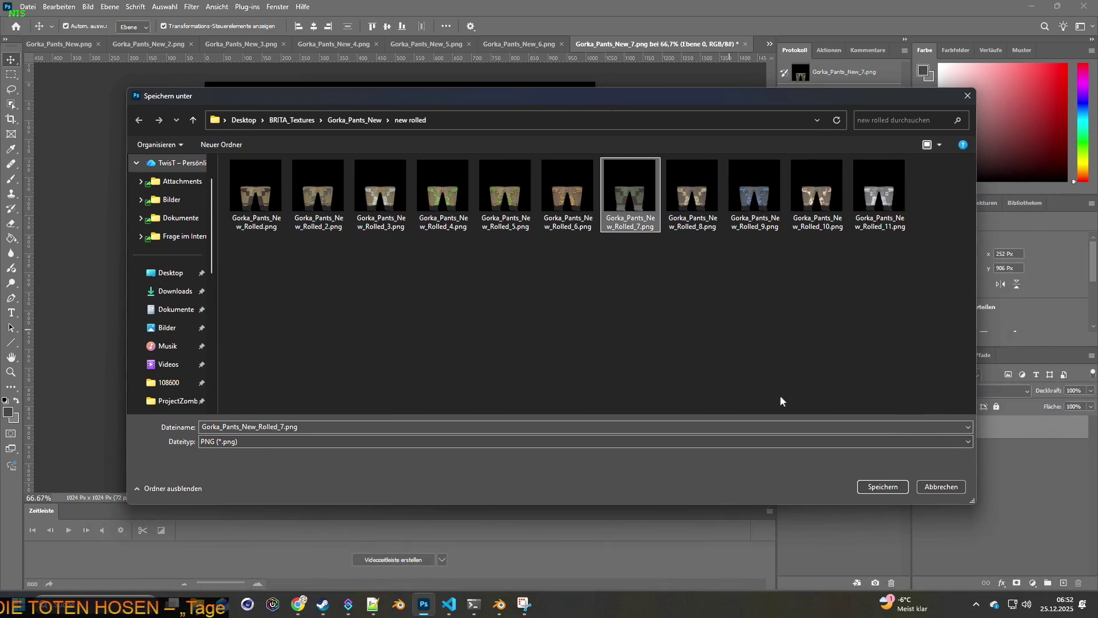
left_click(876, 491)
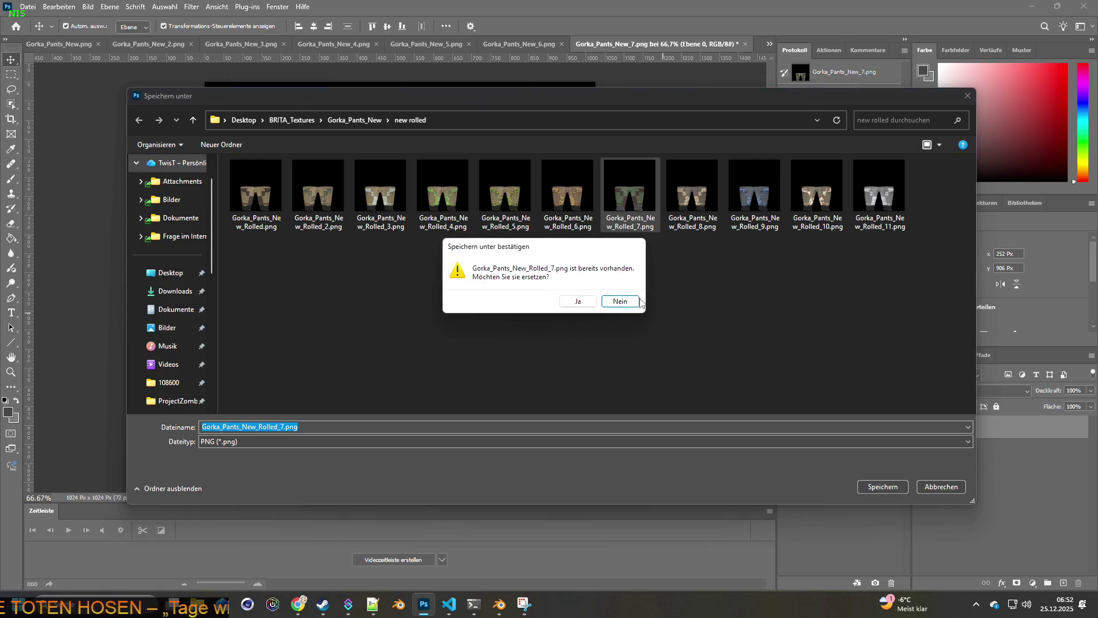
left_click(576, 303)
left_click(770, 44)
left_click(845, 149)
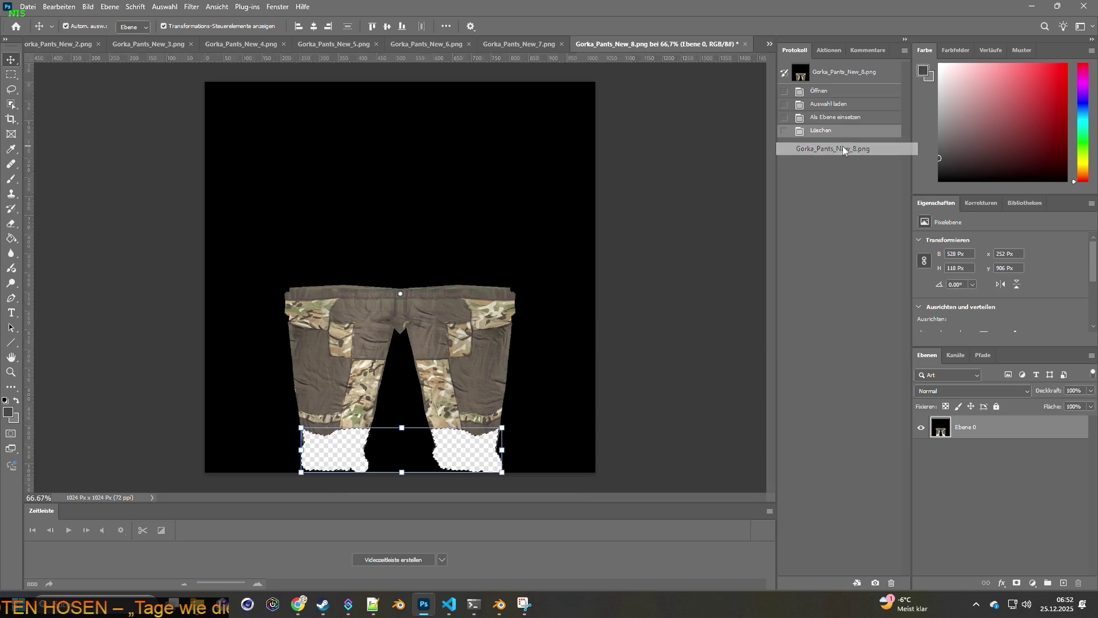
Step: Quick-export the camo pants over Gorka_Pants_New_Rolled_8.png and glance at Gorka_Pants_New_11
left_click(26, 7)
mouse_move(45, 186)
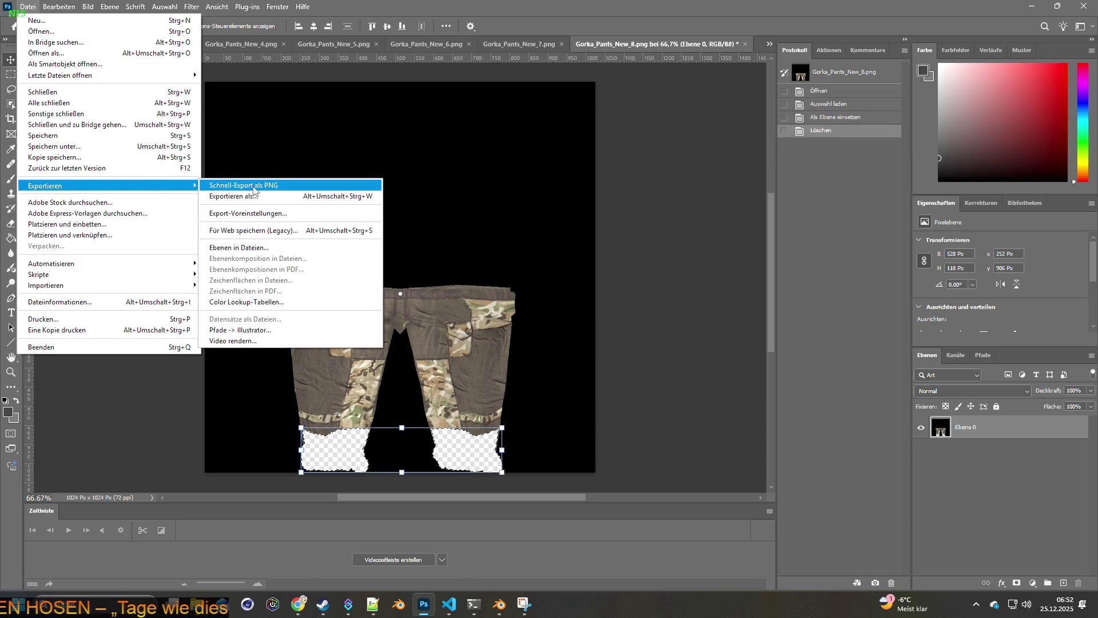
left_click(254, 186)
left_click(691, 194)
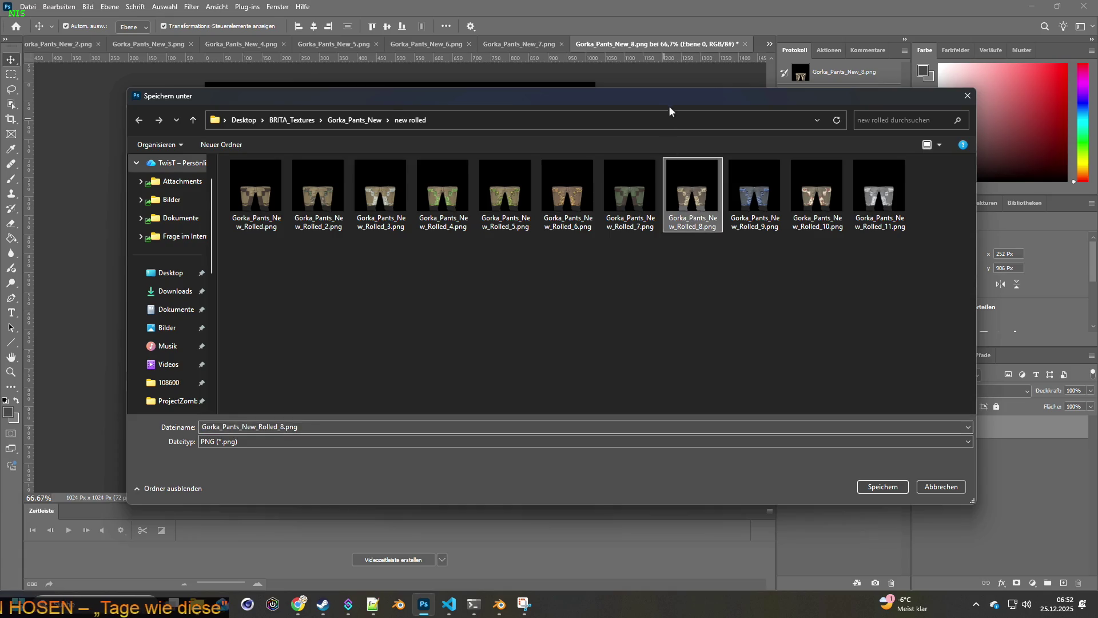
left_click_drag(667, 108, 583, 76)
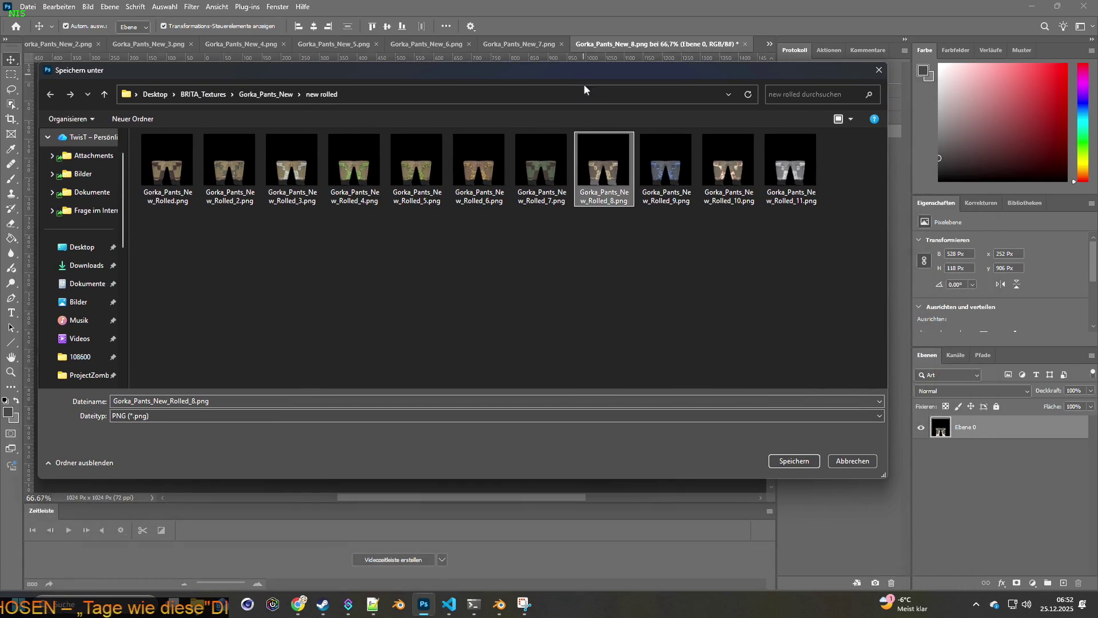
left_click(796, 462)
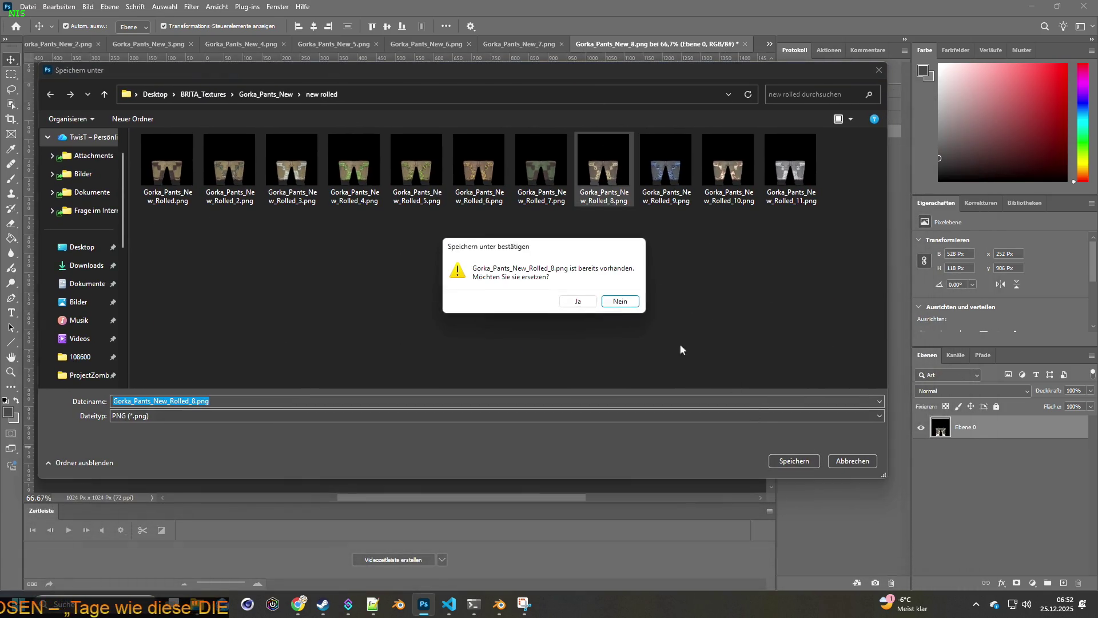
left_click(579, 301)
left_click(767, 46)
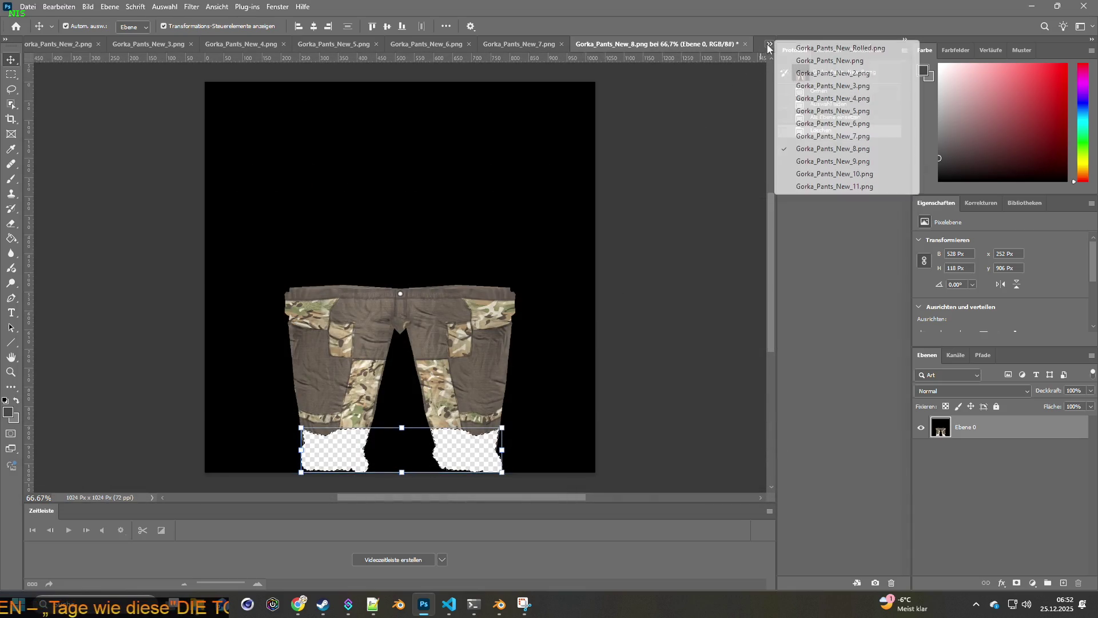
left_click(849, 187)
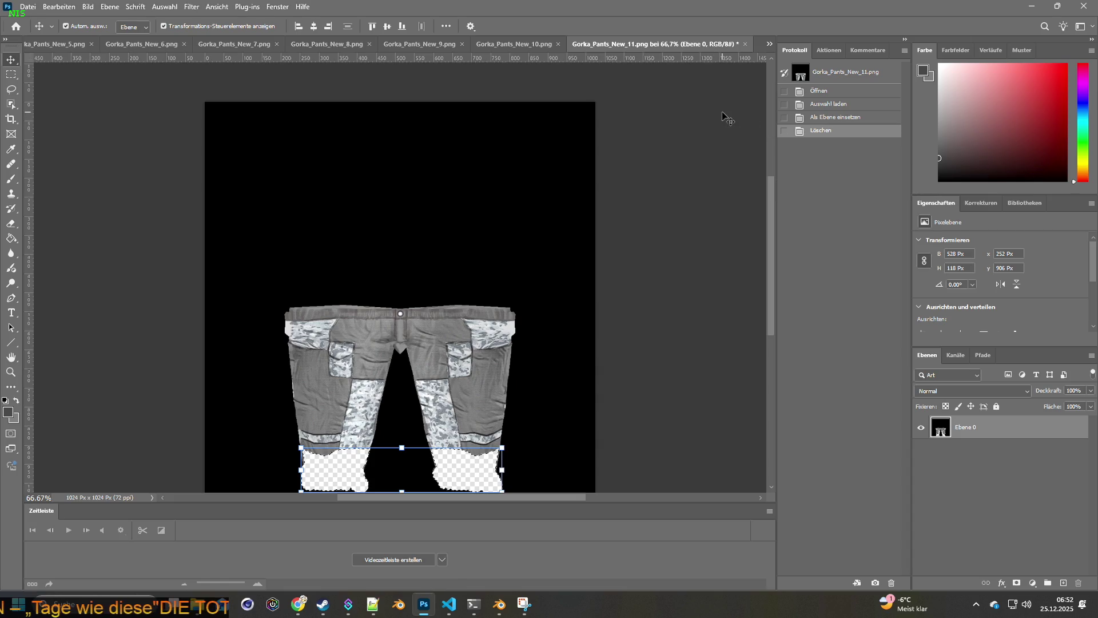
Step: Re-export Gorka_Pants_New_8 over Gorka_Pants_New_Rolled_8.png again, then move to Gorka_Pants_New_9
left_click(321, 44)
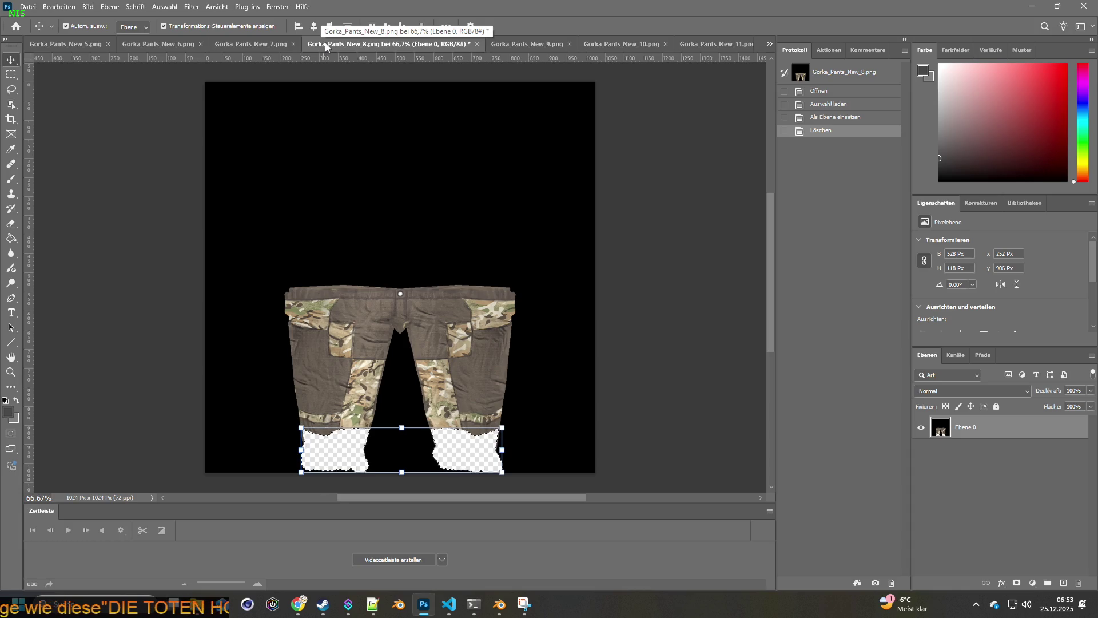
left_click(26, 6)
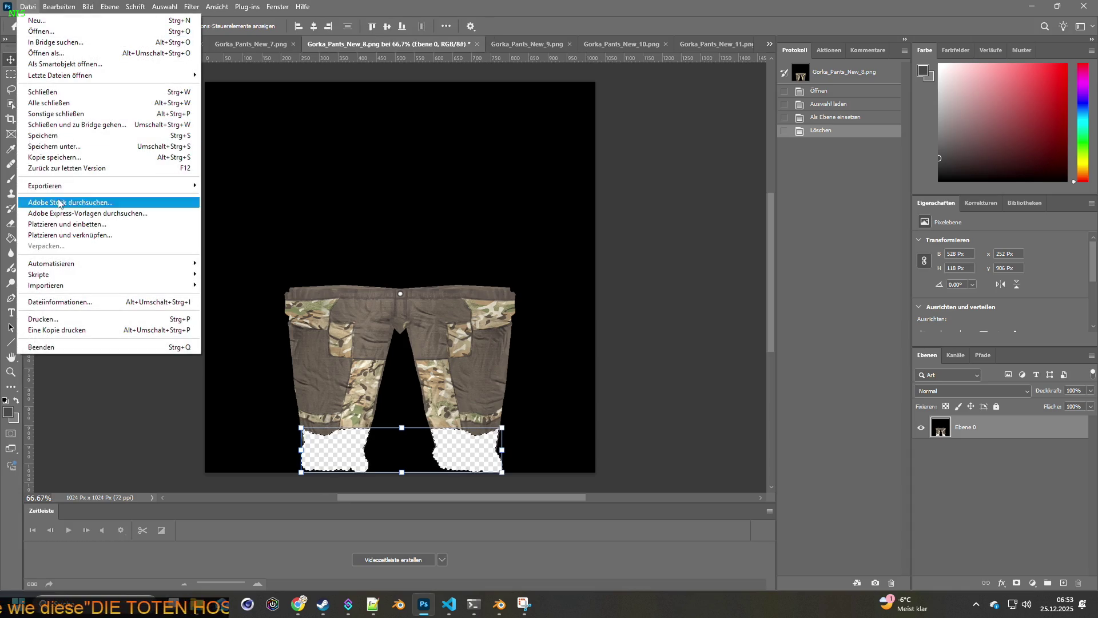
mouse_move(69, 186)
left_click(249, 182)
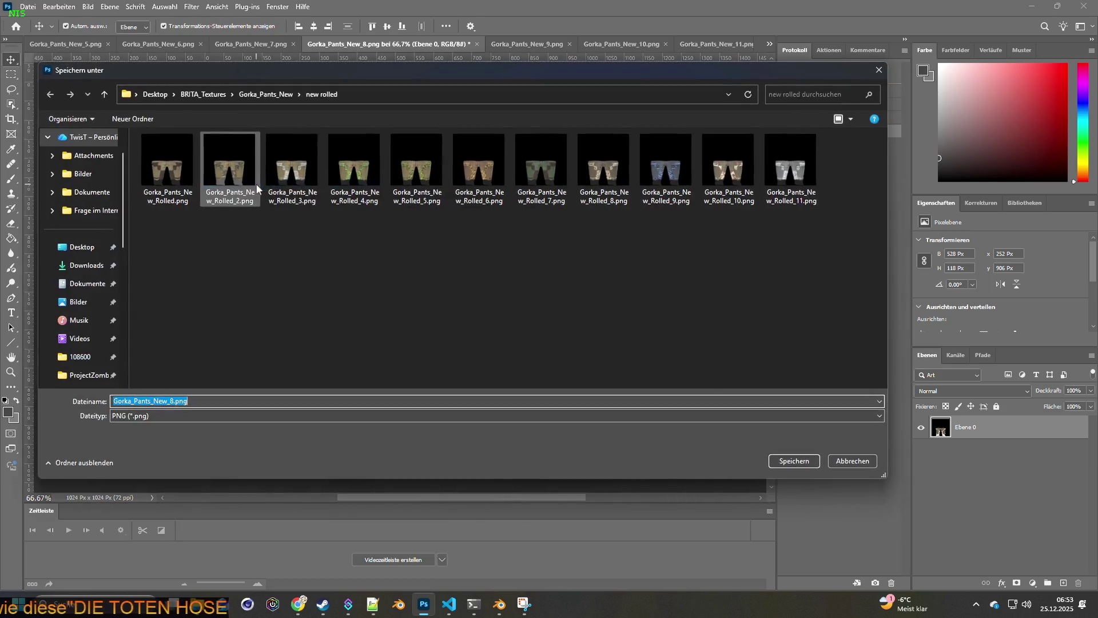
left_click(604, 168)
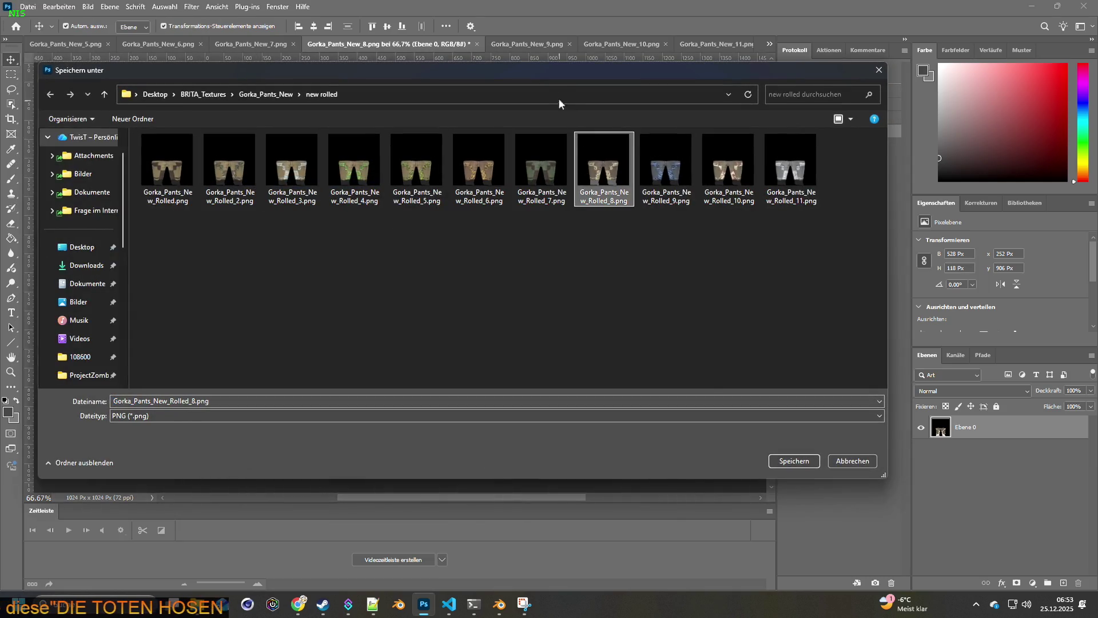
mouse_move(552, 71)
left_mouse_down()
mouse_move(595, 298)
mouse_move(579, 178)
left_mouse_up()
left_click(816, 565)
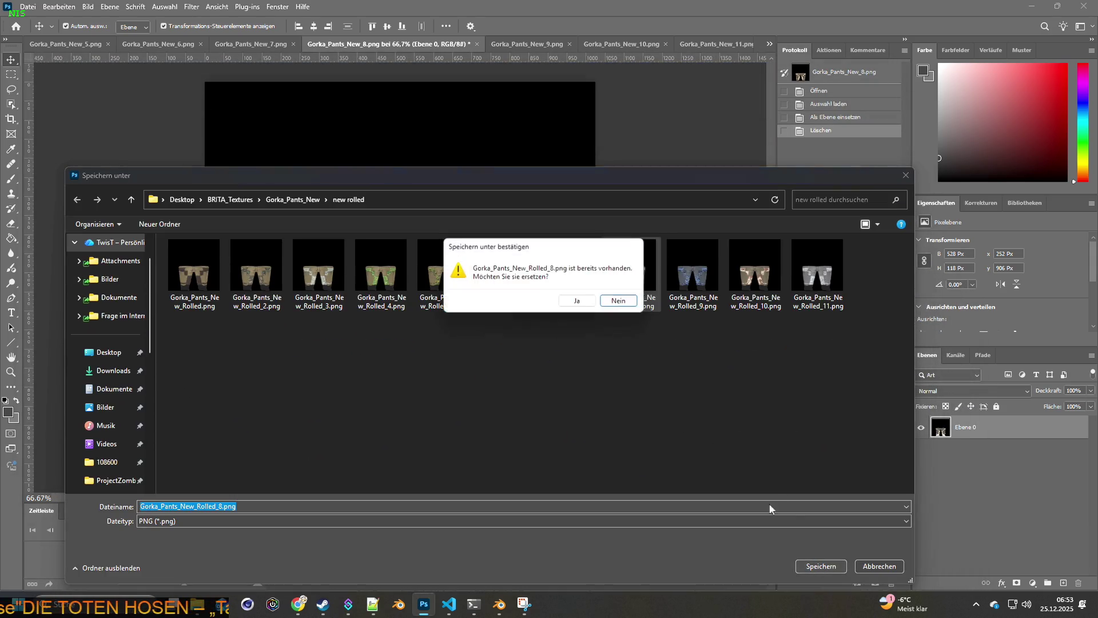
left_click(574, 304)
left_click(524, 43)
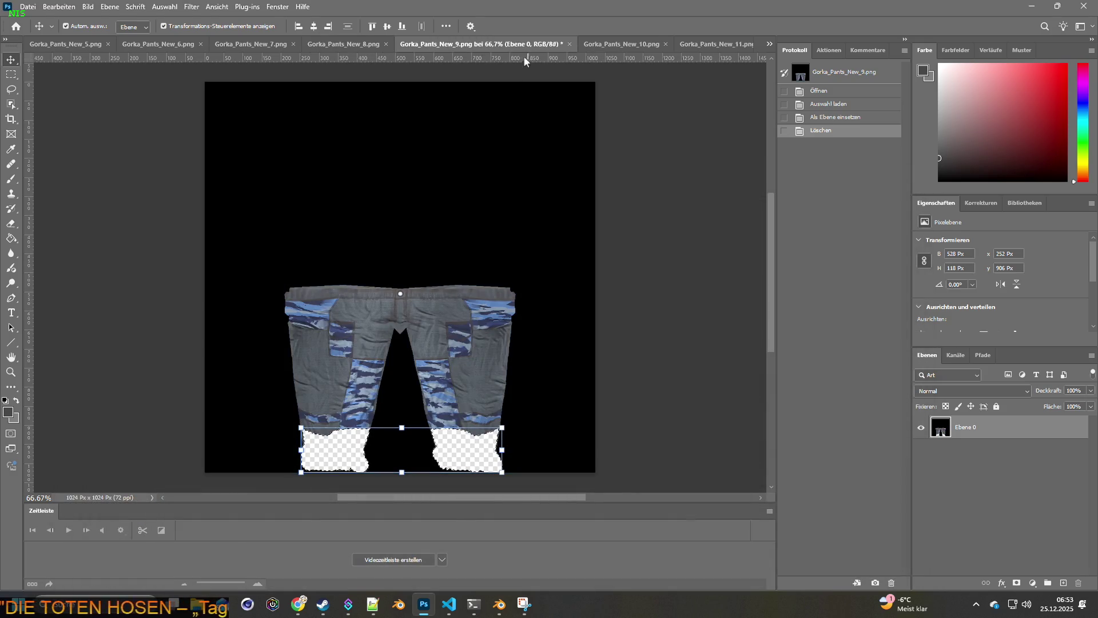
Step: Save the blue camo pants as Gorka_Pants_New_Rolled_9.png, replacing it, and move to Gorka_Pants_New_10
left_click(28, 7)
mouse_move(45, 186)
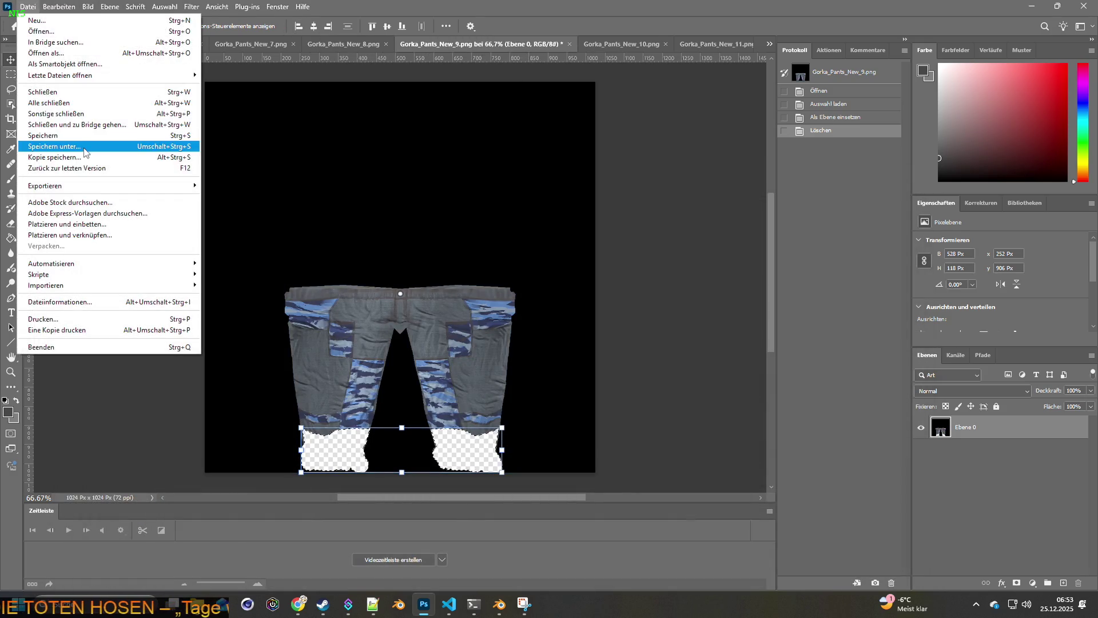
left_click(243, 185)
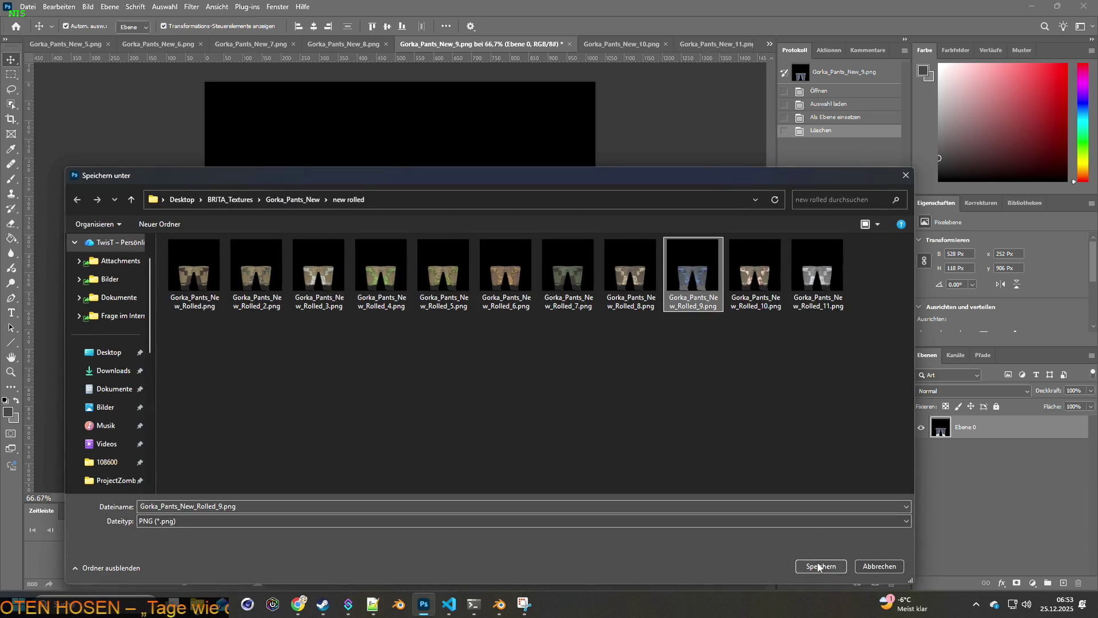
left_click(821, 567)
left_click(568, 299)
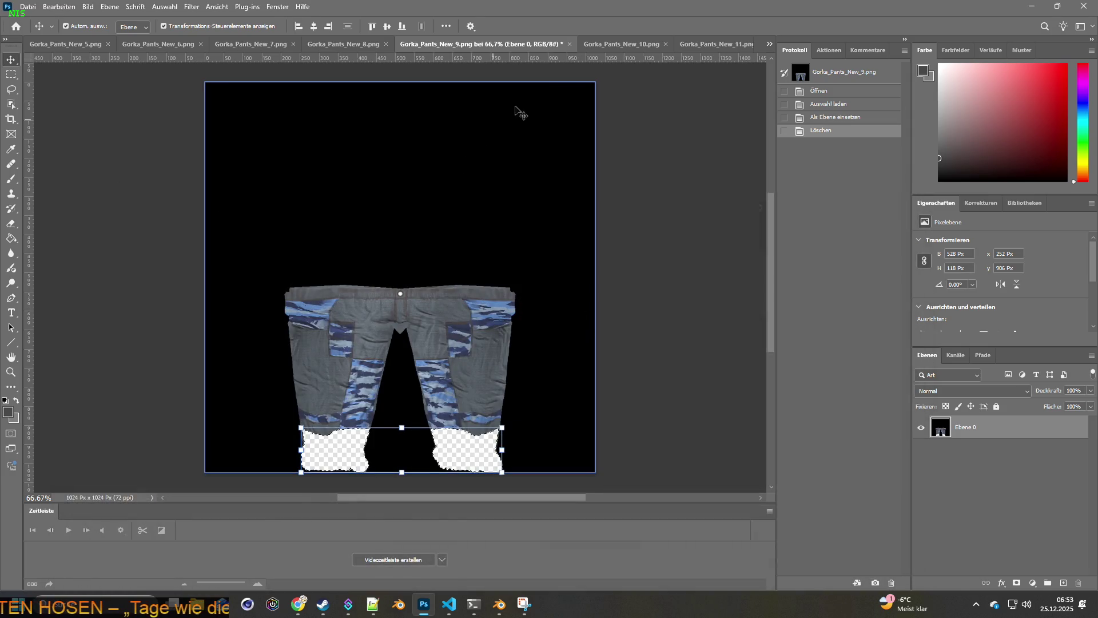
left_click(615, 43)
left_click(29, 7)
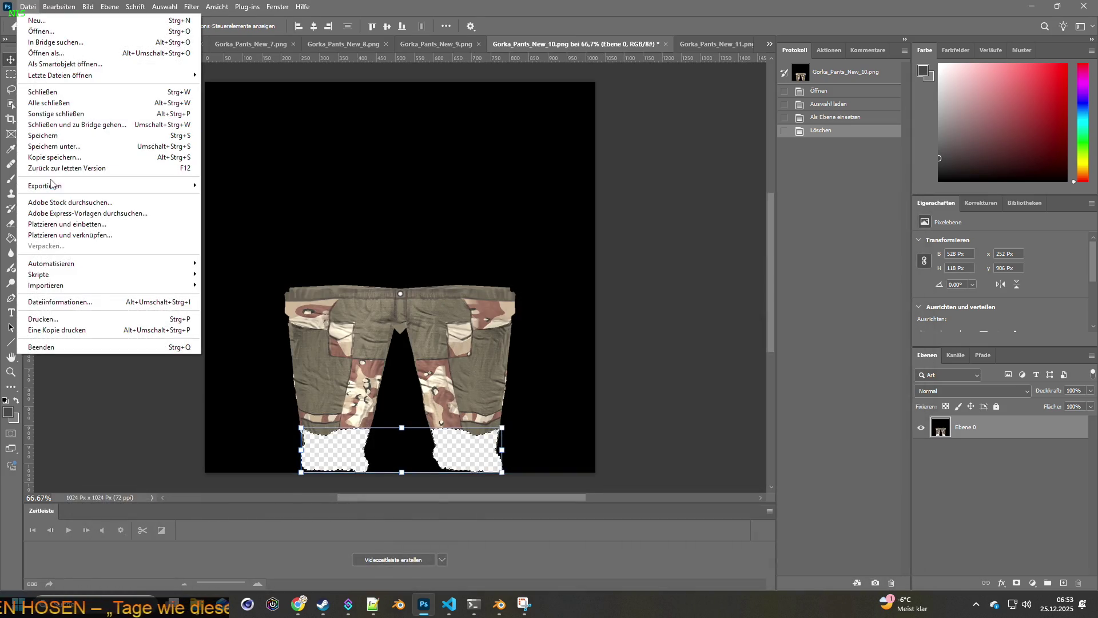
Step: Quick-export the desert camo pants over Gorka_Pants_New_Rolled_10.png
mouse_move(45, 186)
left_click(227, 186)
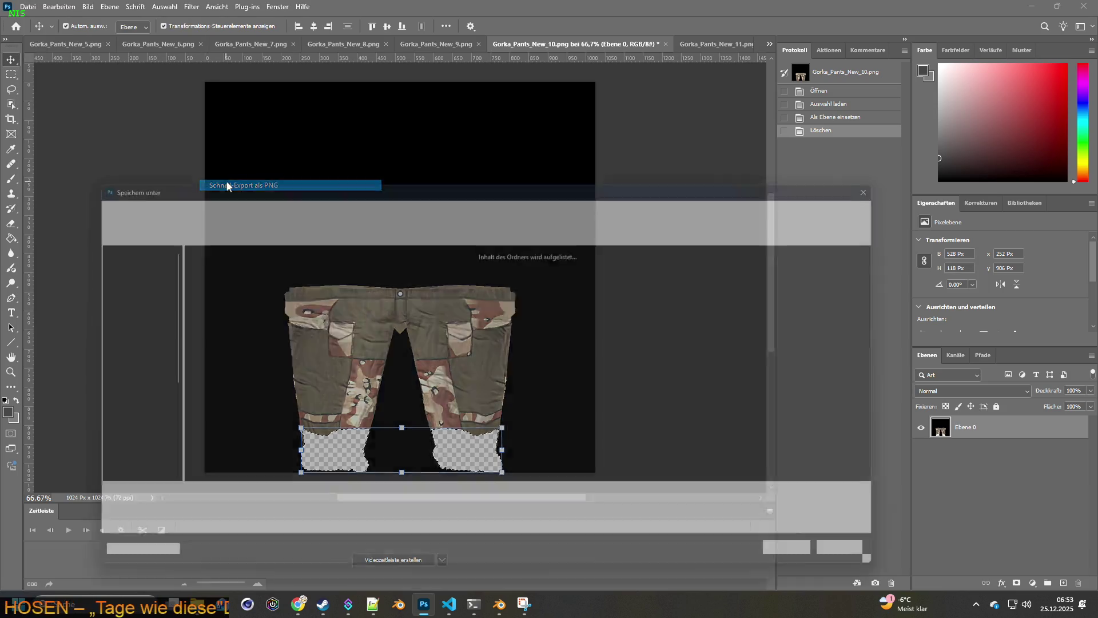
left_click(755, 273)
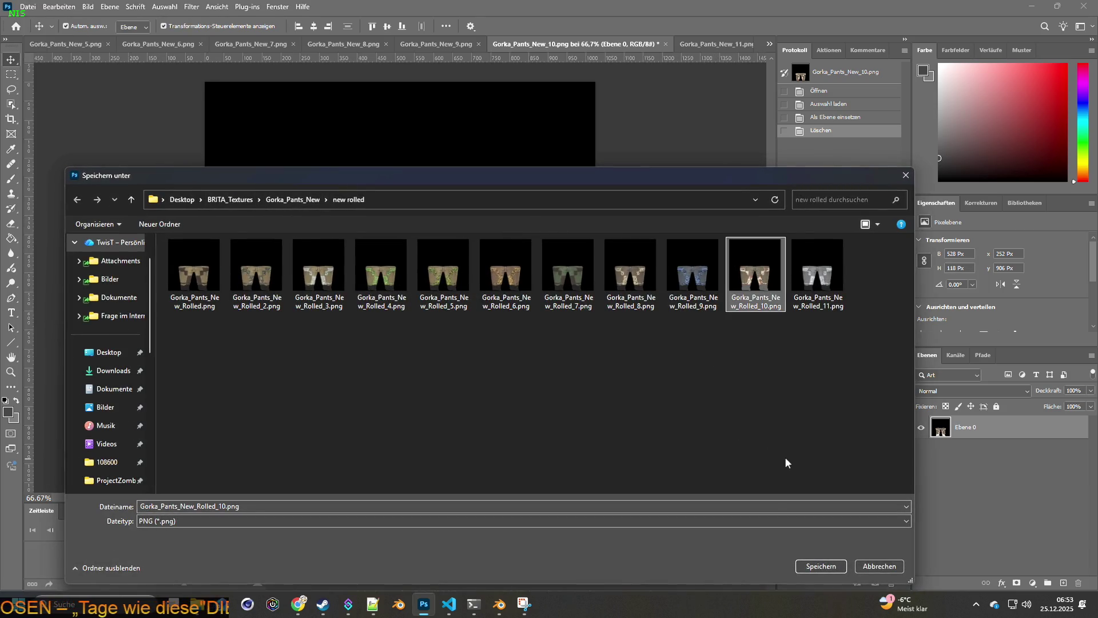
left_click(821, 568)
left_click(581, 302)
Step: Quick-export the grey camo Gorka_Pants_New_11 over Gorka_Pants_New_Rolled_11.png
left_click(700, 44)
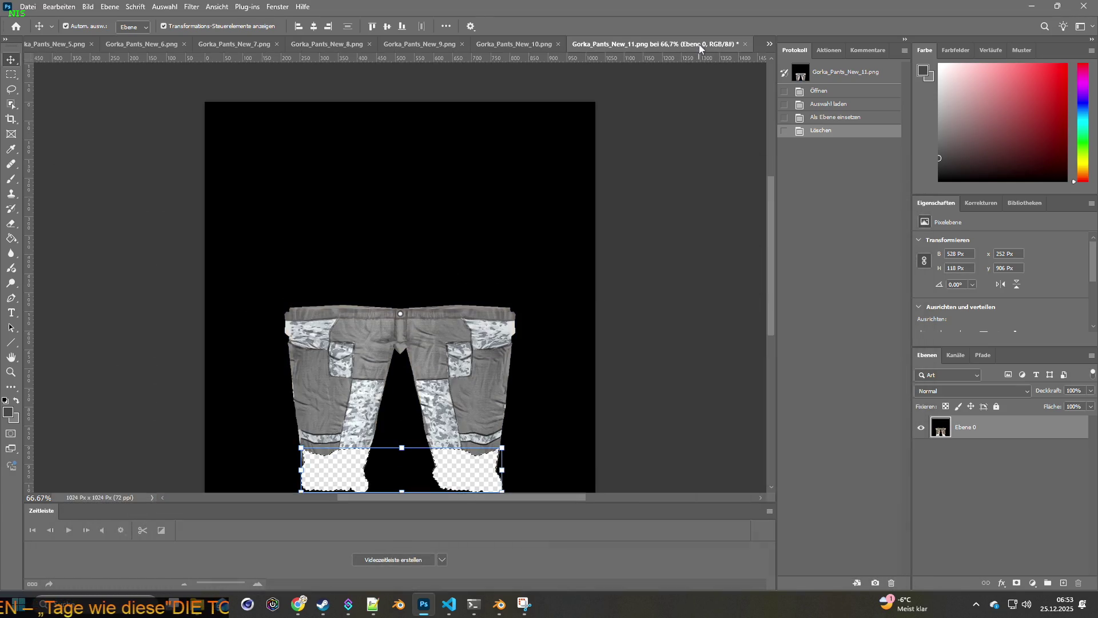
left_click(28, 6)
mouse_move(44, 186)
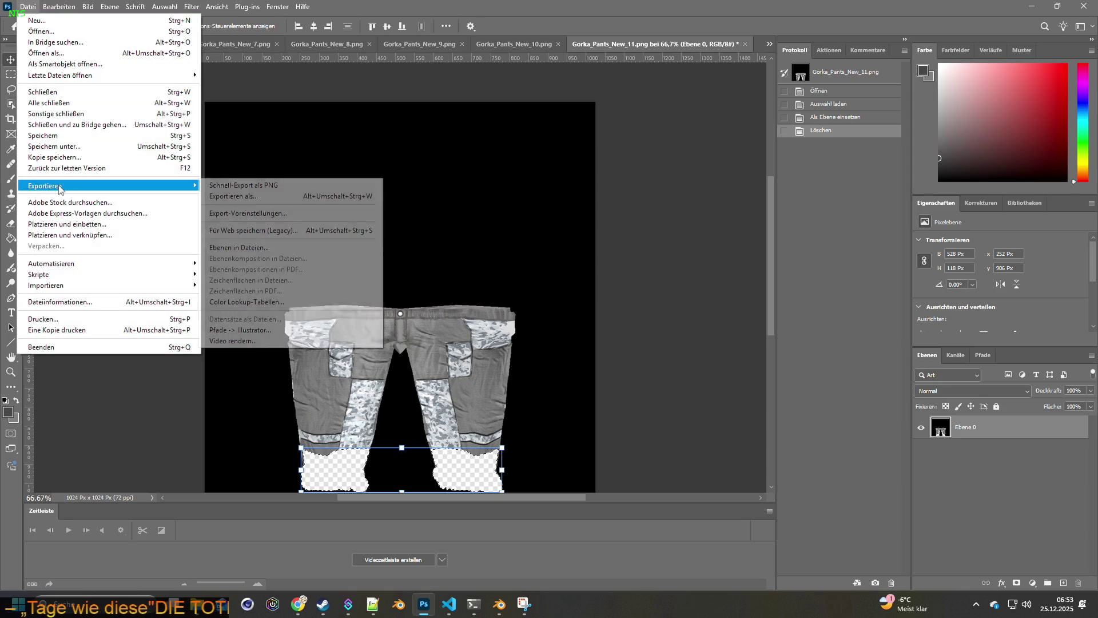
left_click(258, 185)
left_click(816, 284)
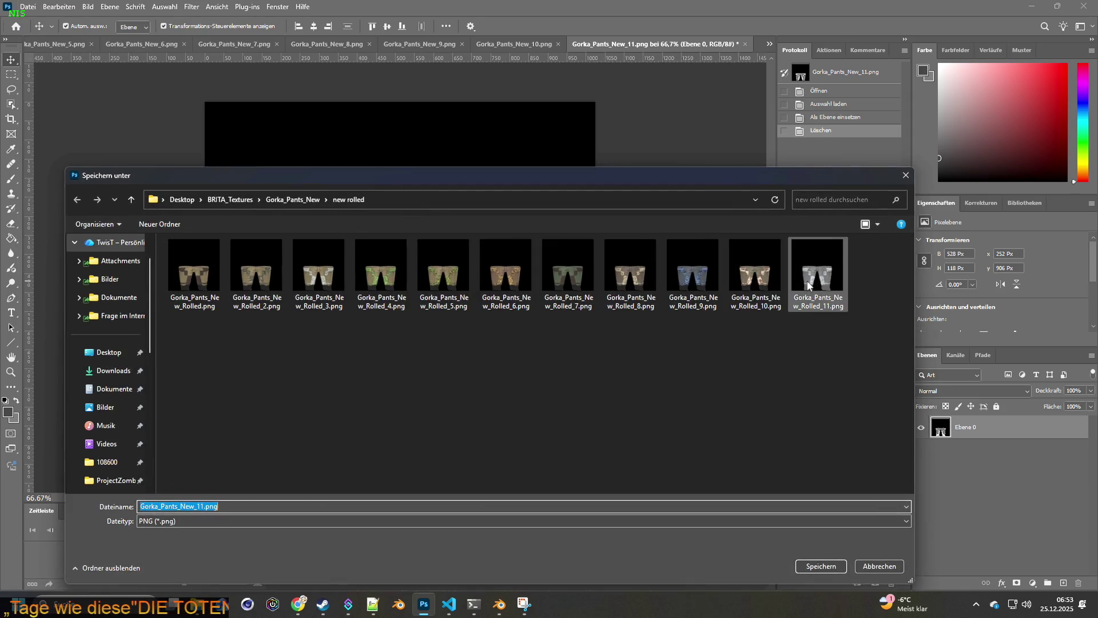
left_click(817, 566)
left_click(580, 300)
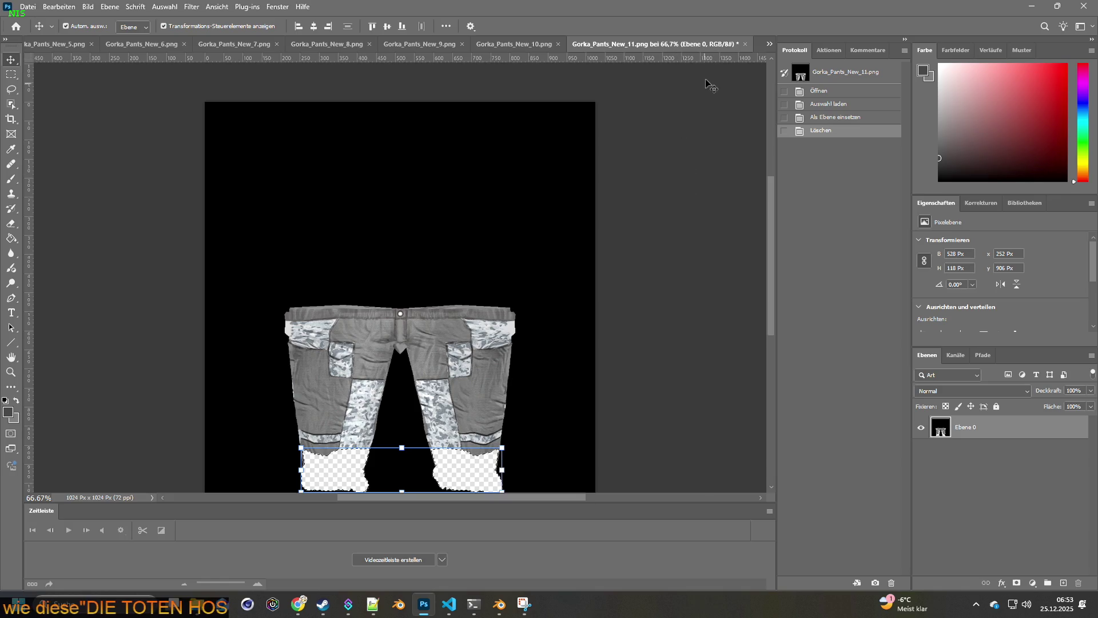
Step: Leave Photoshop, select all eleven rolled PNGs and copy-drag them toward the clothes folder window
left_click(425, 604)
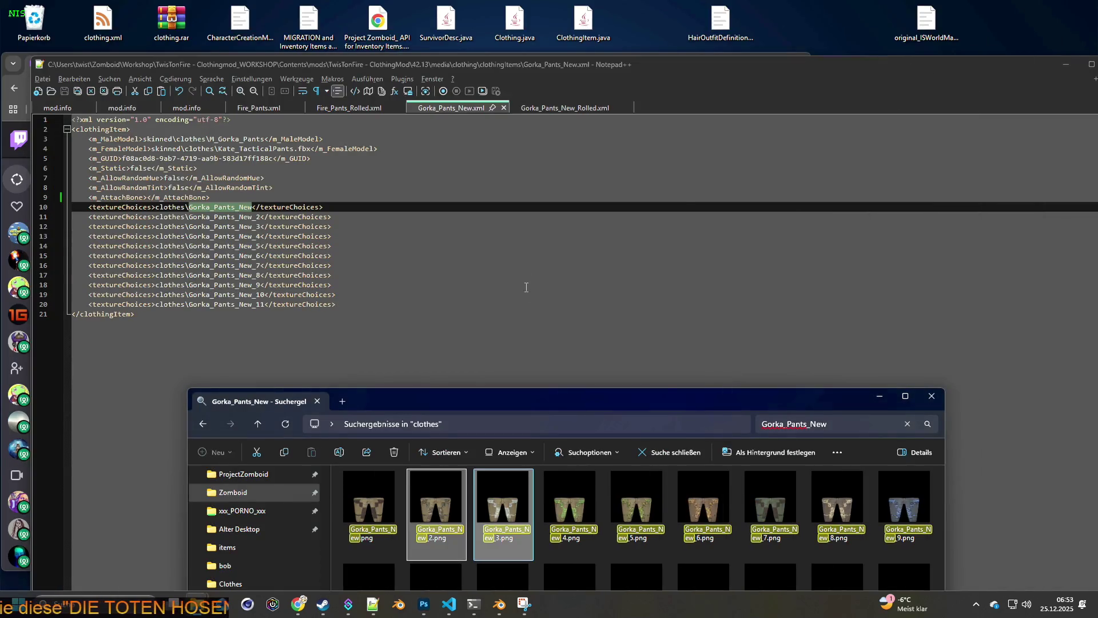
left_click_drag(514, 410, 517, 199)
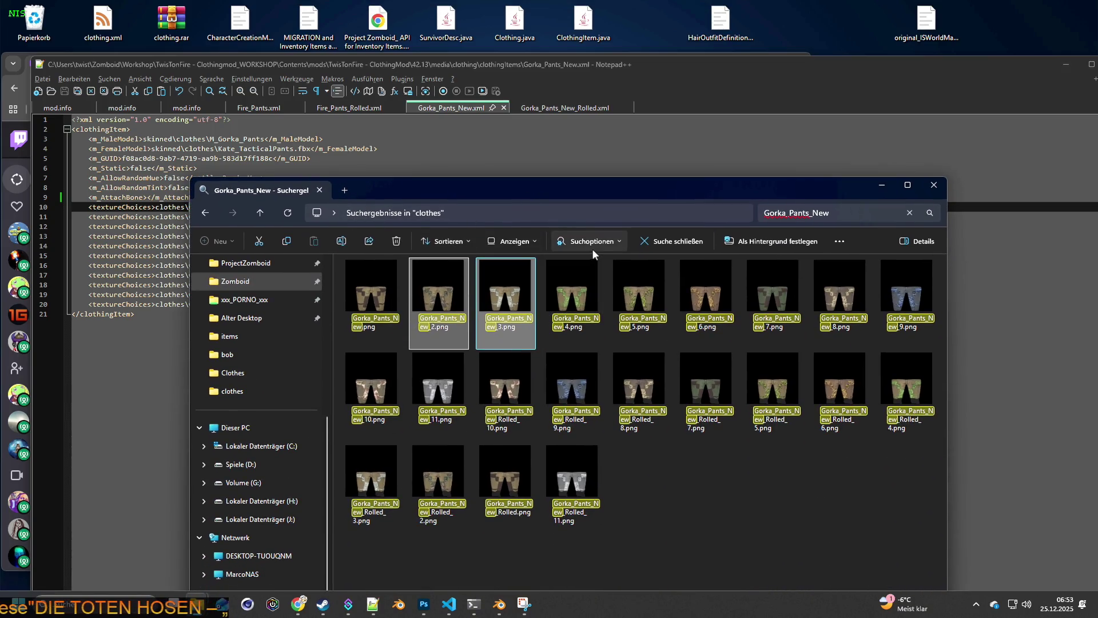
key("alt+Tab")
key("alt+Tab")
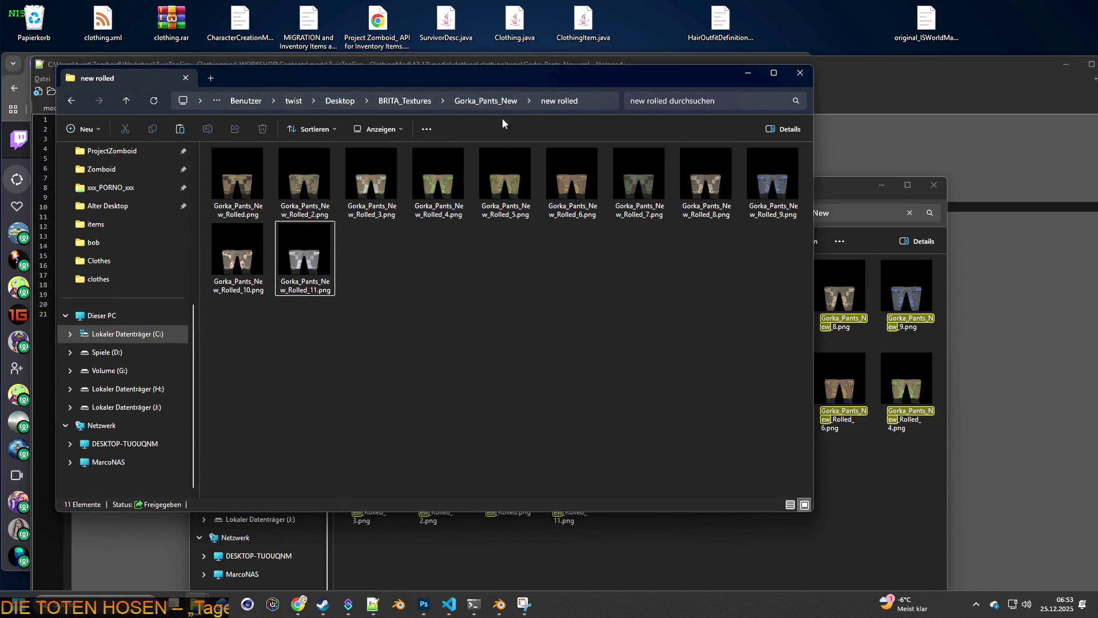
left_click_drag(762, 176, 762, 175)
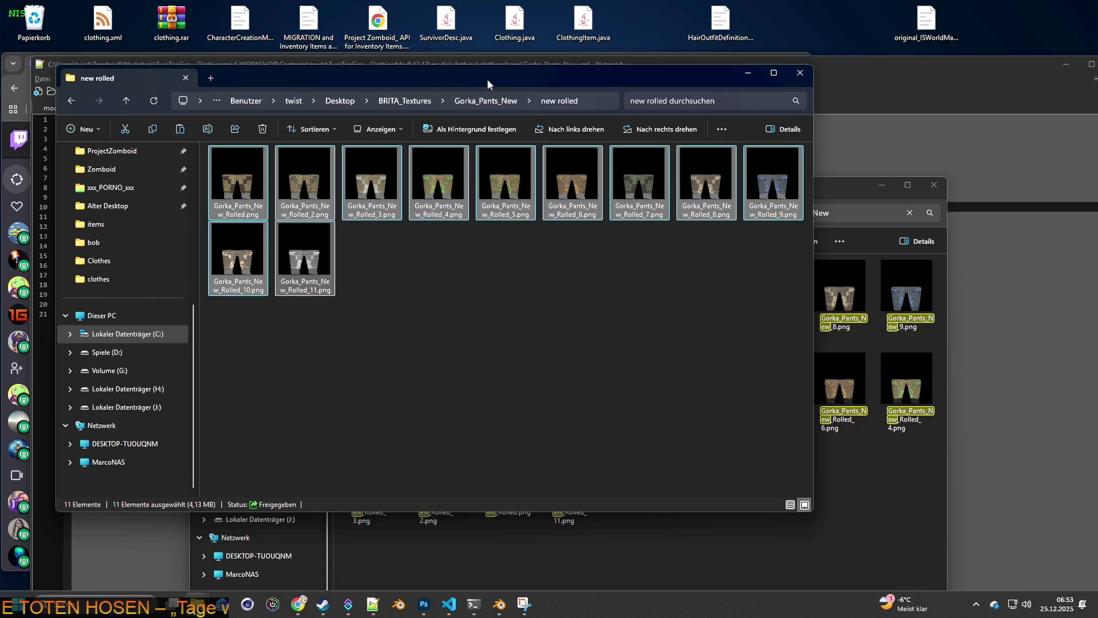
left_click_drag(404, 77, 879, 109)
mouse_move(781, 214)
left_mouse_down()
mouse_move(580, 315)
mouse_move(876, 330)
left_mouse_up()
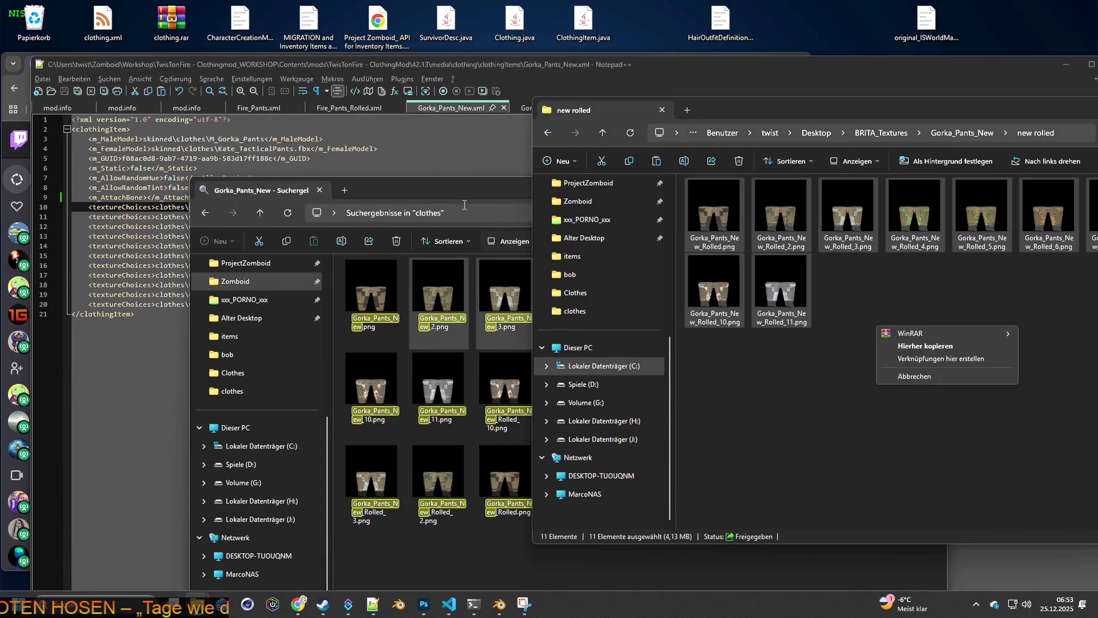
left_click(926, 360)
Step: Arrange the windows, copy the eleven Rolled PNGs into the clothes folder replacing existing files, then go up to Gorka_Pants_New
left_click(399, 182)
key("alt+Left")
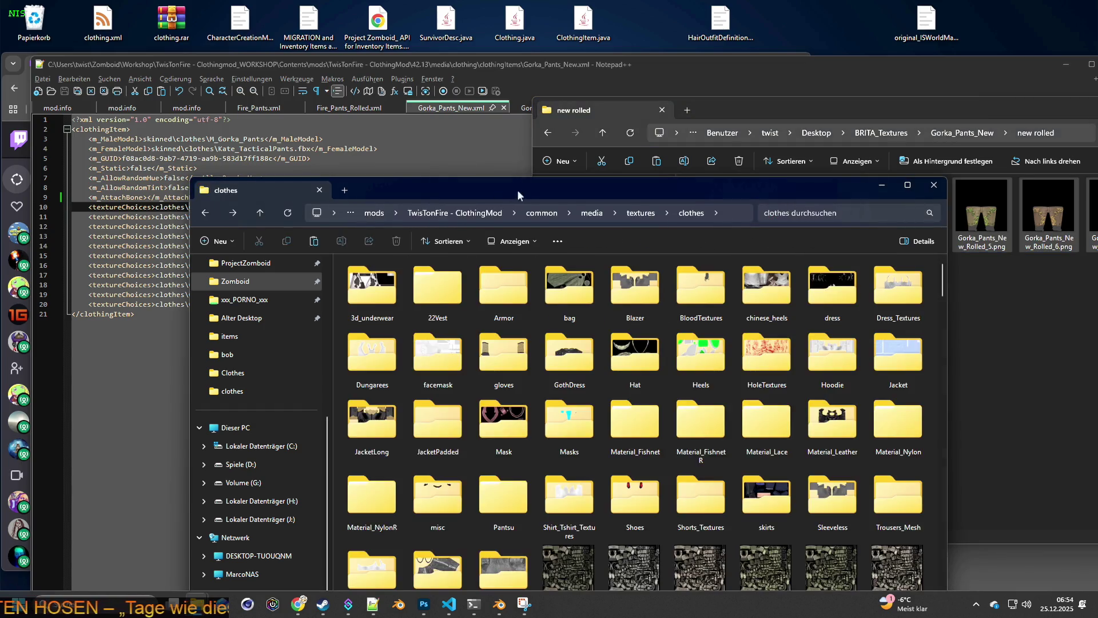
left_click_drag(399, 184, 185, 111)
left_click(897, 113)
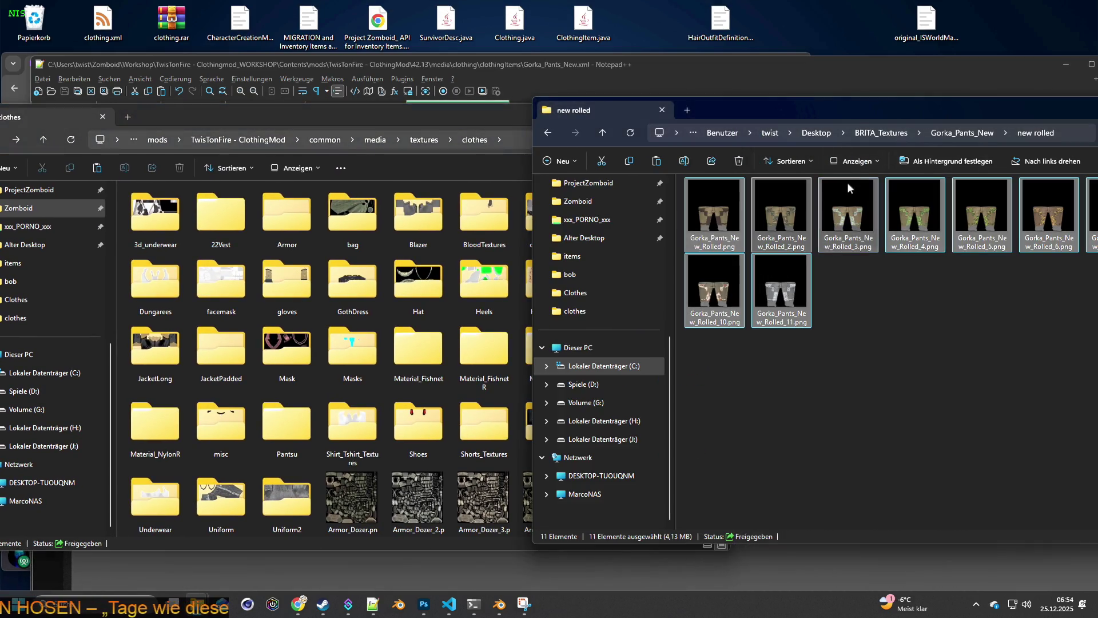
left_click_drag(897, 112, 593, 88)
left_click_drag(398, 326, 958, 178)
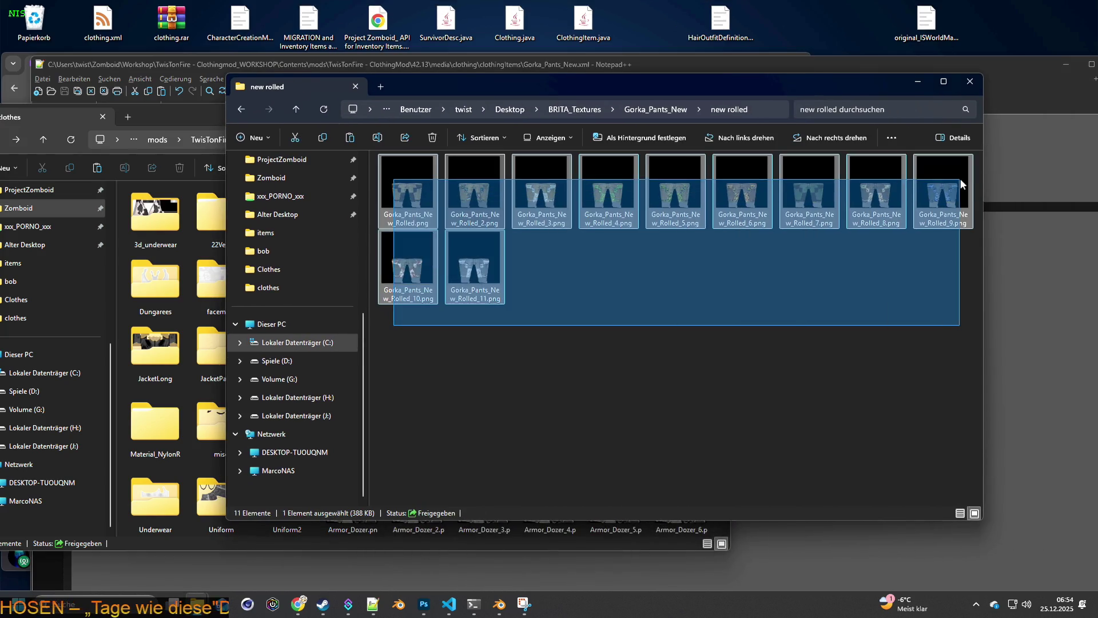
left_click_drag(540, 85, 858, 92)
left_click_drag(798, 200, 471, 512)
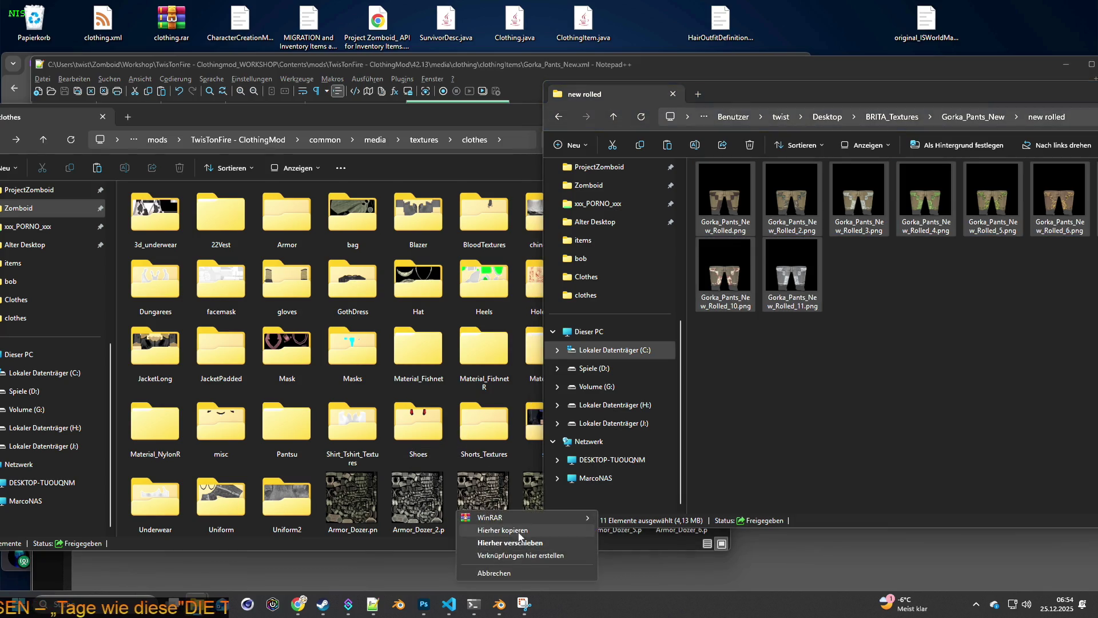
left_click(502, 530)
left_click(240, 222)
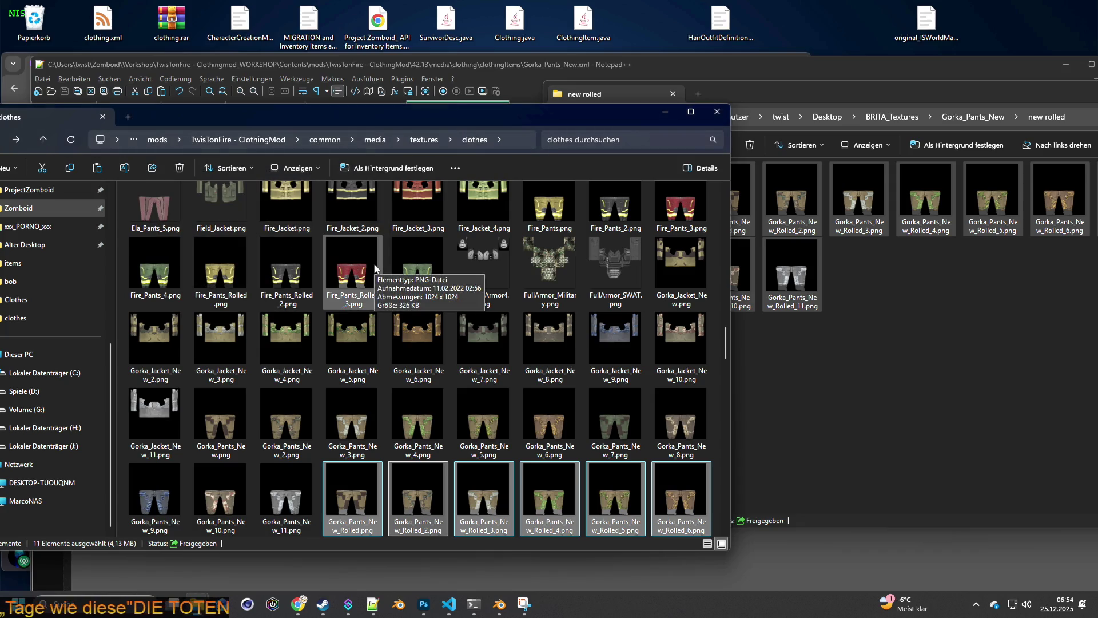
left_click_drag(818, 94, 563, 79)
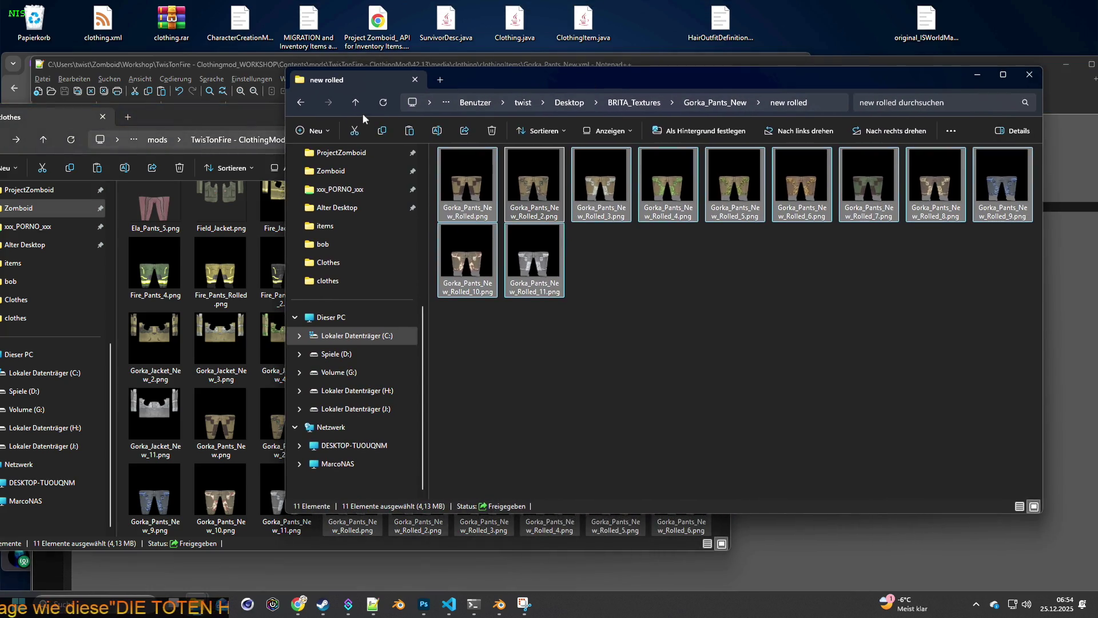
left_click(713, 102)
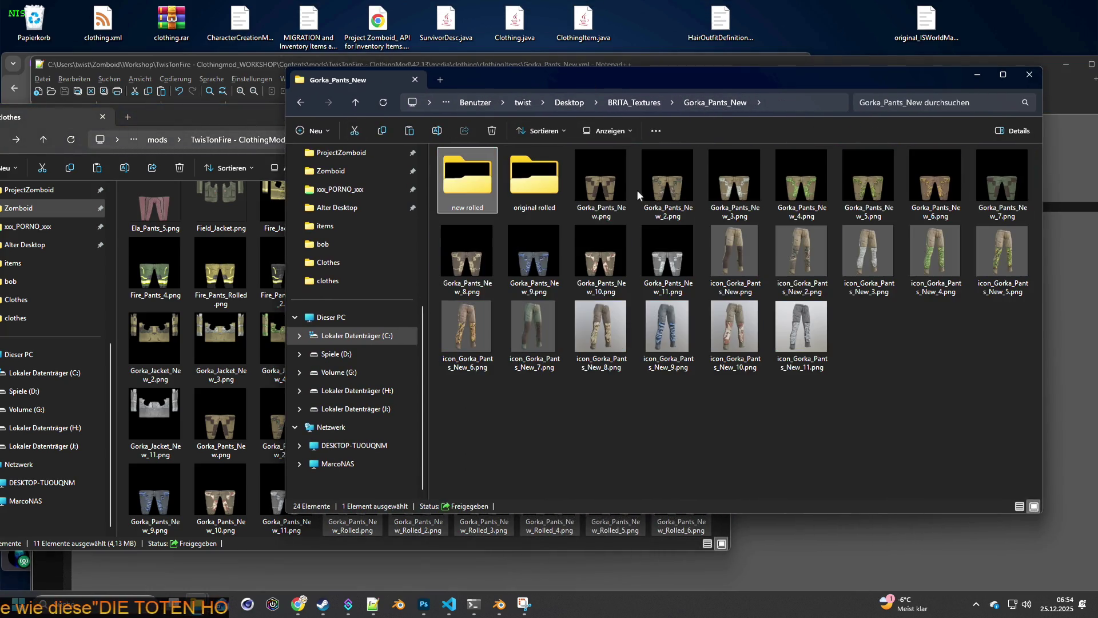
Step: Select icon_Gorka_Pants_New.png, then show drive J: in the clothes window
left_click(735, 252)
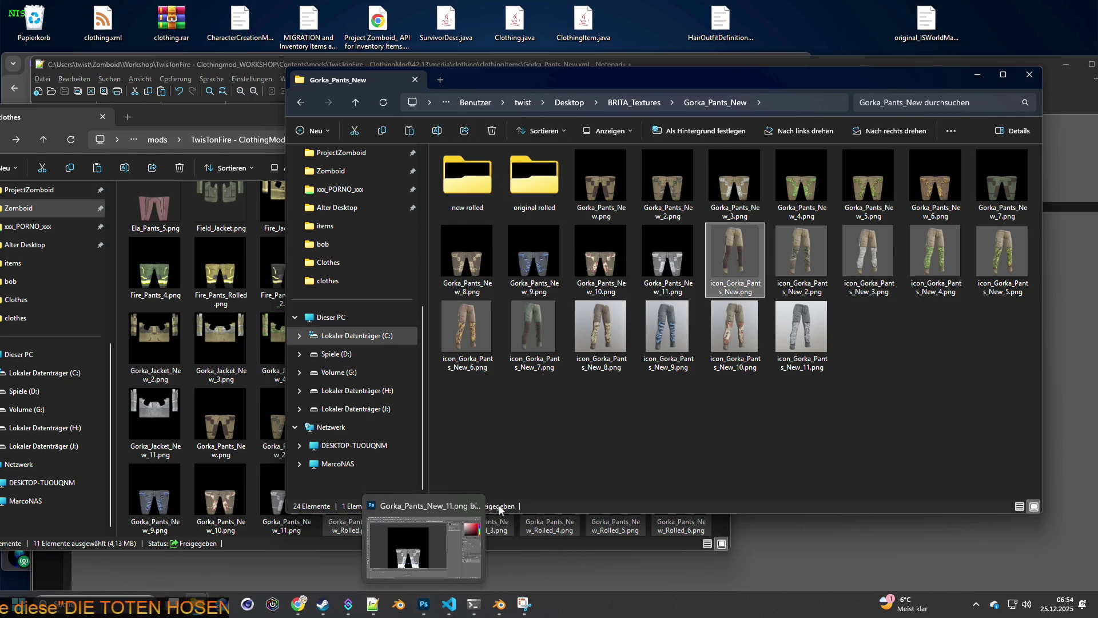
mouse_move(223, 604)
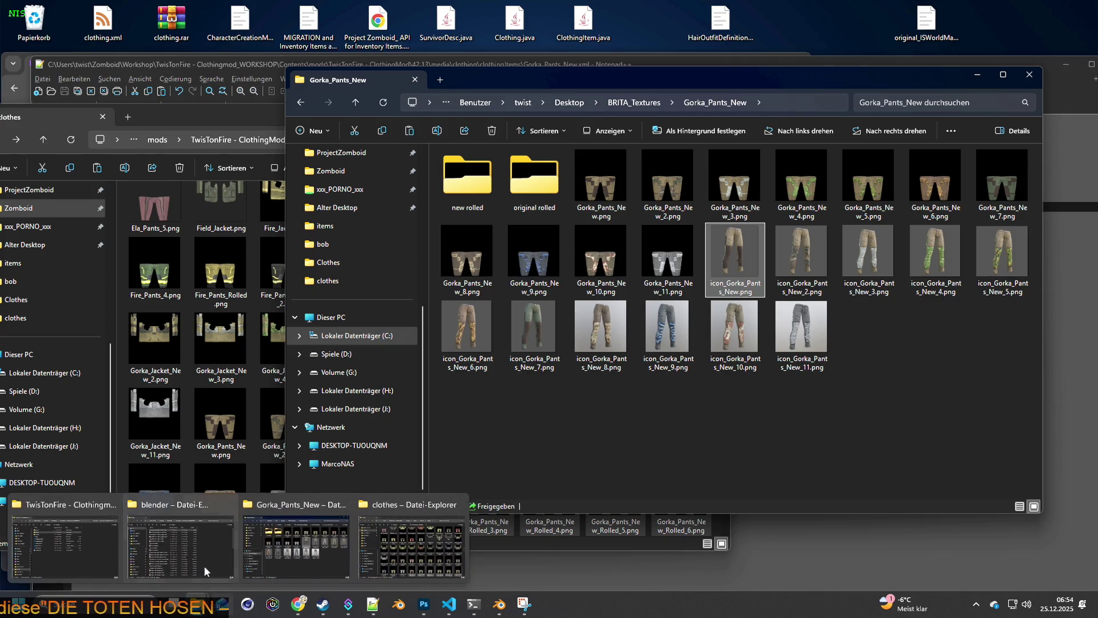
left_click(51, 447)
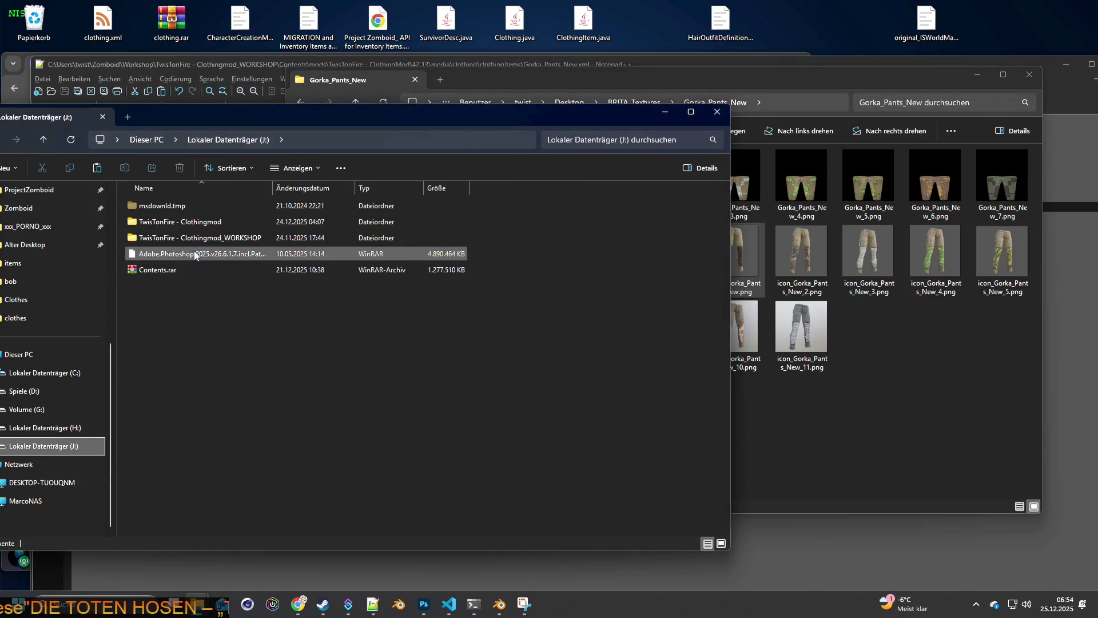
Step: Navigate into TwisTonFire - Clothingmod > Contents > mods > TwisTonFire - ClothingMod on drive J:
double_click(193, 222)
double_click(161, 205)
left_click(341, 139)
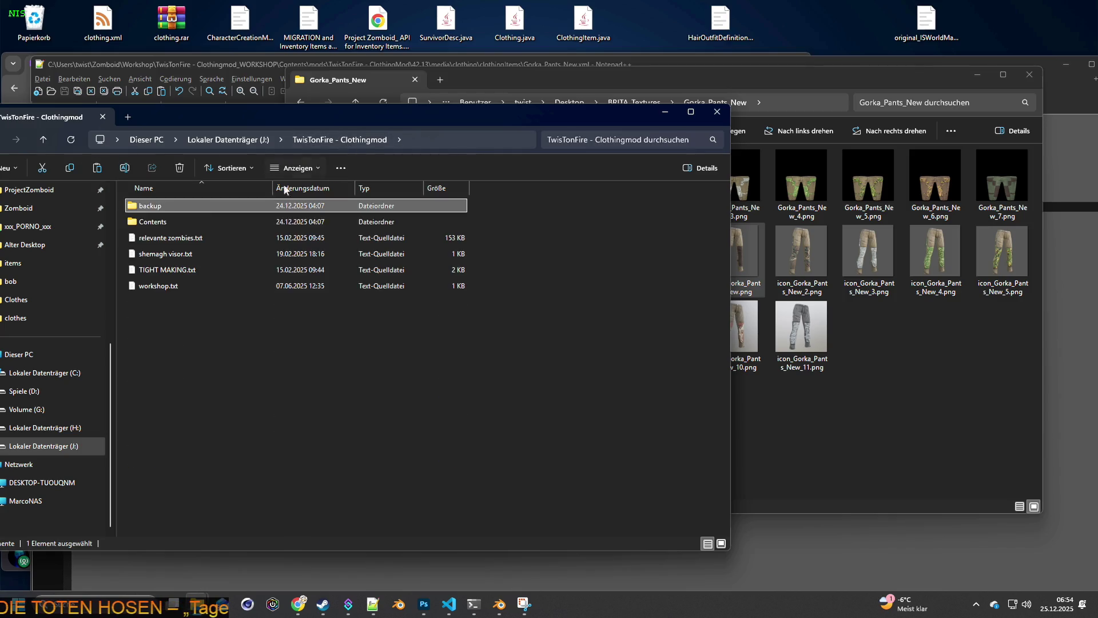
double_click(179, 220)
double_click(179, 209)
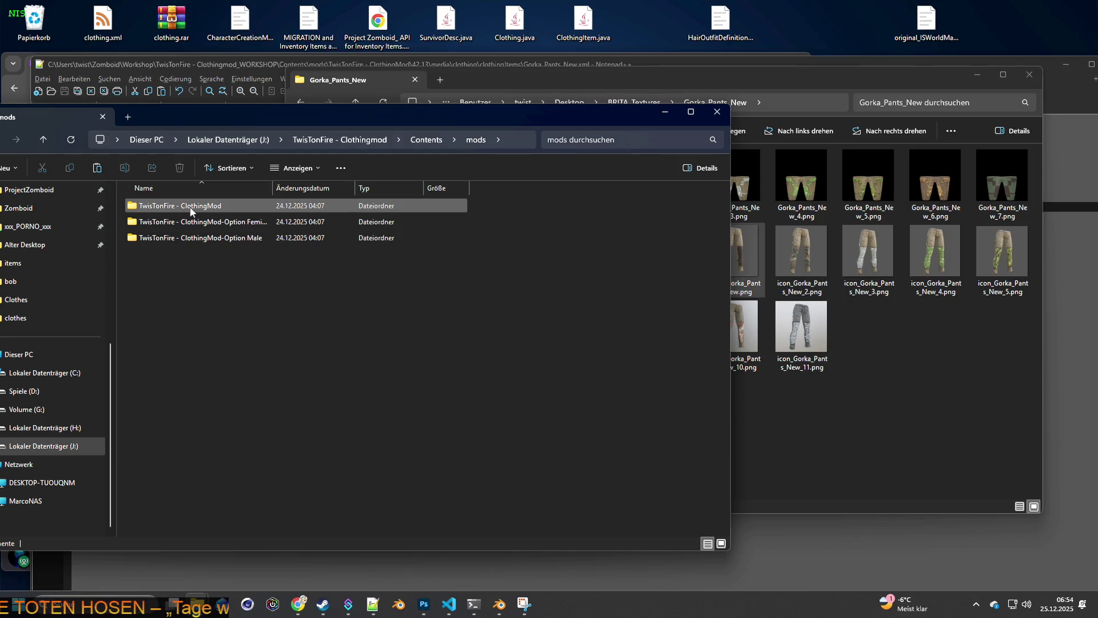
double_click(189, 211)
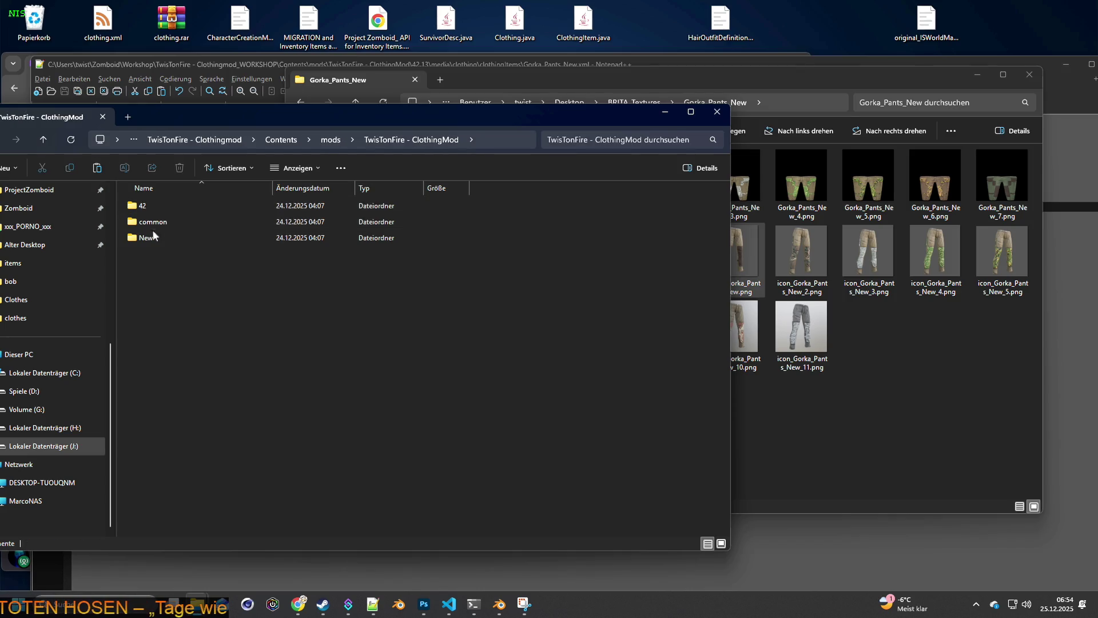
Step: Browse into the 42 > media > textures folder and open Item_BTC1.psd in Photoshop
double_click(151, 236)
left_click(424, 143)
double_click(142, 222)
left_click(294, 140)
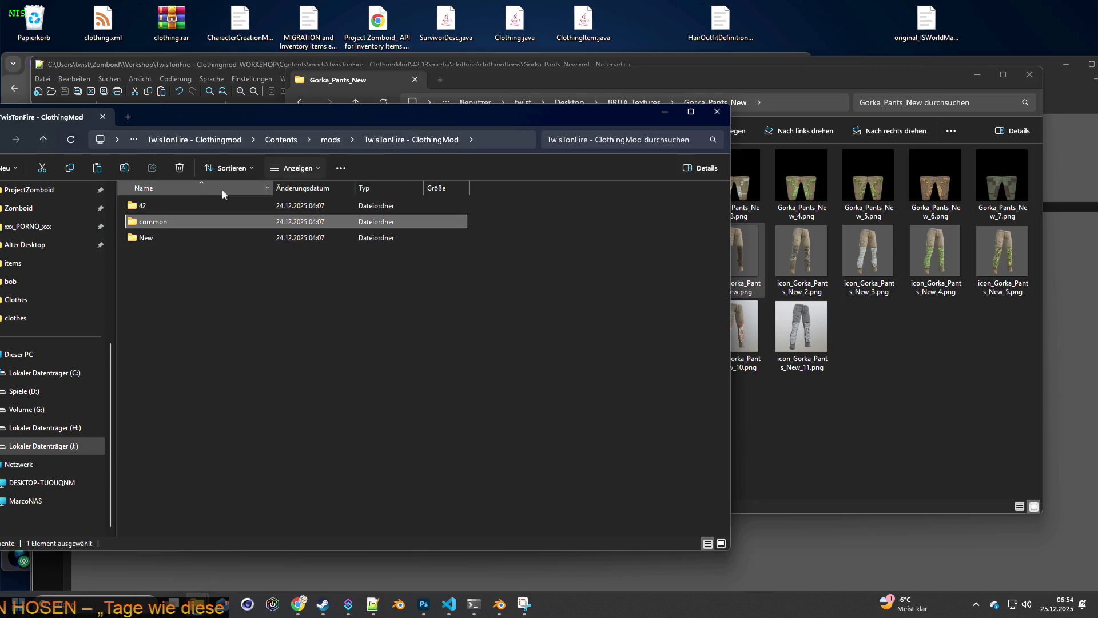
double_click(161, 208)
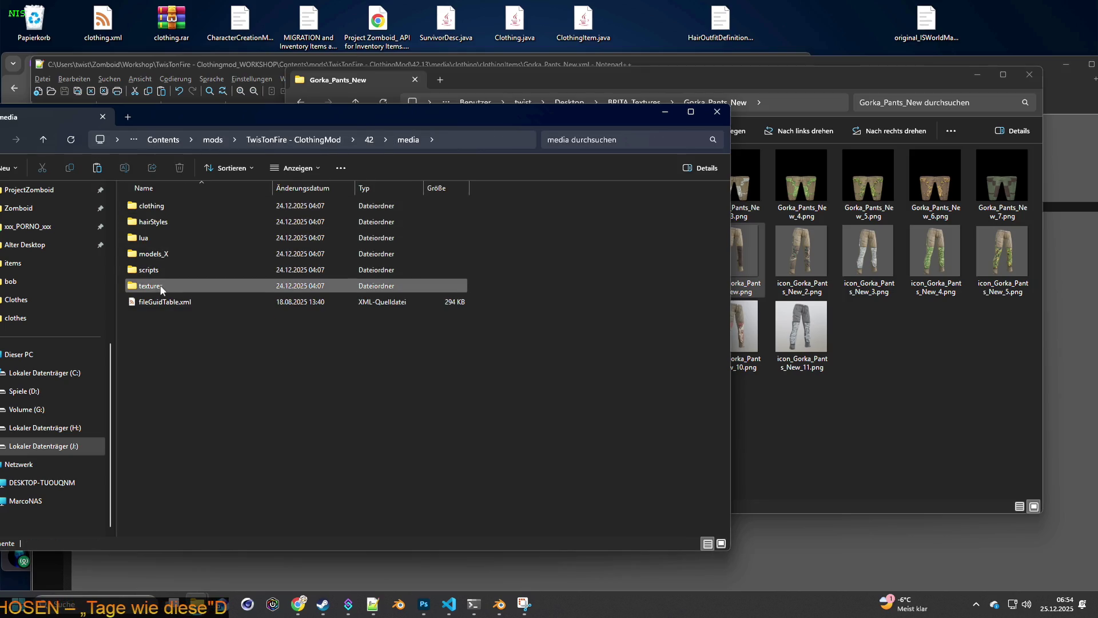
double_click(160, 286)
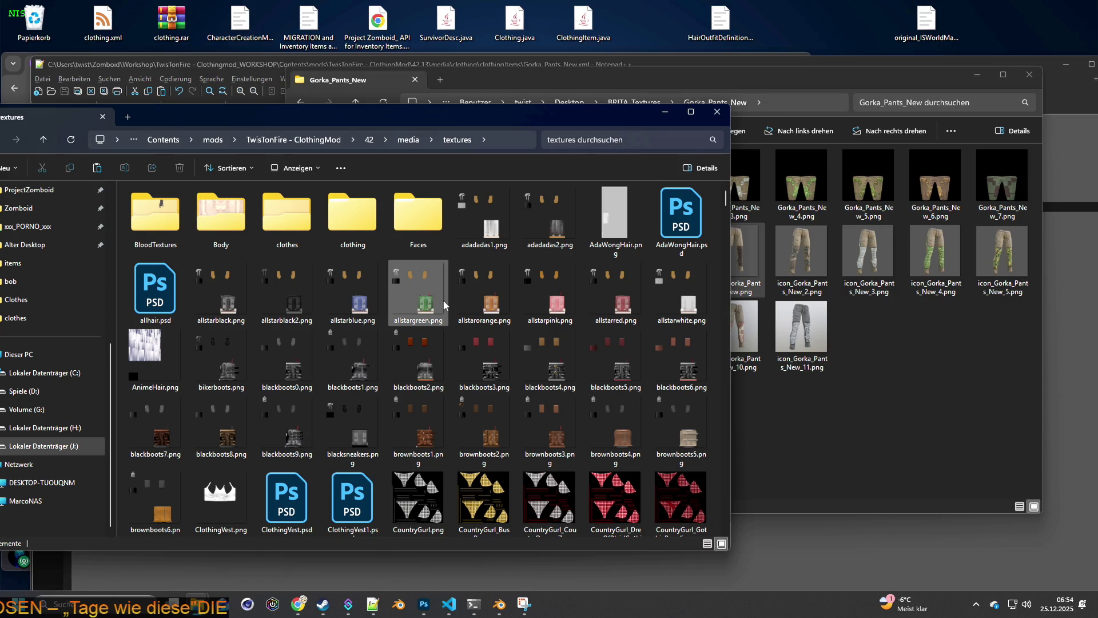
scroll(446, 296, "down", 10)
scroll(447, 301, "up", 3)
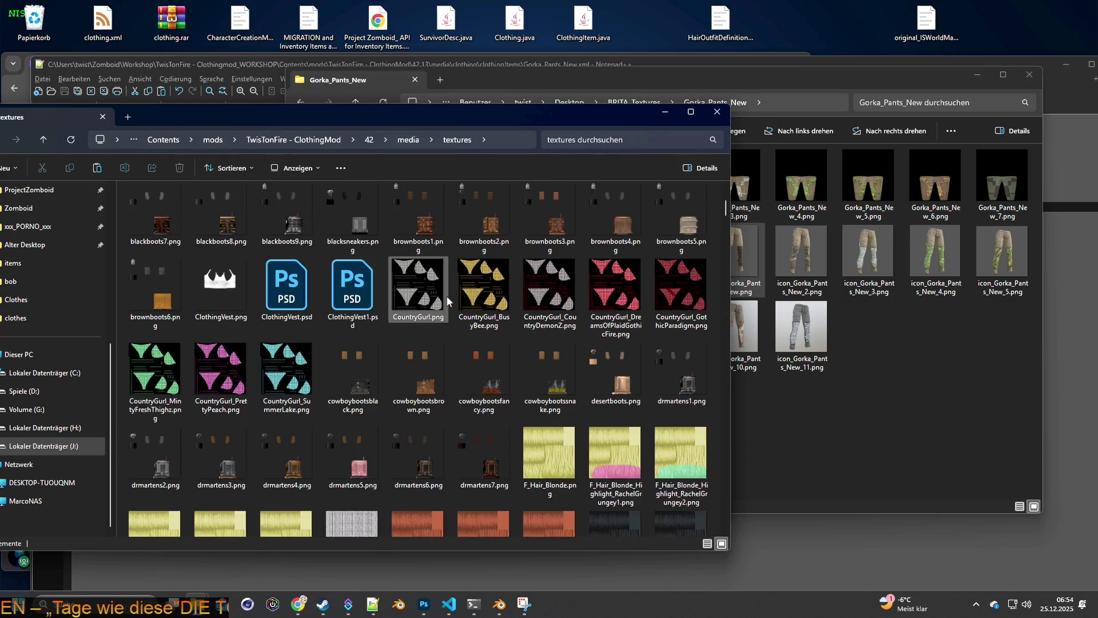
scroll(445, 298, "down", 5)
scroll(446, 299, "down", 4)
scroll(446, 297, "up", 4)
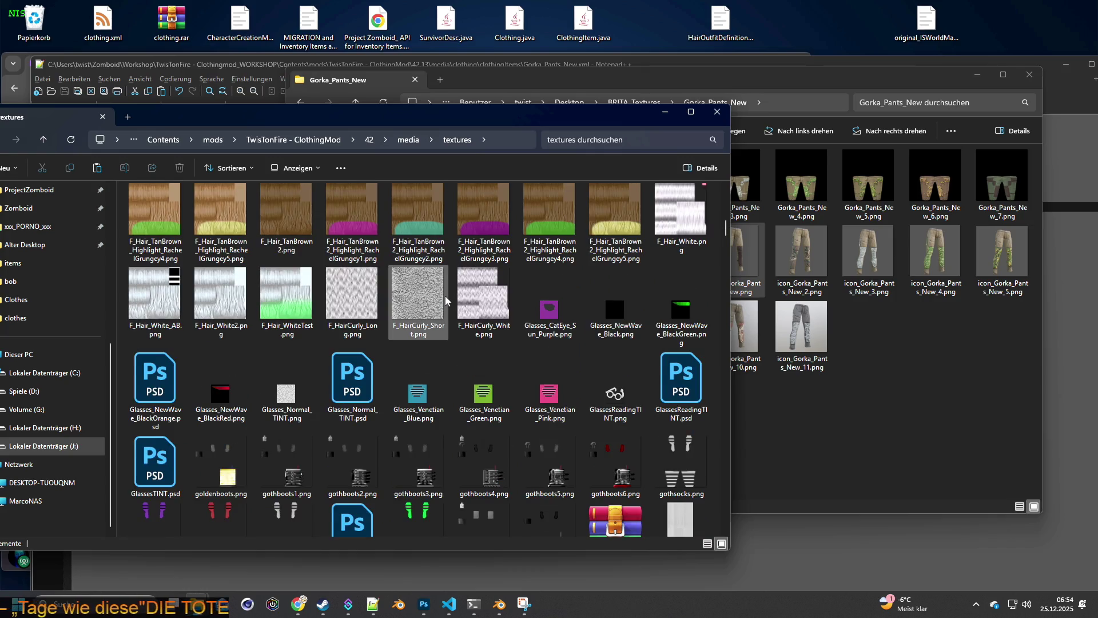
scroll(445, 298, "down", 3)
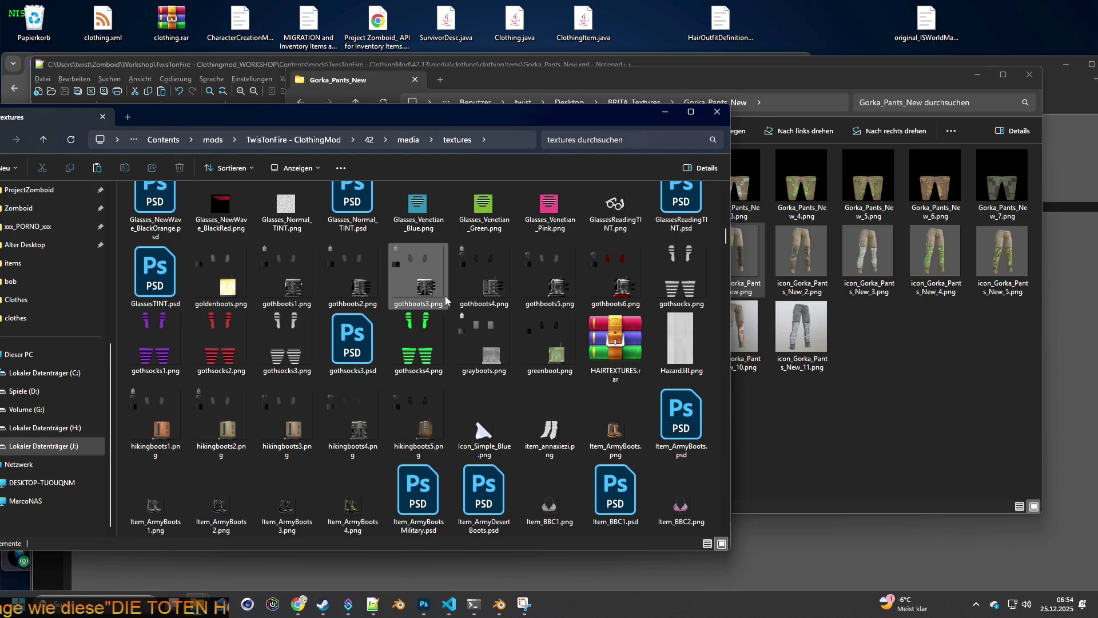
scroll(445, 300, "down", 3)
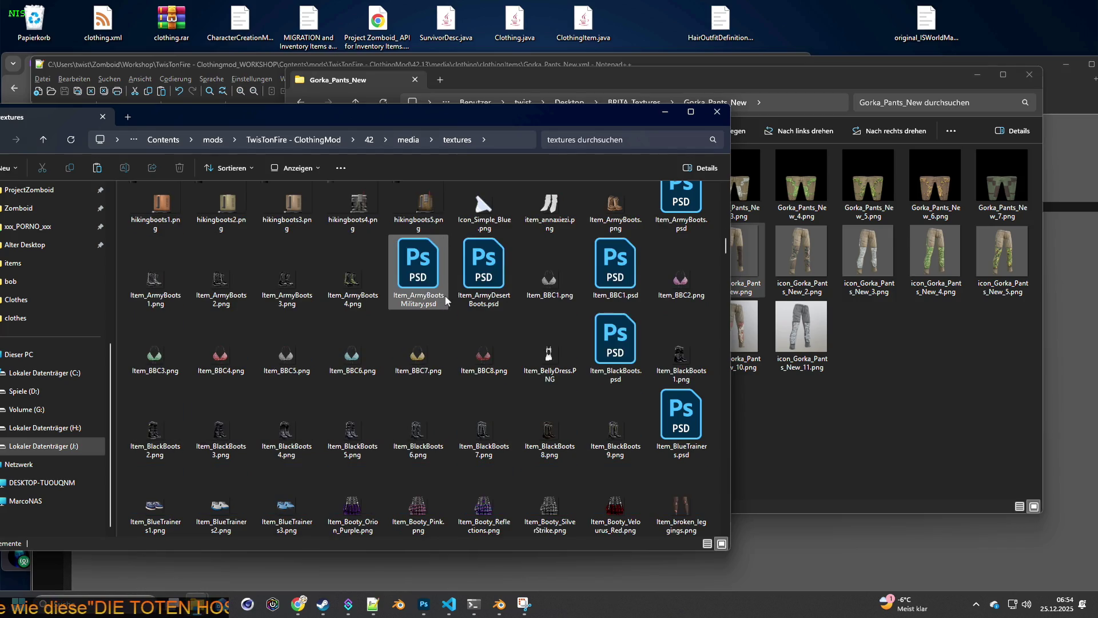
scroll(445, 300, "down", 3)
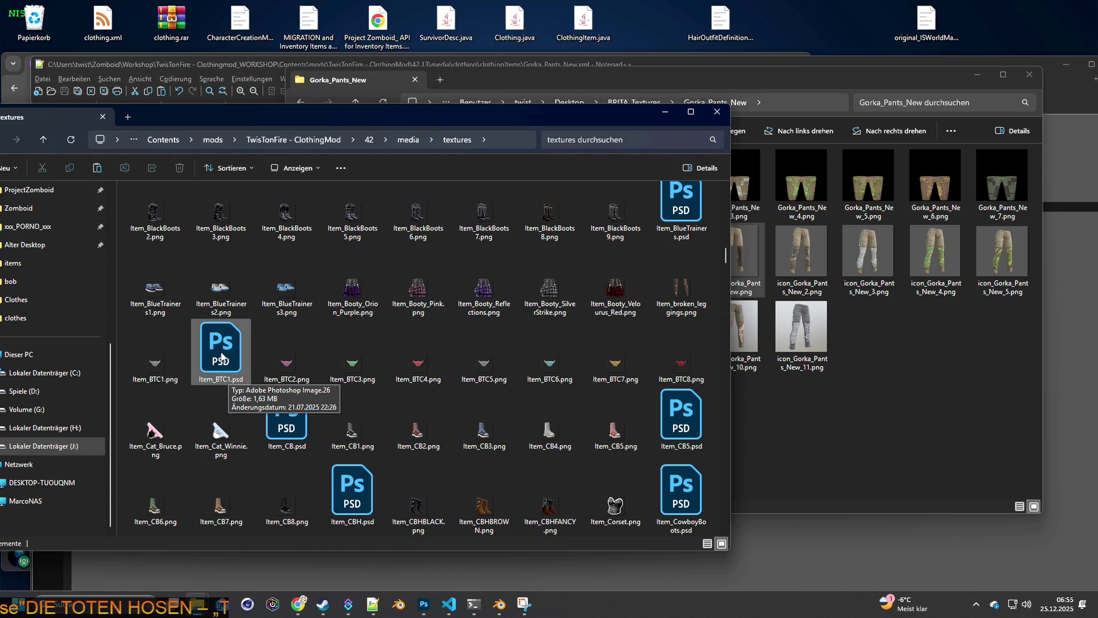
double_click(223, 352)
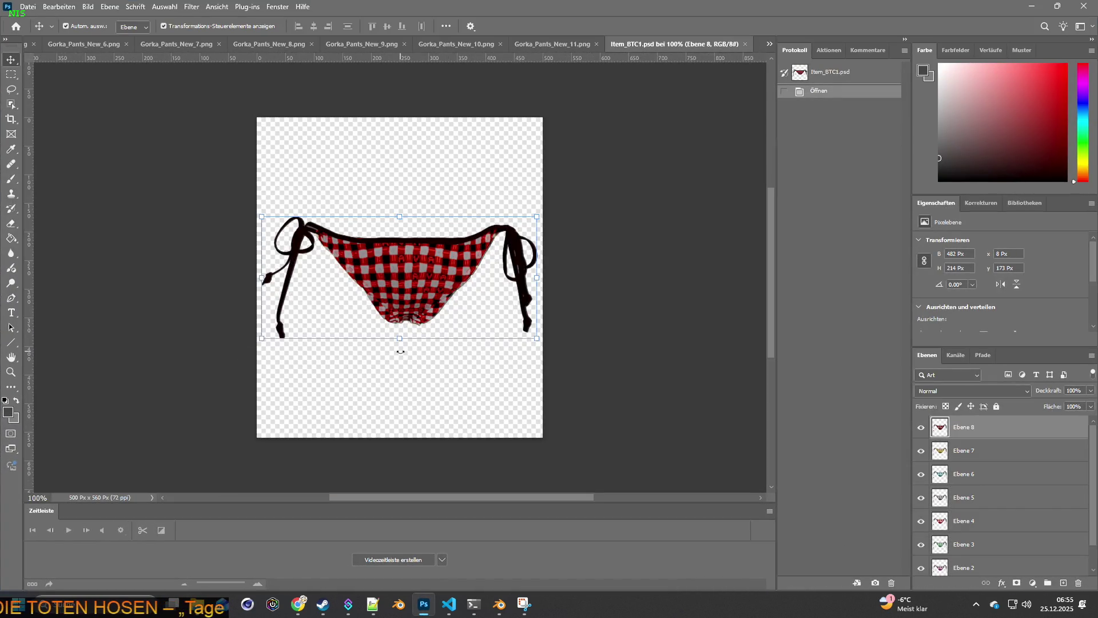
Step: Check Item_BTC1.psd's 500×560 image size without changes, then start closing Gorka_Pants_New_11.png
left_click(87, 5)
left_click(106, 95)
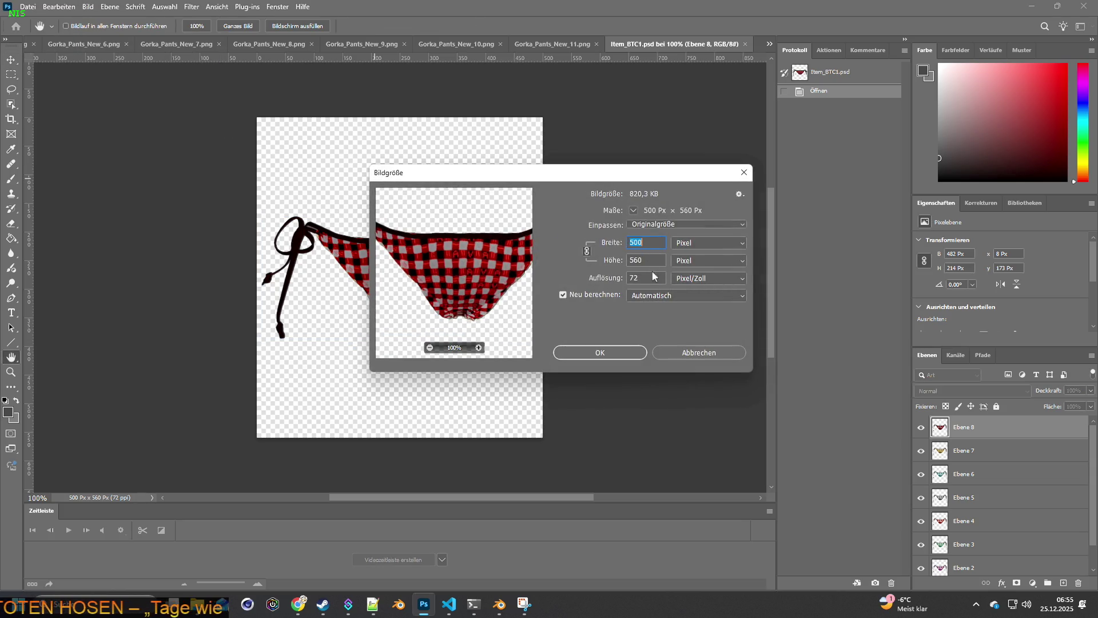
left_click(706, 352)
key("v")
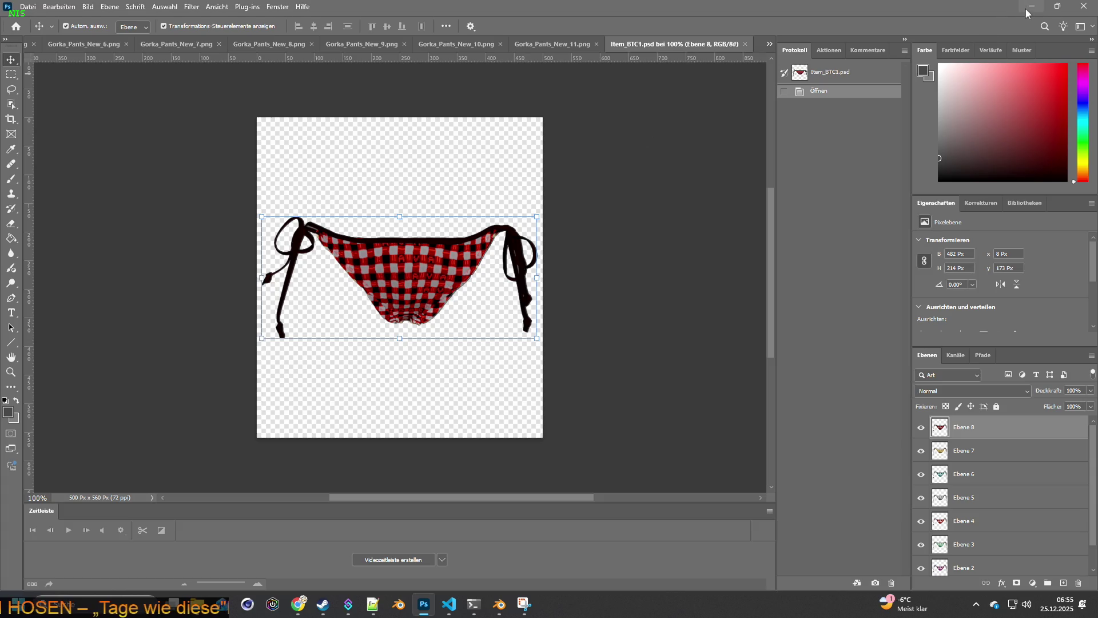
left_click(596, 44)
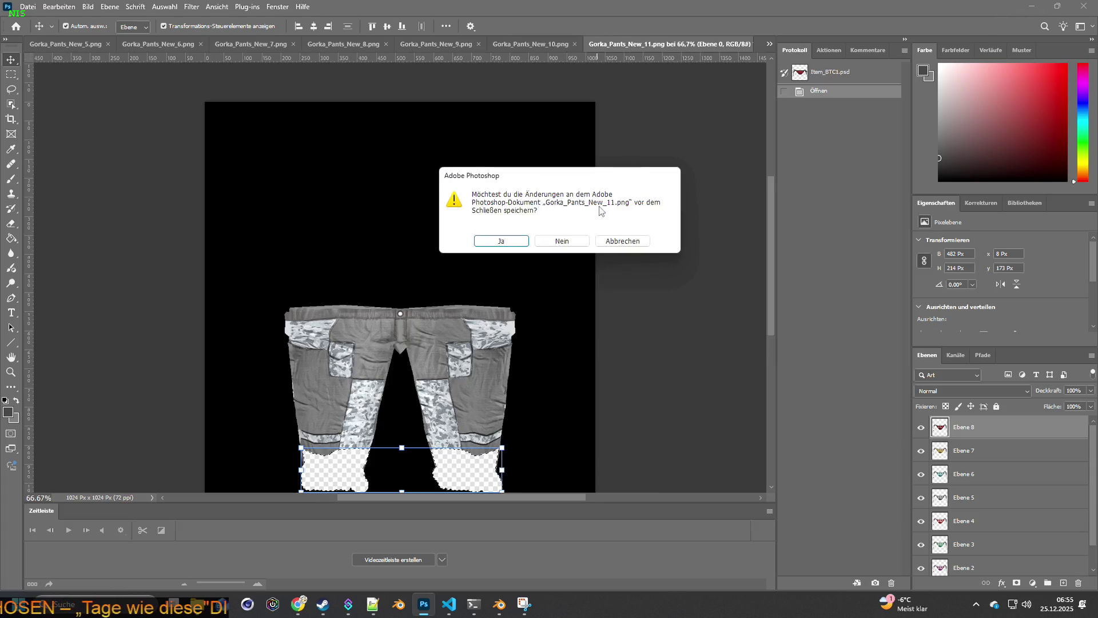
Step: Close all the Gorka_Pants_New images without saving via Datei > Alle schließen
left_click(588, 242)
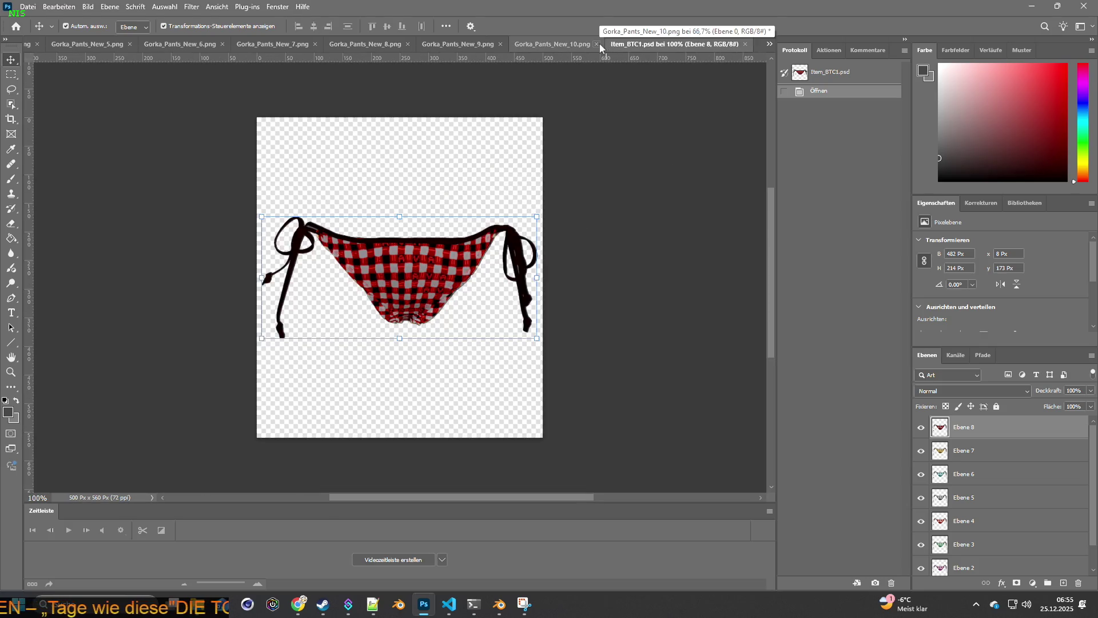
left_click(30, 8)
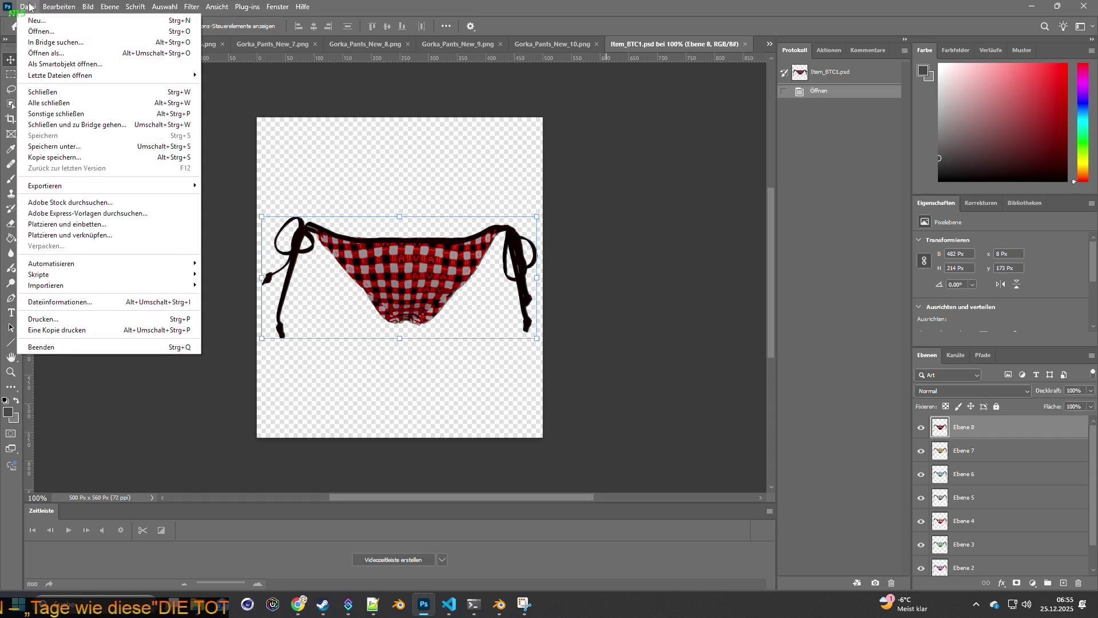
left_click(30, 8)
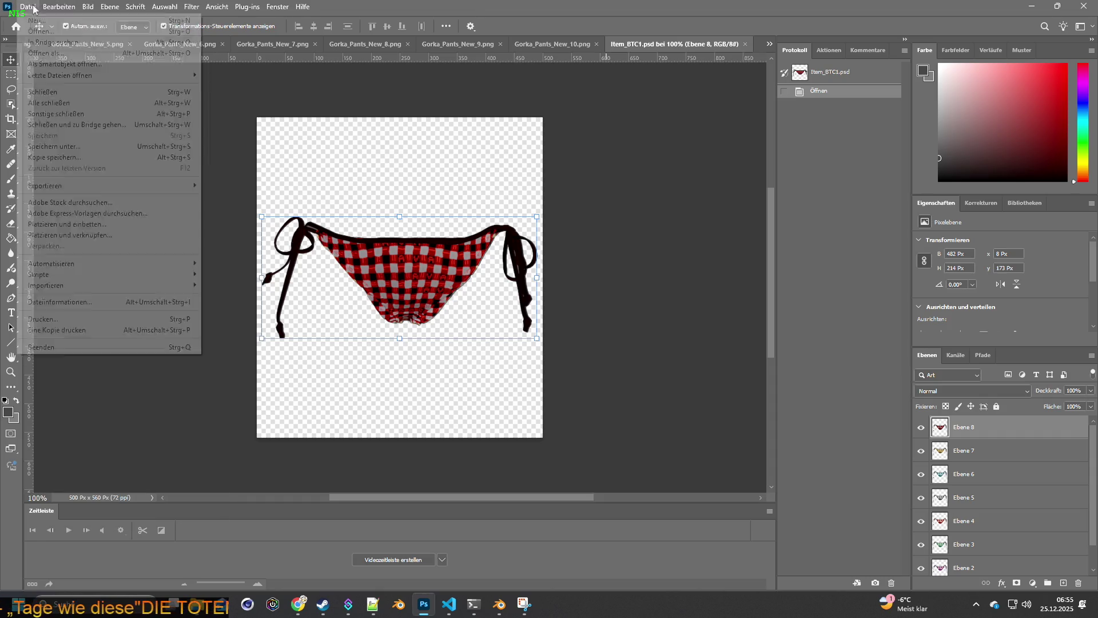
left_click(55, 103)
left_click(558, 243)
left_click(558, 243)
left_click(560, 243)
left_click(559, 243)
left_click(560, 241)
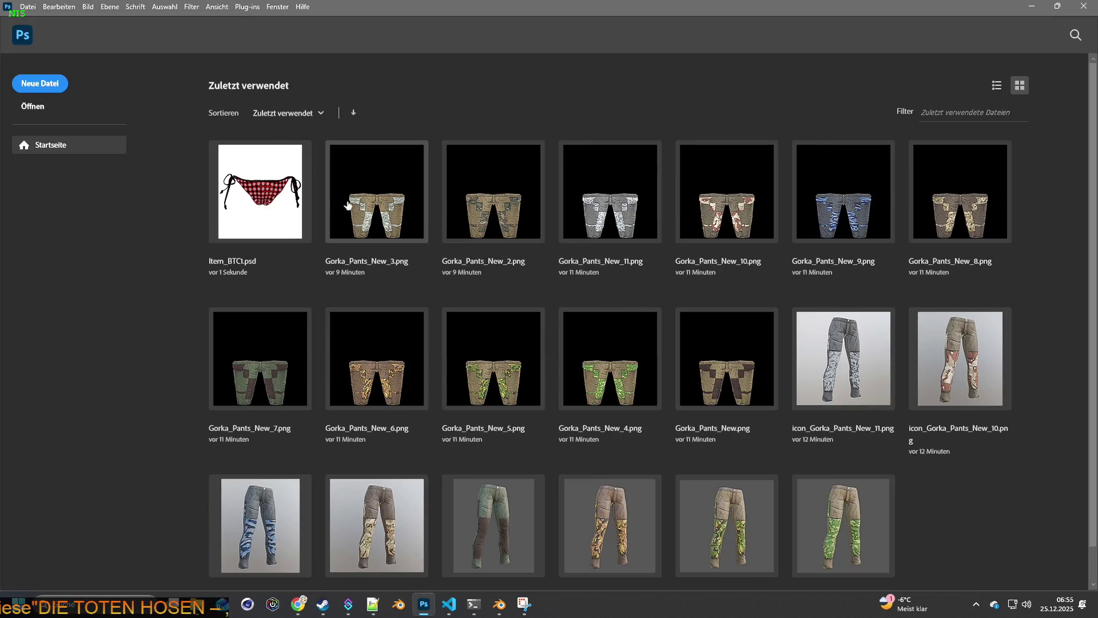
Step: Reopen Item_BTC1.psd from recent files, minimize Photoshop and select Item_BTC1.png in the textures folder
left_click(262, 188)
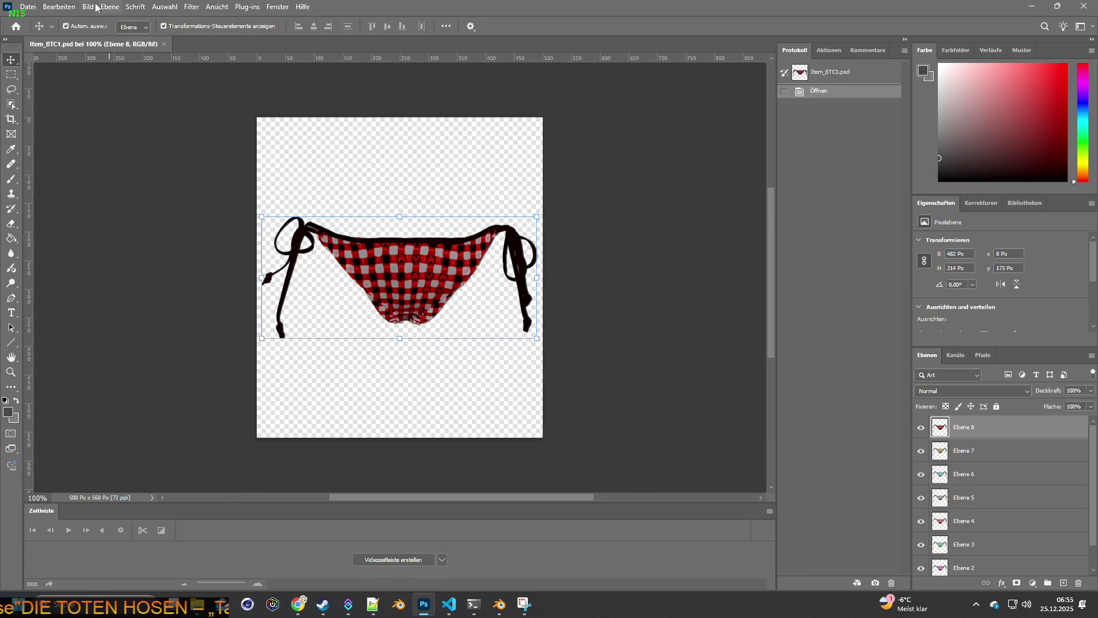
left_click(1033, 7)
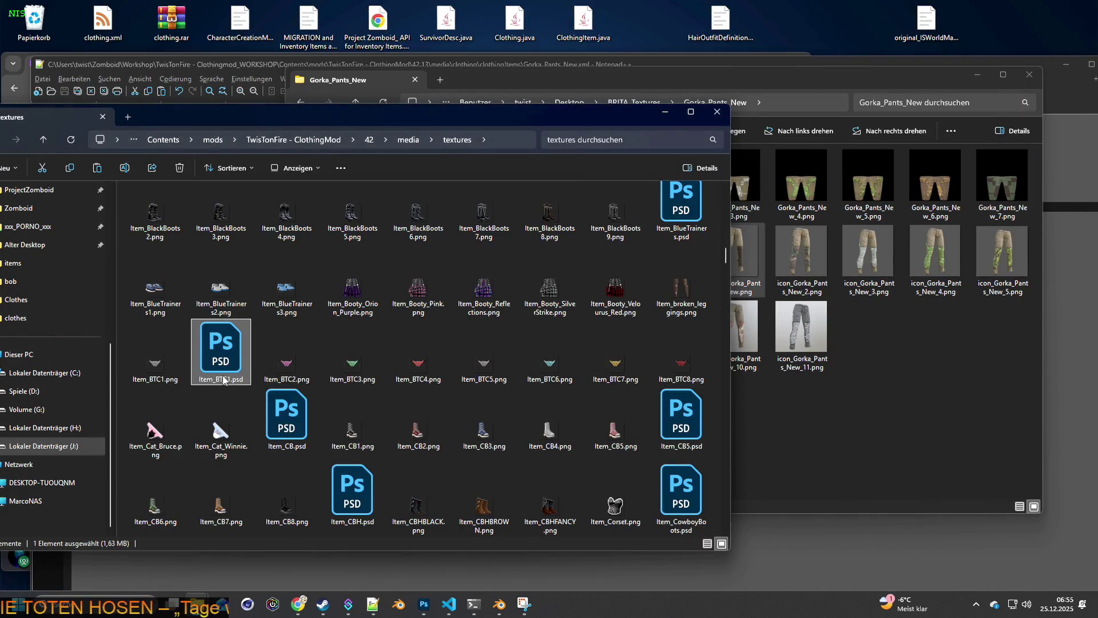
left_click(153, 377)
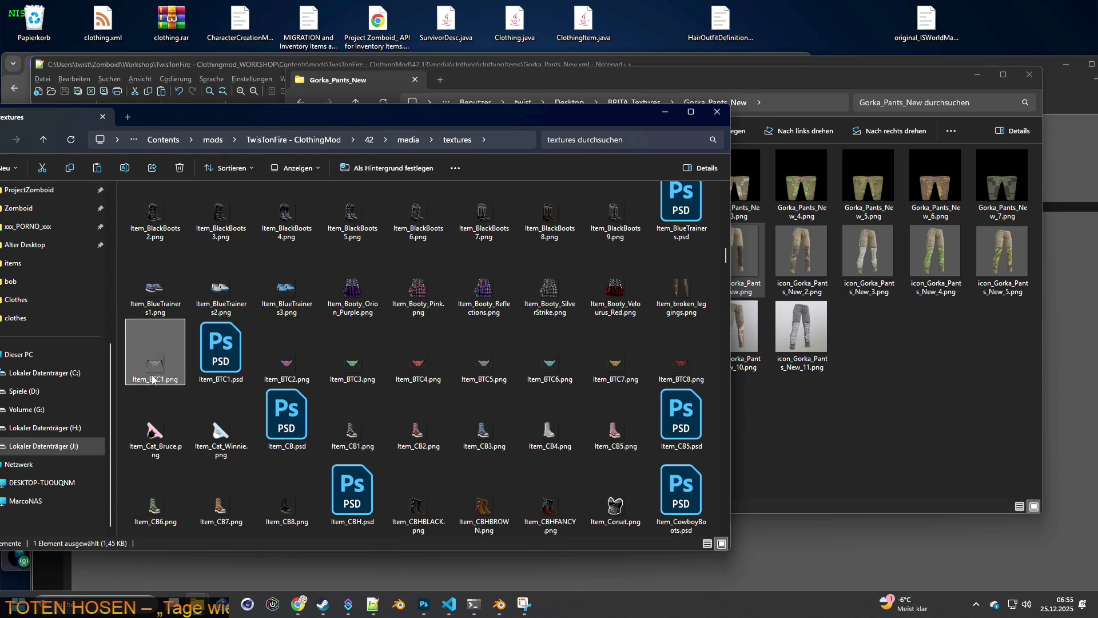
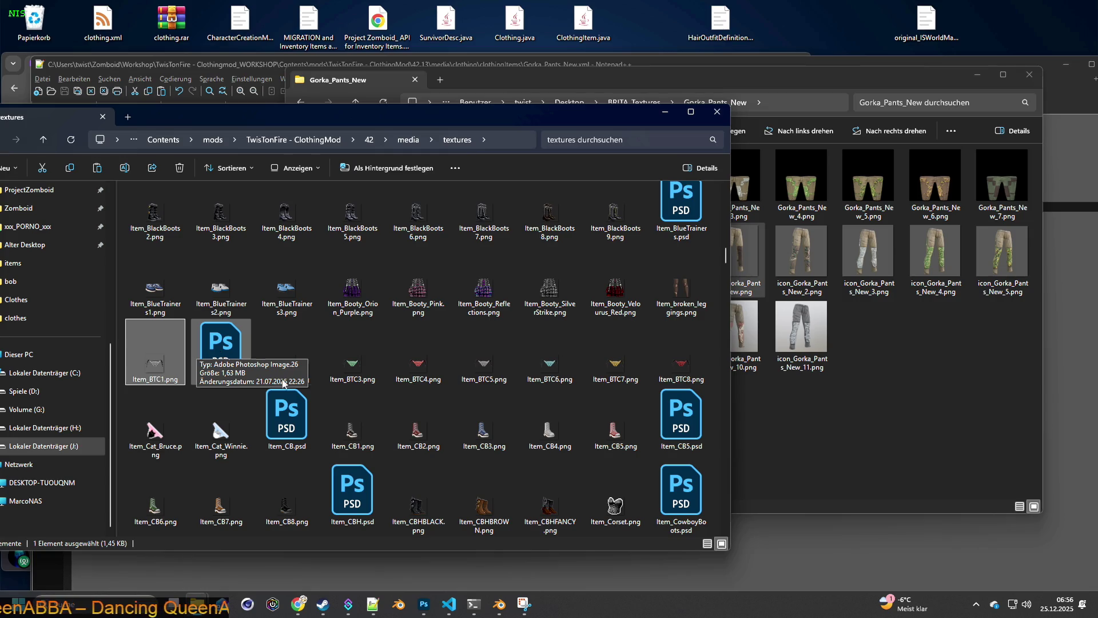
Step: Bring VS Code with ttf_custom_distrV6.lua to the front
left_click(450, 605)
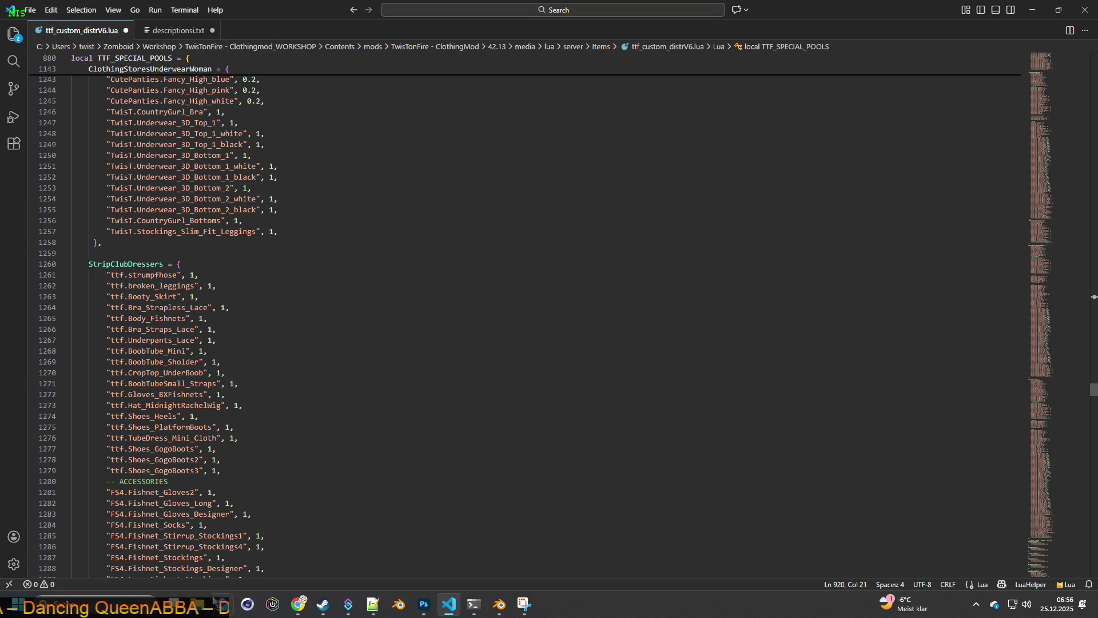
Step: Browse Contents > mods > TwisTonFire - ClothingMod > 42.13 > media > scripts > generated > items and open brita_clothing.txt
mouse_move(525, 604)
left_click(65, 532)
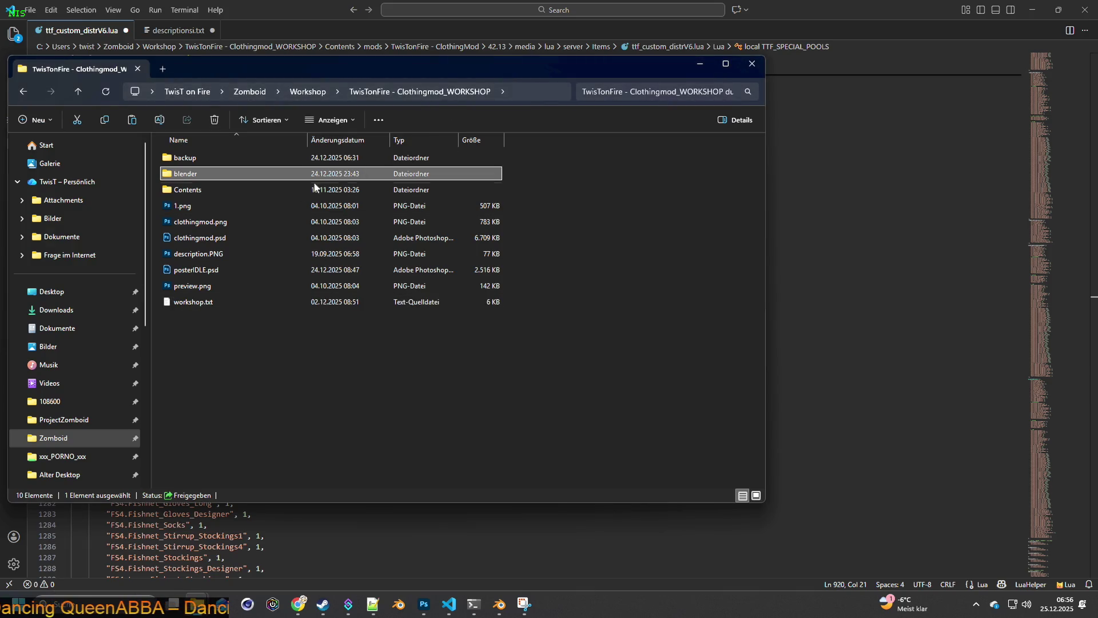
double_click(202, 190)
double_click(197, 159)
left_click(224, 177)
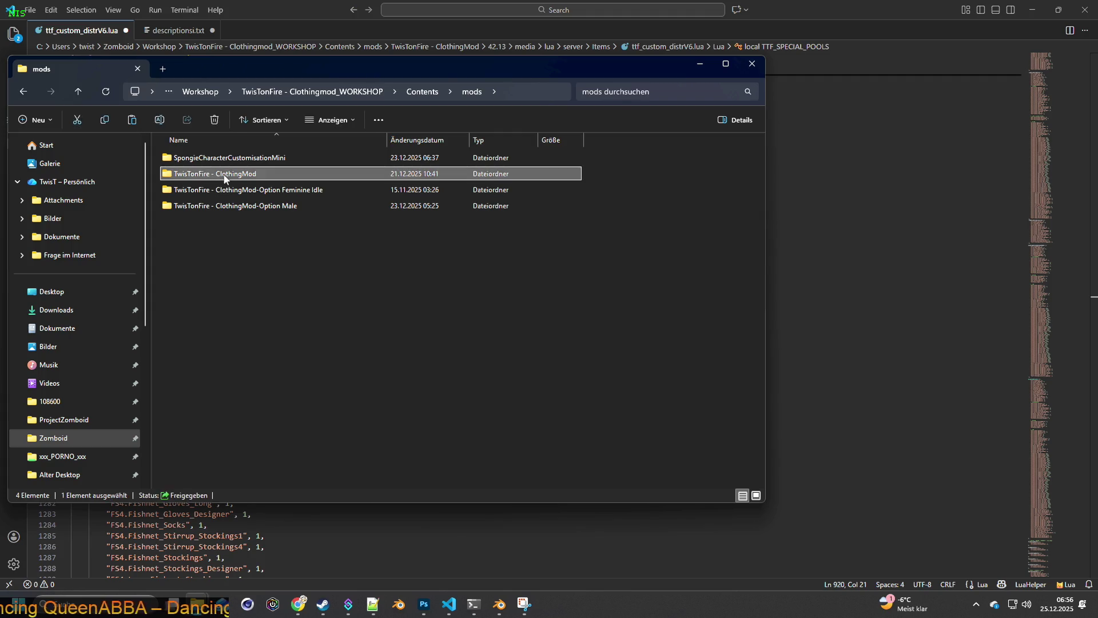
double_click(224, 175)
double_click(184, 175)
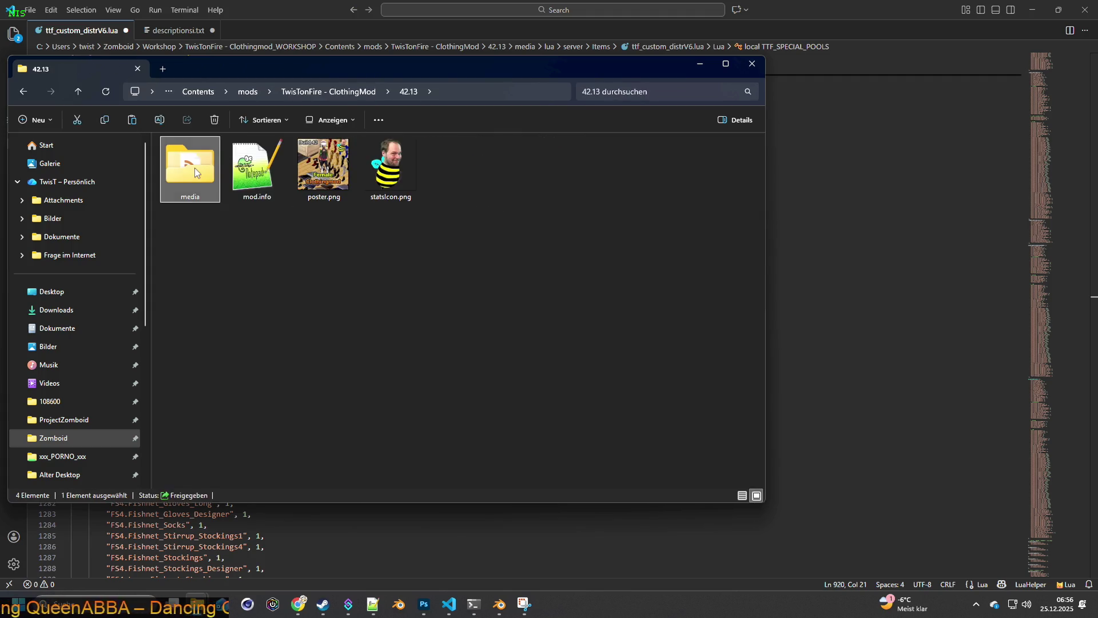
double_click(193, 207)
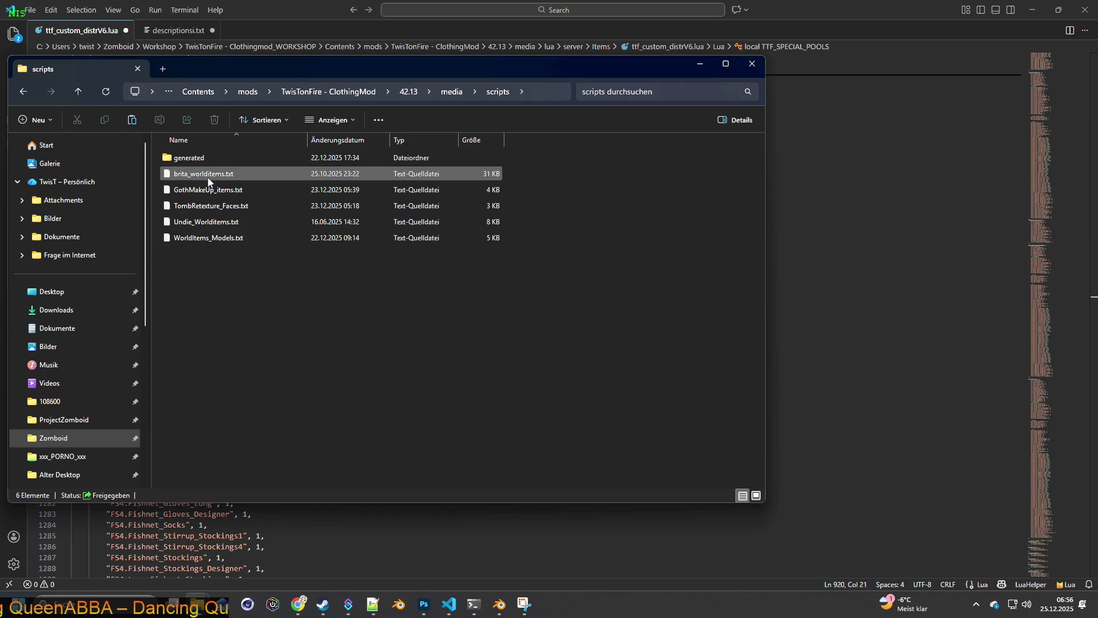
double_click(196, 159)
double_click(199, 160)
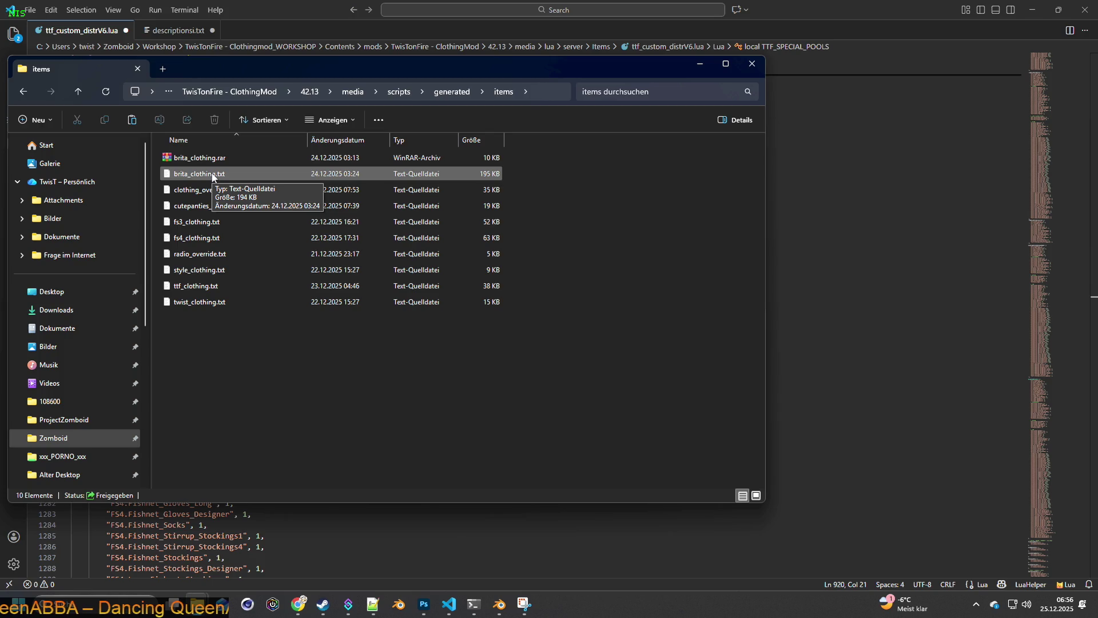
double_click(212, 174)
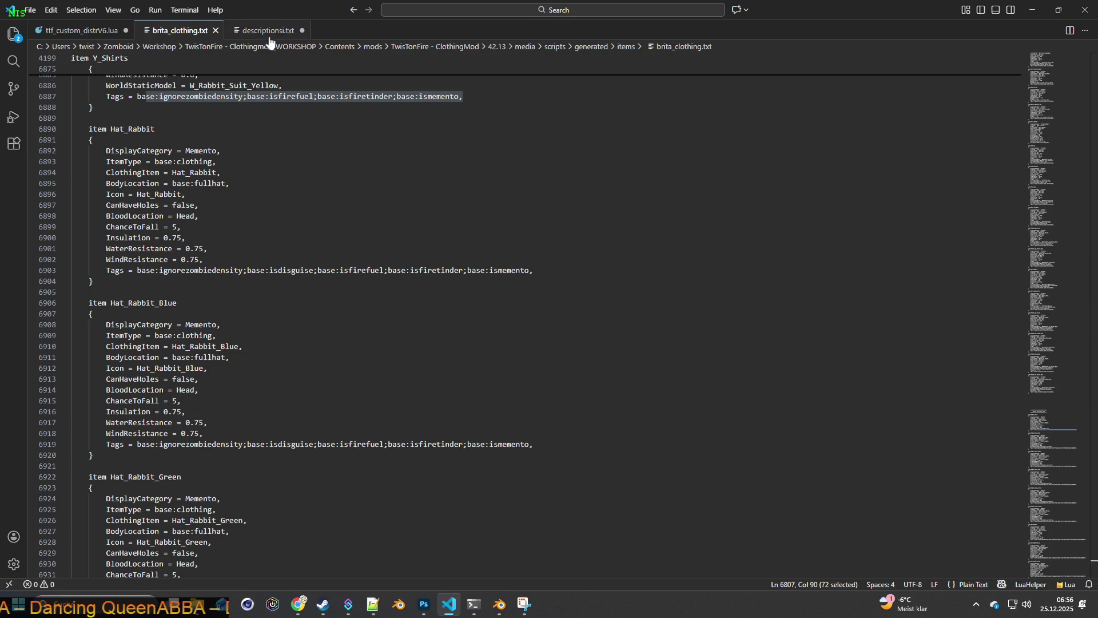
Step: Find gorka_pants_new in brita_clothing.txt and select its Icon = Gorka_Pants line
left_click(30, 9)
mouse_move(50, 10)
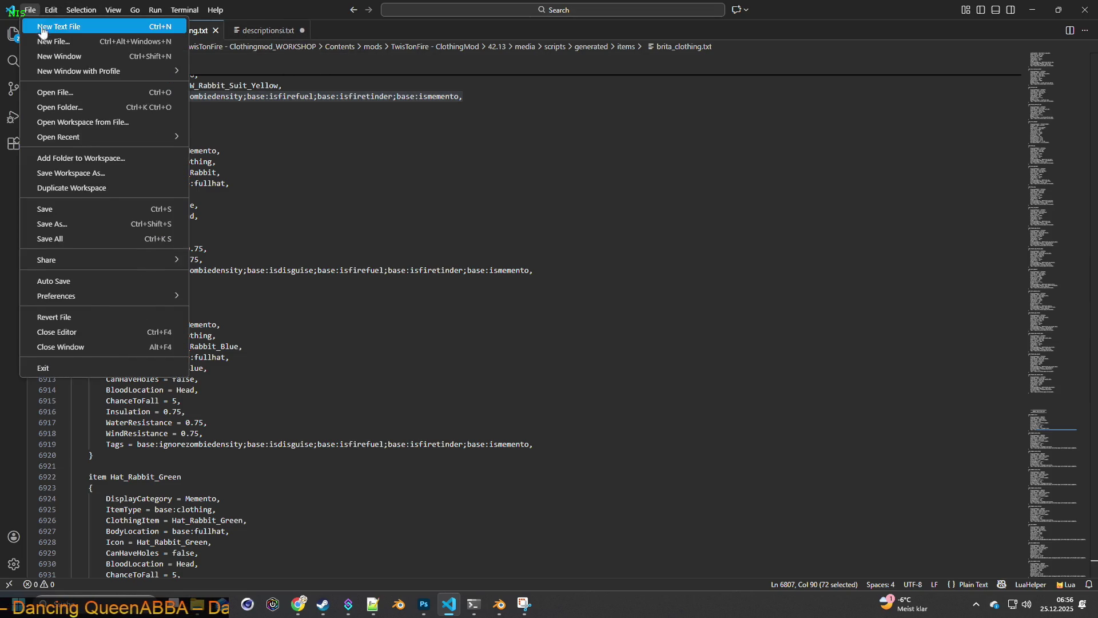
left_click(72, 111)
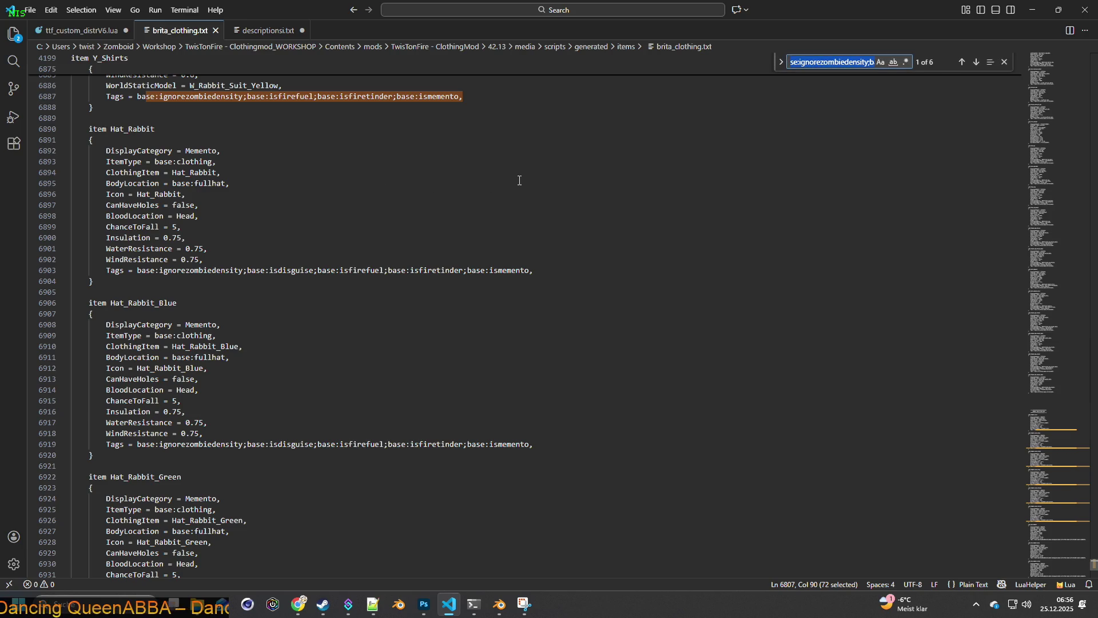
type("gor")
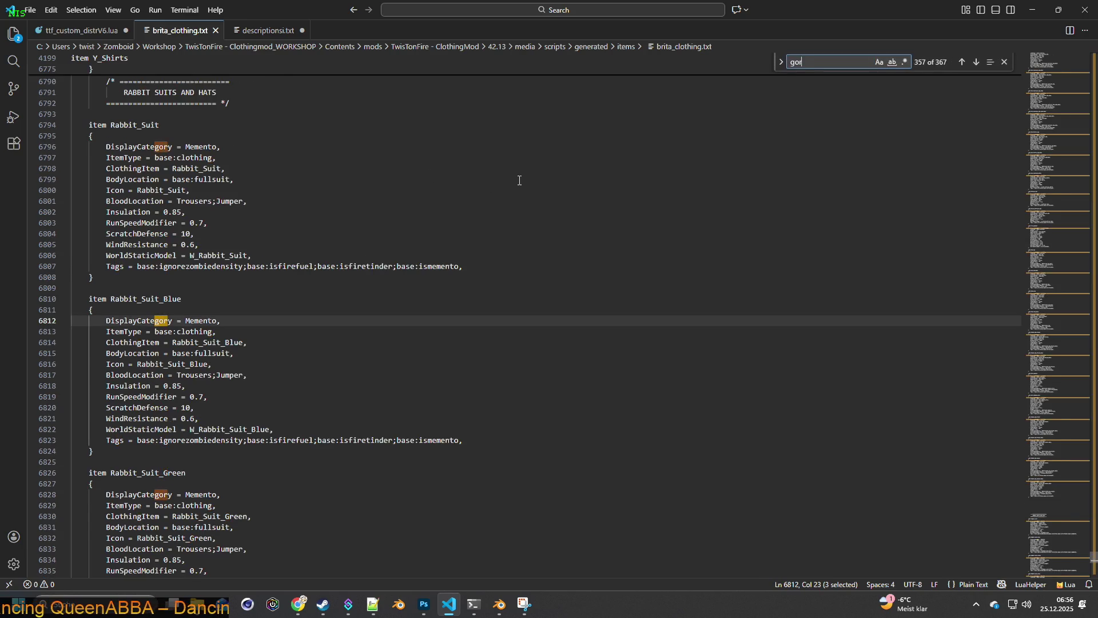
type("ka_pants")
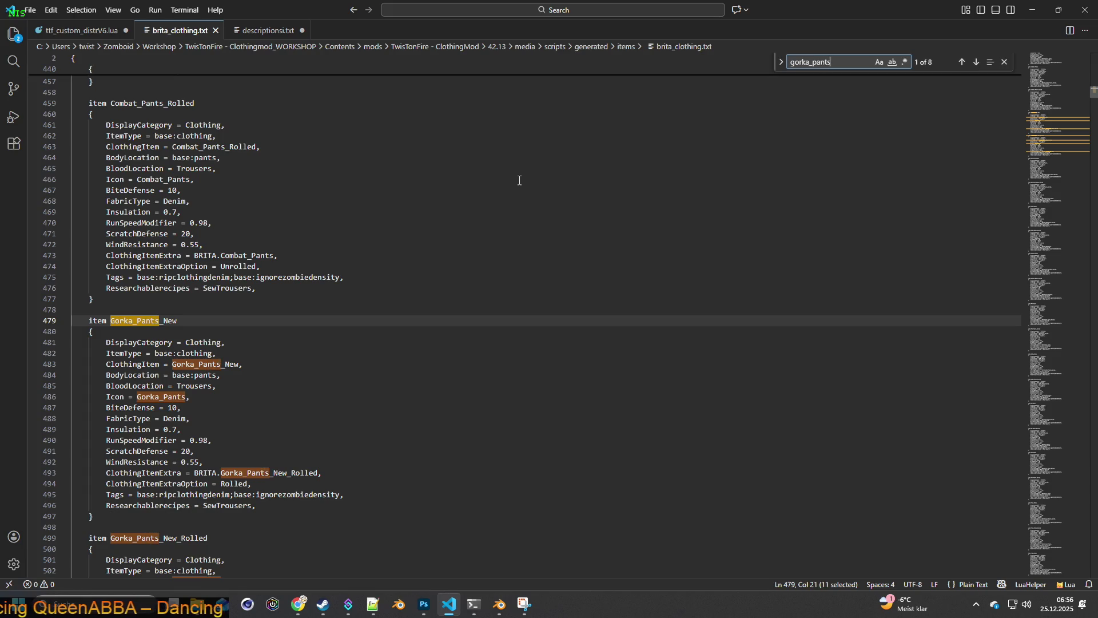
type("_new")
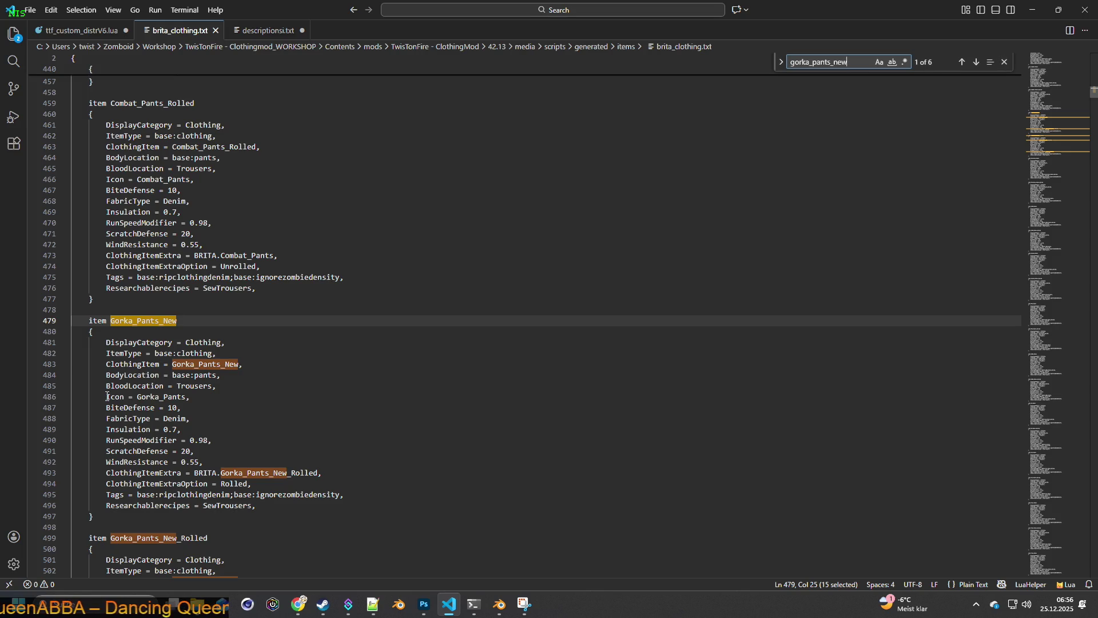
left_click_drag(106, 397, 204, 398)
key("ctrl+c")
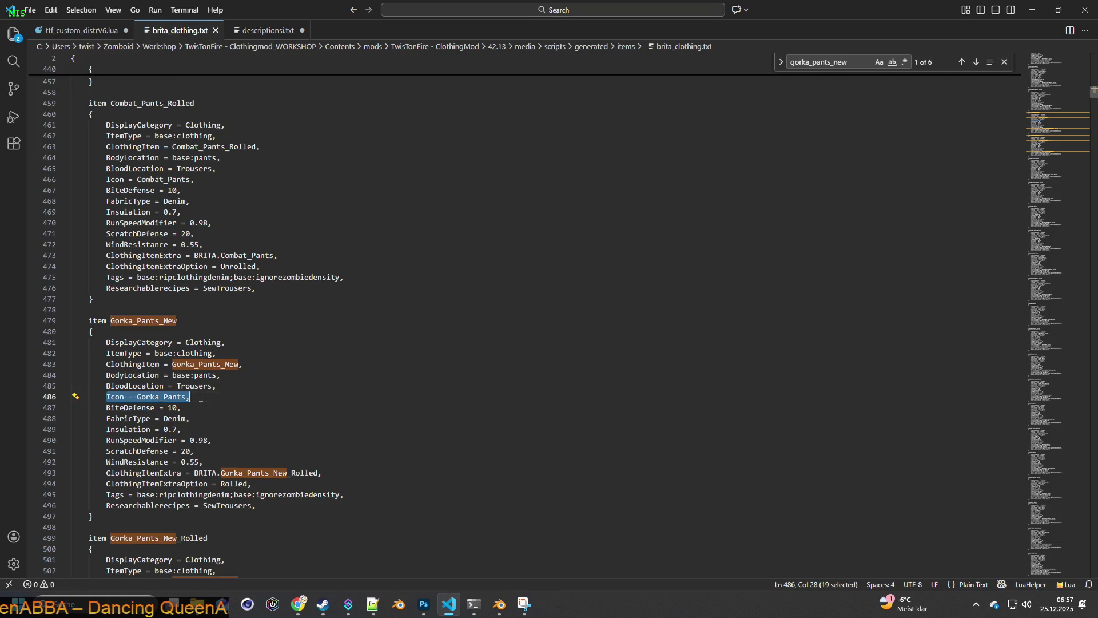
Step: Duplicate the Icon line and turn the first into IconsForTexture = Gorka_Pants;
left_click(230, 400)
key("Return")
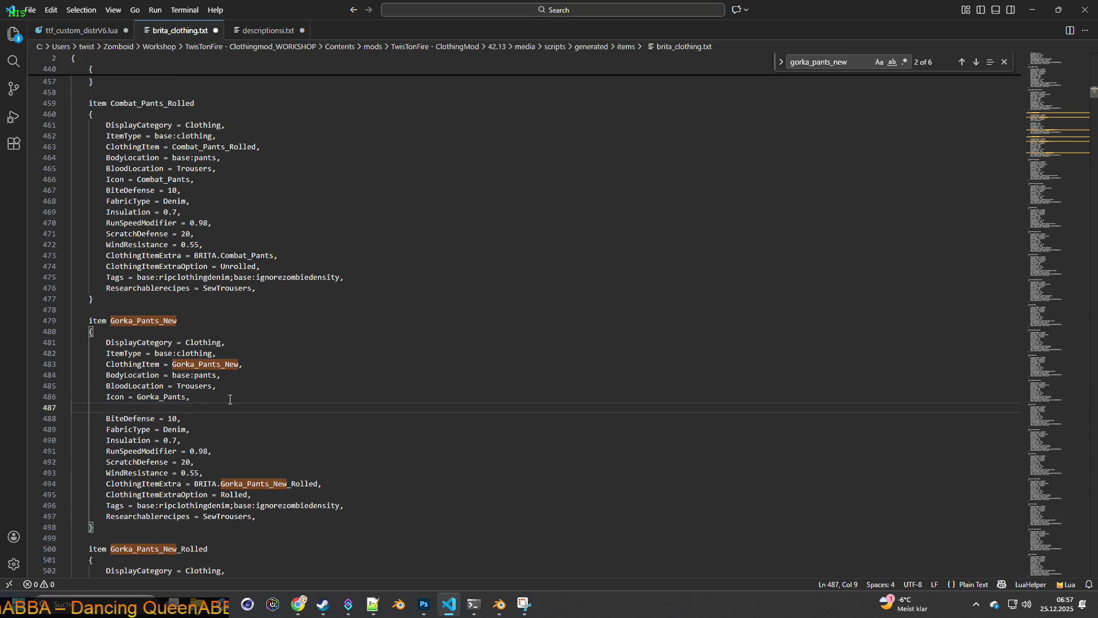
key("ctrl+v")
left_click(124, 396)
type("sFor")
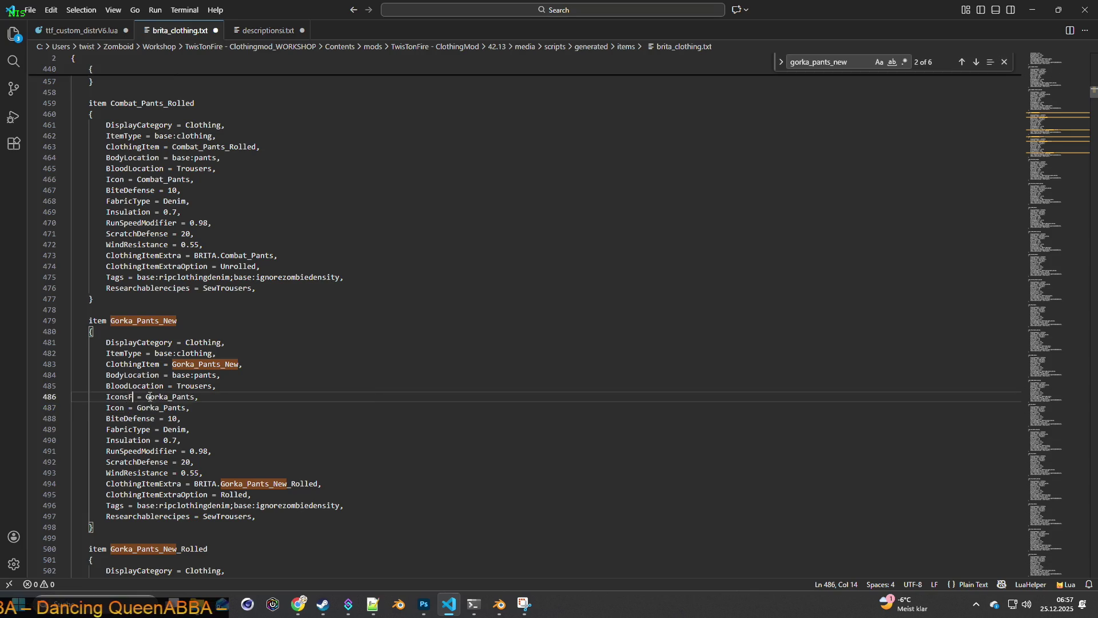
type("Texture")
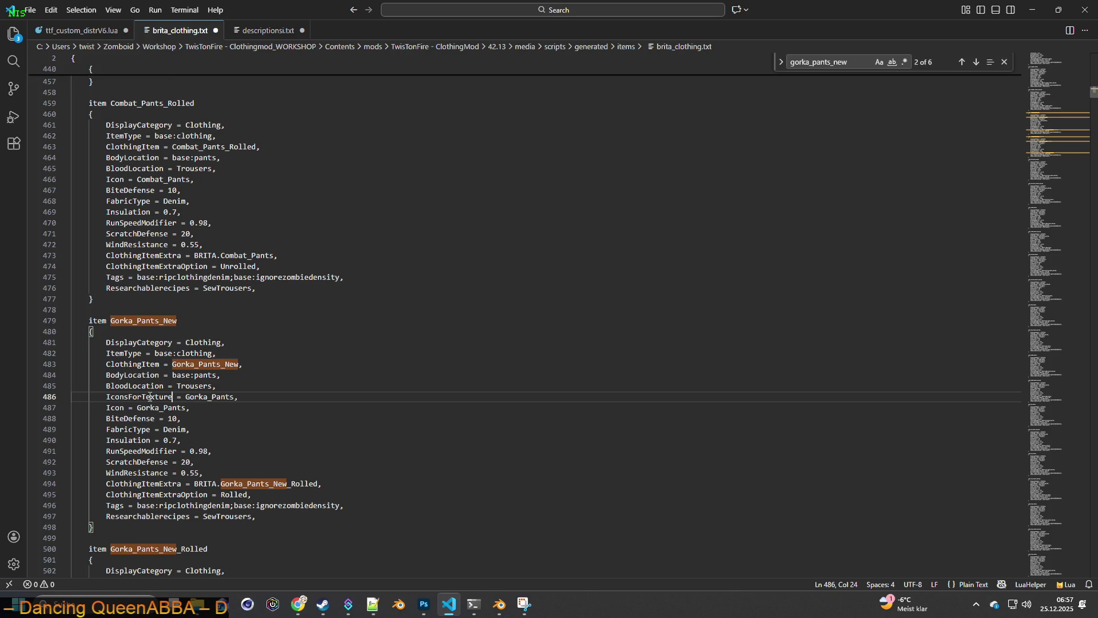
left_click_drag(234, 397, 255, 399)
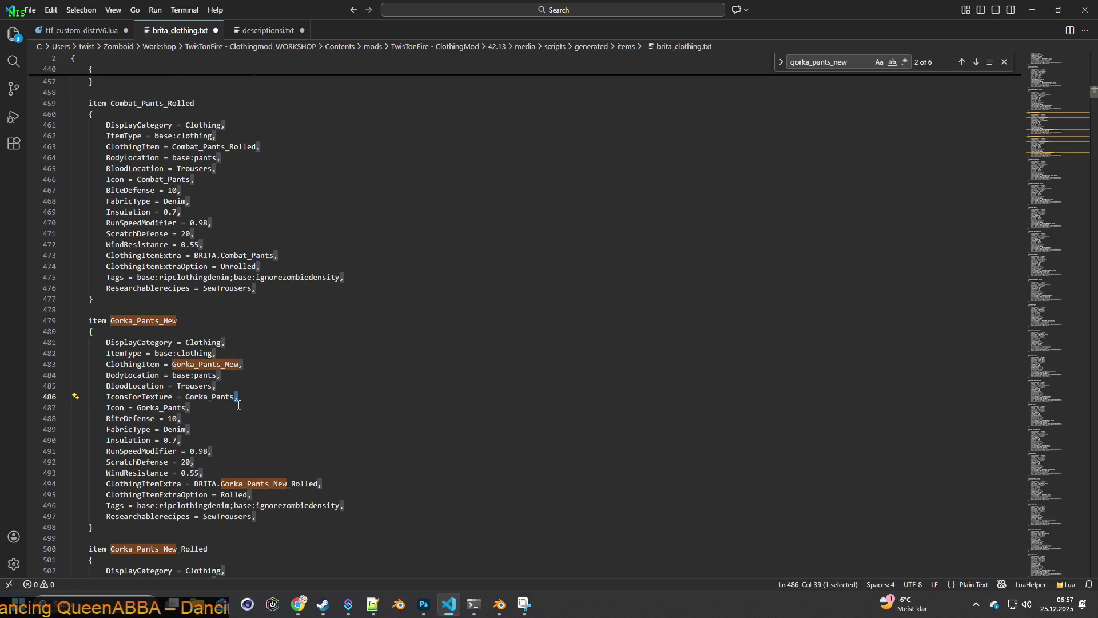
type(";")
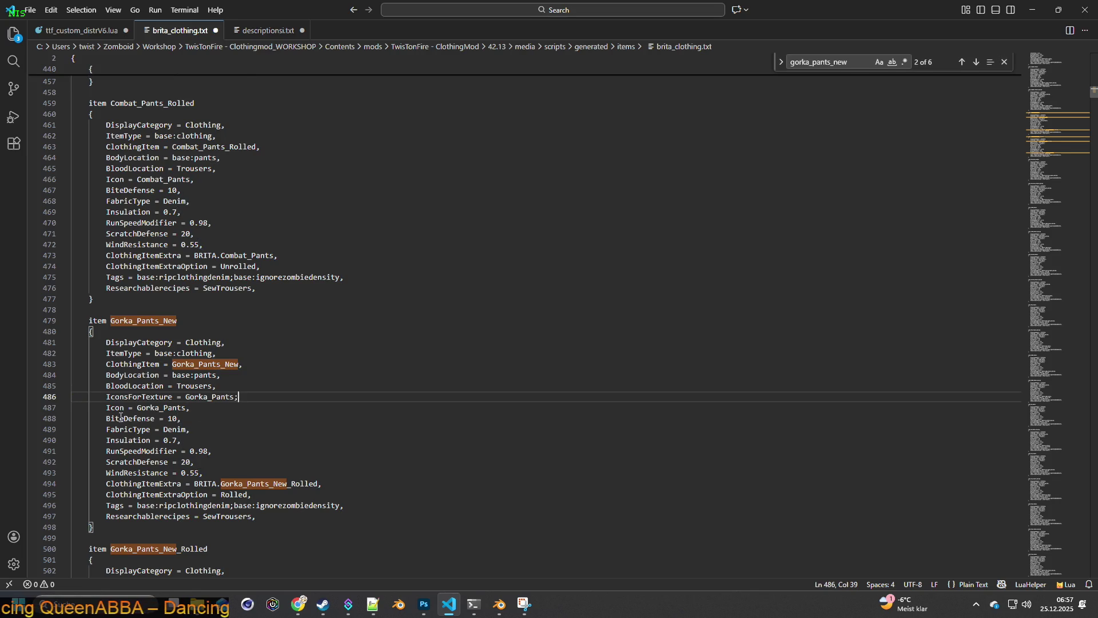
Step: Comment out the old Icon line with /* */ and select the IconsForTexture value
left_click(108, 407)
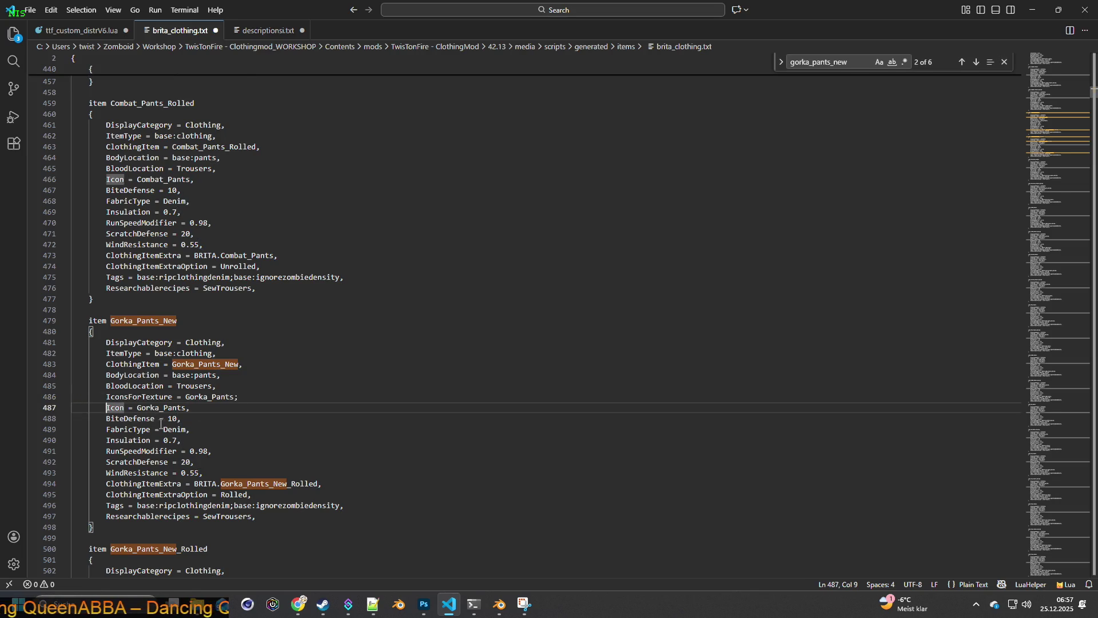
type("/*")
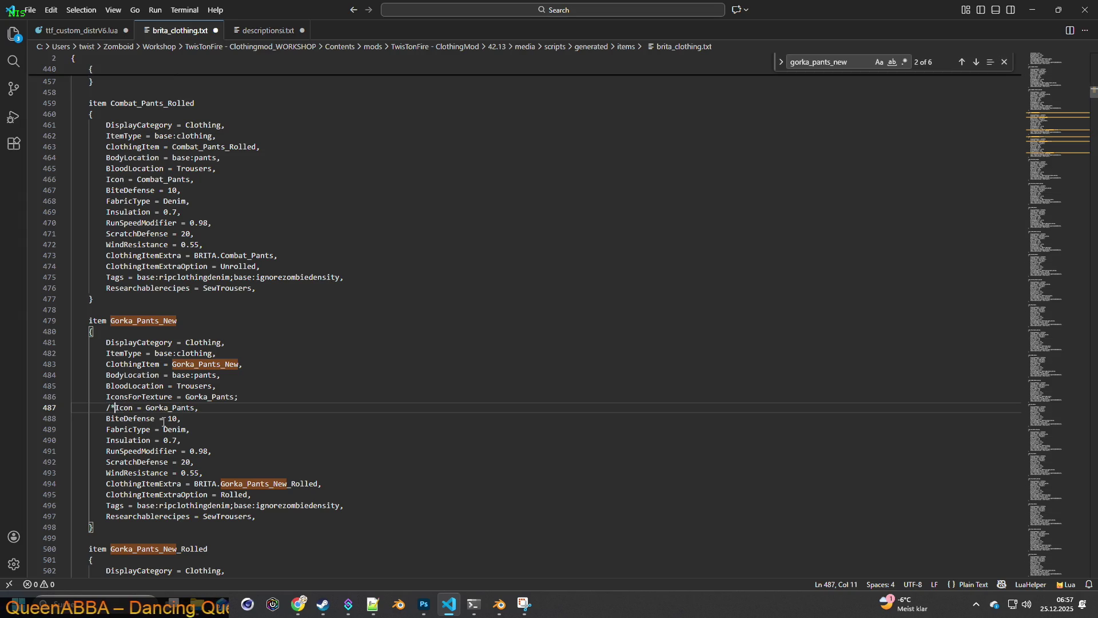
key("Right")
key("Right")
key("Right")
key("Right")
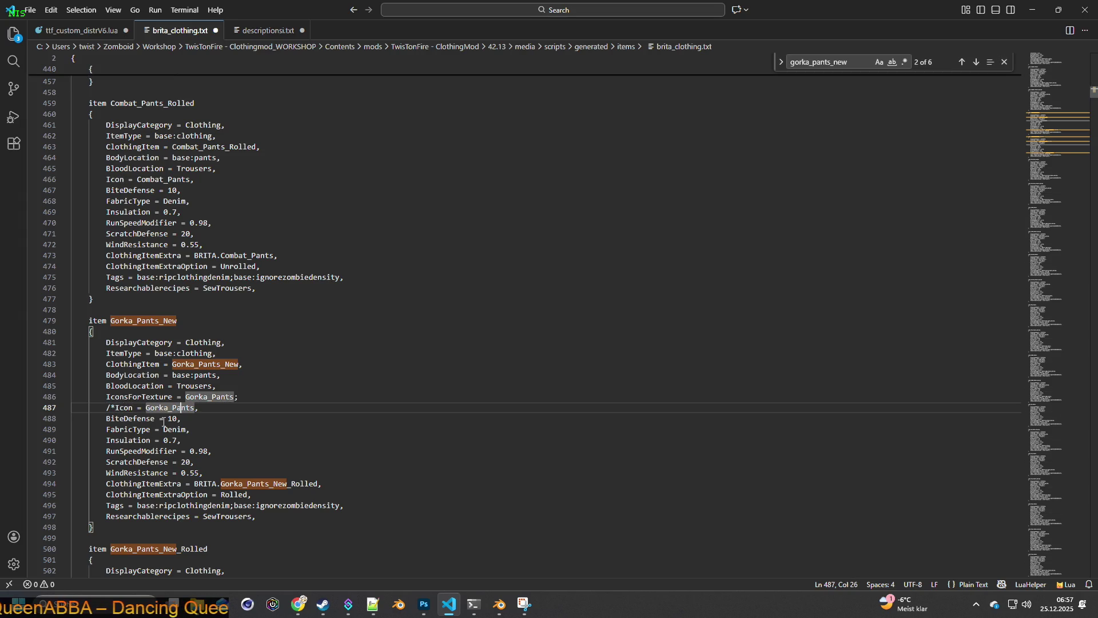
key("Right")
key("Right")
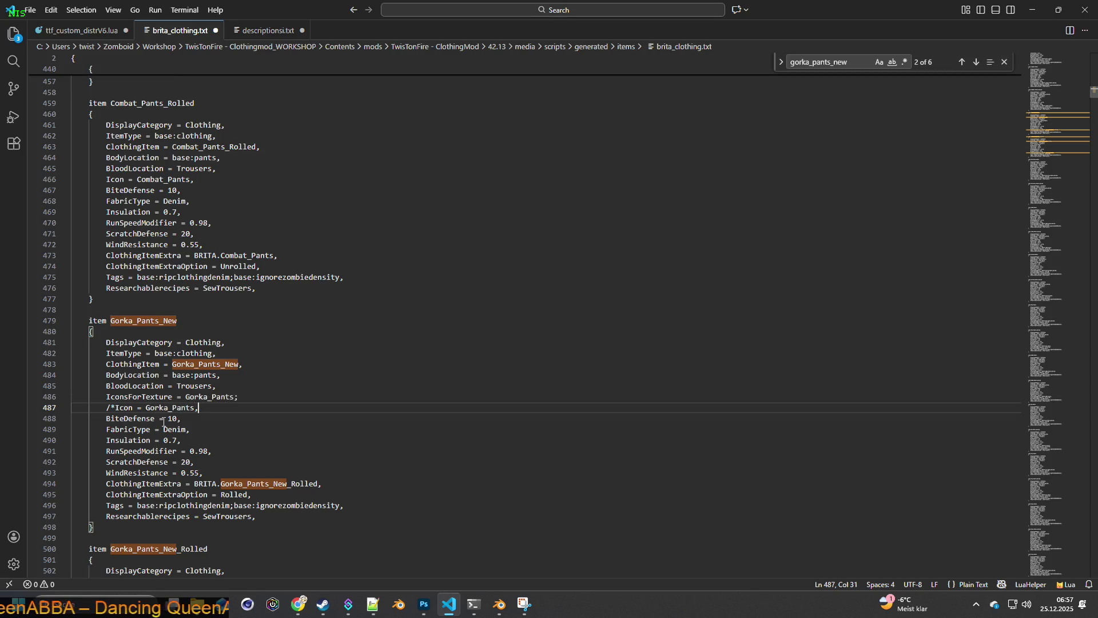
type("*/")
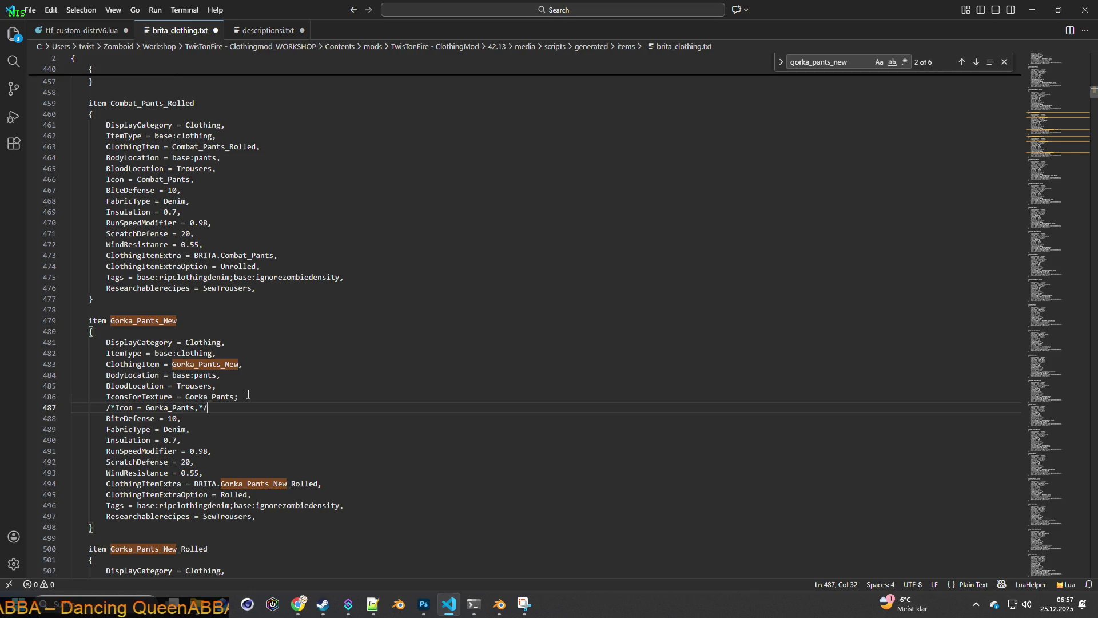
left_click_drag(233, 396, 190, 397)
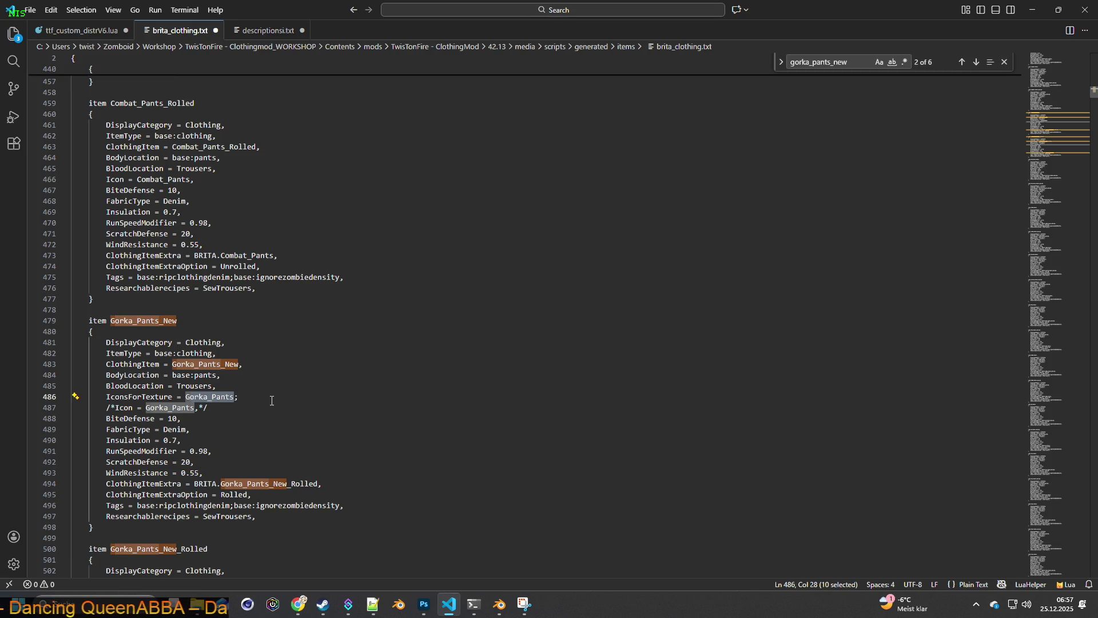
type("or")
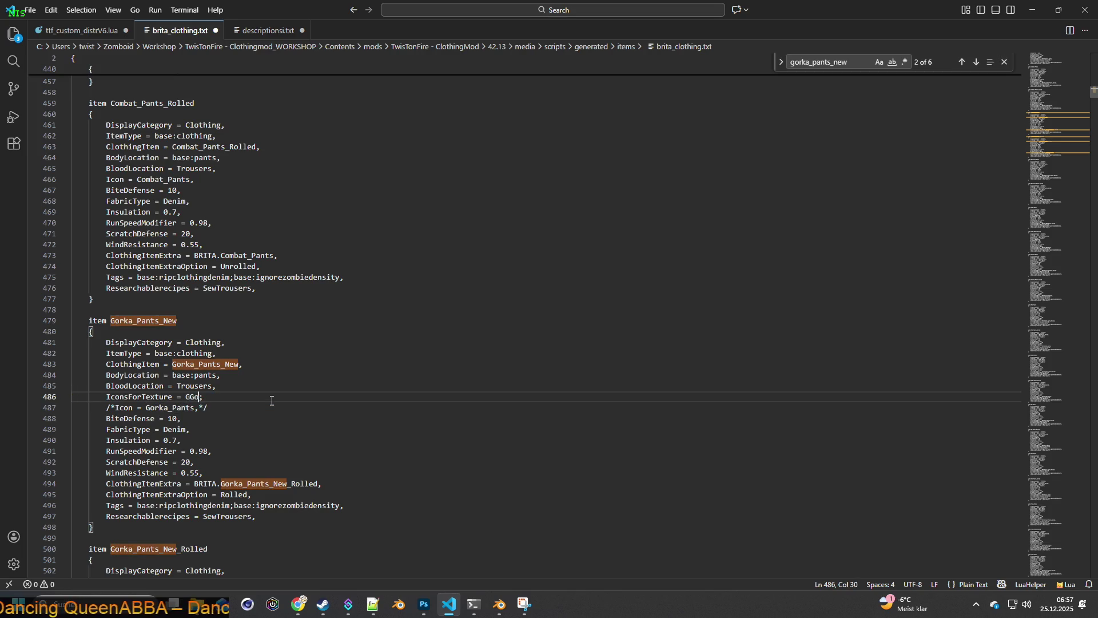
type("ka")
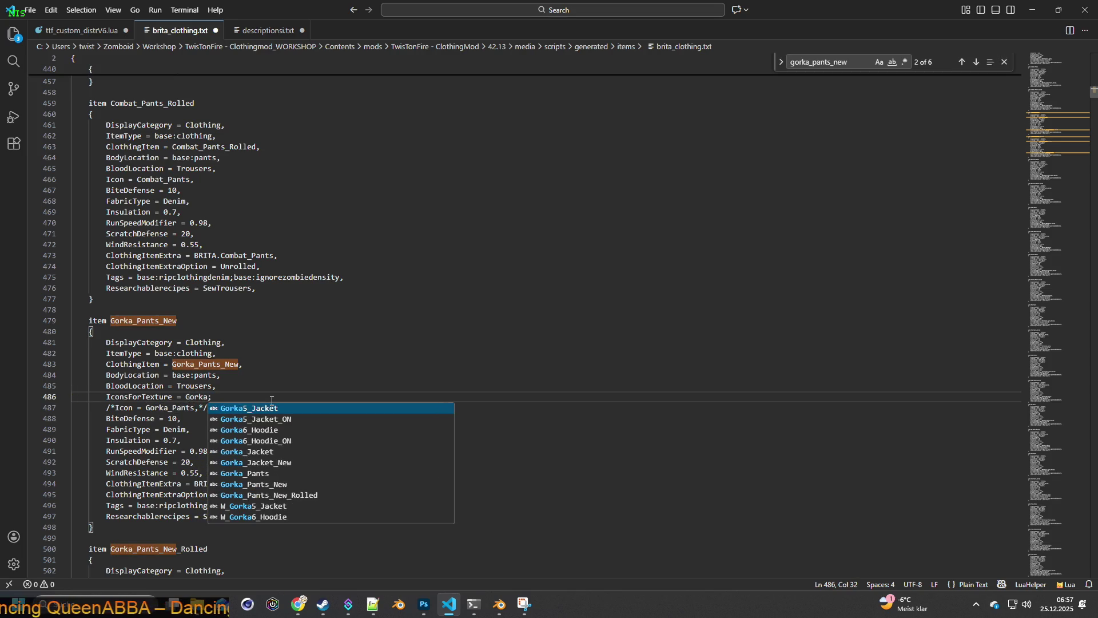
type("P")
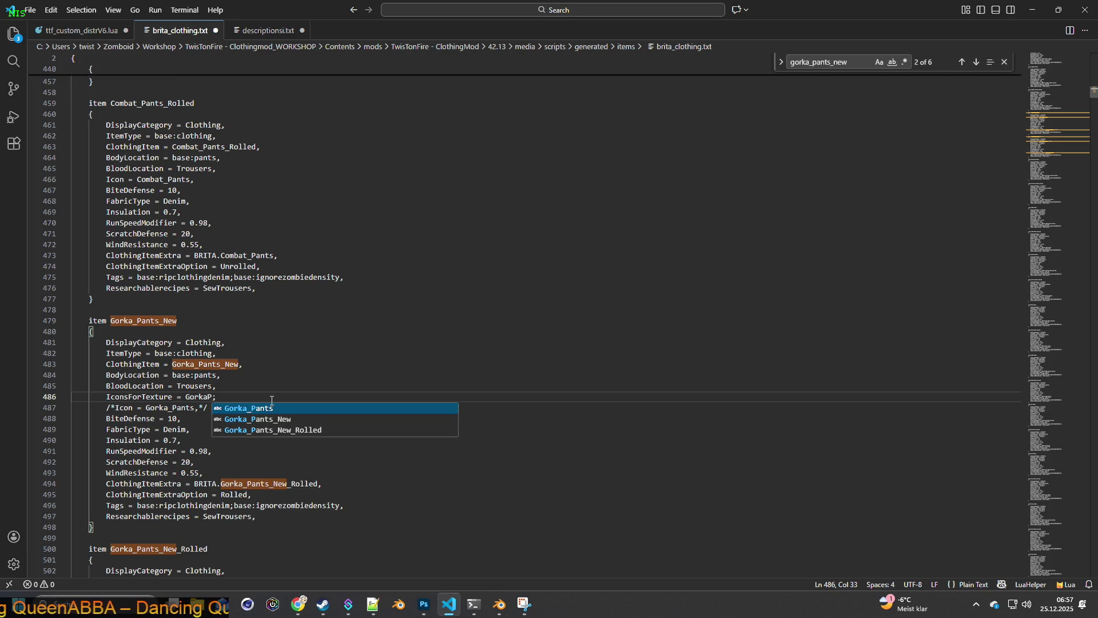
Step: Change the value to GorkaP and extend the list with GorkaP2, GorkaP3, GorkaP4
key("Right")
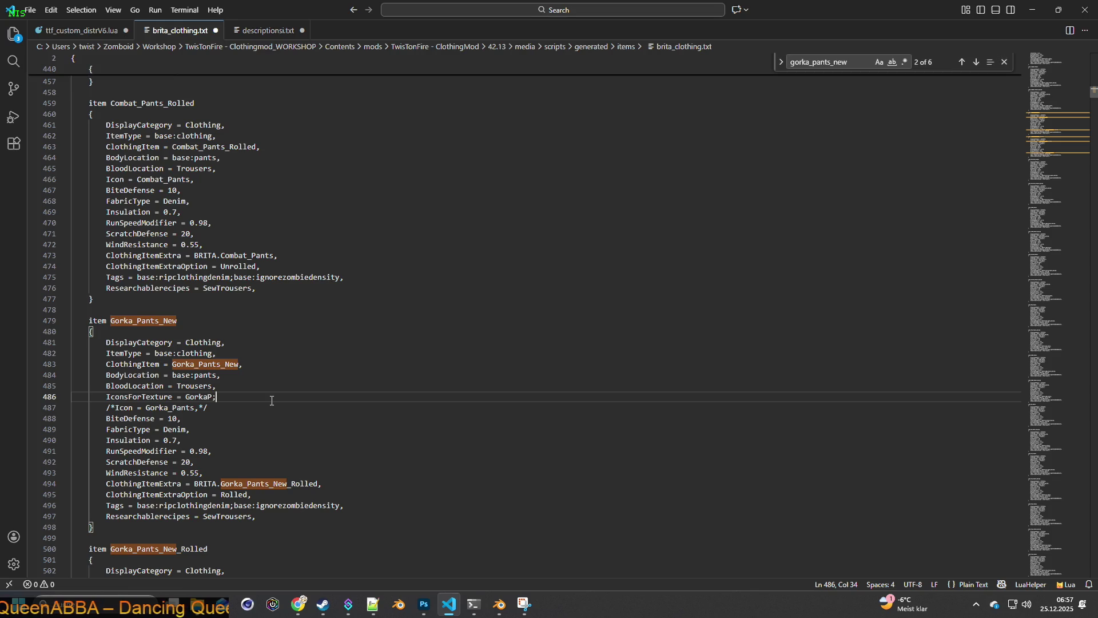
double_click(199, 396)
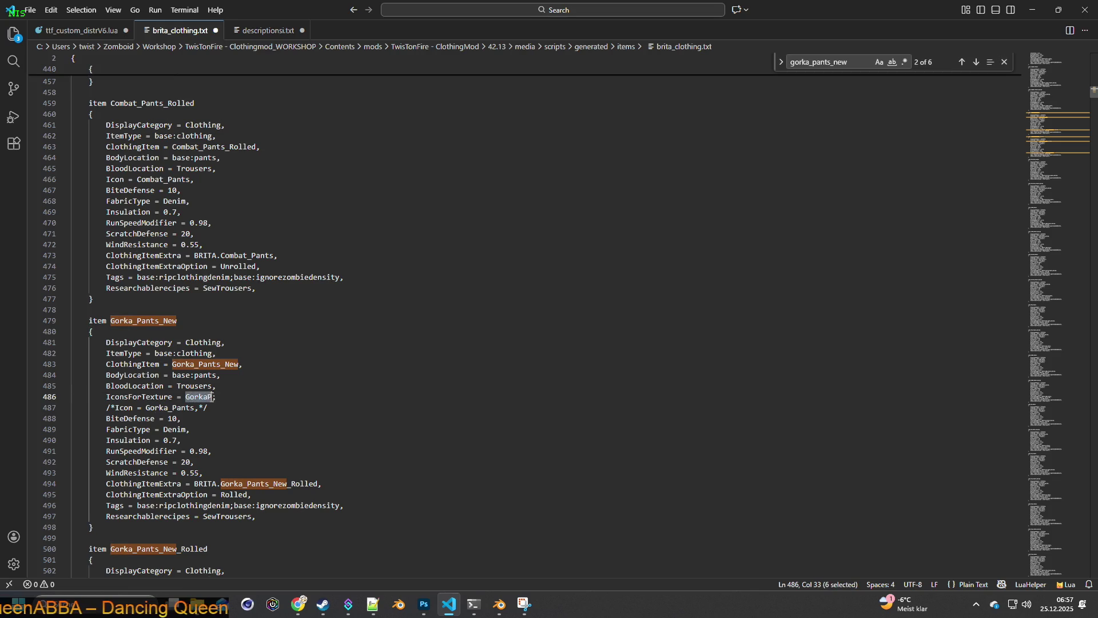
key("ctrl+c")
left_click(254, 395)
key("ctrl+v")
type(";")
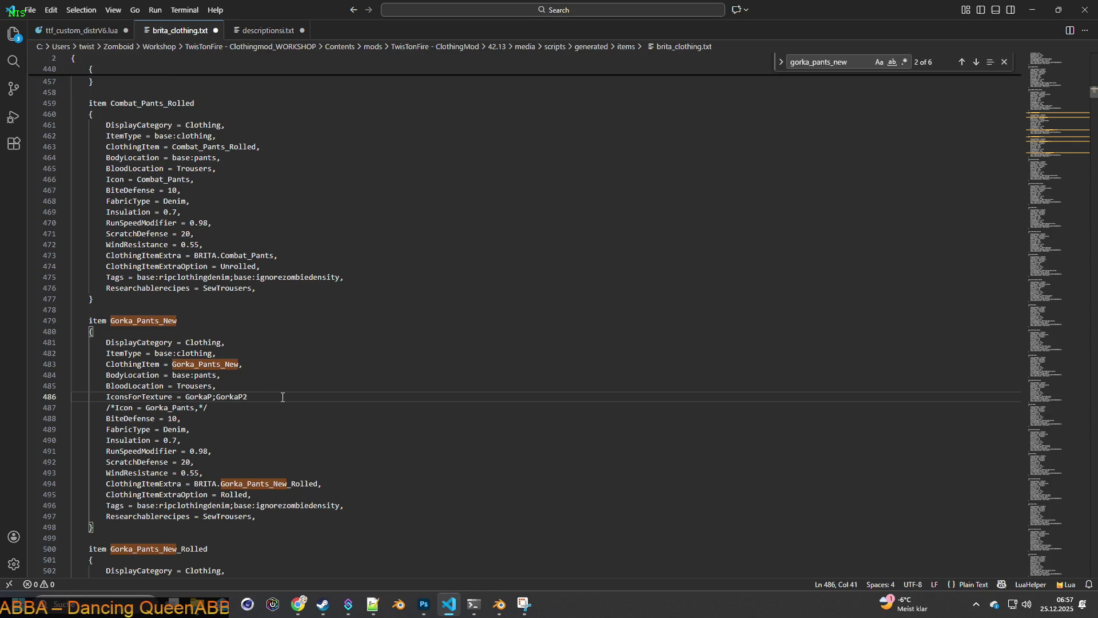
type(";")
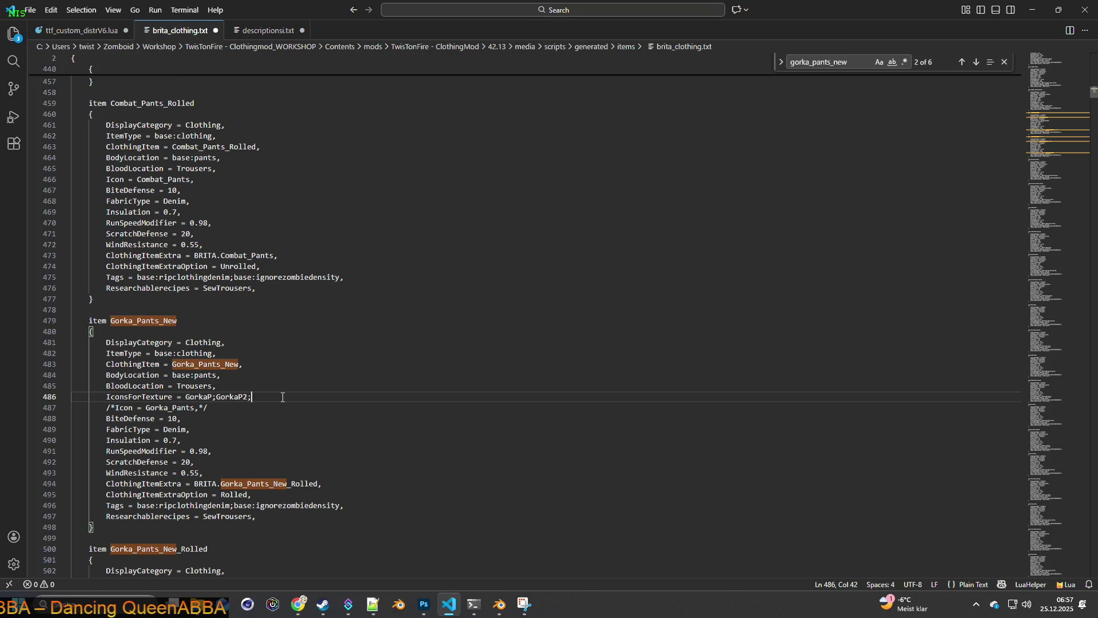
left_click_drag(240, 397, 217, 397)
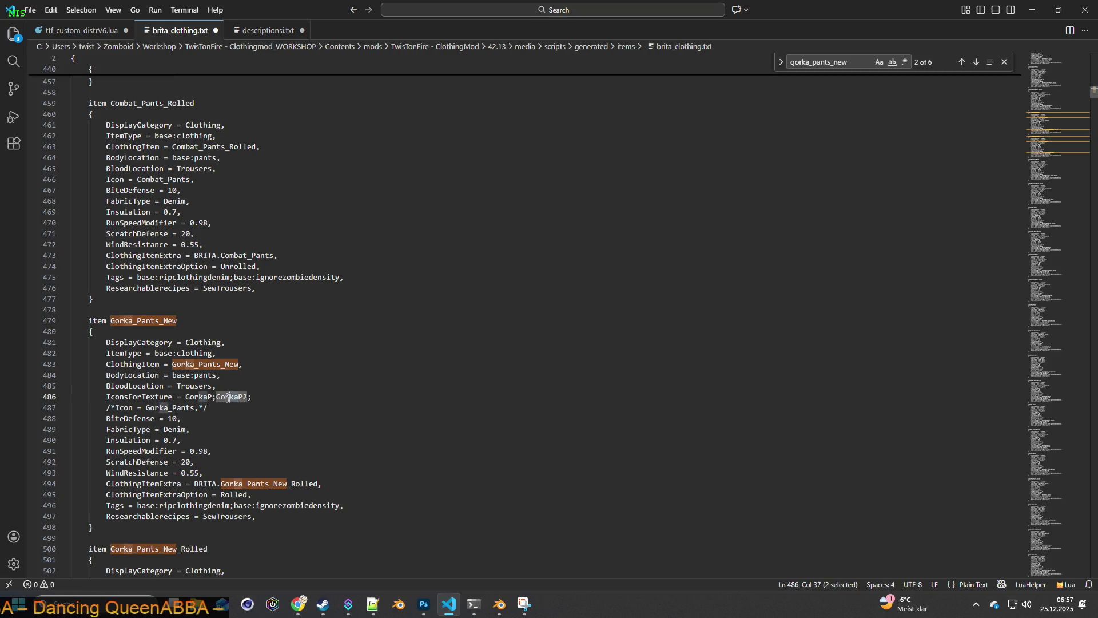
left_click(265, 398)
key("ctrl+v")
type("3;")
key("ctrl+v")
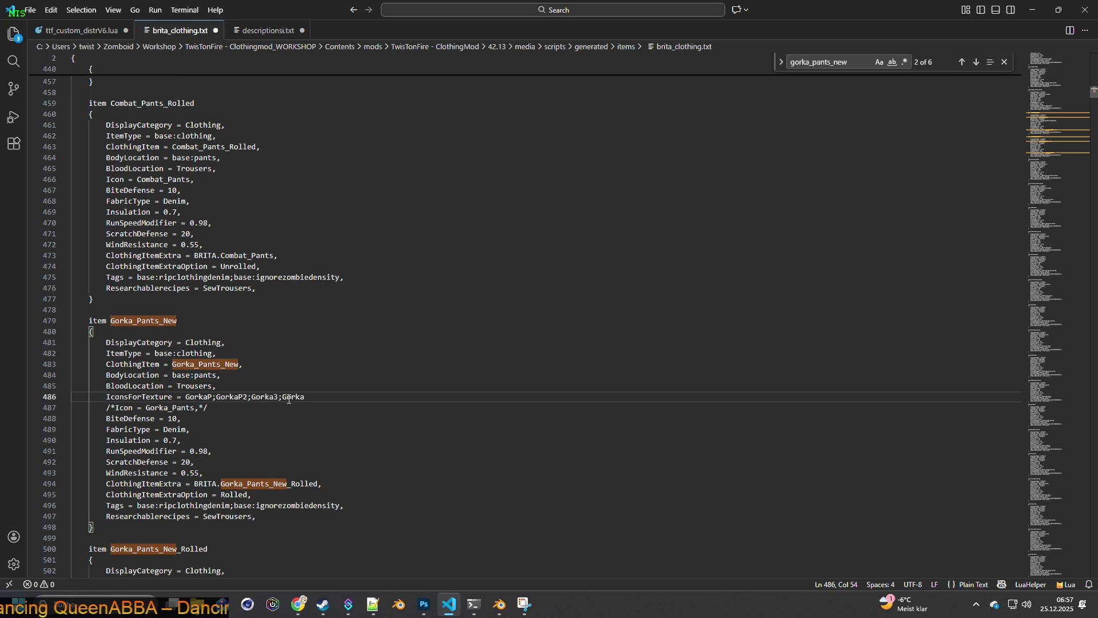
left_click(289, 397)
key("Left")
key("Left")
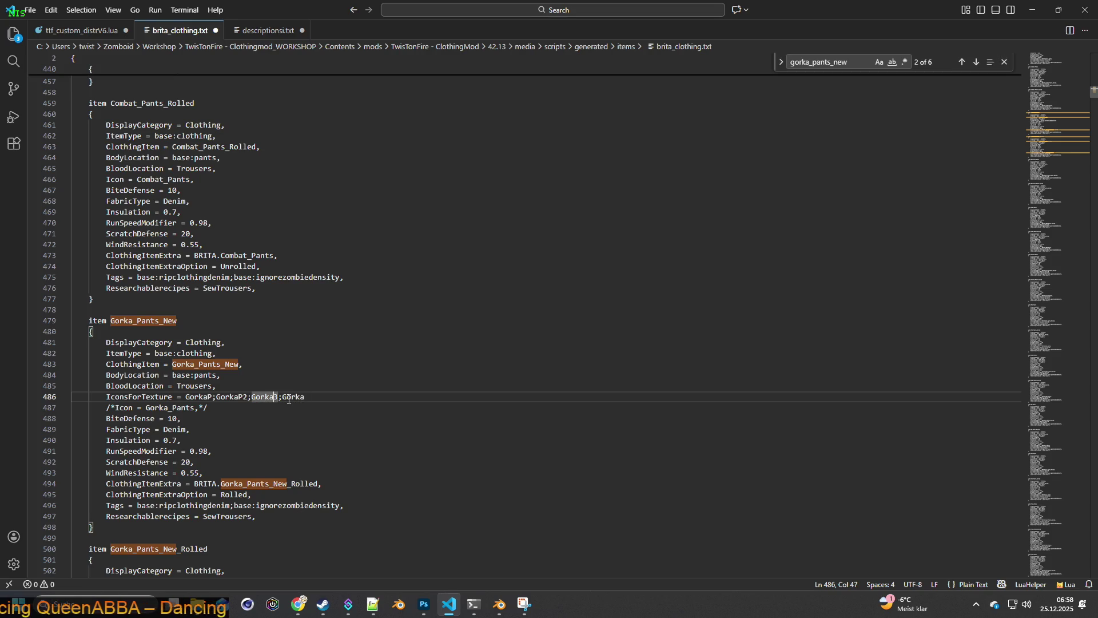
type("P")
key("Right")
key("Right")
key("Right")
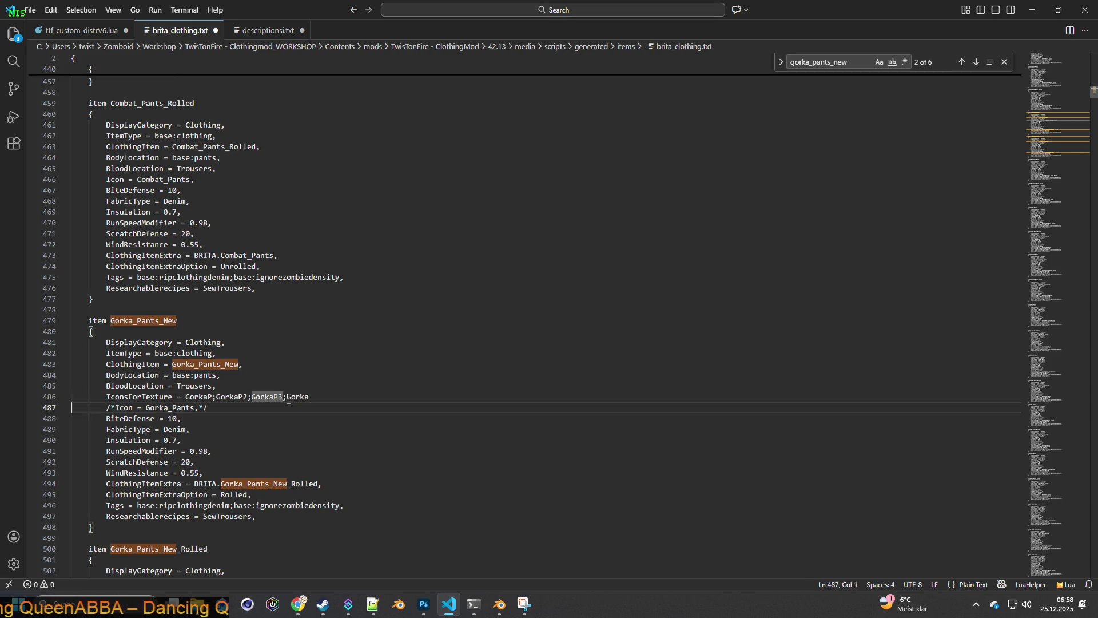
key("Left")
key("Left")
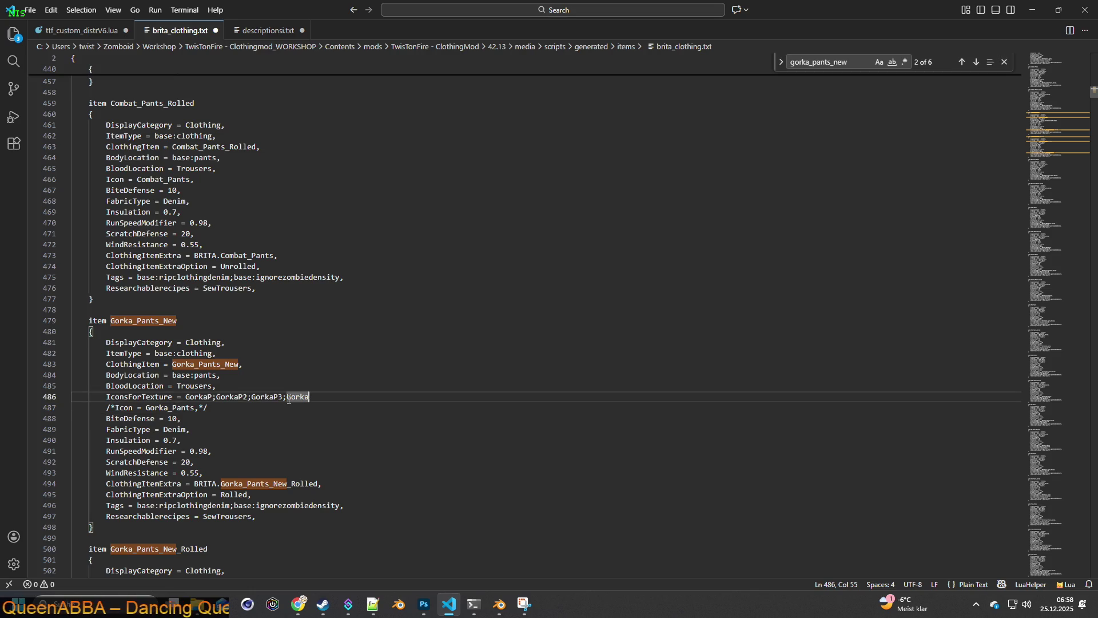
type("P4")
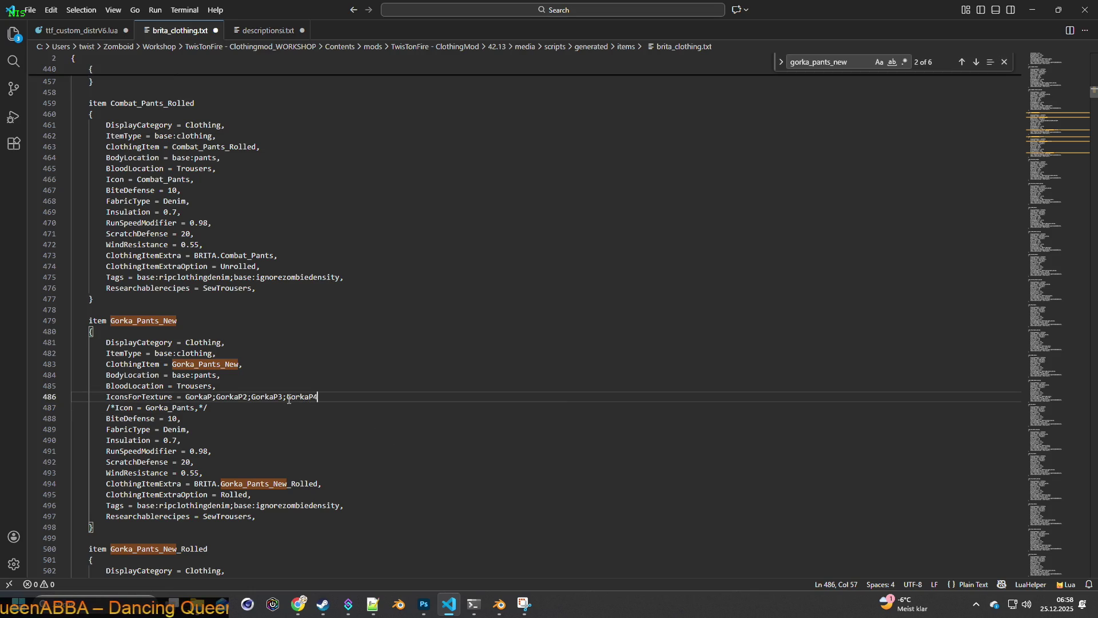
type(";")
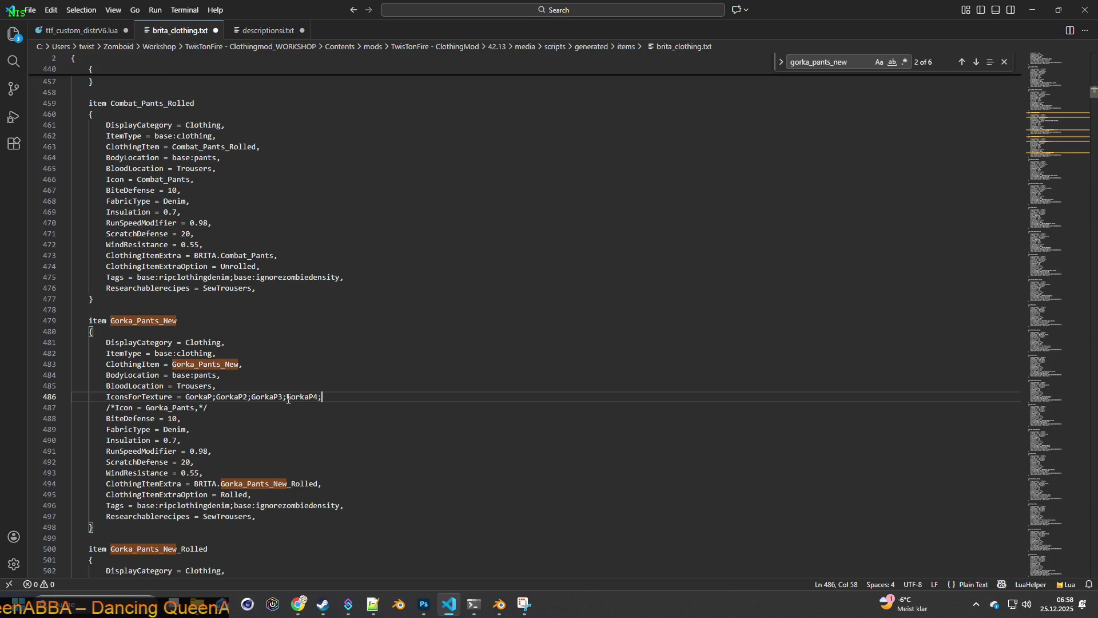
Step: Append GorkaP5 through GorkaP11 by pasting GorkaP4 and renumbering each entry
double_click(318, 397)
key("ctrl+c")
left_click(320, 397)
key("ctrl+v")
type(";")
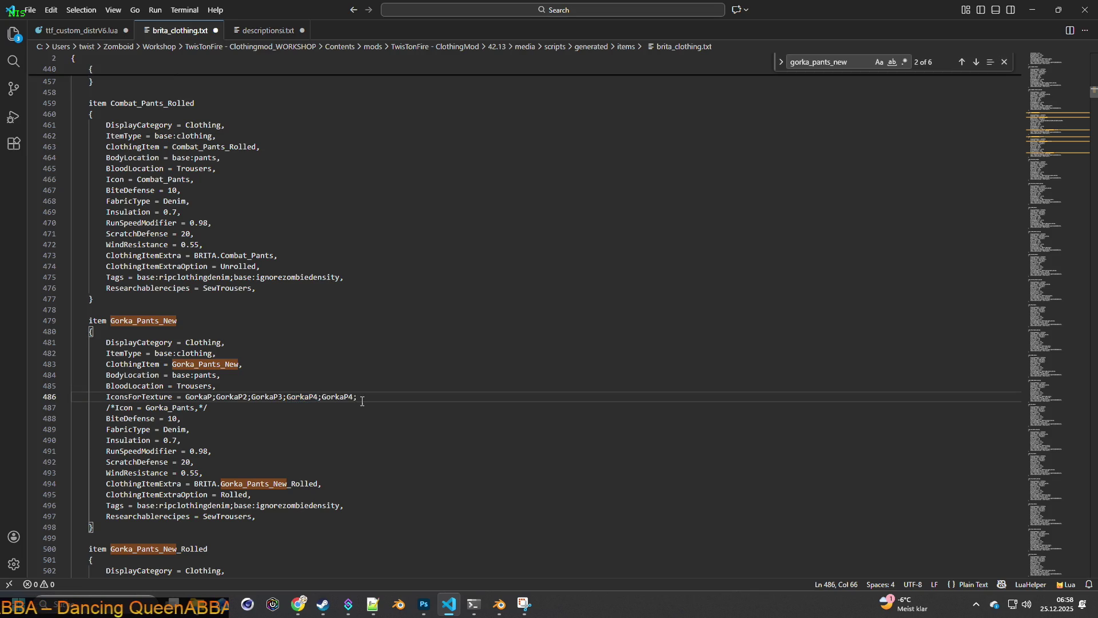
key("Left")
key("BackSpace")
type("5")
key("End")
key("ctrl+v")
type(";")
key("Left")
key("shift+Left")
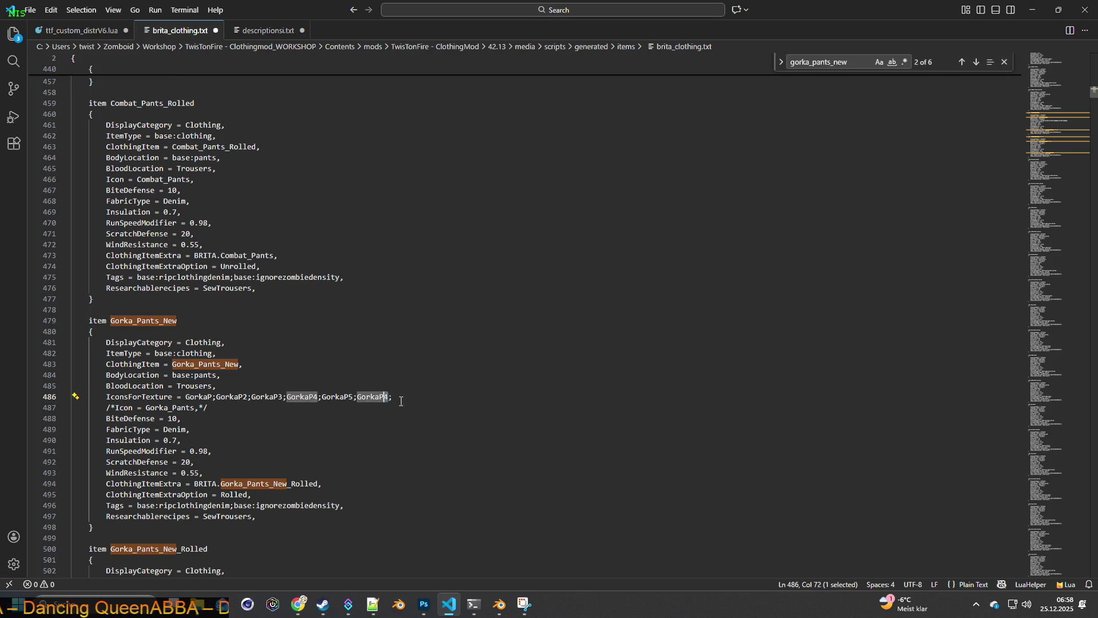
type("6")
key("End")
key("ctrl+v")
type(";")
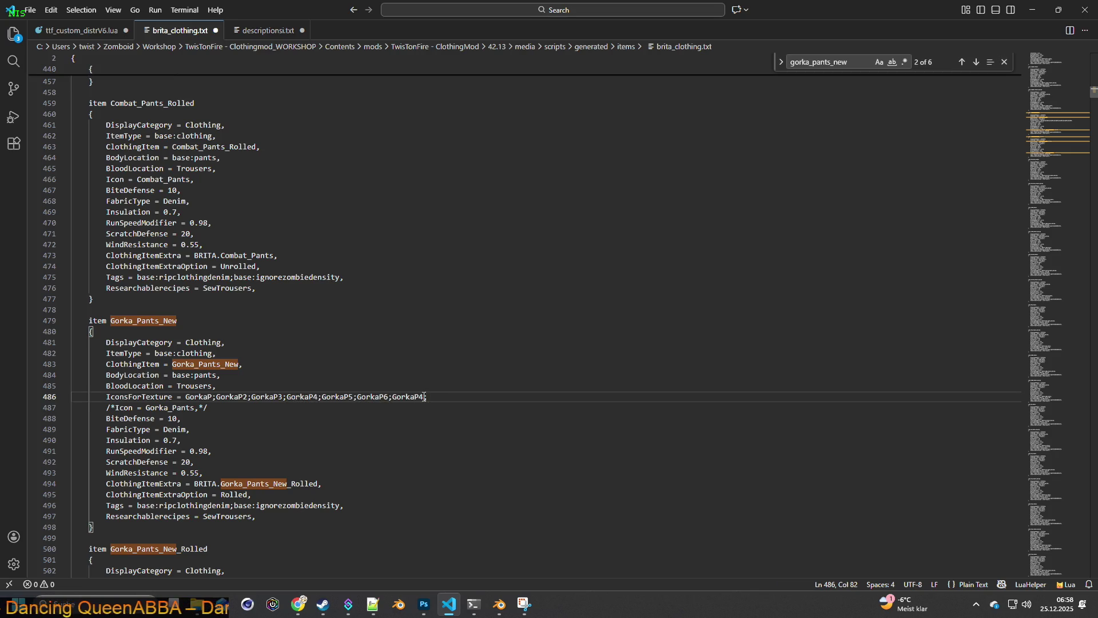
key("Left")
key("shift+Left")
type("7")
key("End")
key("ctrl+v")
type(";")
key("Left")
key("shift+Left")
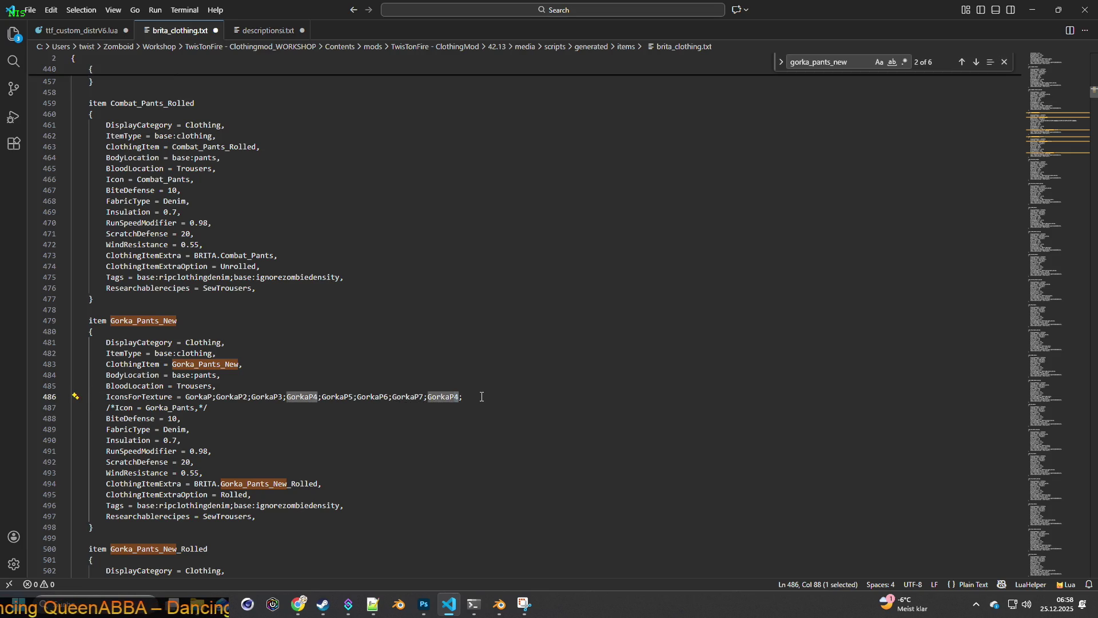
type("8")
key("End")
key("ctrl+v")
type(";")
key("Left")
key("shift+Left")
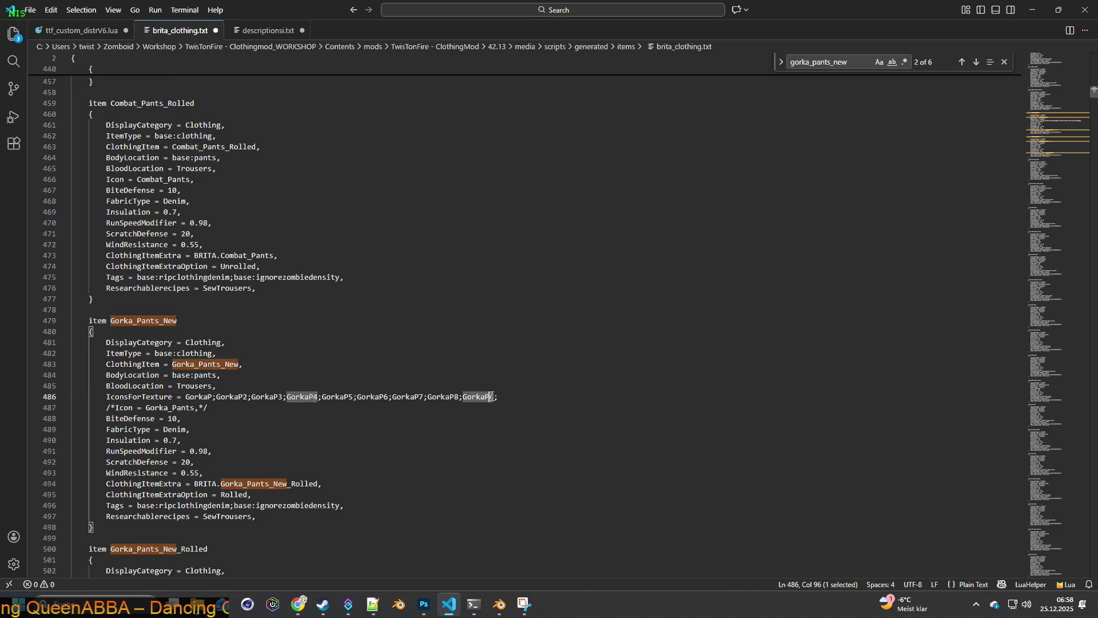
type("9")
key("End")
key("ctrl+v")
type(";")
key("Left")
key("shift+Left")
type("1")
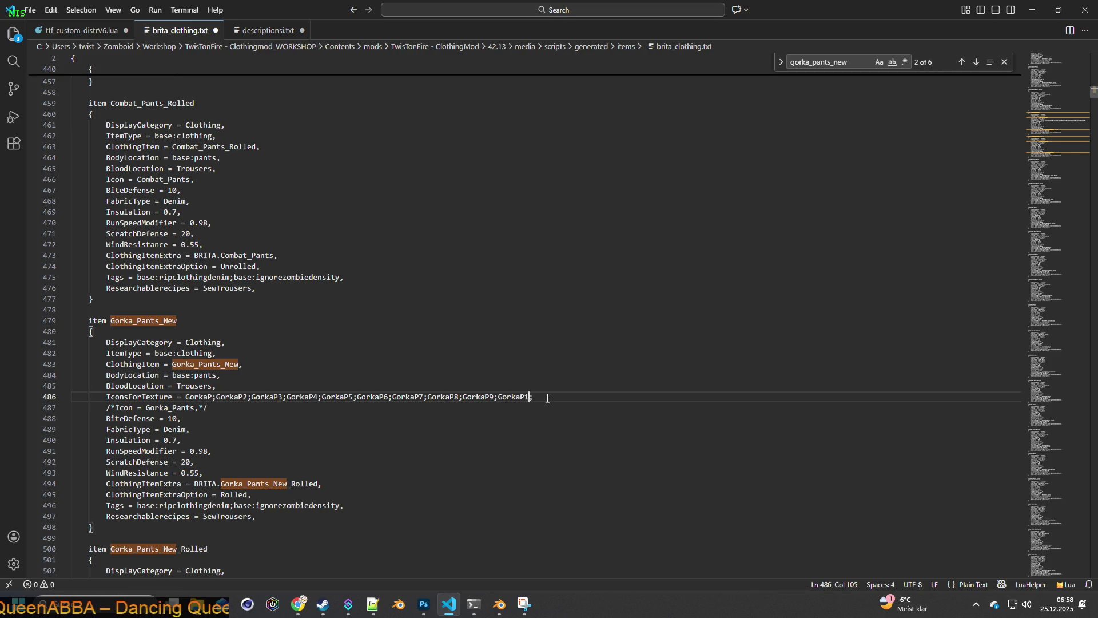
type("0")
key("End")
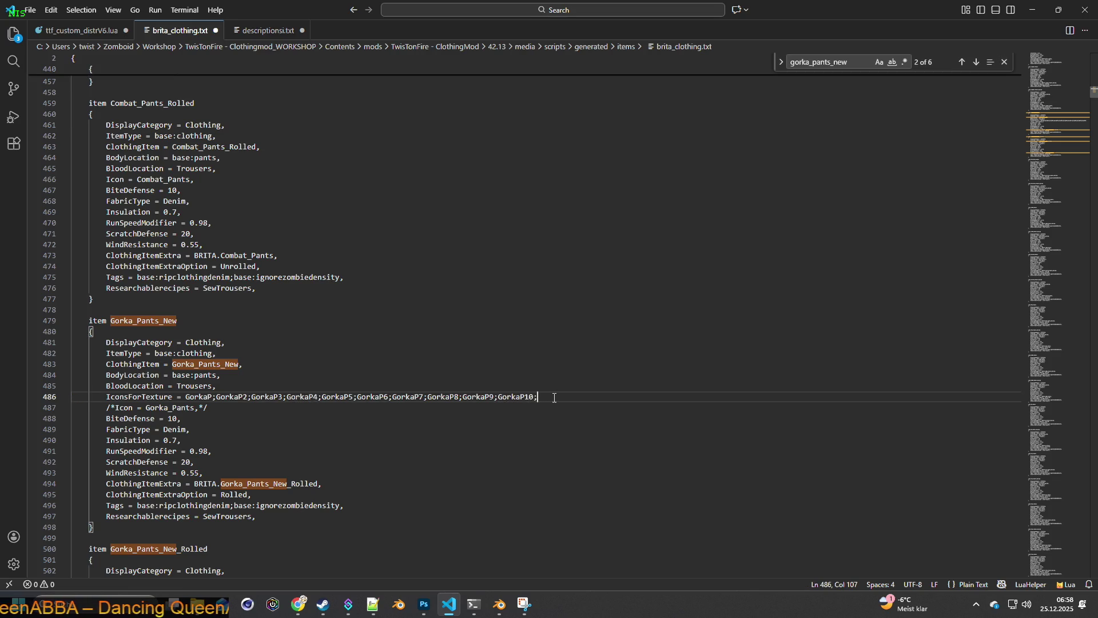
key("ctrl+v")
type(";")
key("shift+Left")
key("shift+Left")
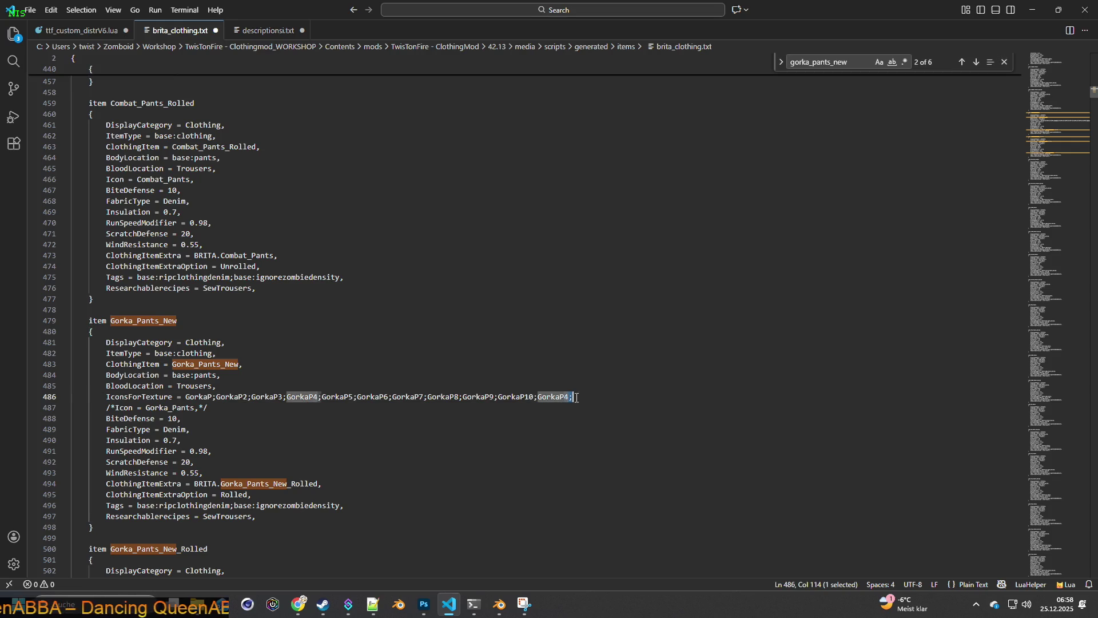
type("11,")
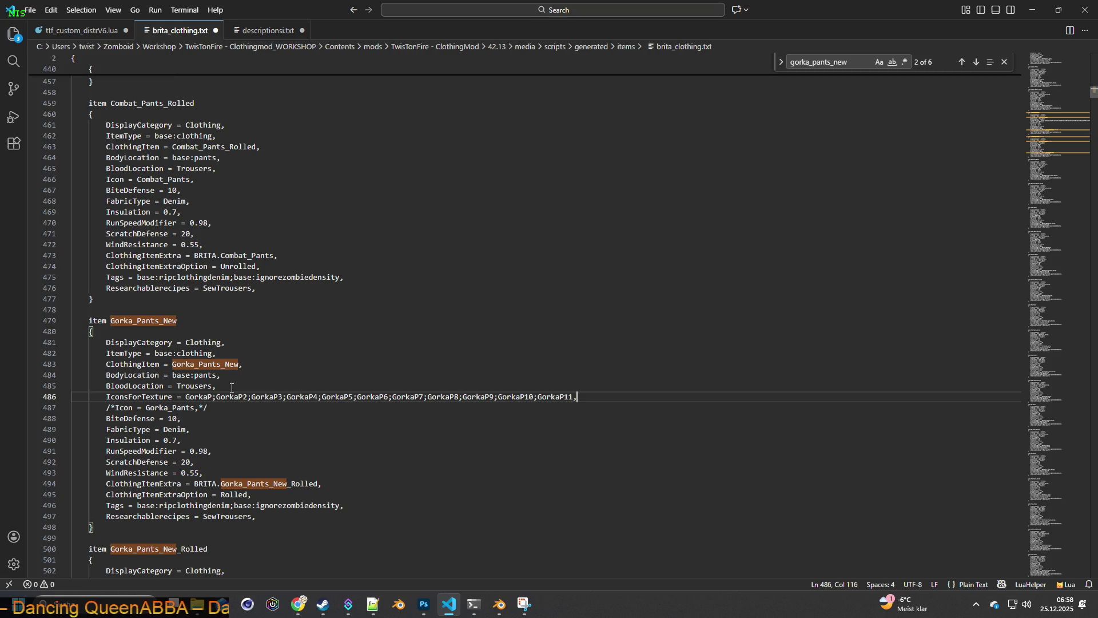
Step: Save brita_clothing.txt and select the icon list and commented Icon lines
double_click(190, 396)
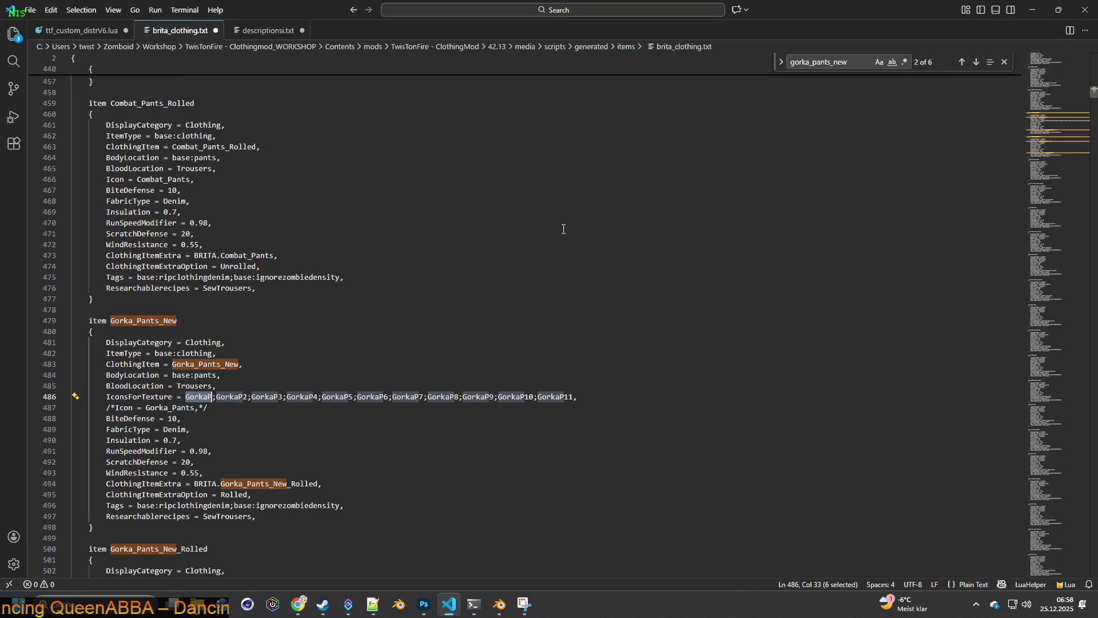
key("alt+Tab")
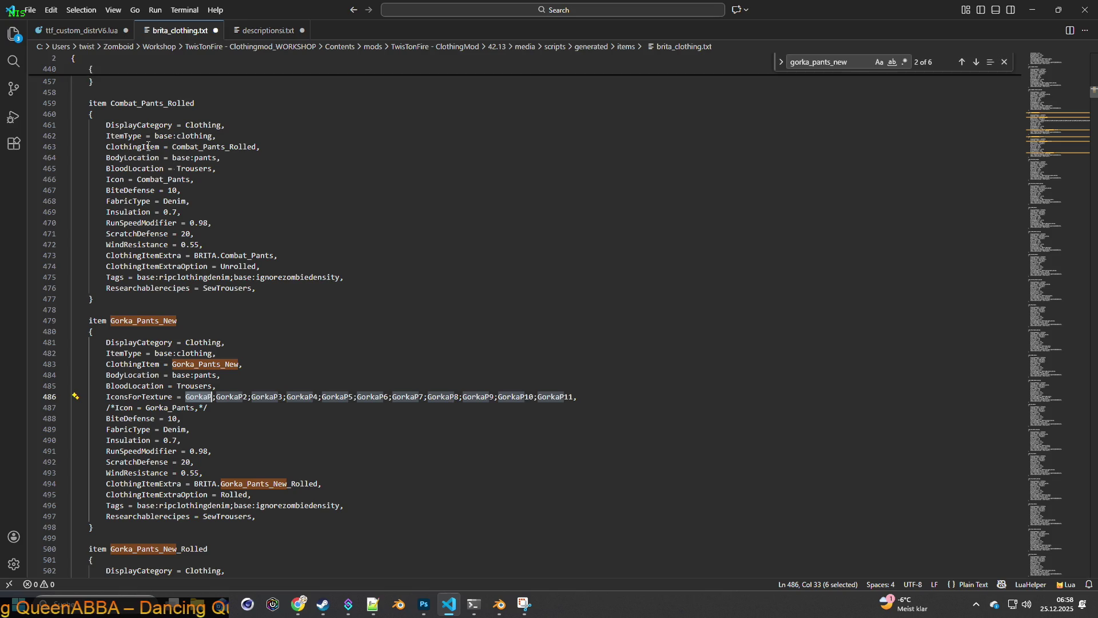
left_click(32, 11)
left_click(65, 206)
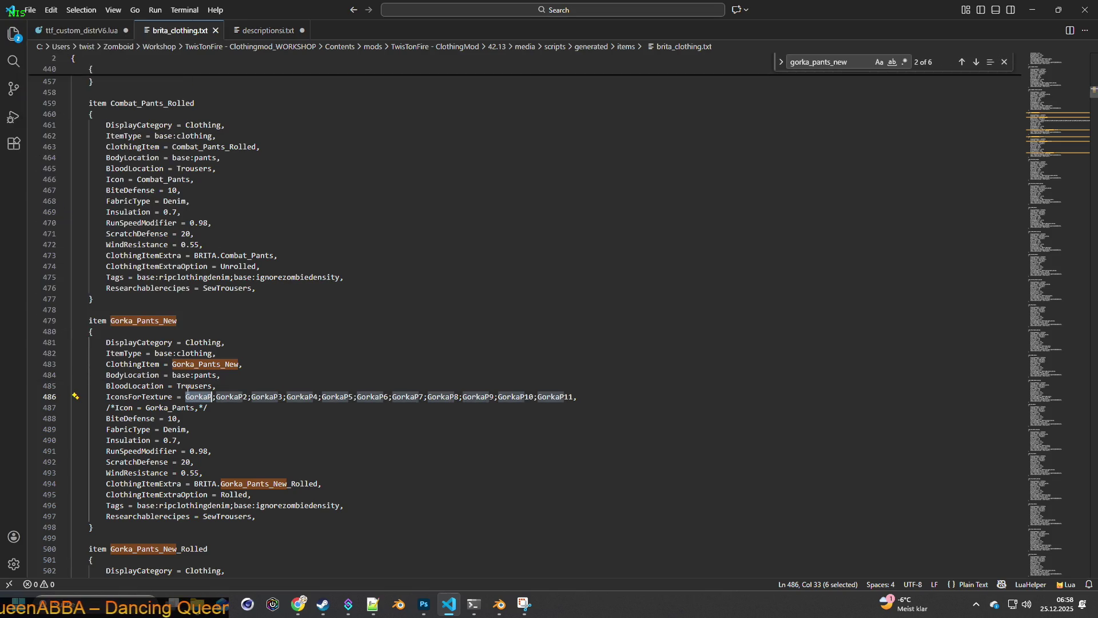
left_click_drag(108, 396, 325, 406)
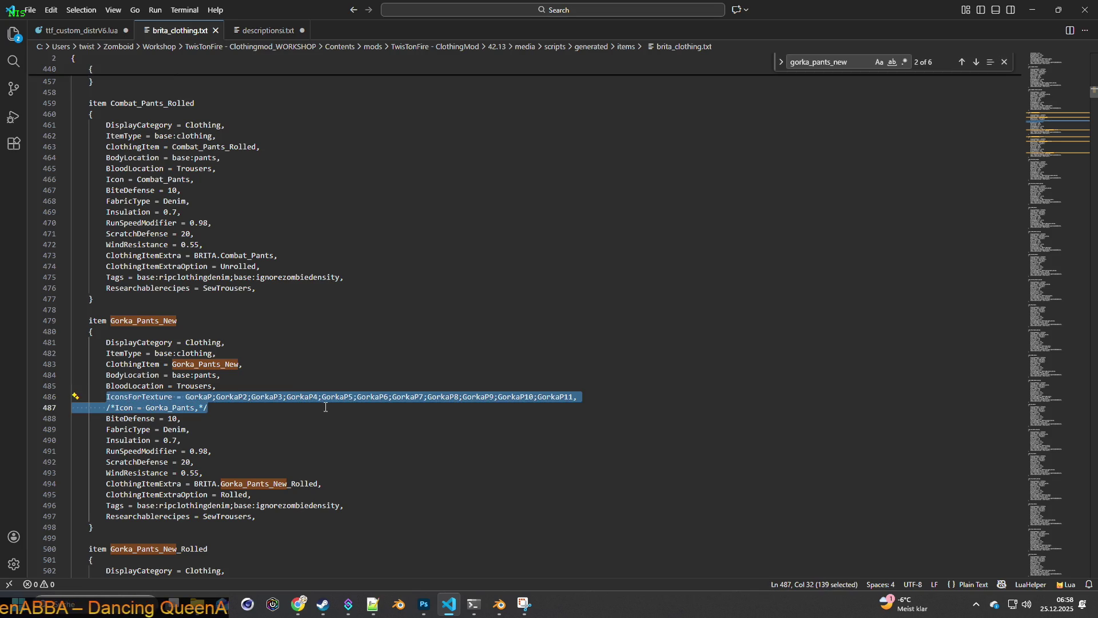
scroll(326, 407, "down", 3)
scroll(326, 406, "down", 3)
scroll(325, 407, "down", 1)
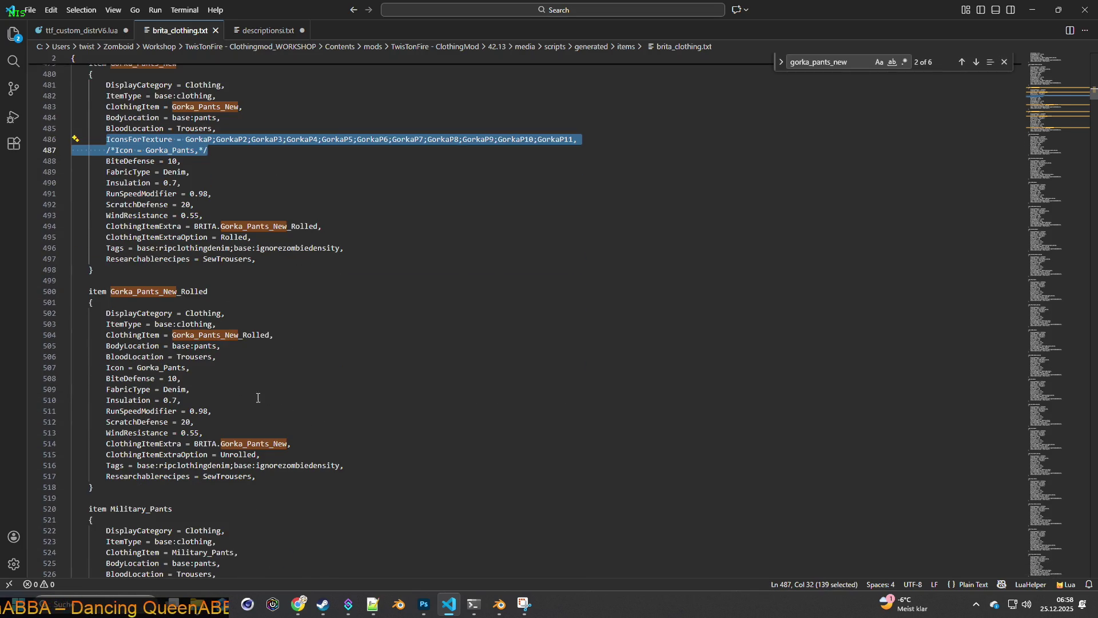
Step: Paste the copied GorkaP–GorkaP11 lines over Gorka_Pants_New_Rolled's Icon line and save
key("ctrl+c")
left_click_drag(106, 368, 191, 368)
key("ctrl+v")
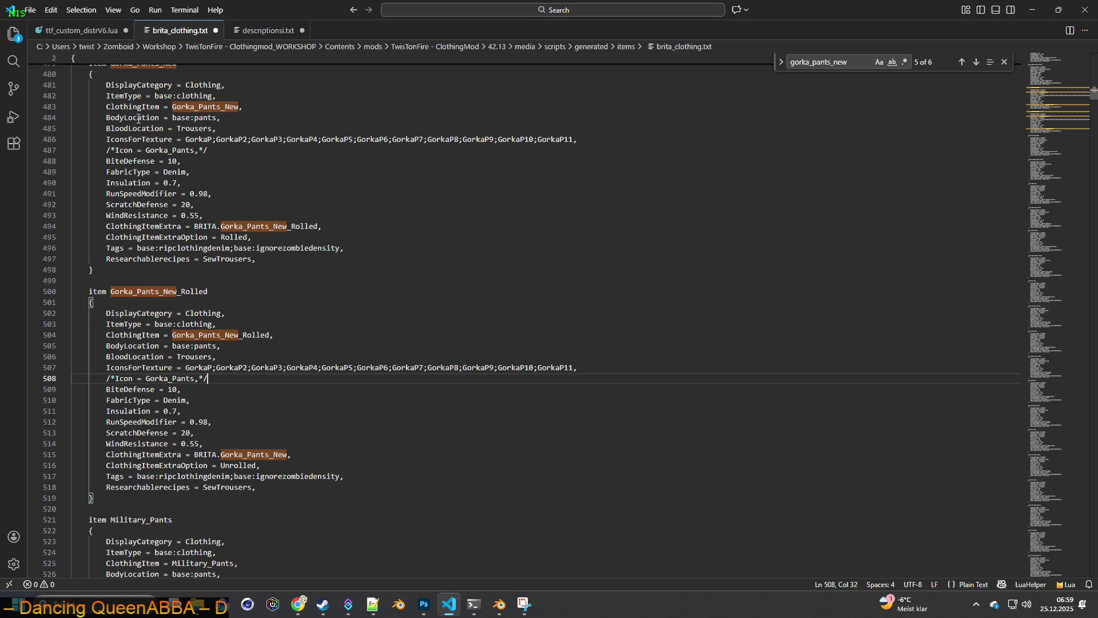
left_click(29, 10)
left_click(52, 209)
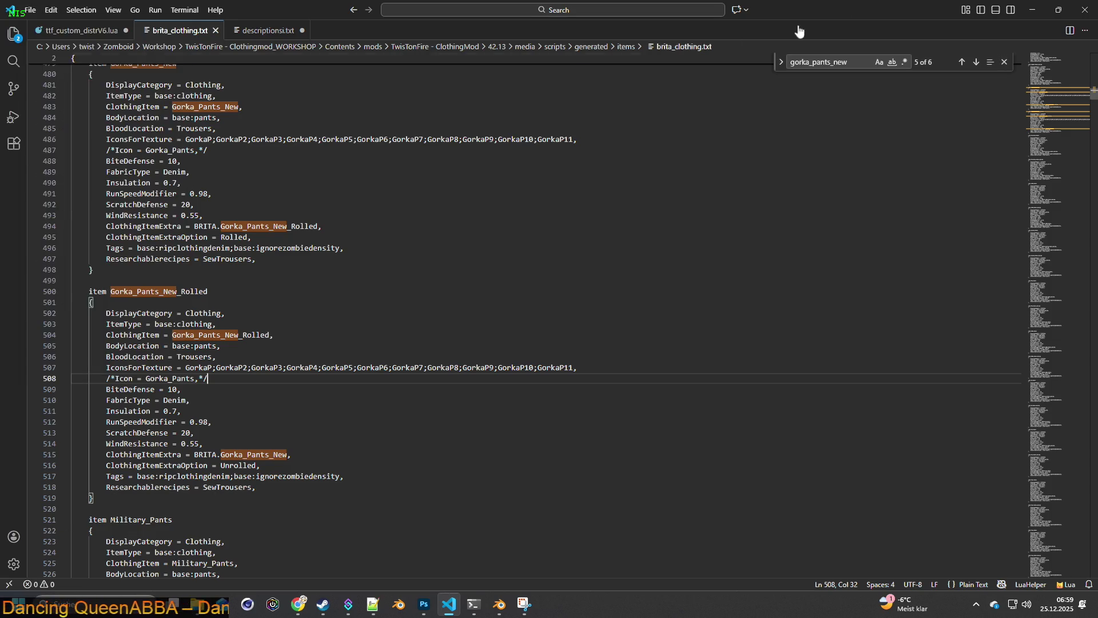
left_click(1026, 9)
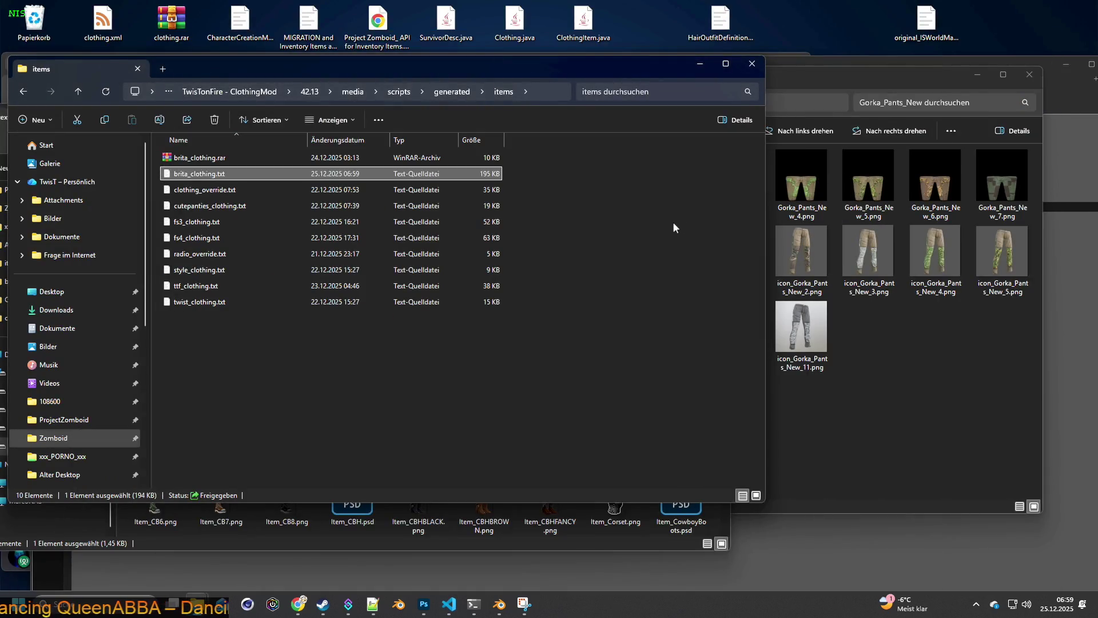
Step: Bring the Gorka_Pants_New folder forward, then switch to Photoshop with Item_BTC1.psd
left_click(858, 339)
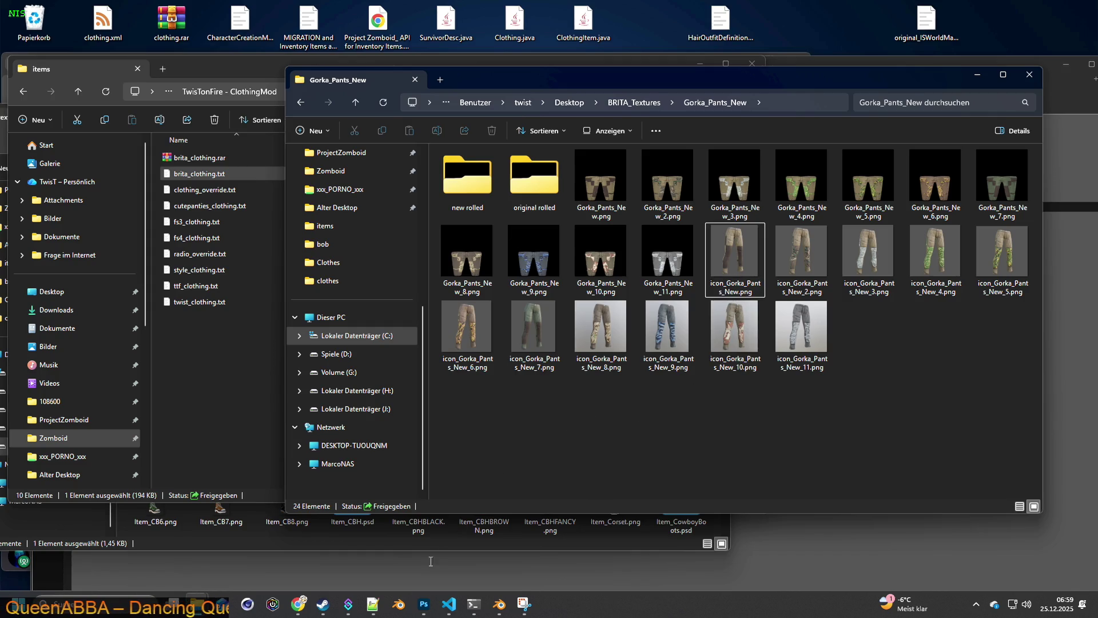
left_click(424, 605)
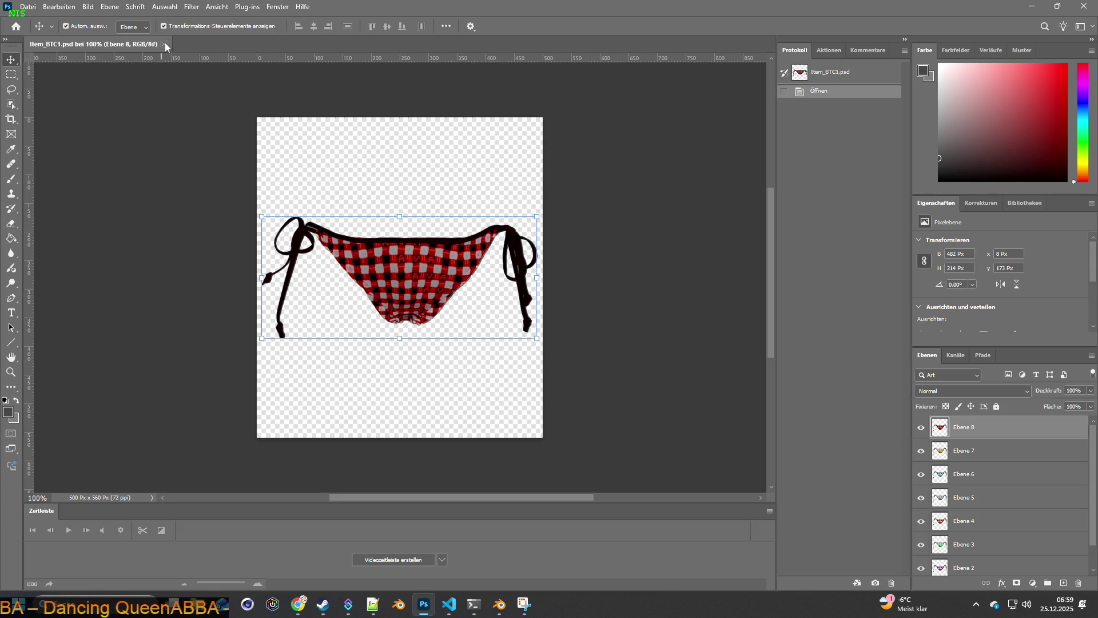
Step: Close Item_BTC1.psd and create a new blank 500 × 500 px document
left_click(165, 43)
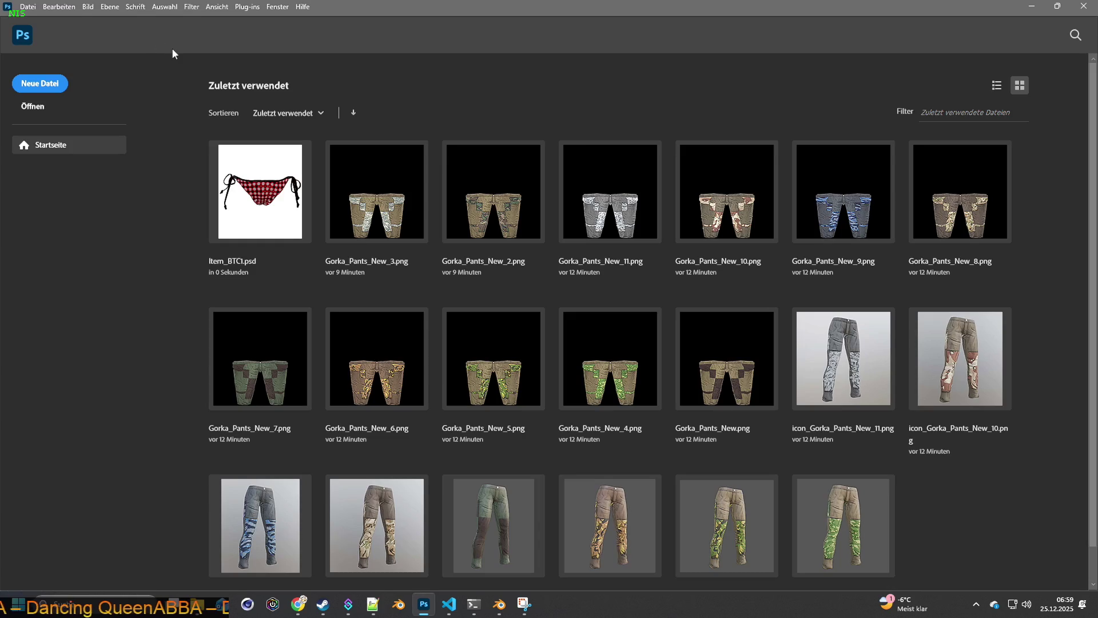
left_click(28, 7)
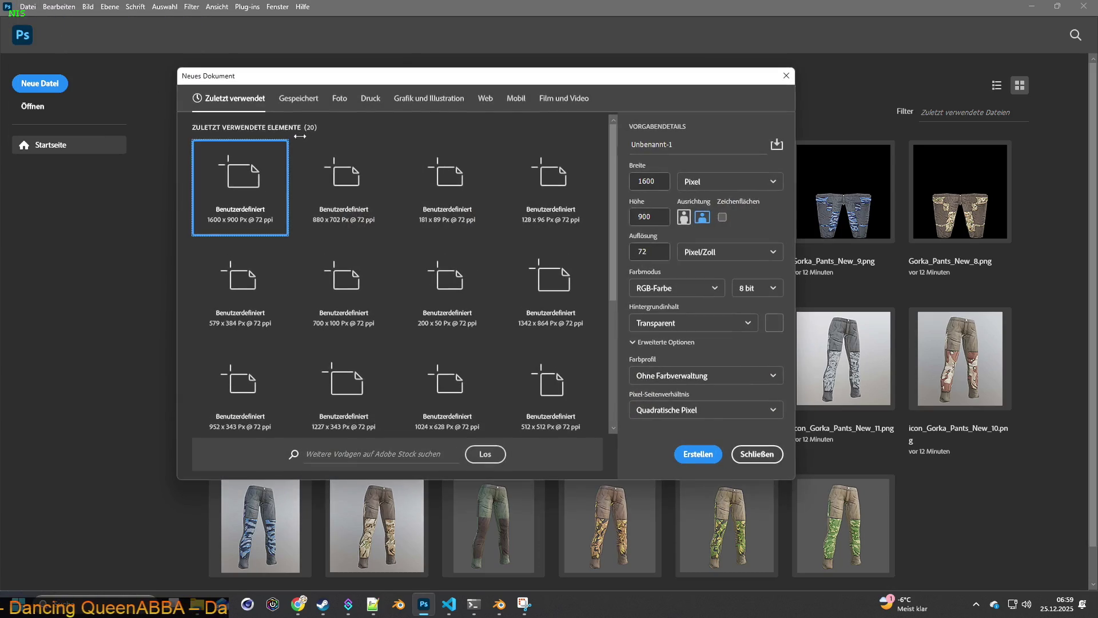
left_click_drag(658, 180, 627, 182)
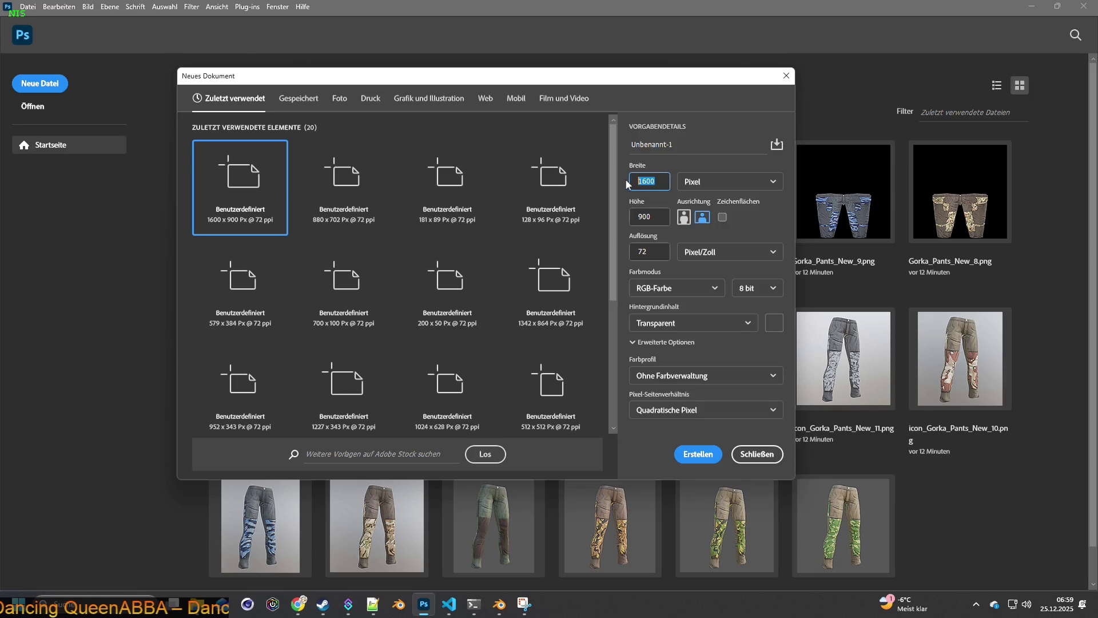
type("500")
double_click(635, 217)
type("500")
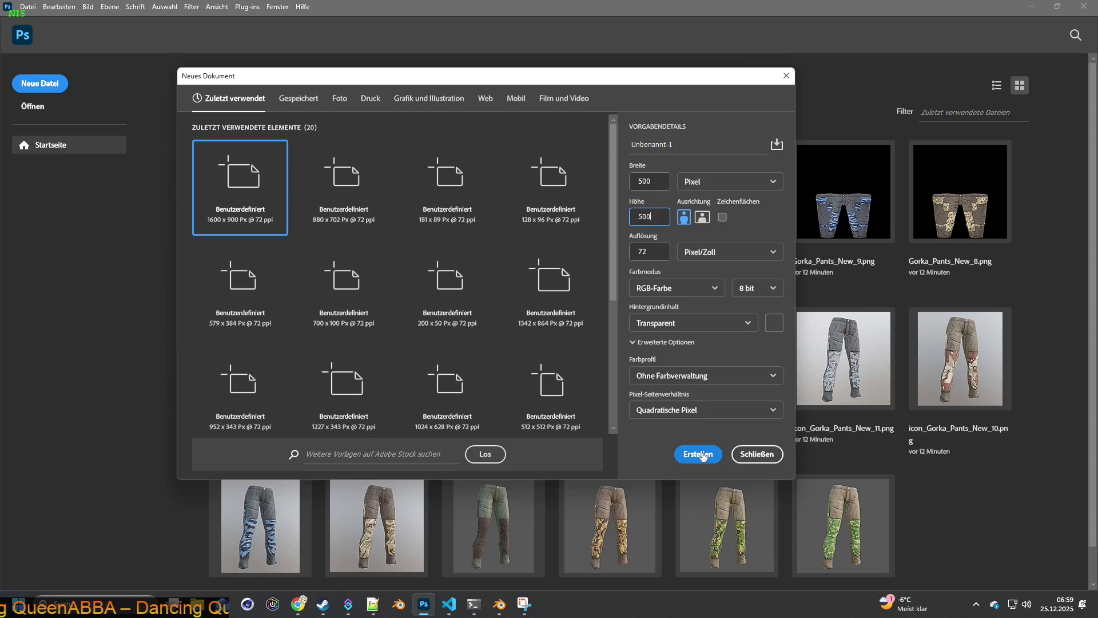
left_click(702, 455)
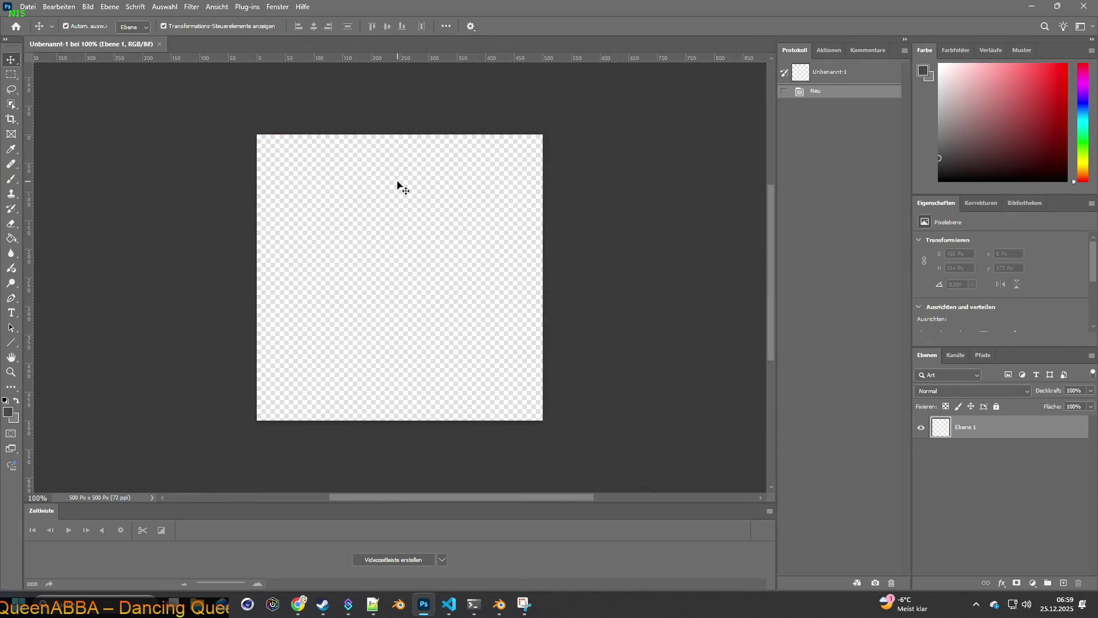
key("alt+Tab")
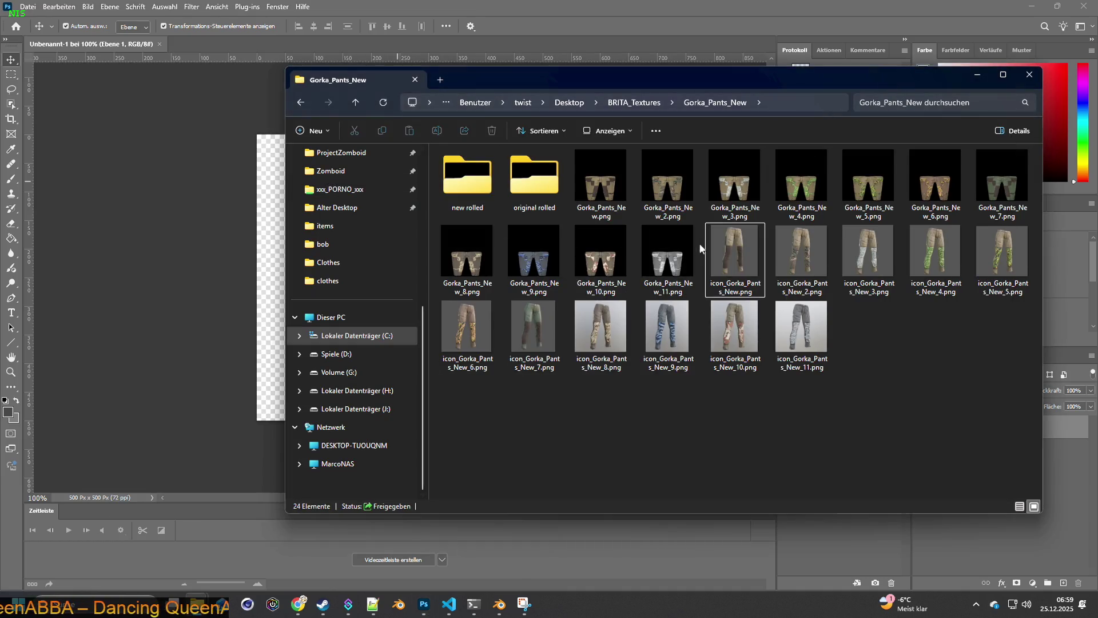
Step: Select all eleven icon_Gorka_Pants_New files and drag them into Photoshop
left_click(732, 245)
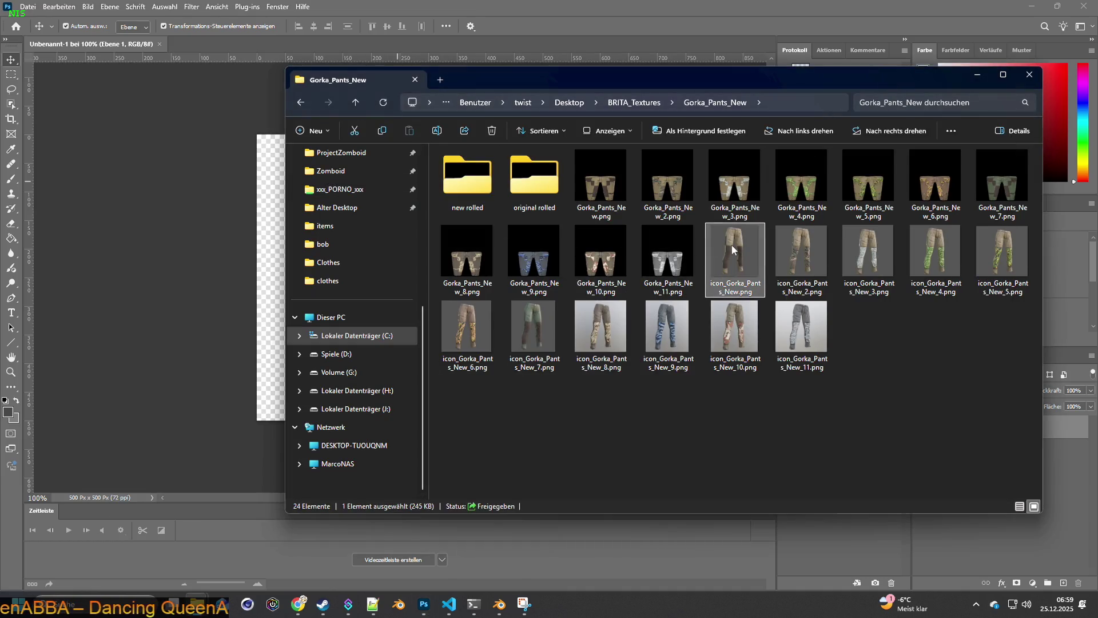
left_click(798, 327, "shift")
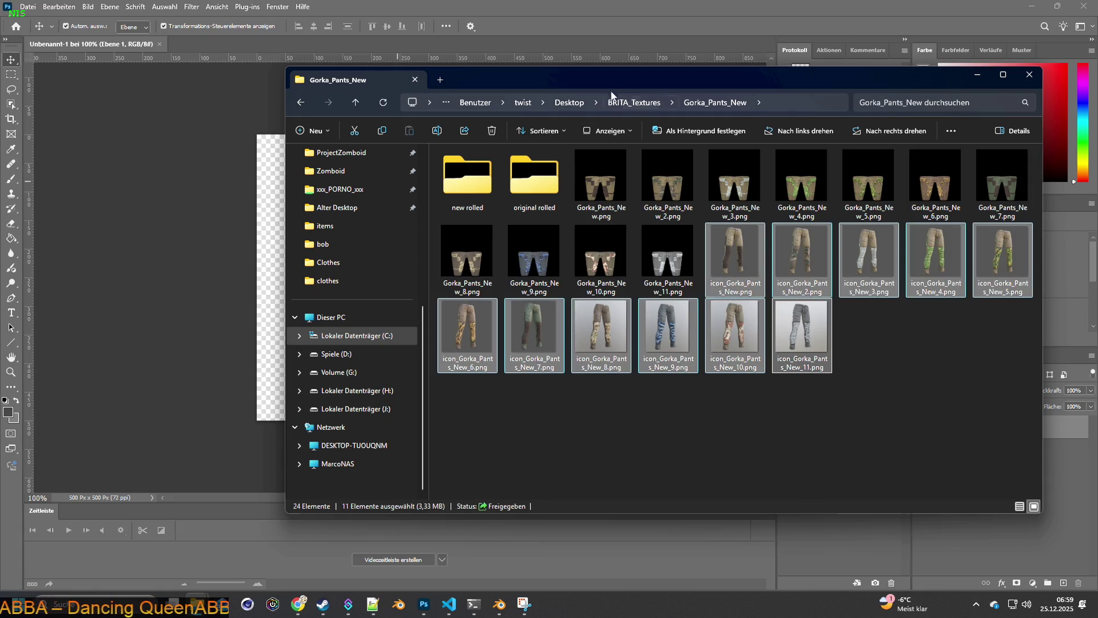
left_click_drag(606, 82, 675, 88)
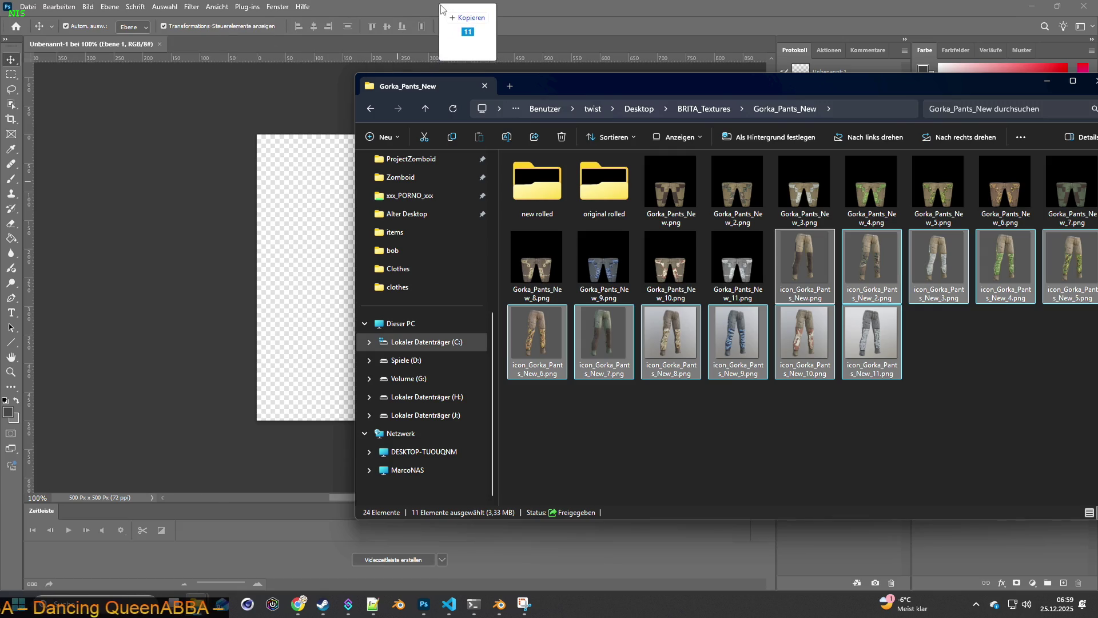
left_click_drag(266, 35, 560, 87)
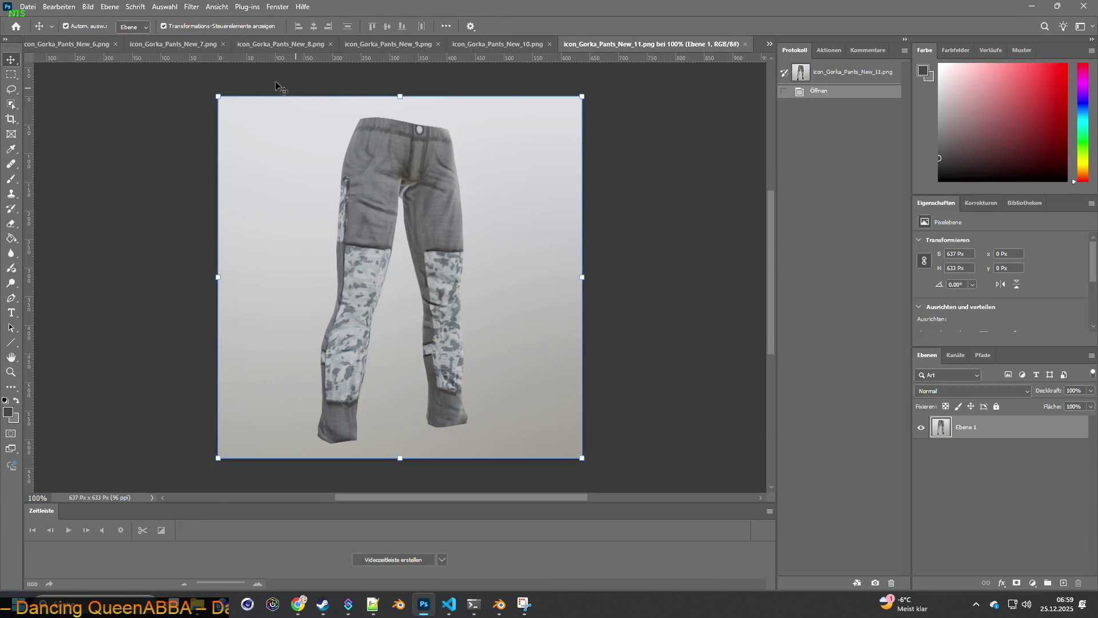
Step: Select the pants in icon_Gorka_Pants_New.png with Object Selection, then return to Unbenannt-1
left_click(769, 44)
left_click(832, 63)
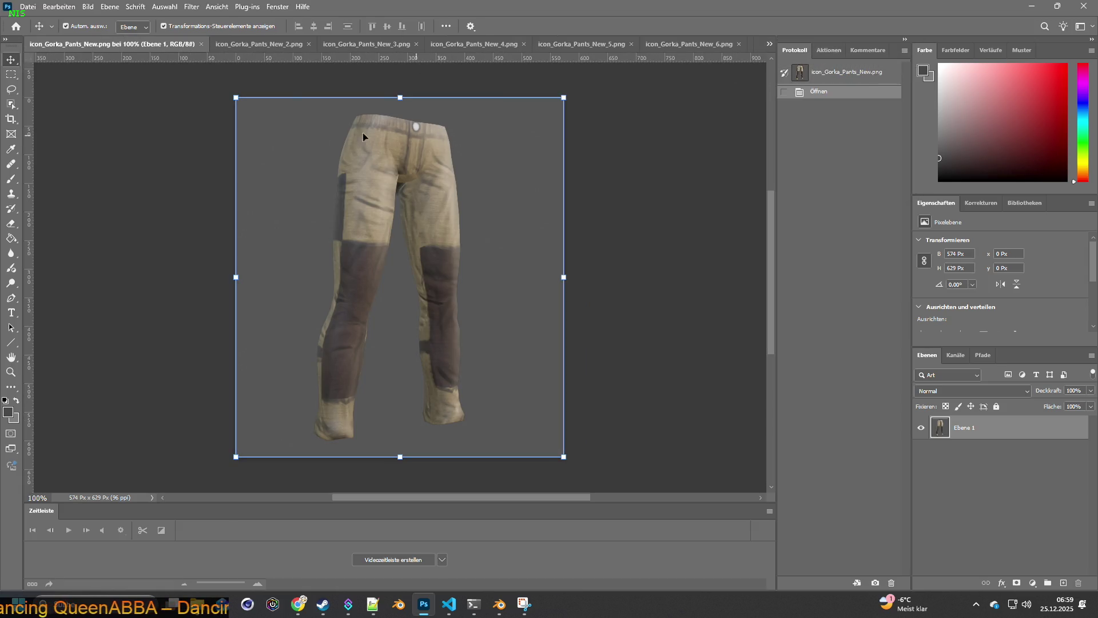
left_click(12, 88)
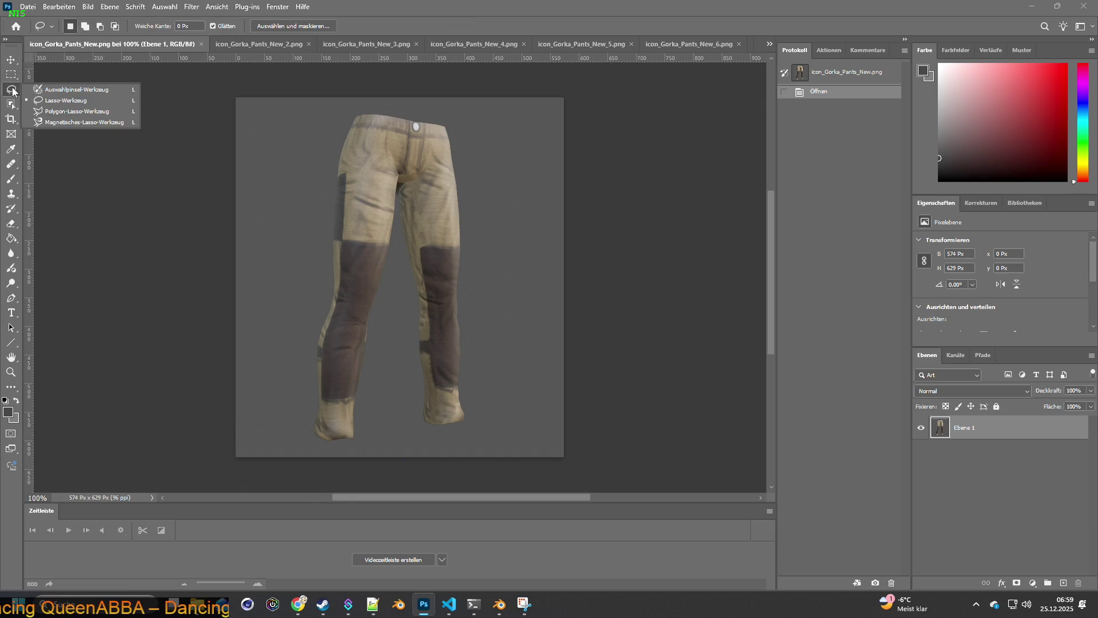
left_click(68, 91)
mouse_move(287, 111)
left_mouse_down()
mouse_move(294, 432)
mouse_move(322, 124)
left_mouse_up()
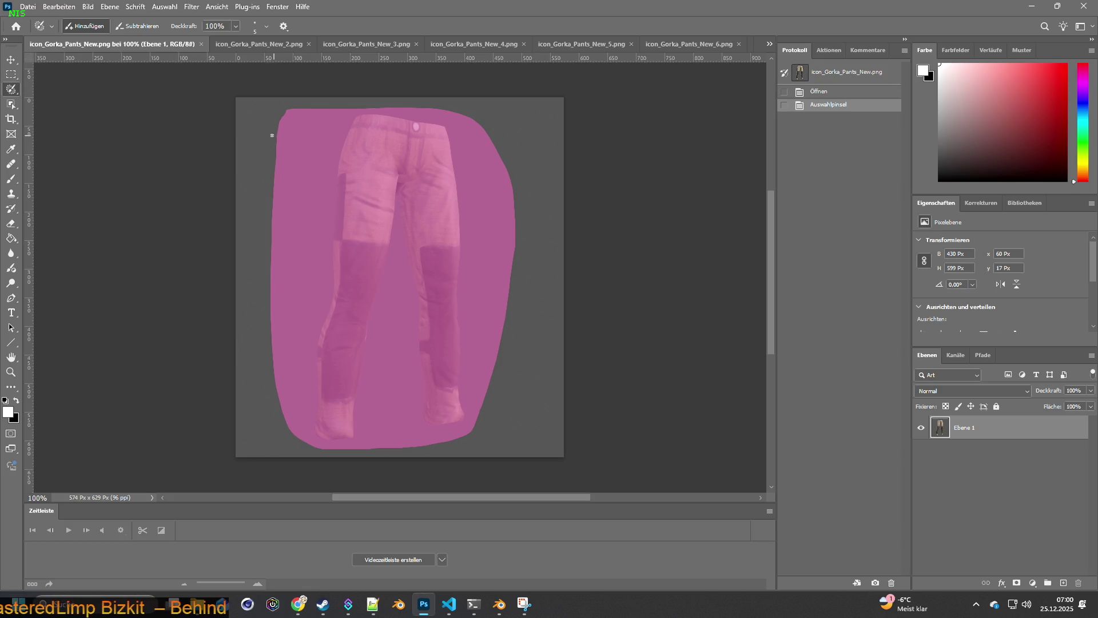
left_click(58, 5)
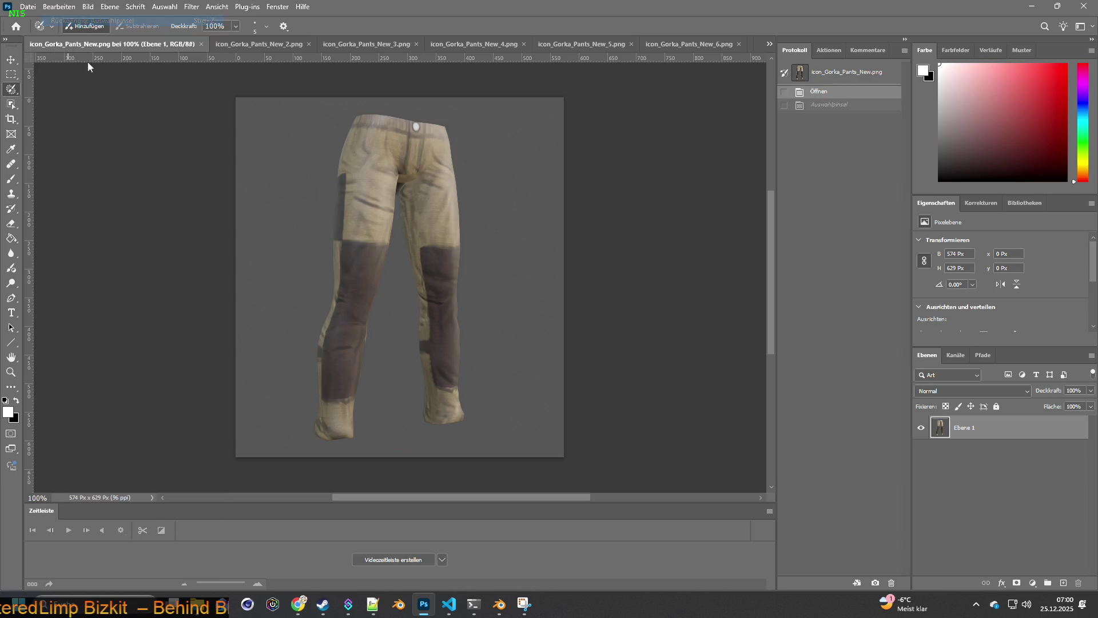
left_click(12, 103)
left_click_drag(267, 108, 531, 450)
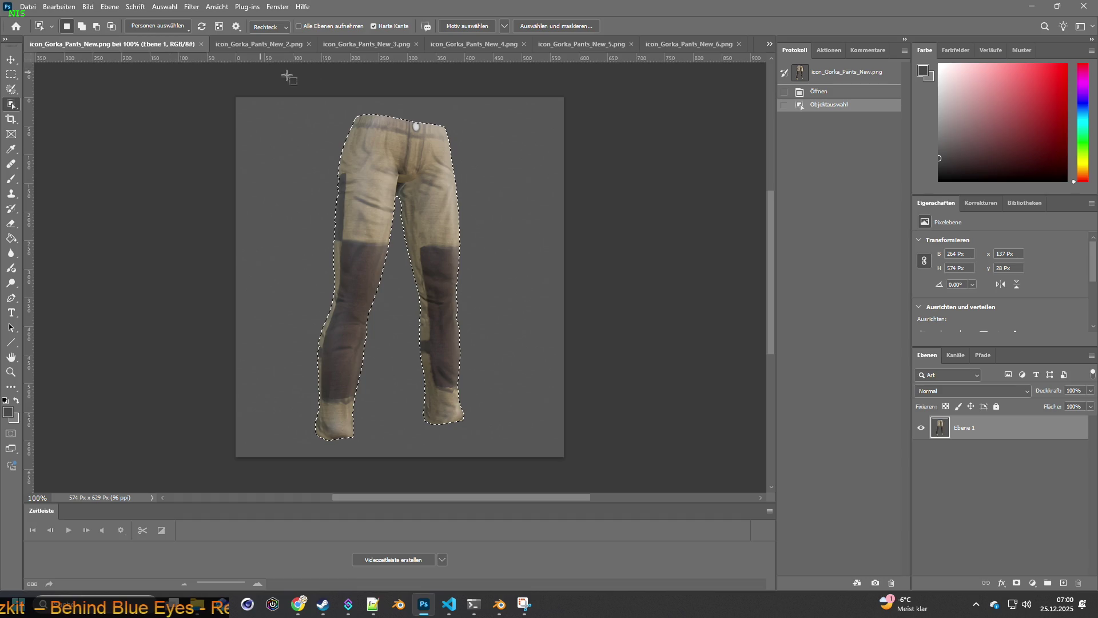
left_click(769, 45)
left_click(815, 48)
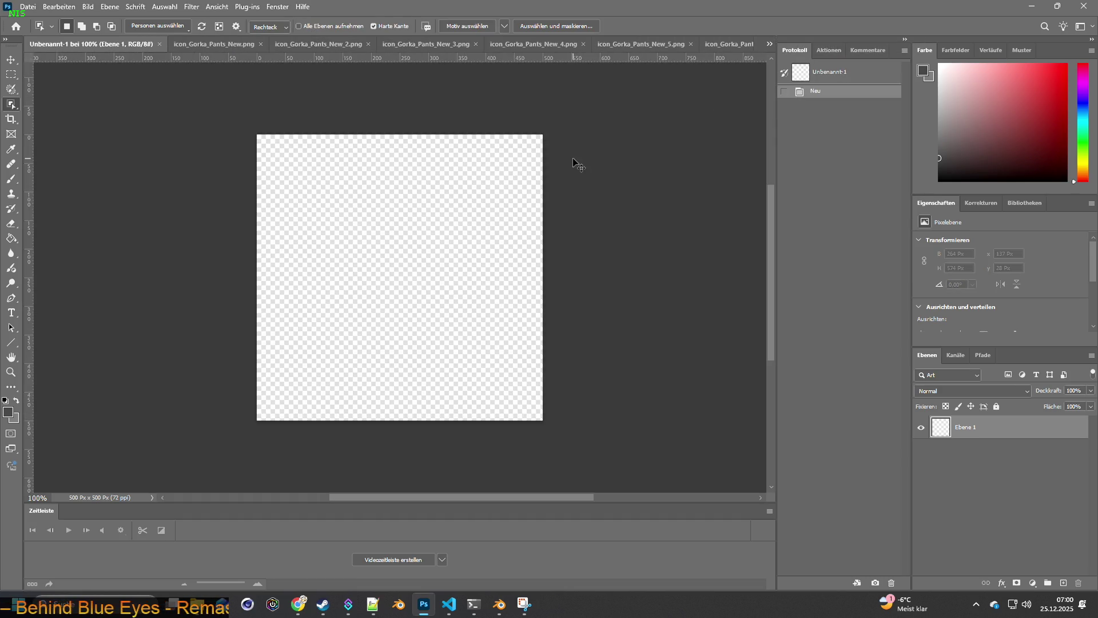
Step: Paste the cut-out pants onto the blank 500×500 canvas and head to the Datei commands
key("ctrl+v")
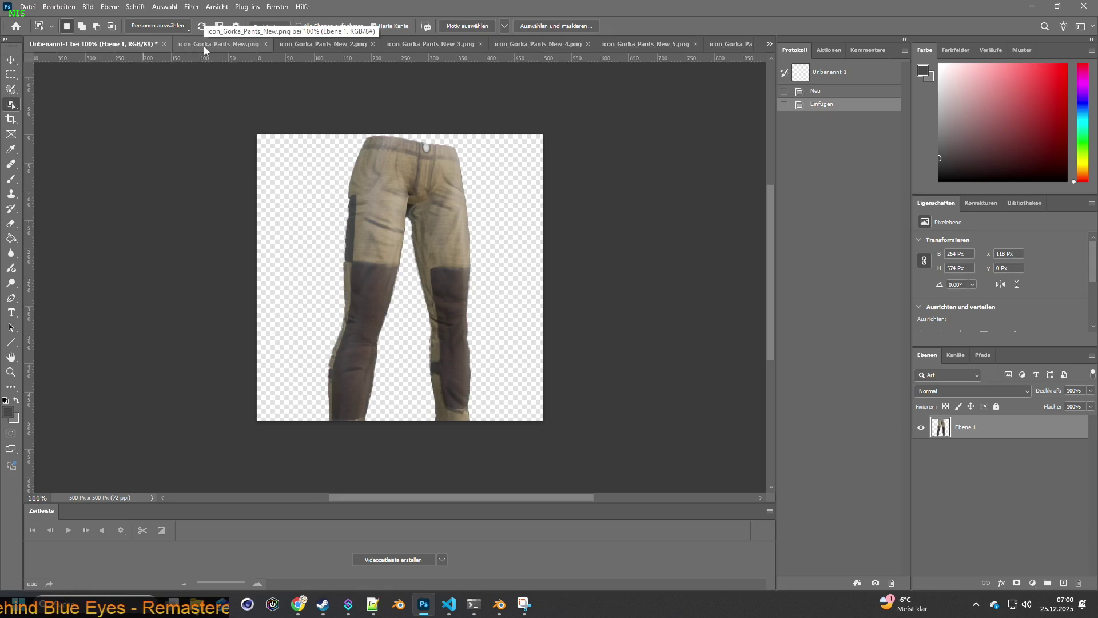
left_click(28, 7)
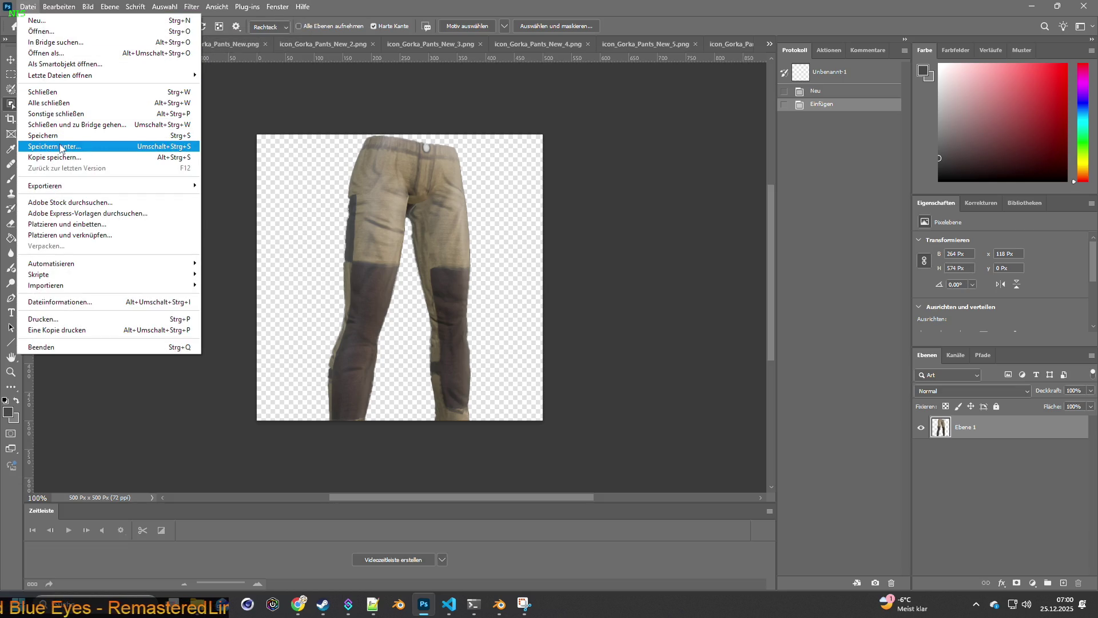
Step: Start Speichern unter and navigate to Desktop > BRITA_Textures > Gorka_Pants_New
left_click(63, 147)
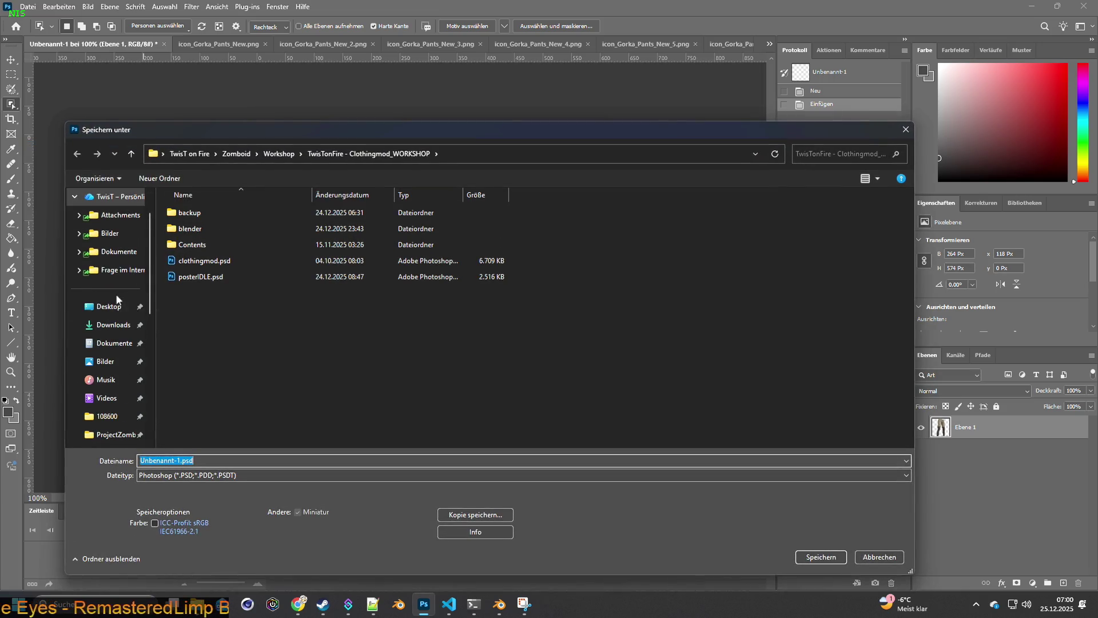
left_click(109, 307)
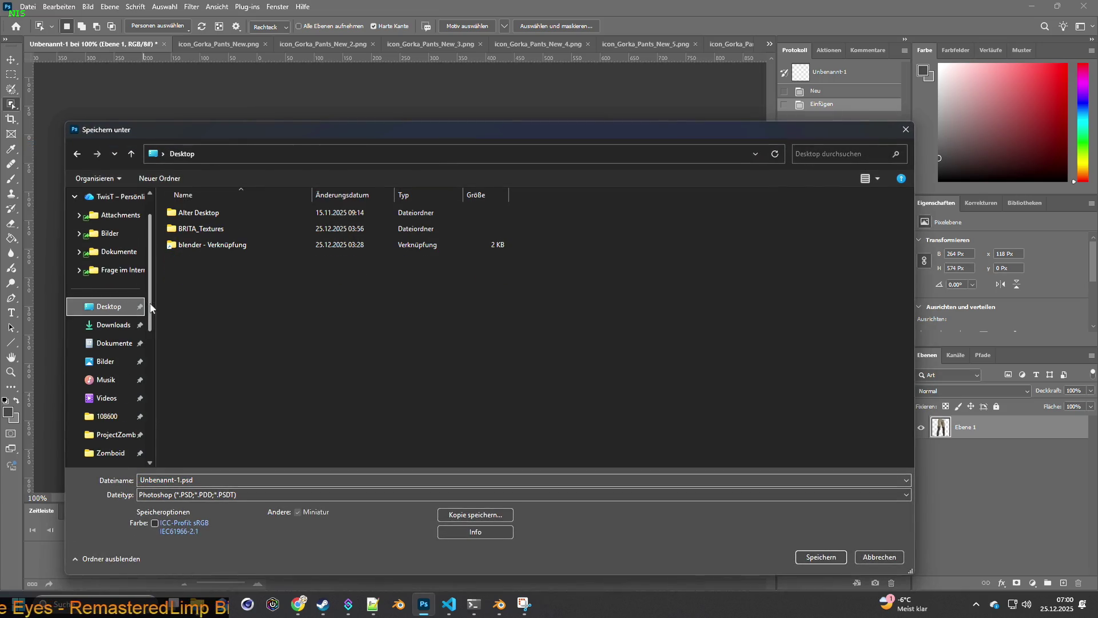
double_click(213, 229)
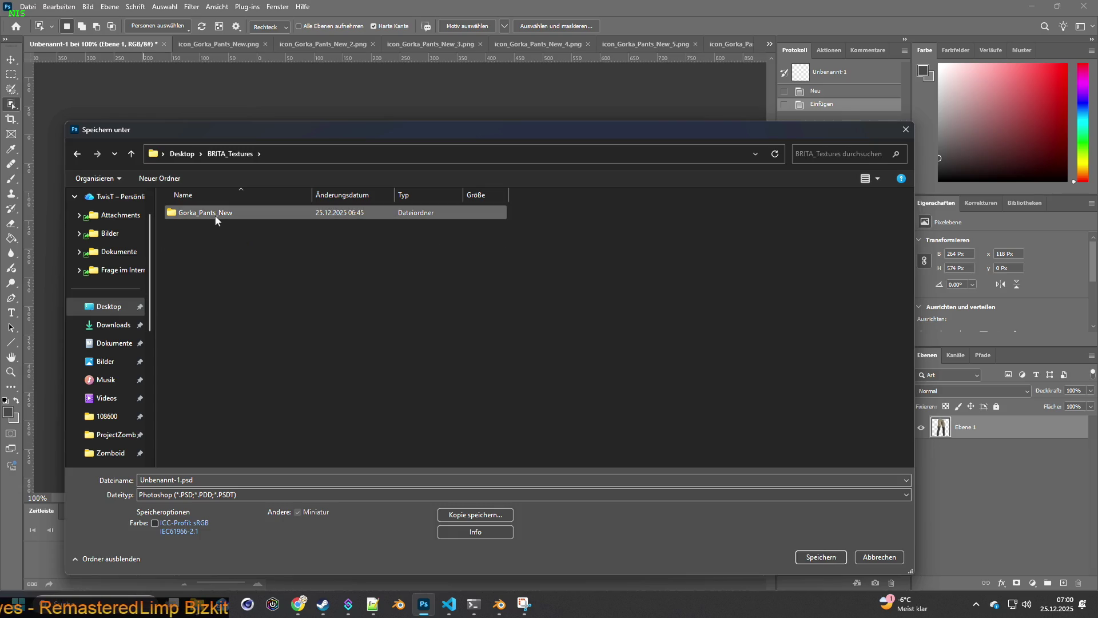
double_click(216, 214)
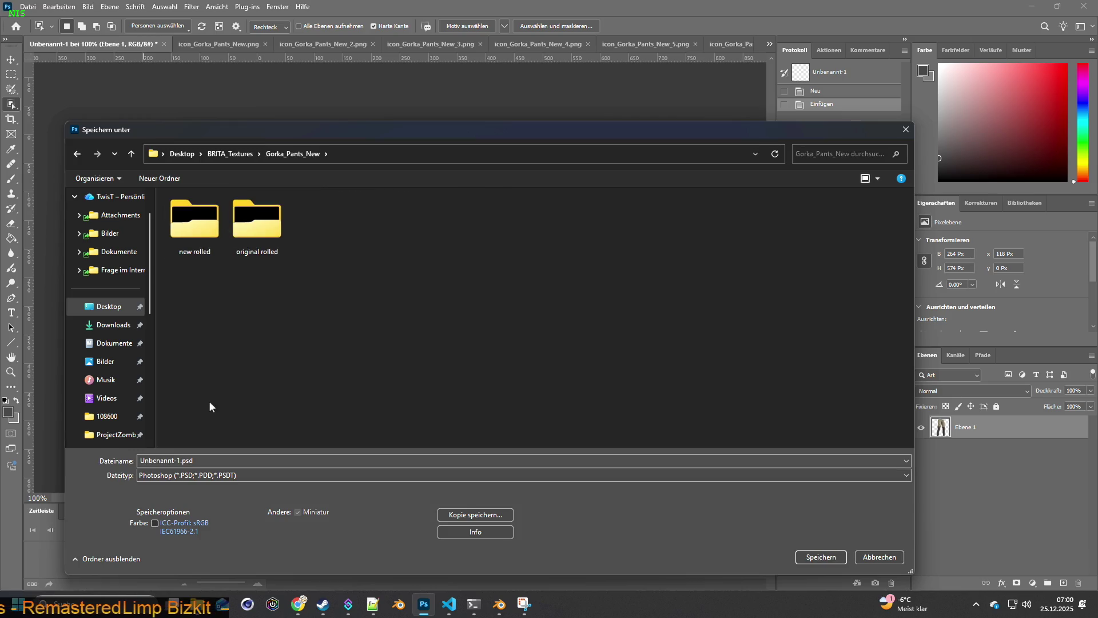
Step: Save the document as Item_GorkaP.psd, accepting the compatibility options
left_click(168, 456)
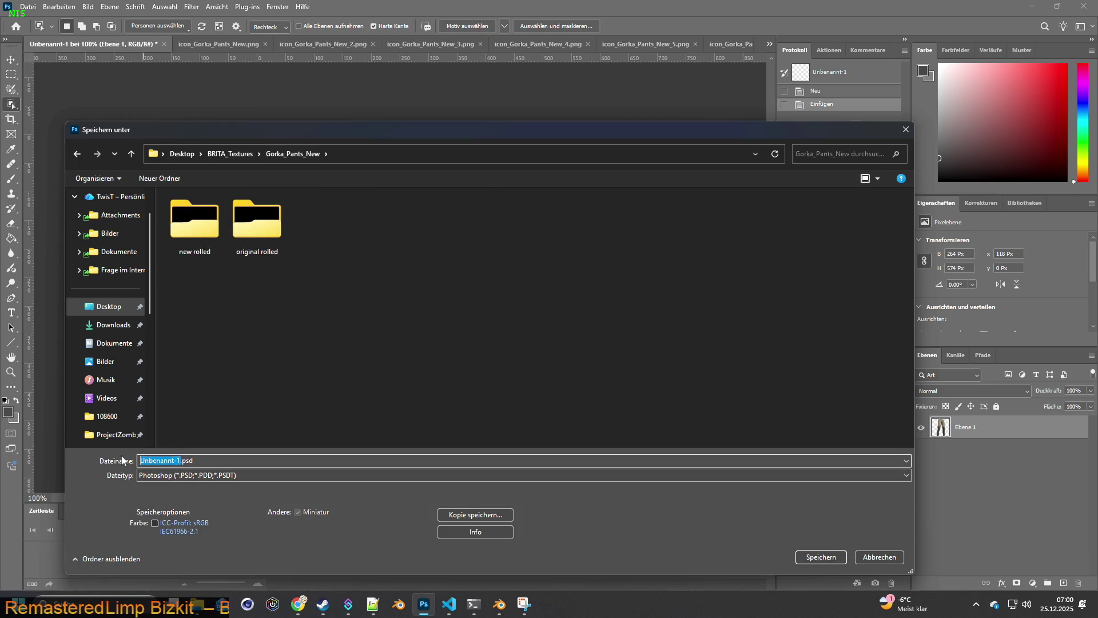
type("GorkaP")
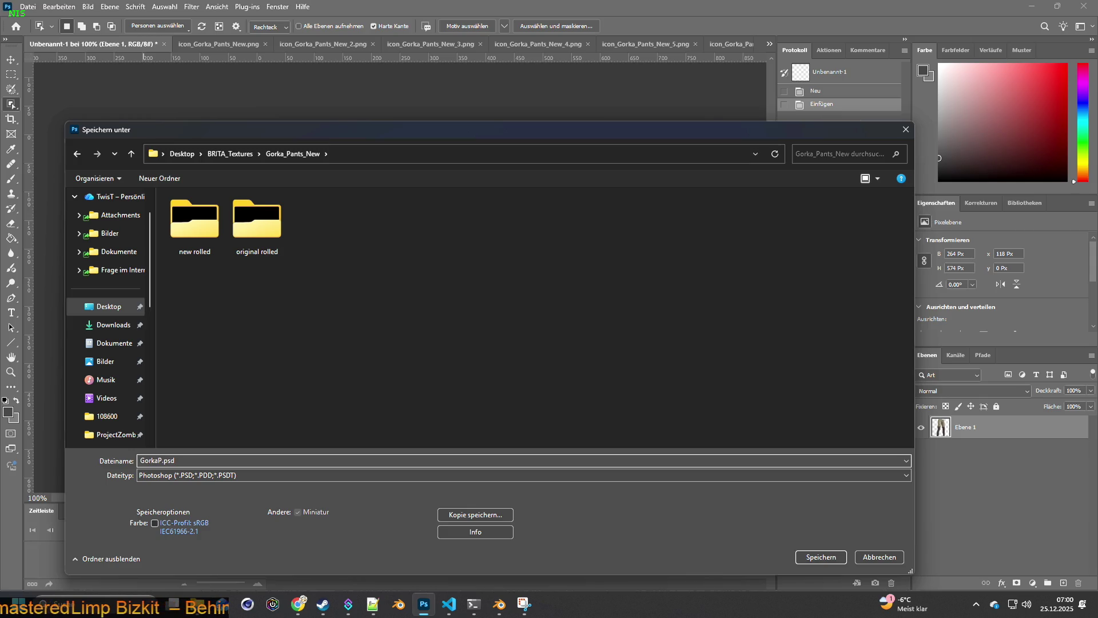
type("i")
key("BackSpace")
type("'")
type("tem_")
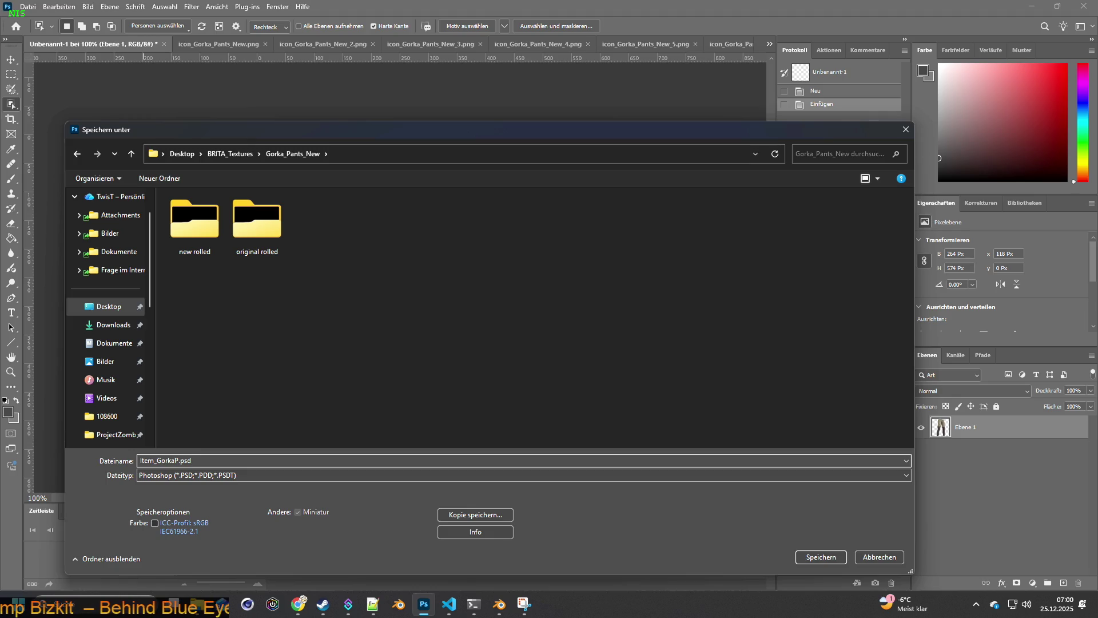
left_click(809, 554)
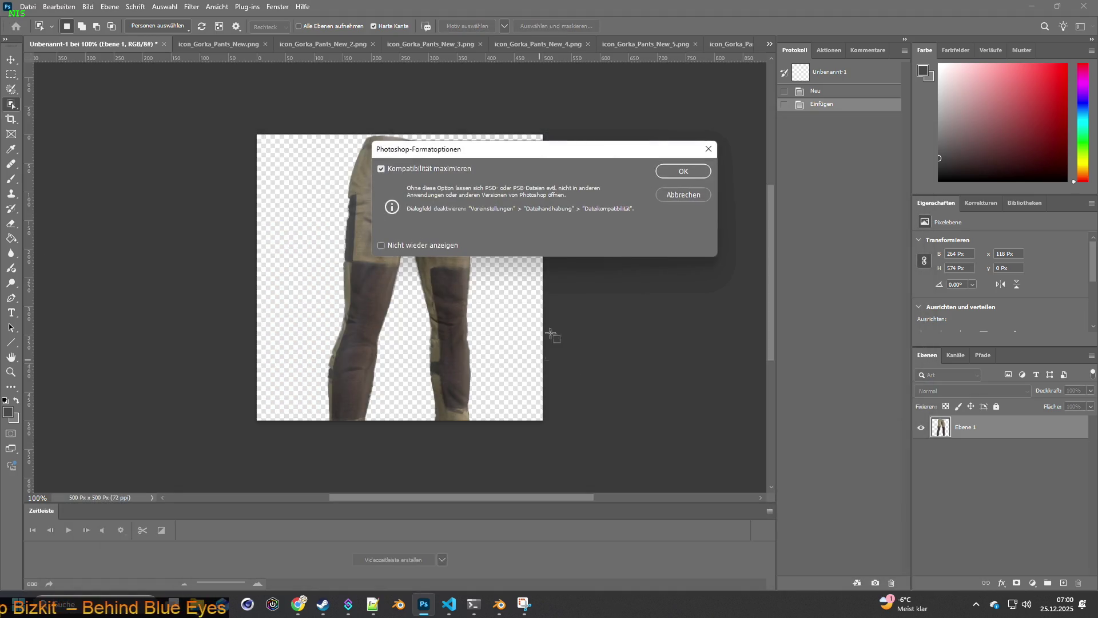
left_click(684, 172)
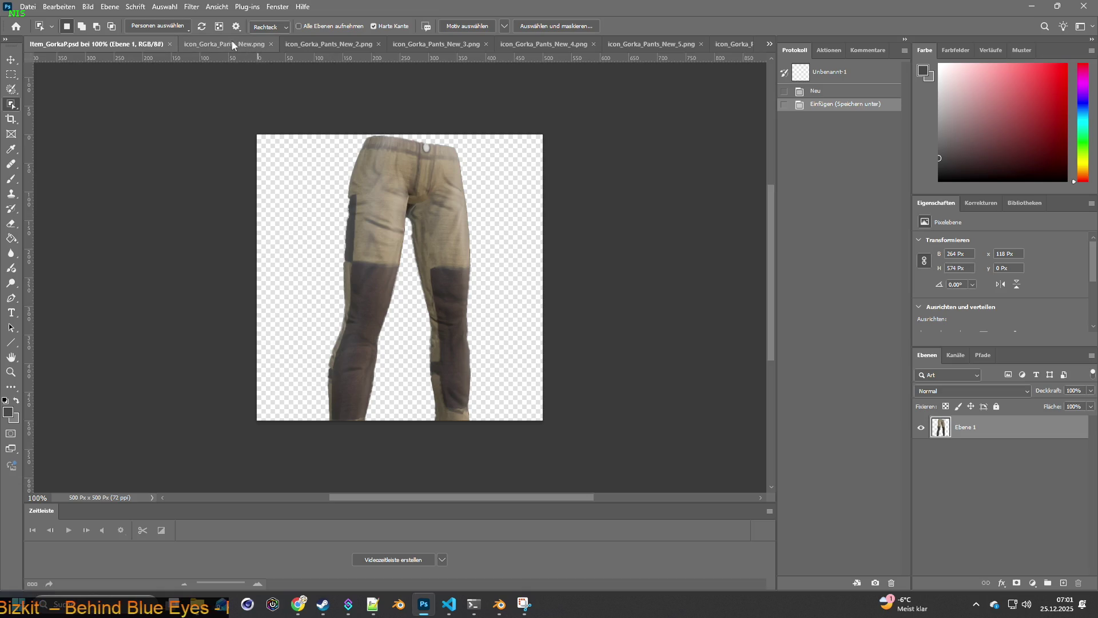
left_click(263, 45)
left_click(54, 44)
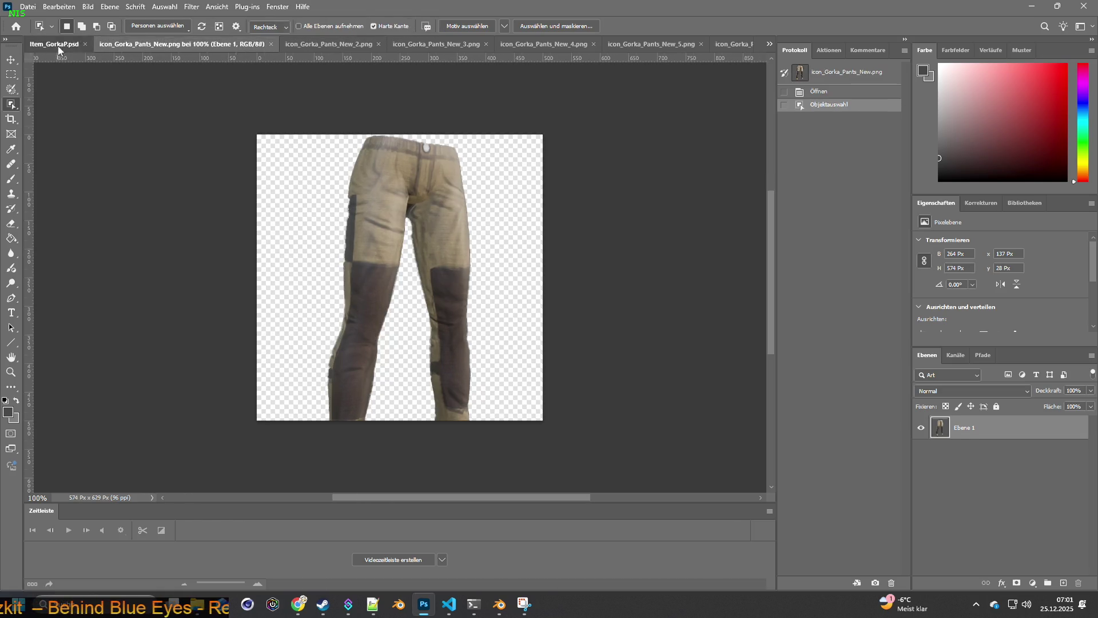
Step: Dismiss the stray Ebenenstil dialog and rename the pasted pants layer to GorkaP
double_click(977, 429)
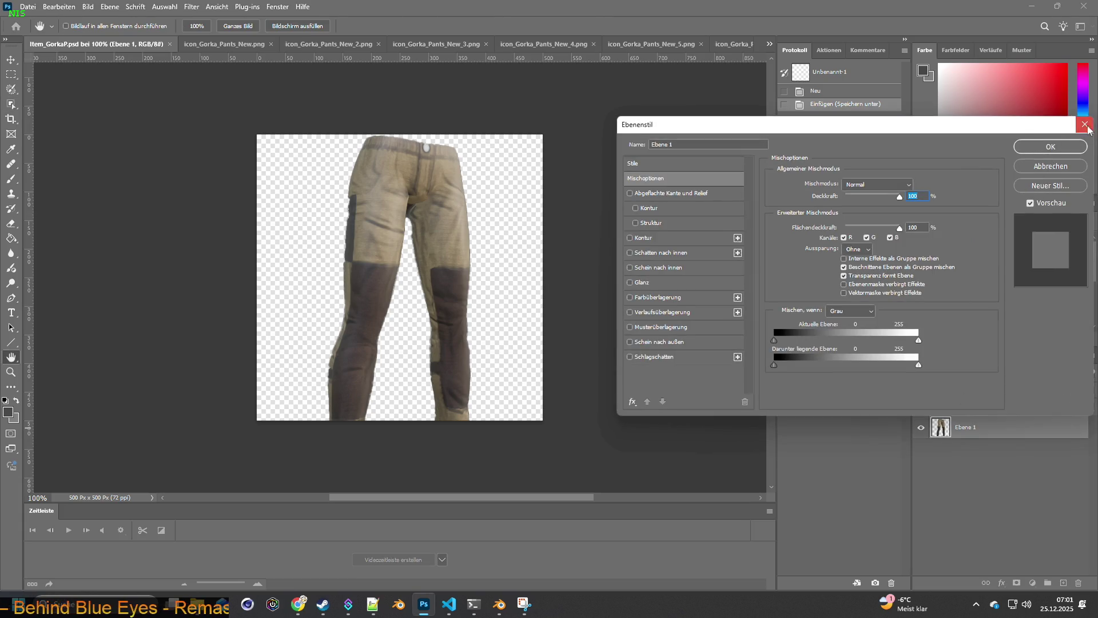
left_click(1085, 124)
double_click(967, 426)
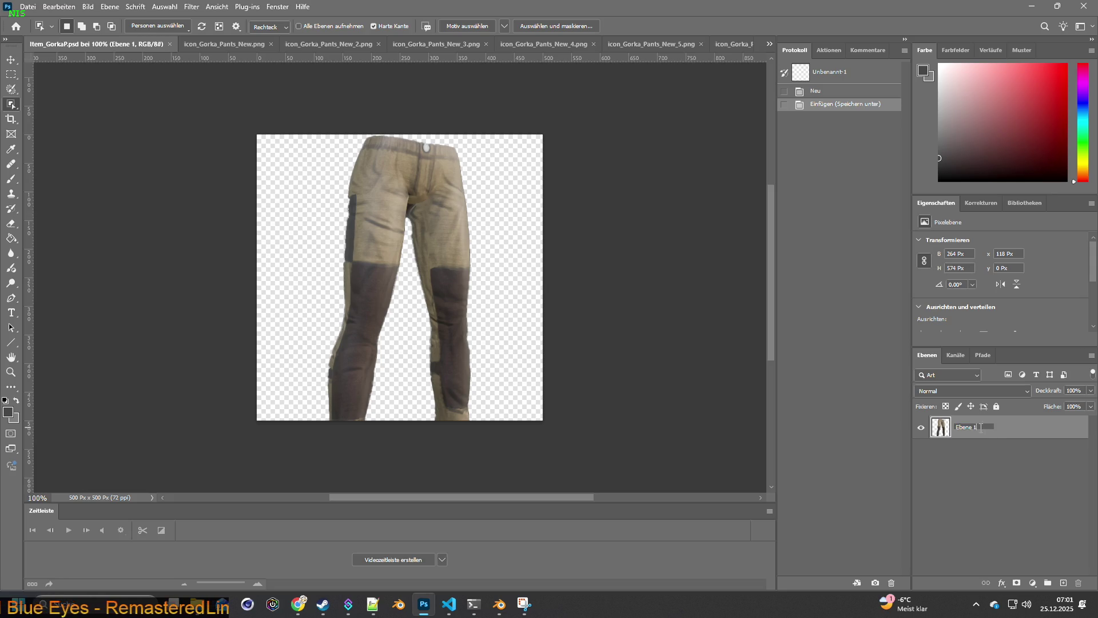
type("GorkaPa")
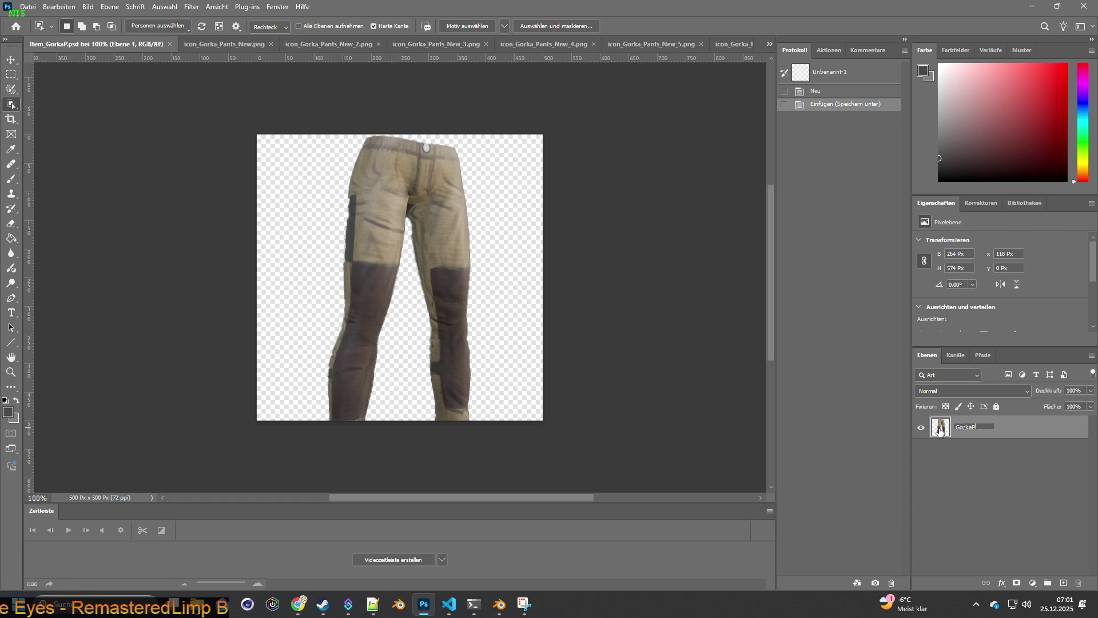
key("Return")
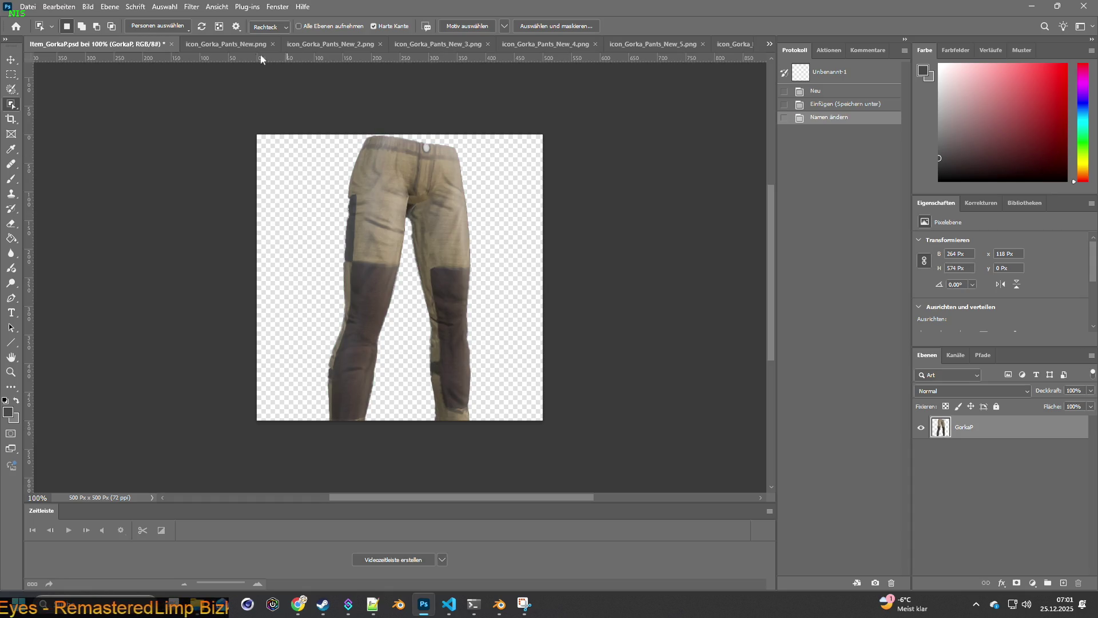
left_click(235, 41)
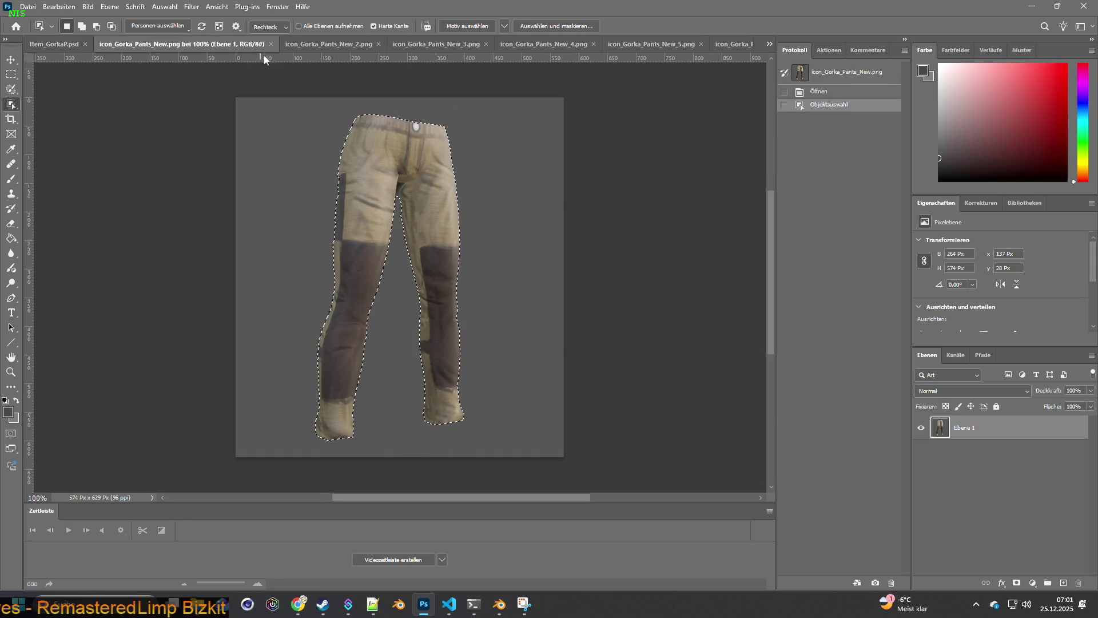
Step: Close the first icon, select the camo pants in icon_2 and paste them into Item_GorkaP.psd
left_click(271, 44)
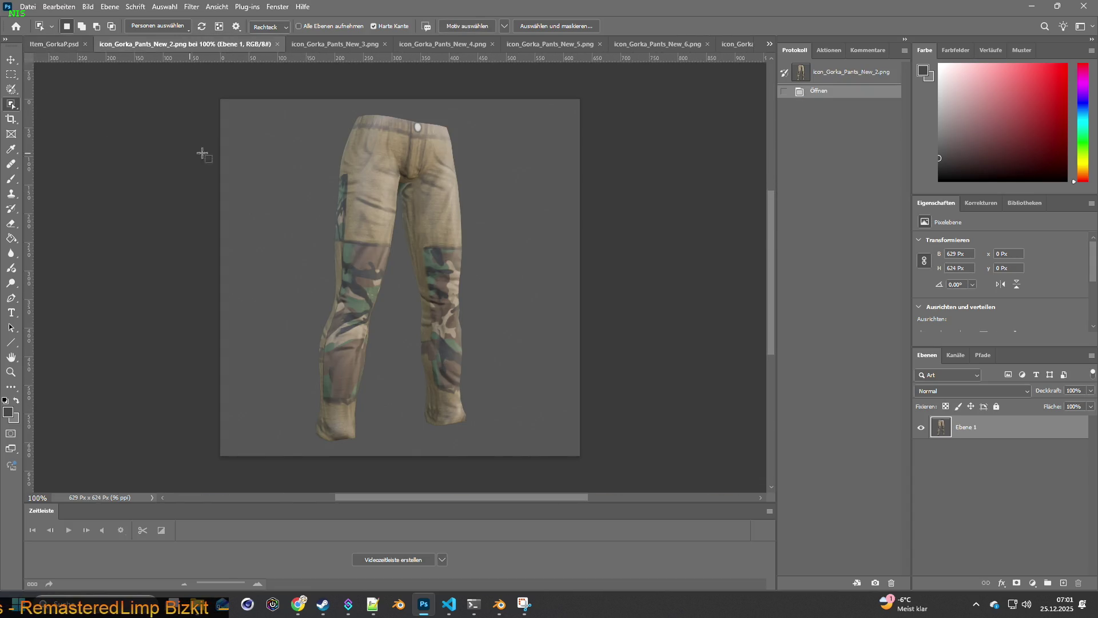
mouse_move(268, 107)
left_mouse_down()
mouse_move(464, 246)
mouse_move(539, 446)
left_mouse_up()
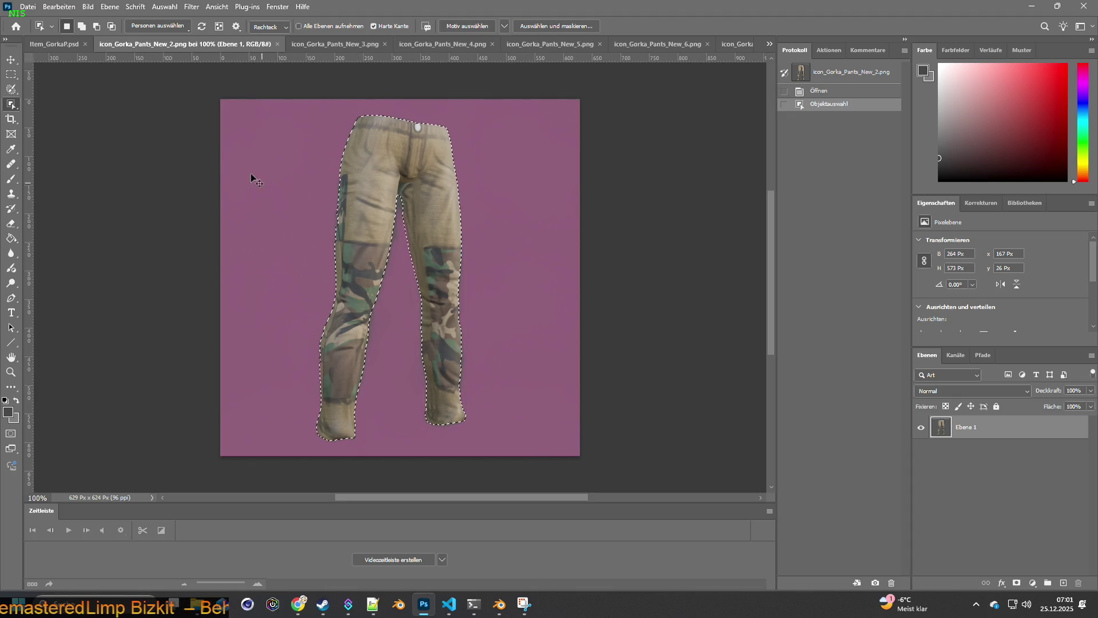
key("ctrl+c")
left_click(61, 47)
key("ctrl+v")
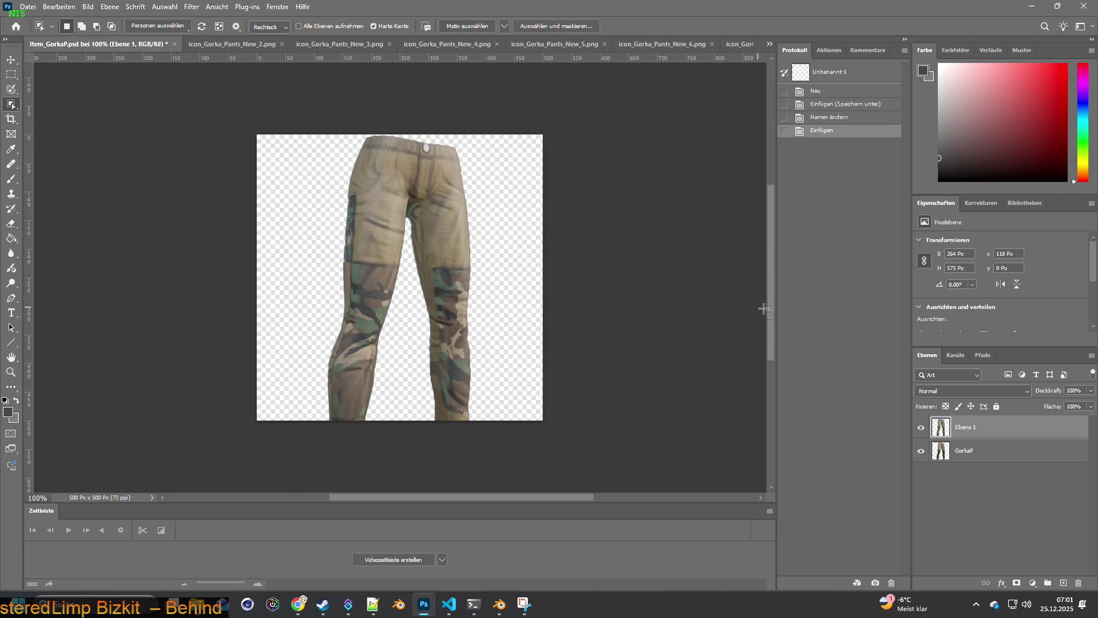
Step: Name the pasted camo pants layer GorkaP2 by reusing the GorkaP layer name
double_click(965, 451)
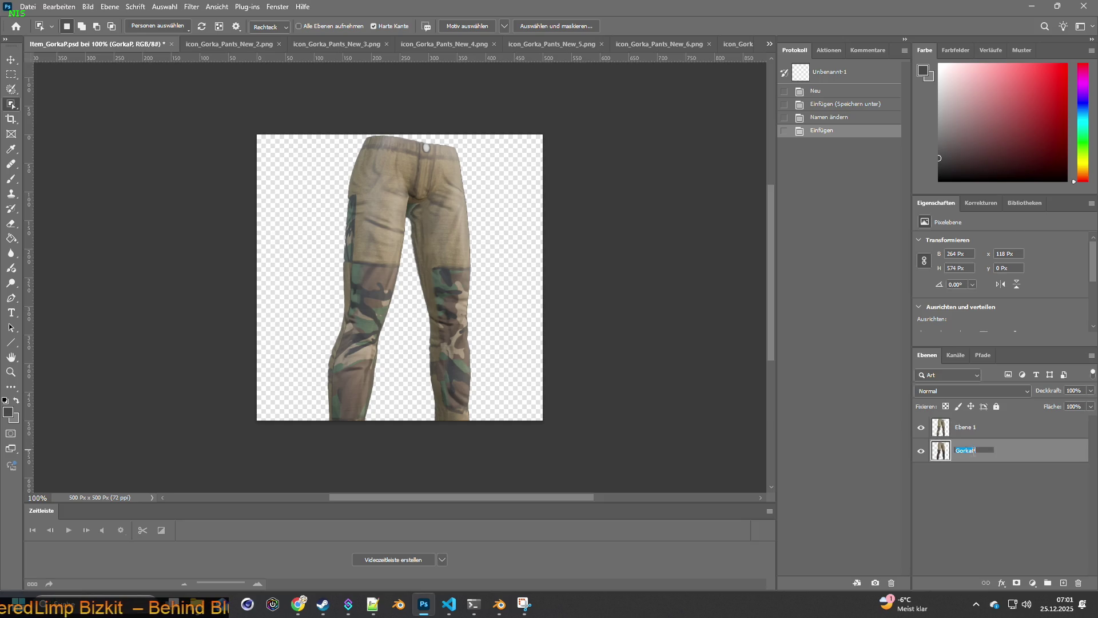
left_click(973, 437)
double_click(970, 433)
key("ctrl+v")
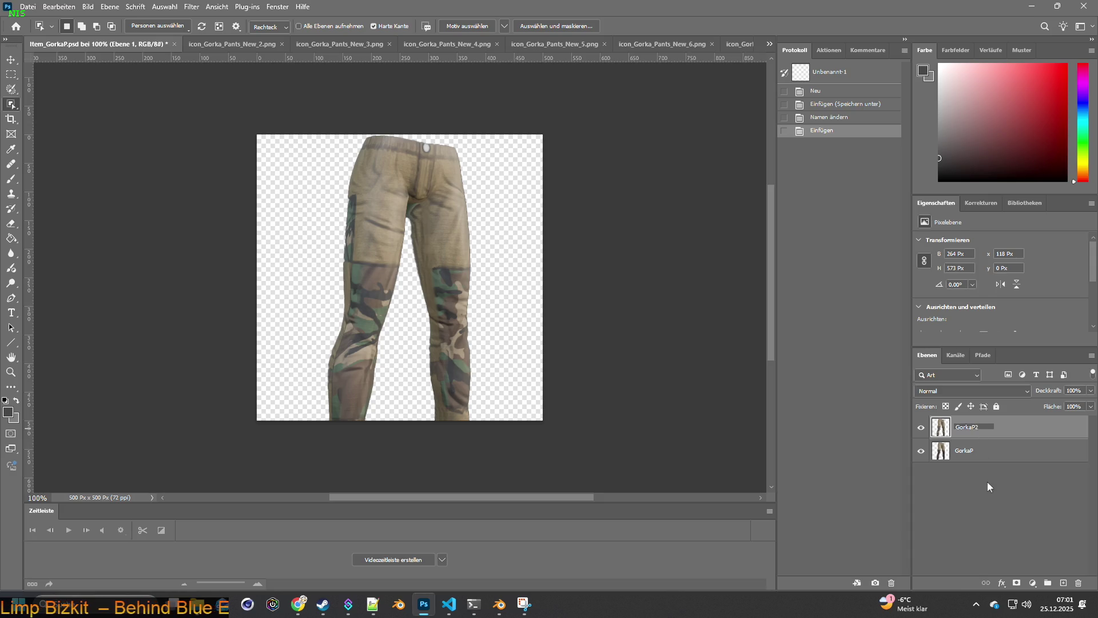
left_click(991, 483)
Step: Close icon_2, select the white-camo pants in icon_3 and paste them into Item_GorkaP.psd
left_click(241, 46)
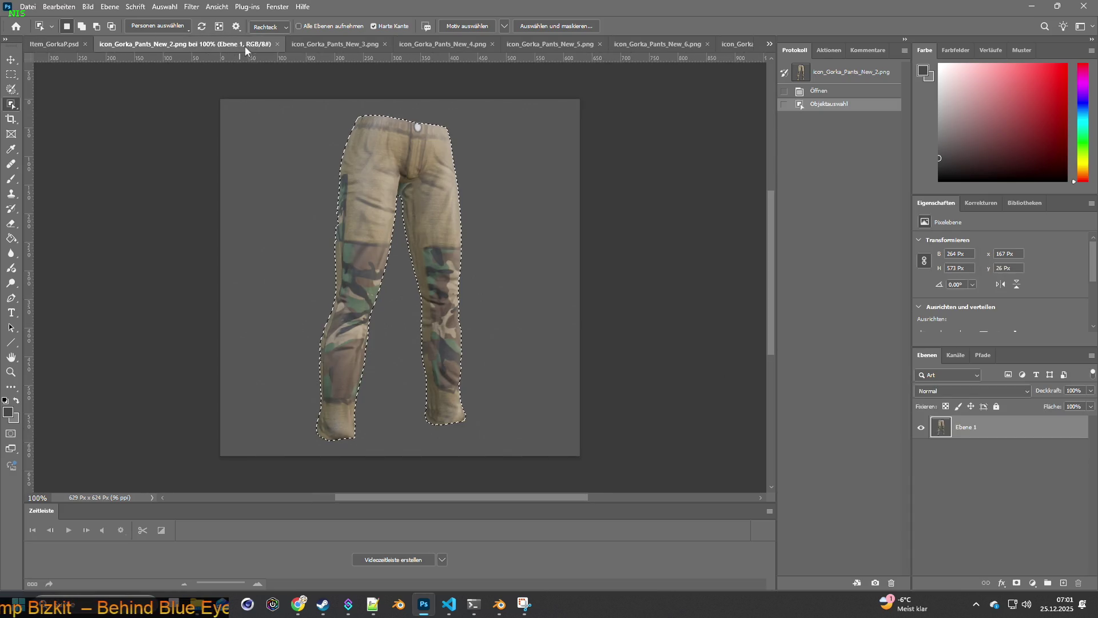
left_click(277, 44)
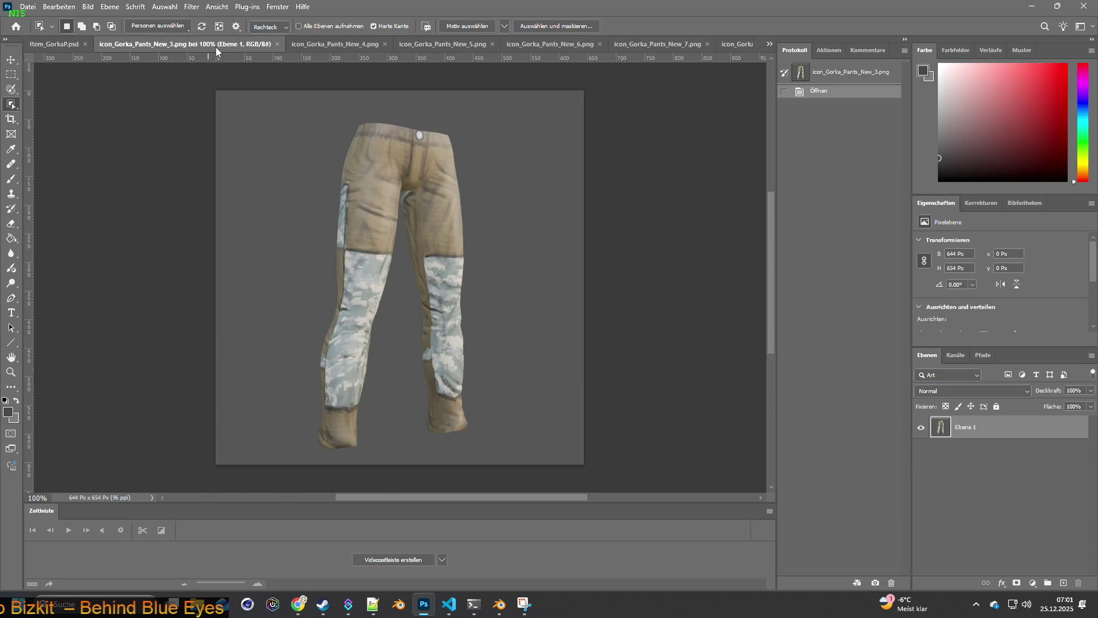
left_click_drag(264, 107, 532, 448)
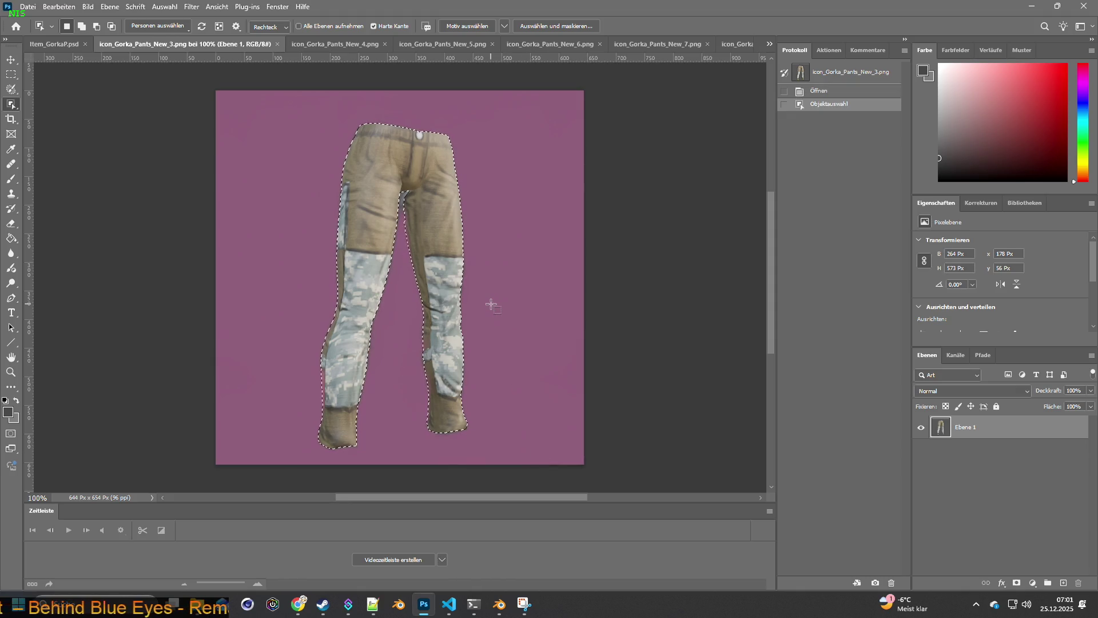
left_click_drag(414, 263, 414, 246)
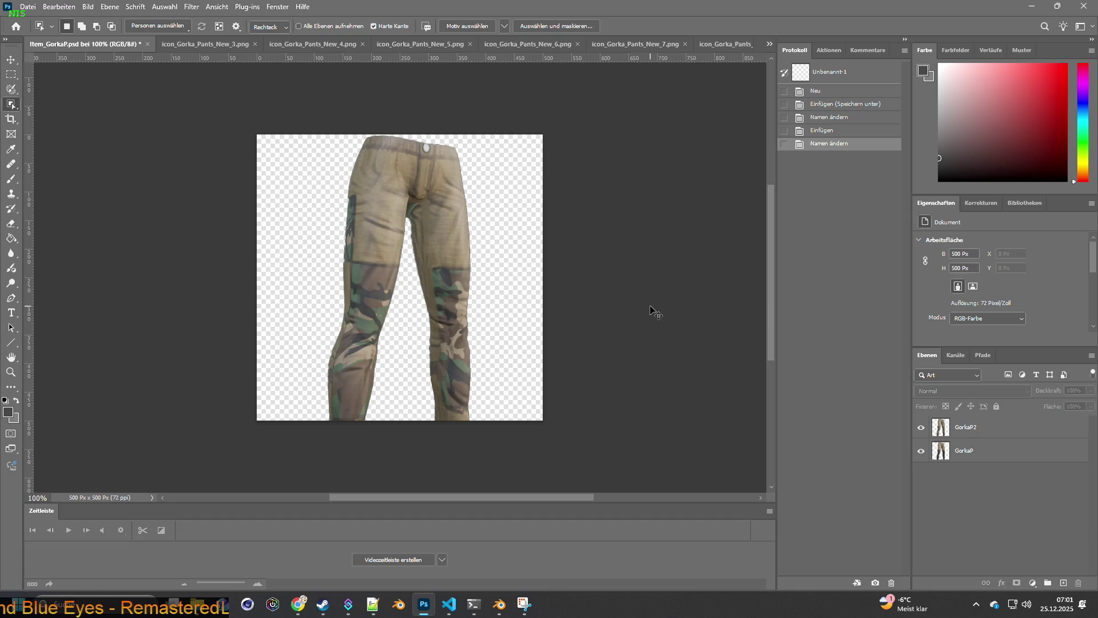
key("ctrl+v")
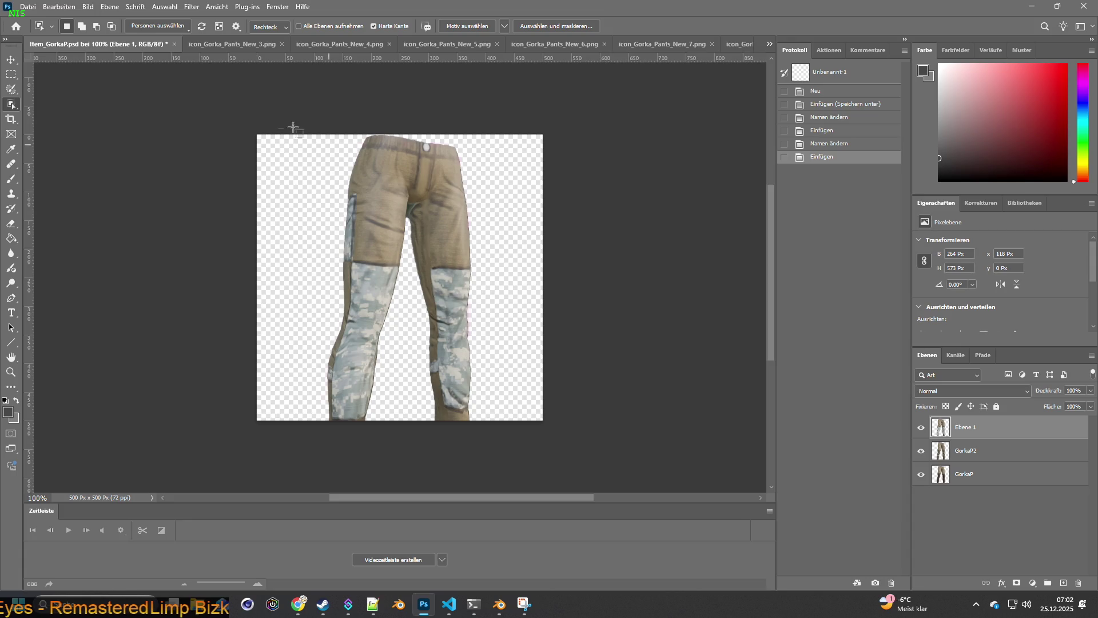
Step: Rename the pasted white-camo top layer to GorkaP3, reusing GorkaP2's name as a base
left_click(218, 47)
left_click(90, 44)
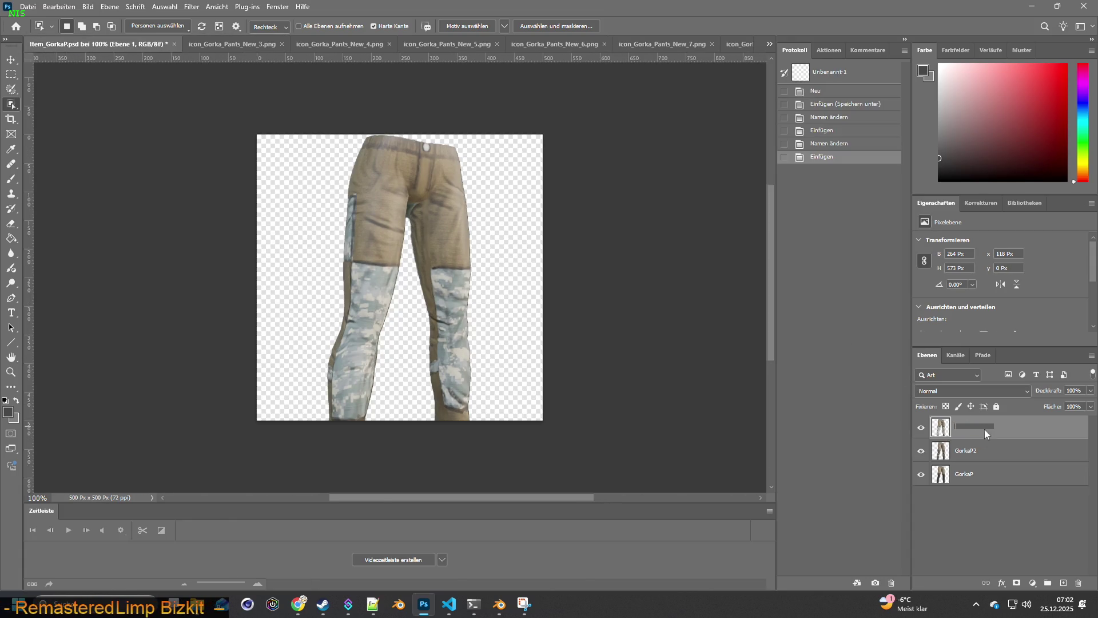
left_click(976, 451)
double_click(975, 452)
double_click(968, 427)
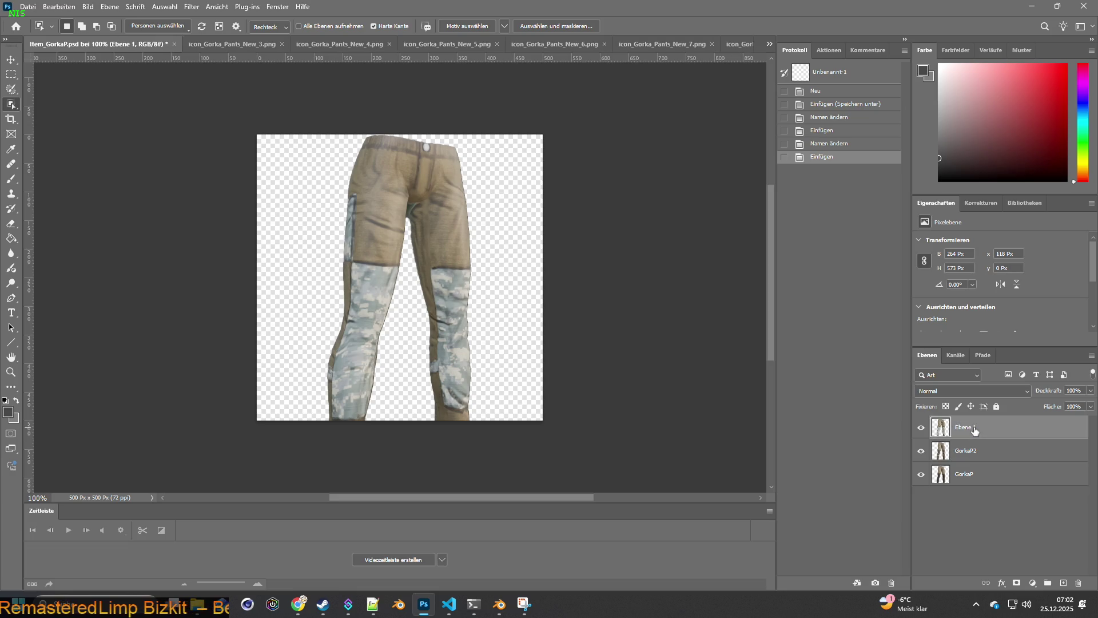
key("ctrl+v")
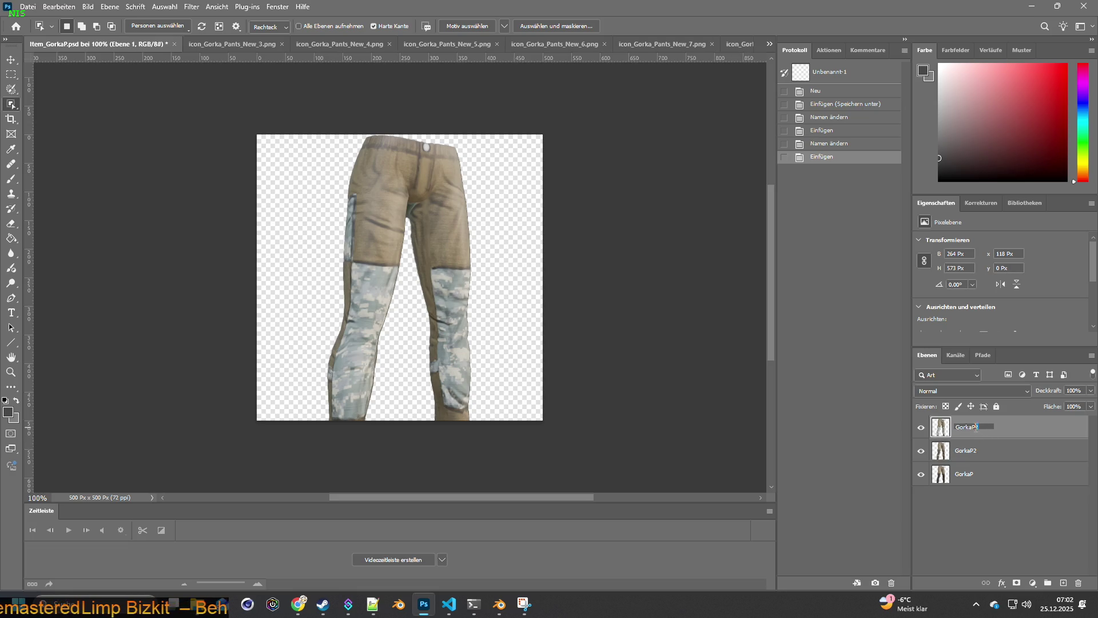
type("3")
key("Return")
left_click(193, 43)
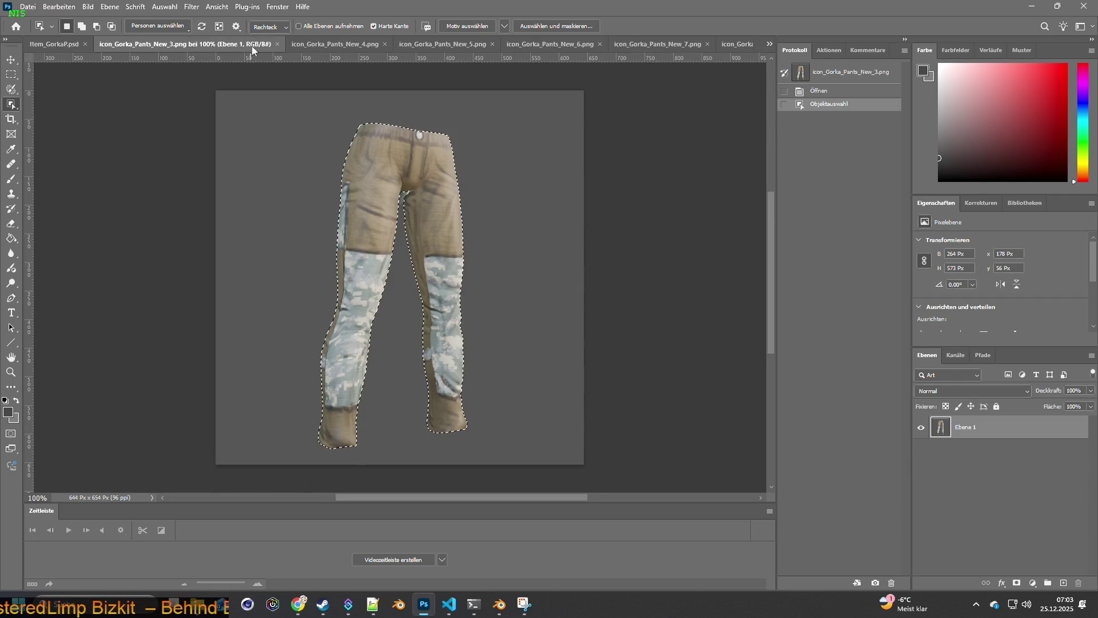
Step: Close icon_3, select the green-camo pants in icon_4 and paste them into Item_GorkaP.psd
left_click(277, 43)
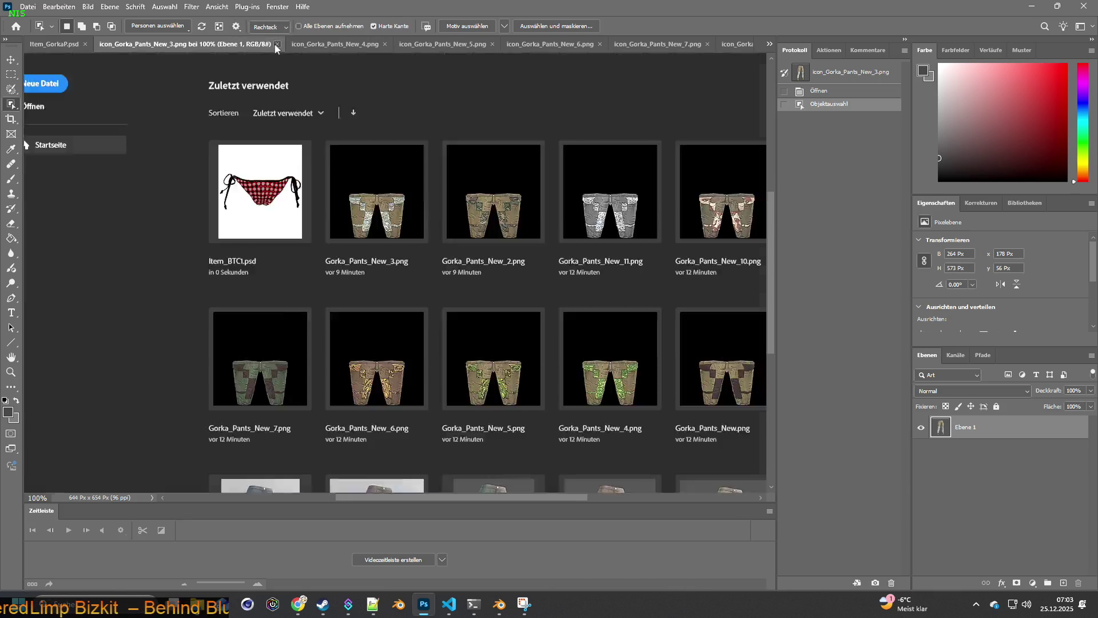
left_click(207, 43)
mouse_move(286, 108)
left_mouse_down()
mouse_move(491, 298)
mouse_move(524, 429)
left_mouse_up()
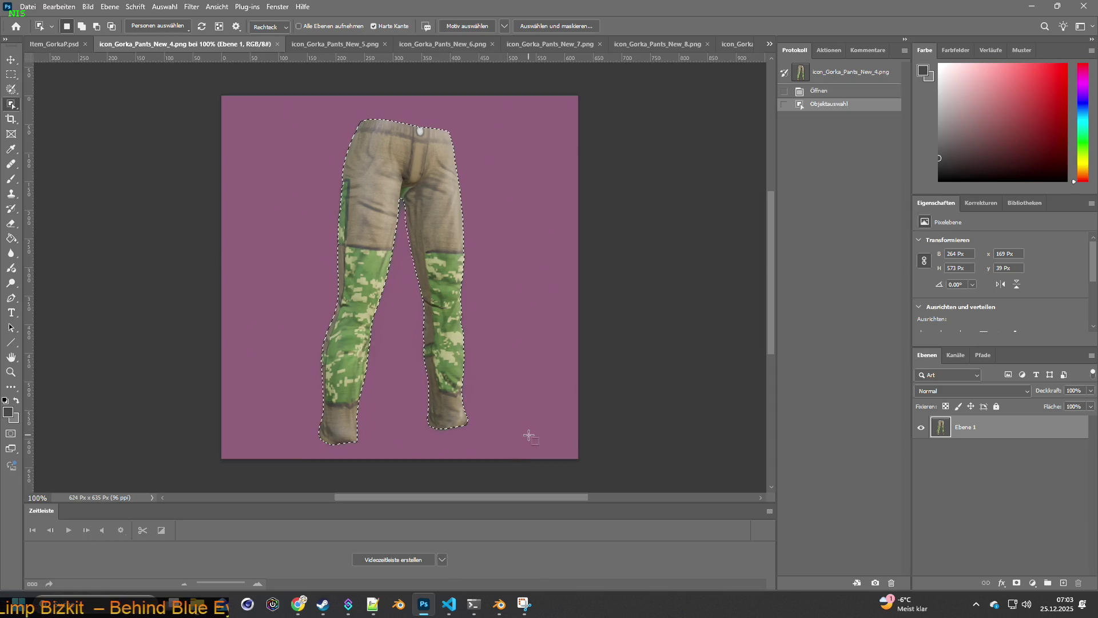
key("q")
key("q")
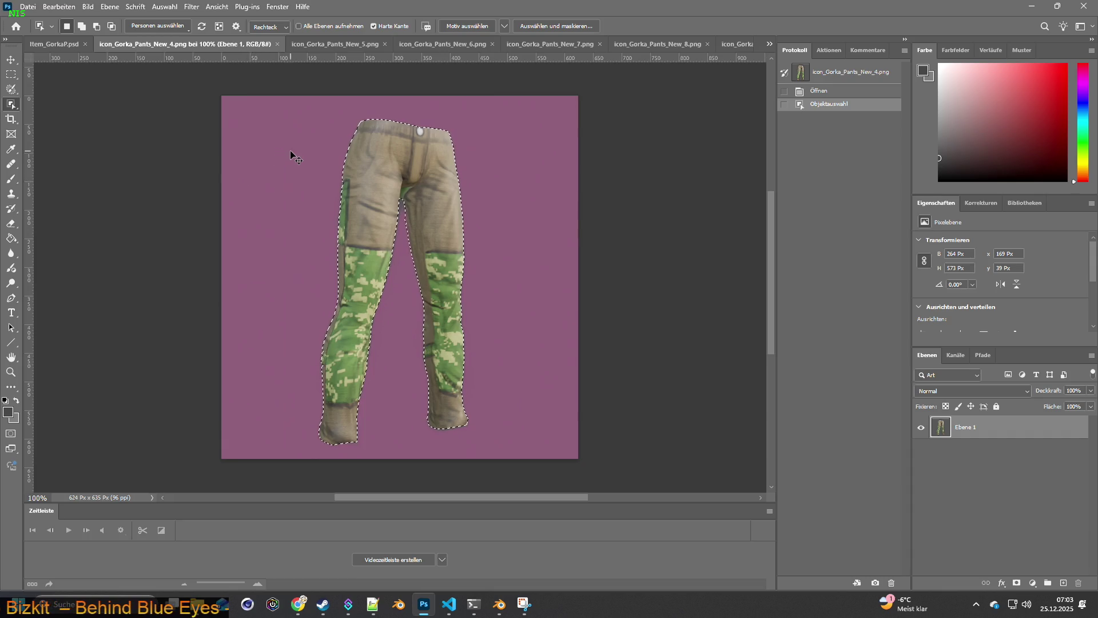
key("ctrl+shift+Tab")
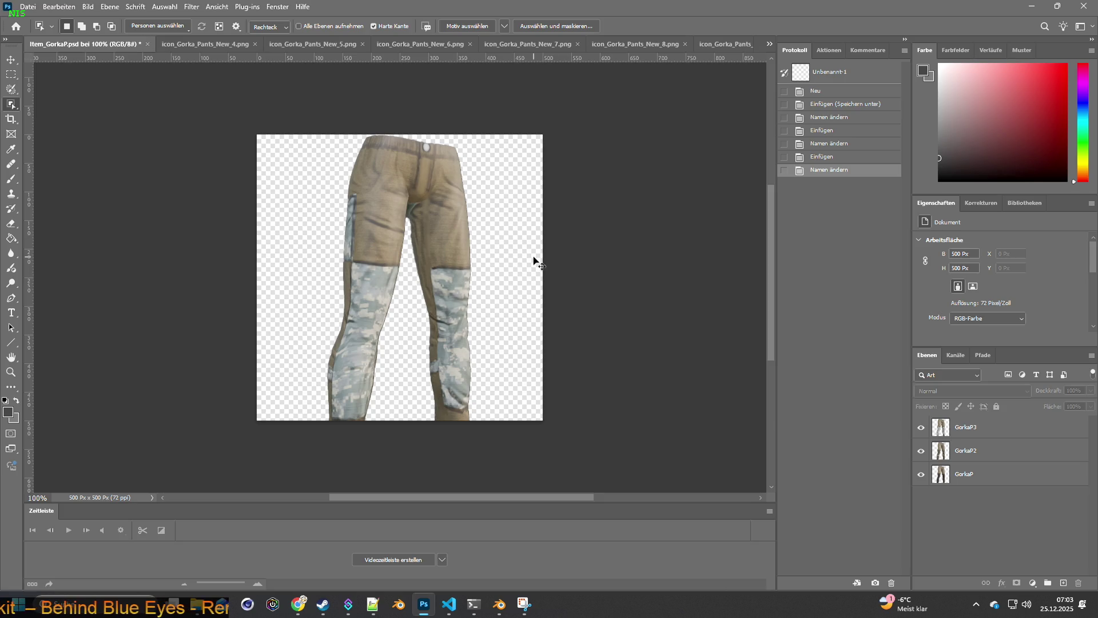
key("ctrl+v")
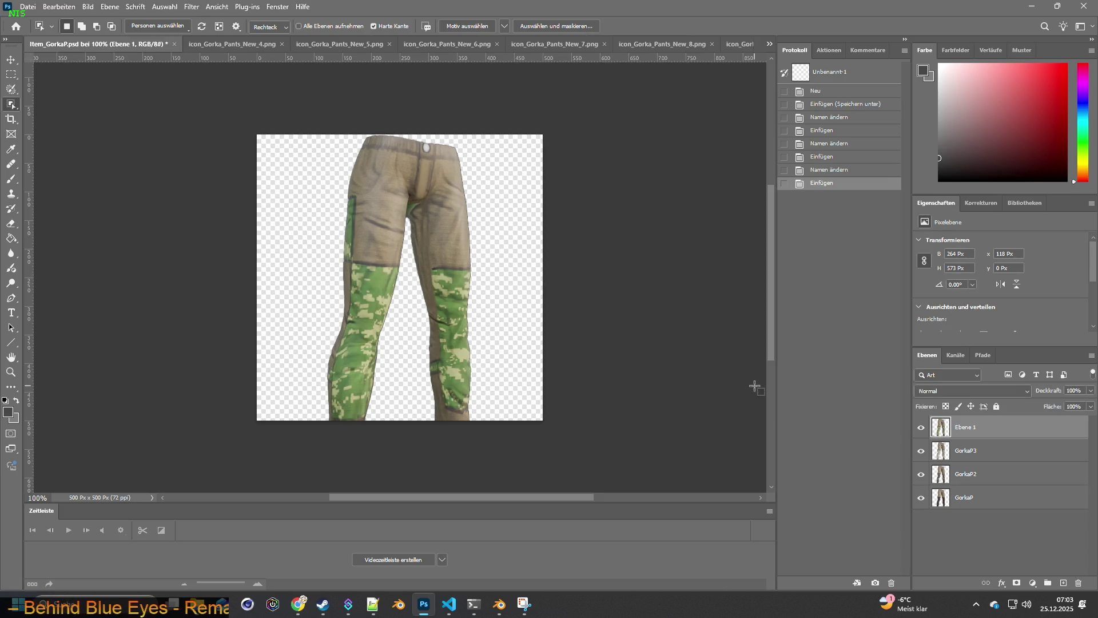
Step: Rename the pasted green-camo layer to GorkaP4
double_click(977, 450)
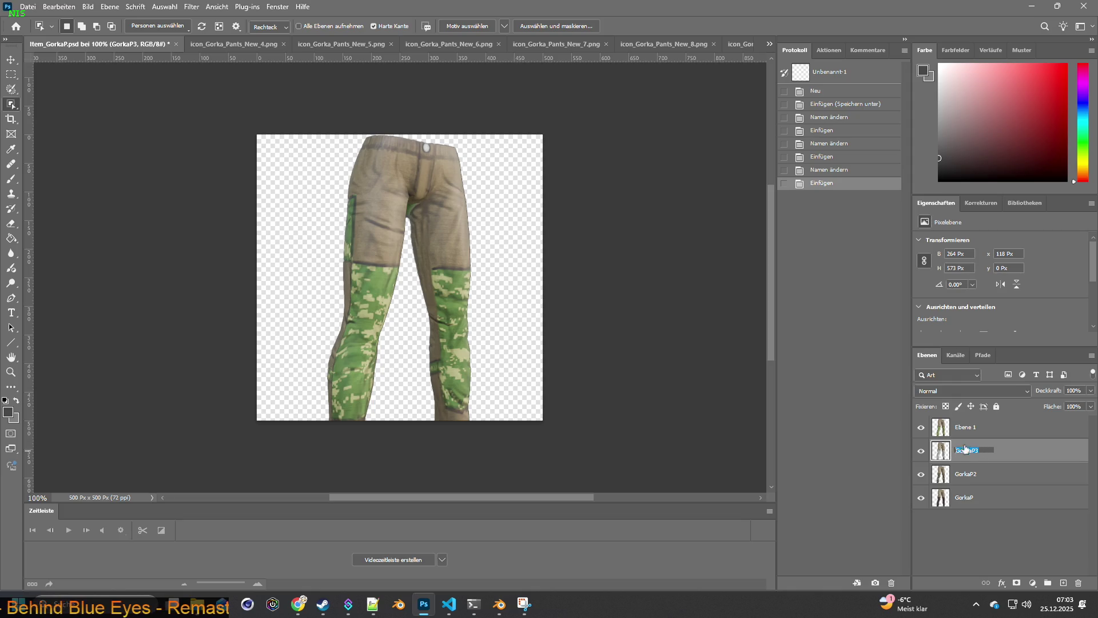
double_click(968, 427)
type("GorkaP4")
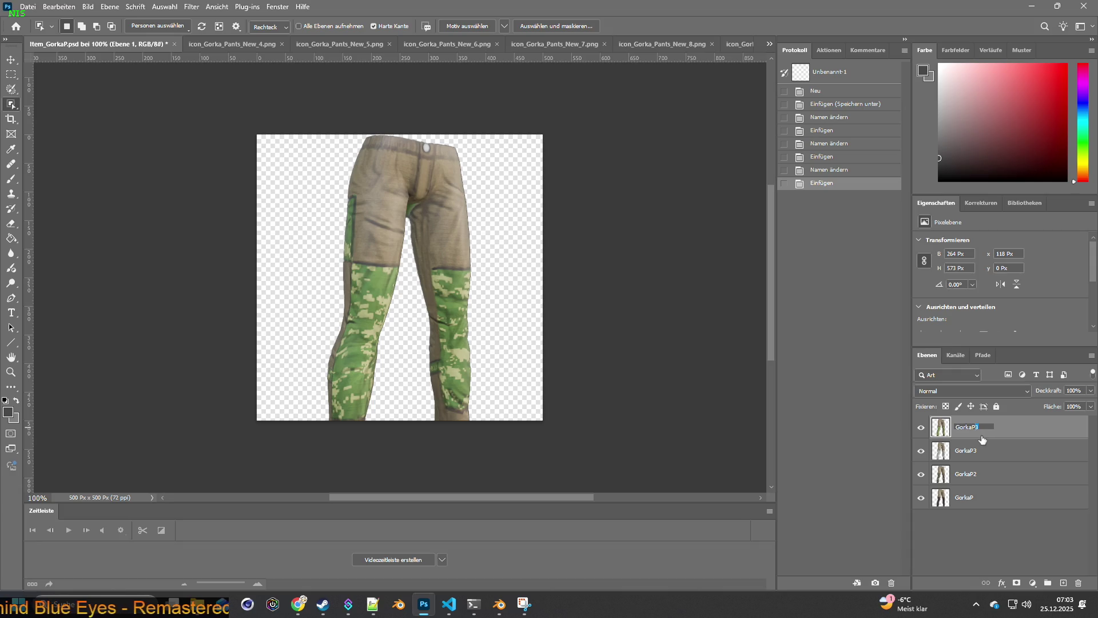
left_click(996, 519)
Step: Close icon_4, copy the woodland-camo pants from icon_5 and paste them into Item_GorkaP.psd
left_click(245, 44)
left_click(226, 46)
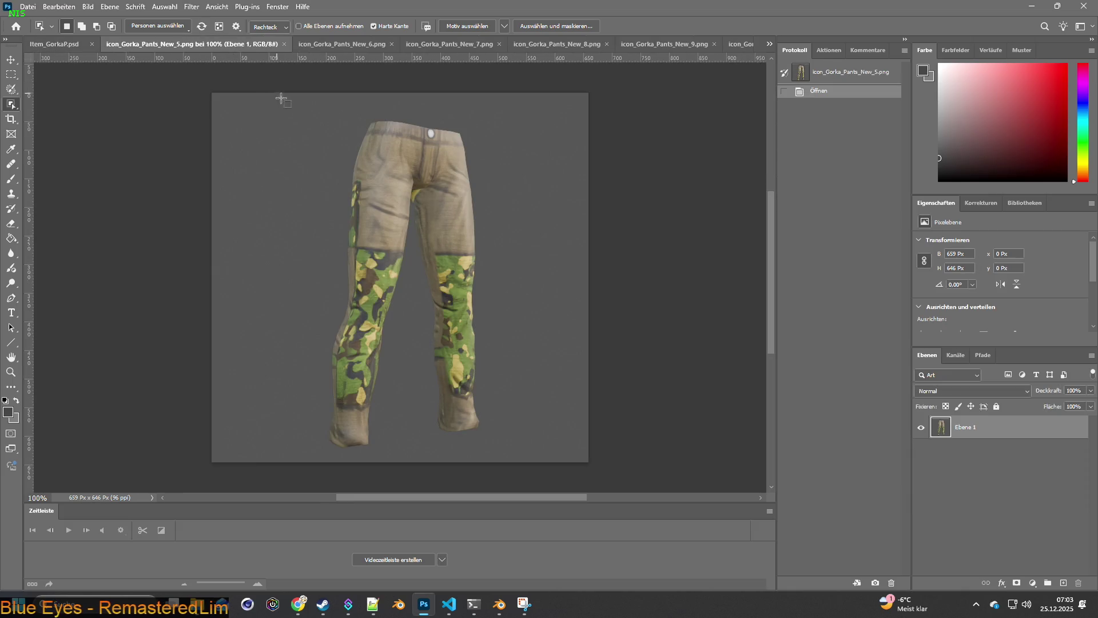
mouse_move(271, 109)
left_mouse_down()
mouse_move(514, 381)
mouse_move(527, 453)
left_mouse_up()
key("ctrl+c")
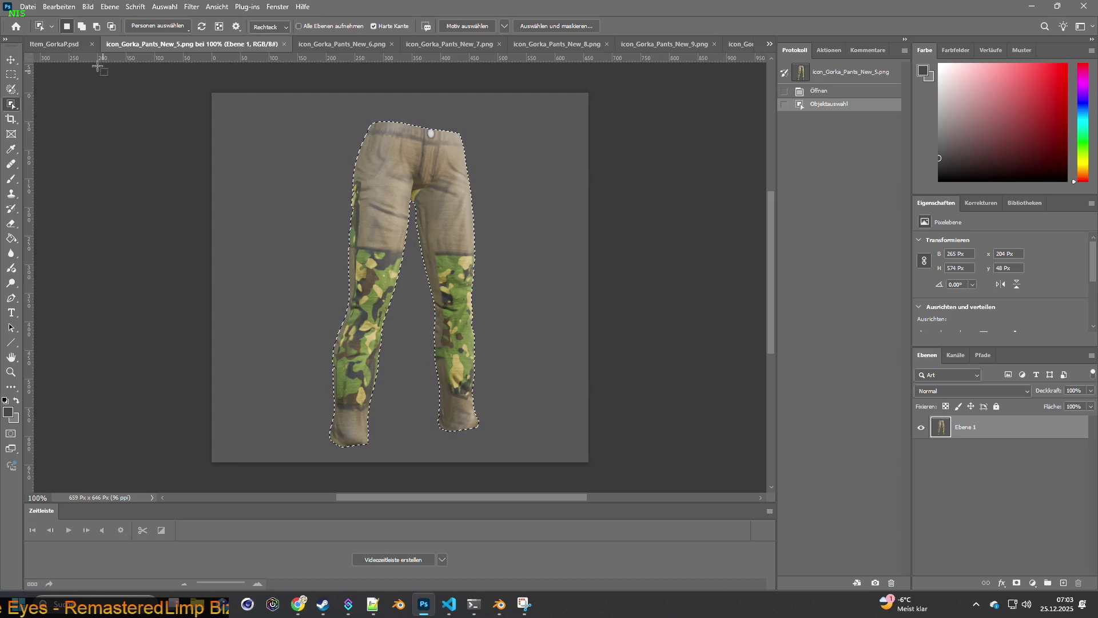
left_click(78, 44)
key("ctrl+v")
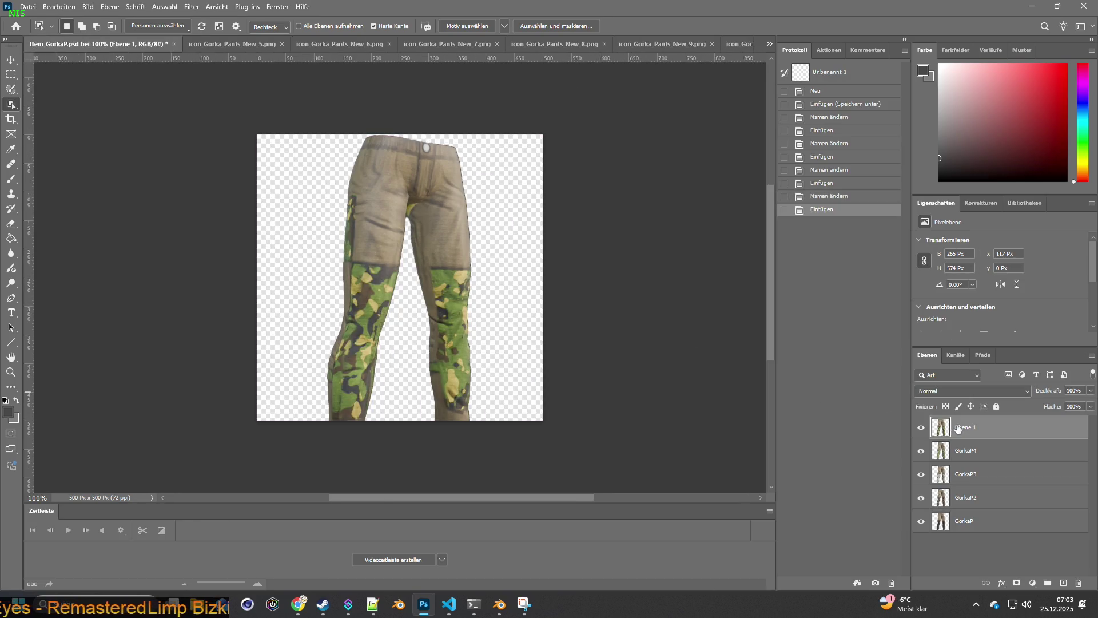
Step: Rename the pasted woodland-camo layer to GorkaP5 and close icon_5
double_click(982, 452)
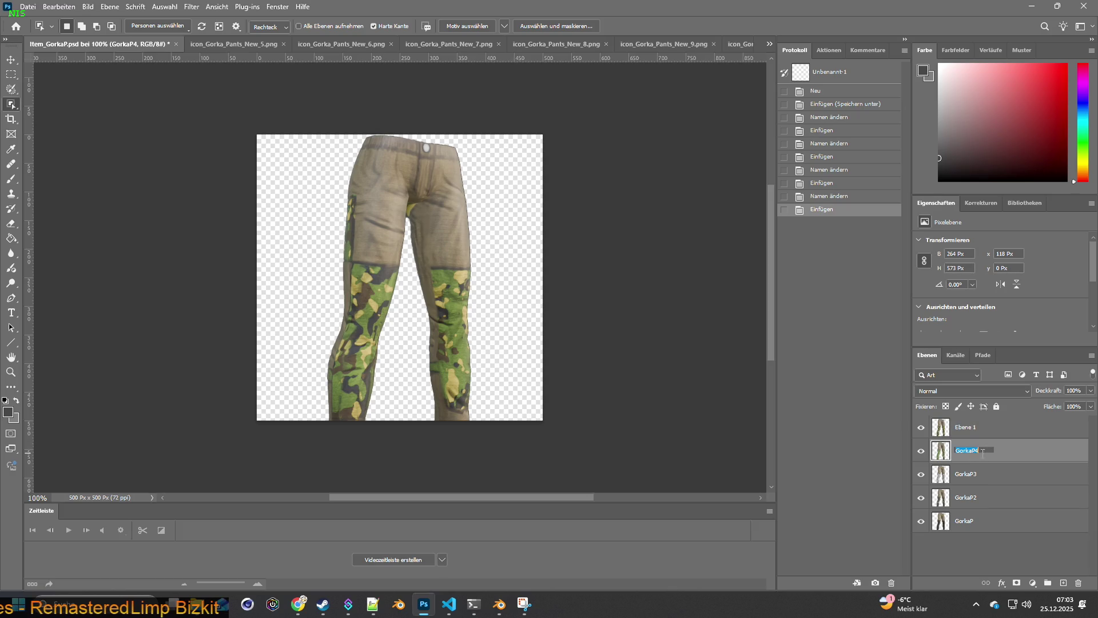
double_click(965, 427)
type("GorkaP5")
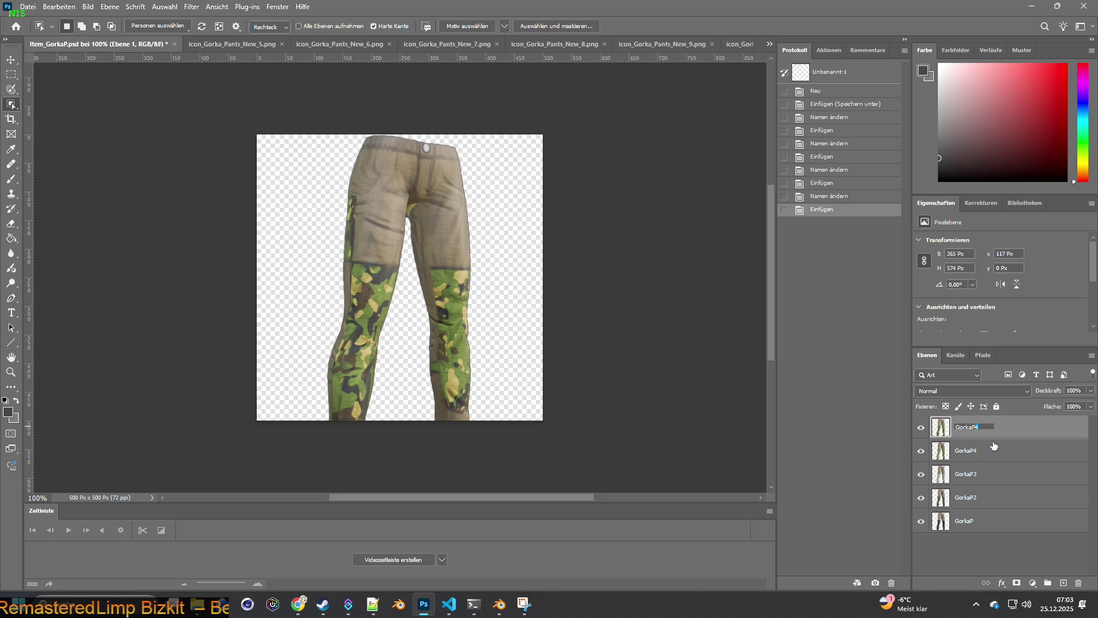
left_click(1000, 550)
left_click(255, 44)
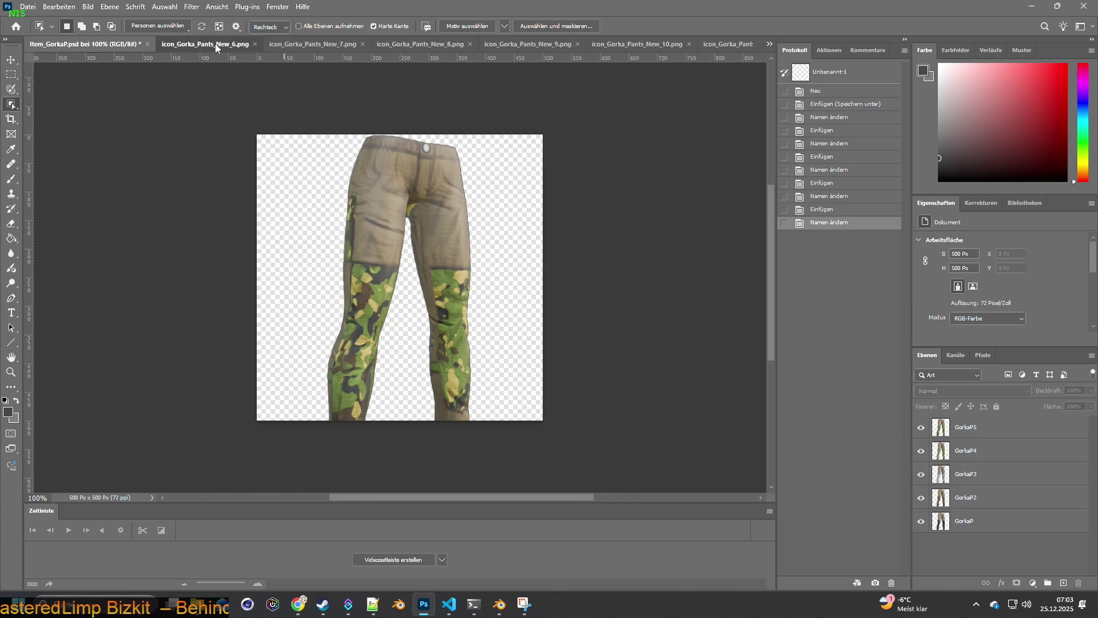
Step: Select the brown-camo pants in icon_6 and paste them into Item_GorkaP.psd
left_click(219, 43)
left_click_drag(274, 103, 520, 455)
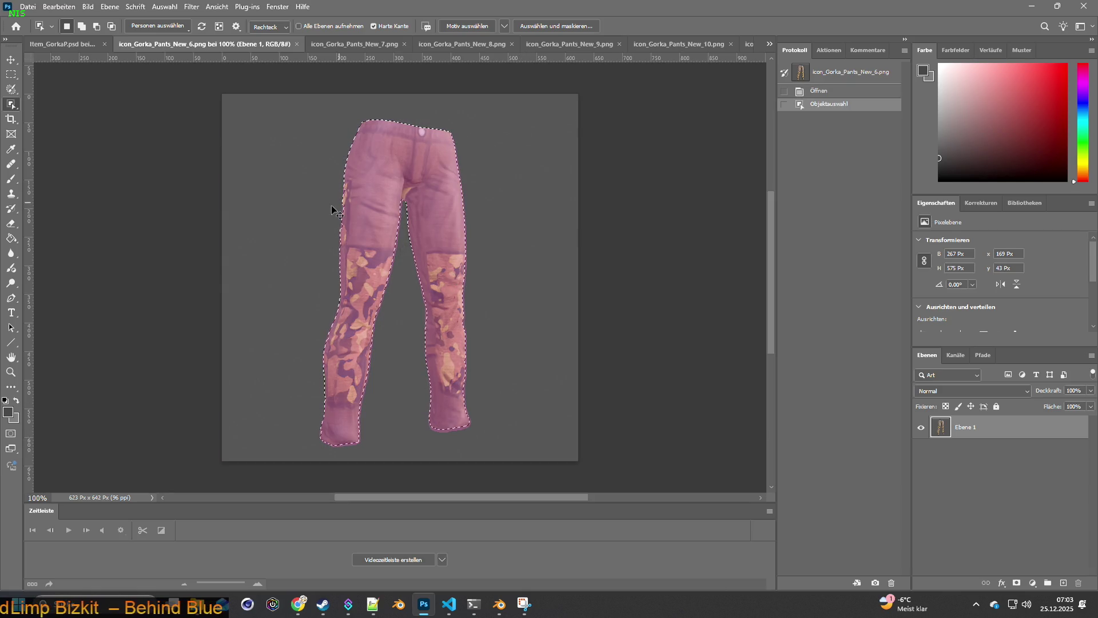
left_click(64, 44)
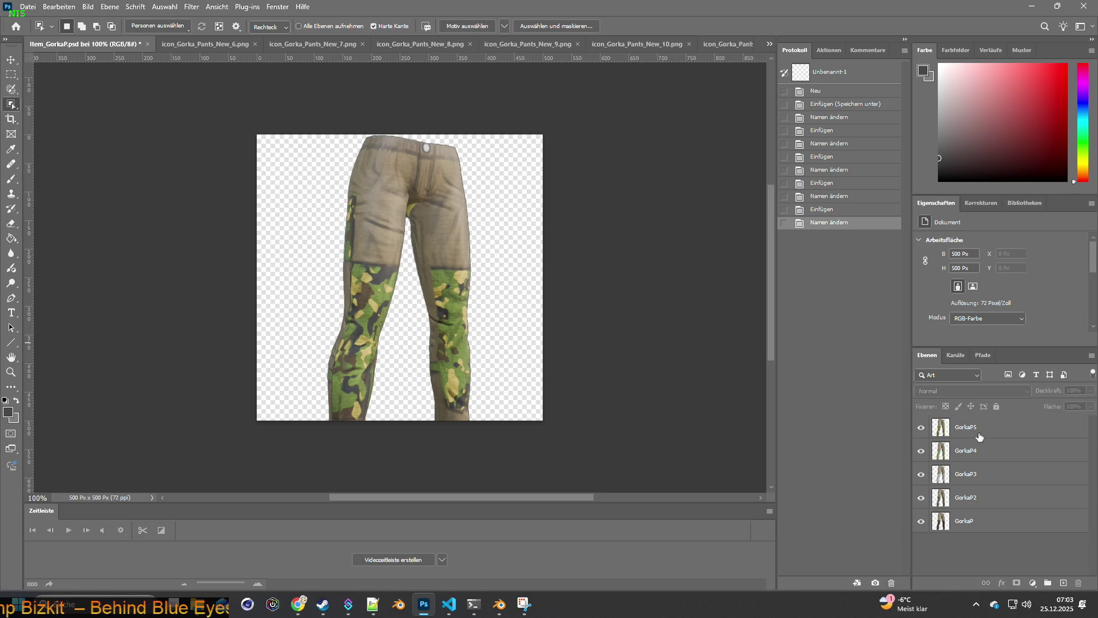
key("ctrl+v")
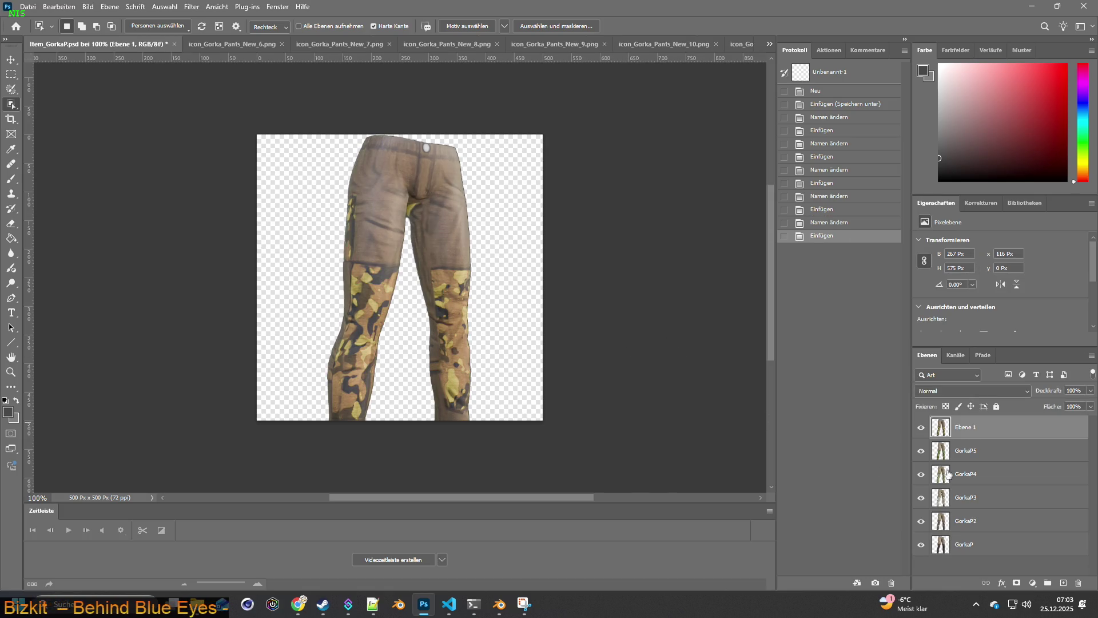
Step: Rename the pasted brown-camo layer to GorkaP6 and close icon_6
double_click(975, 453)
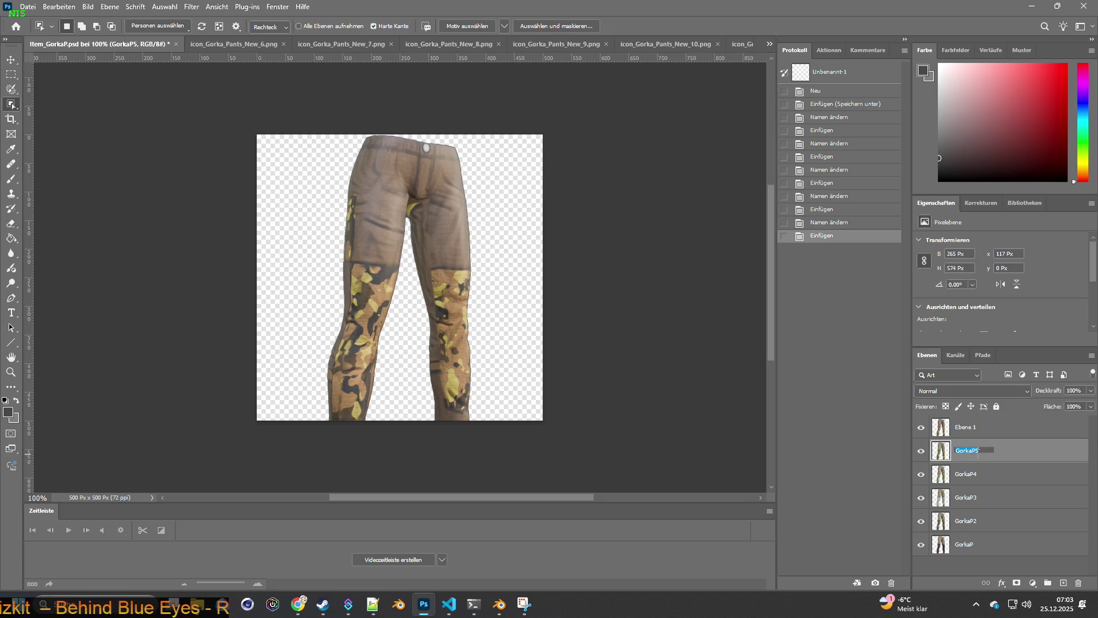
double_click(967, 428)
key("ctrl+v")
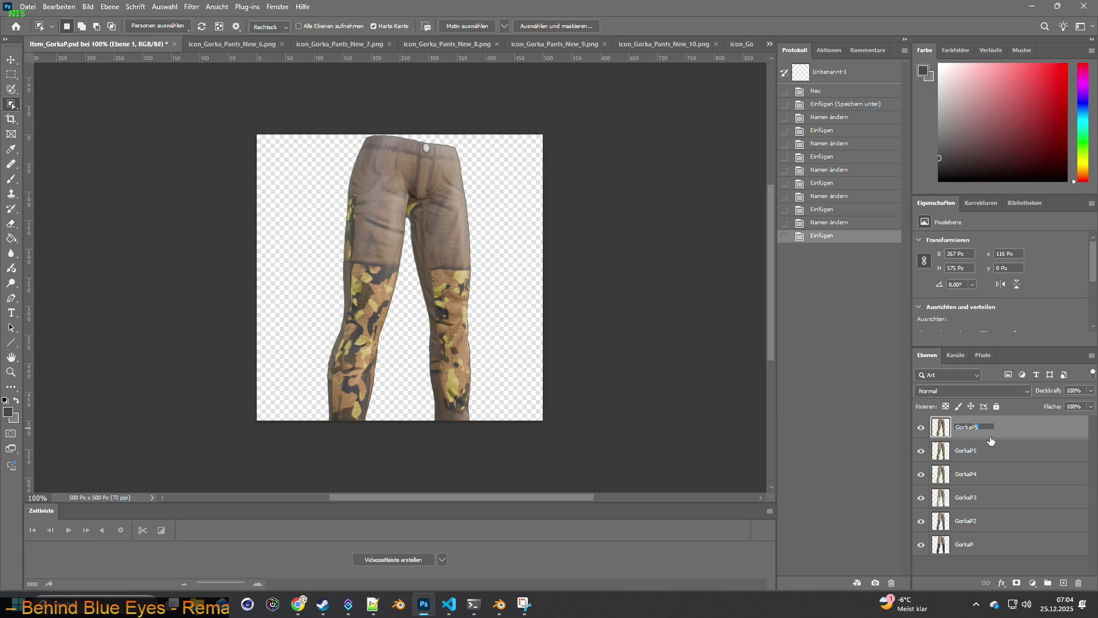
left_click(972, 564)
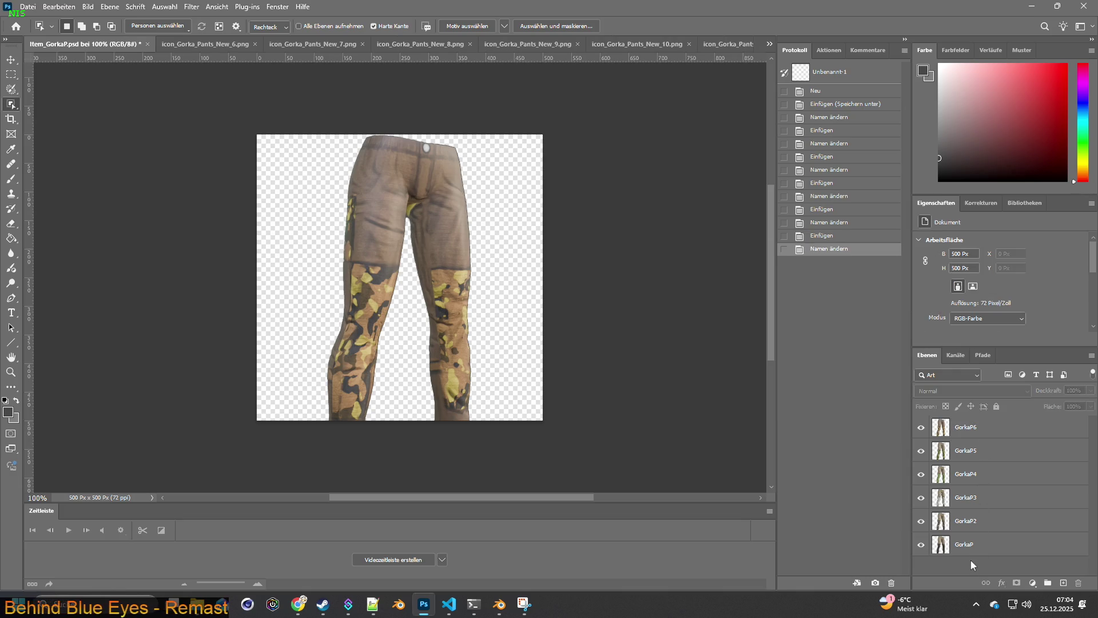
left_click(220, 45)
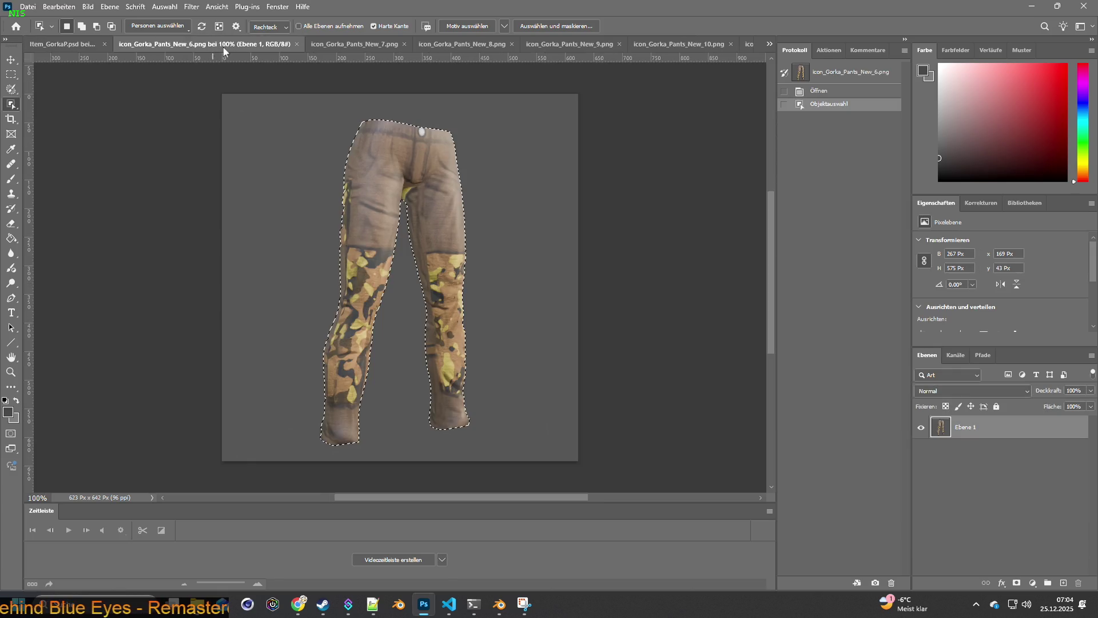
left_click(295, 44)
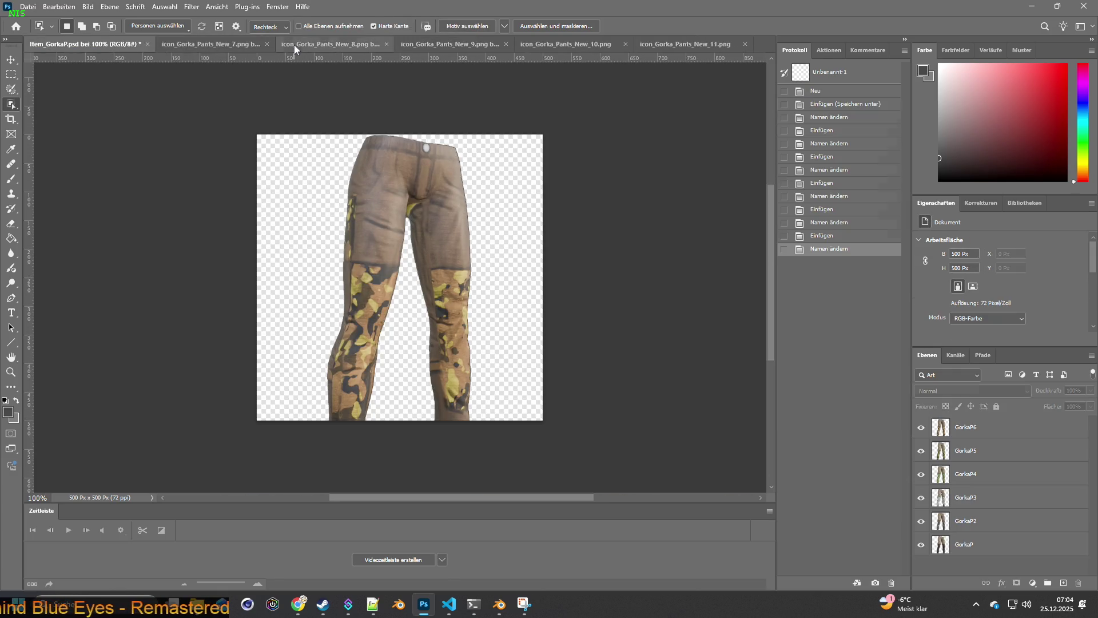
Step: Select the green pants in icon_7 and paste them above GorkaP6 in Item_GorkaP.psd
left_click(220, 46)
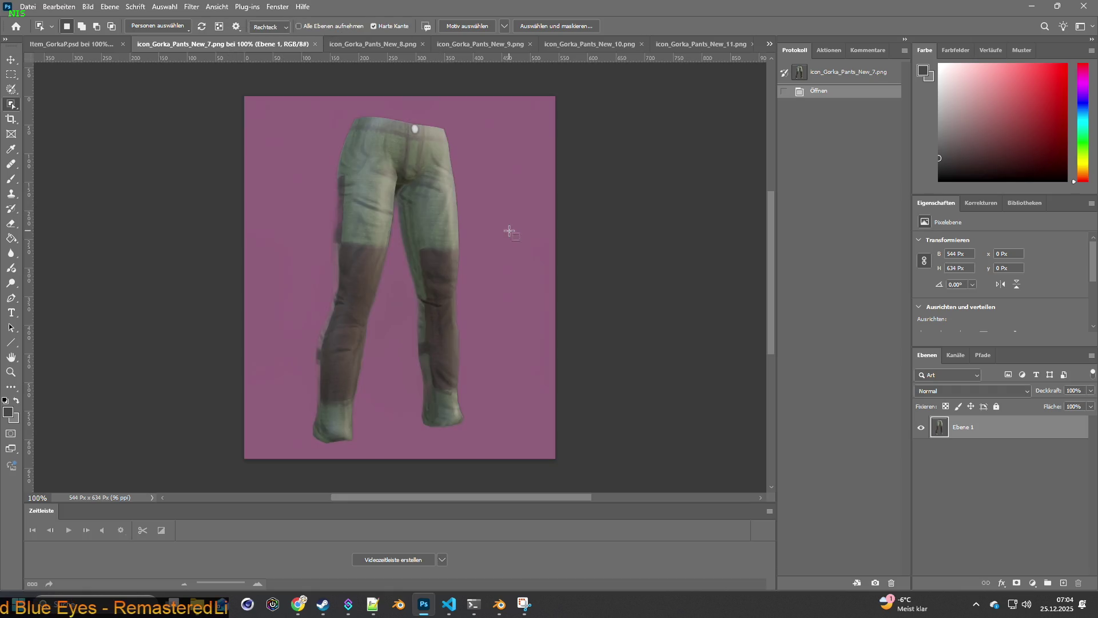
left_click_drag(299, 116, 509, 451)
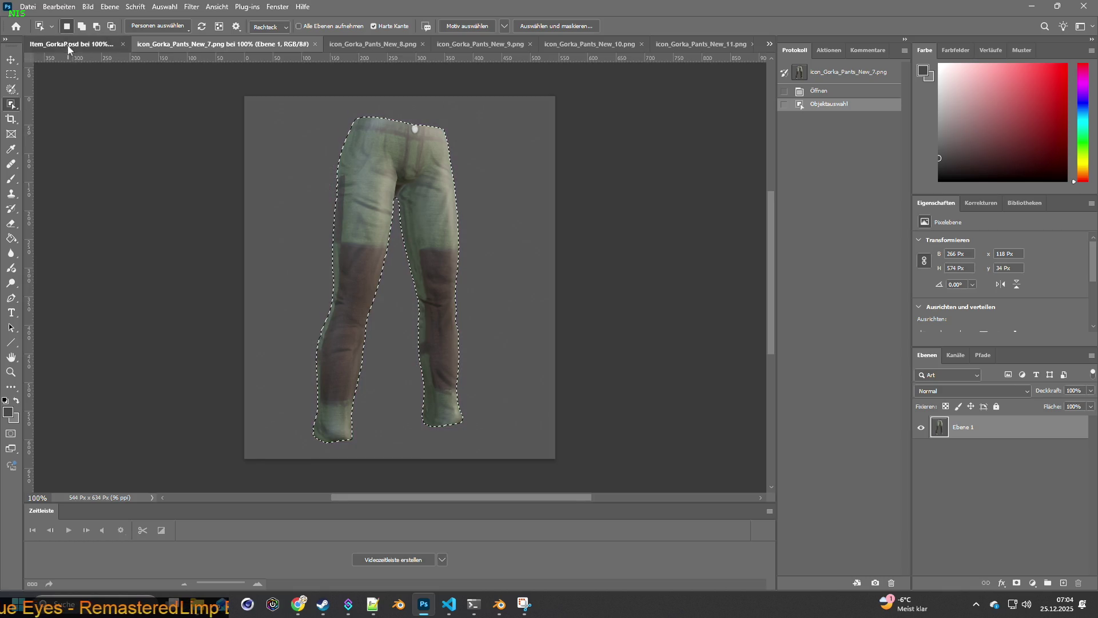
key("ctrl+w")
left_click(968, 427)
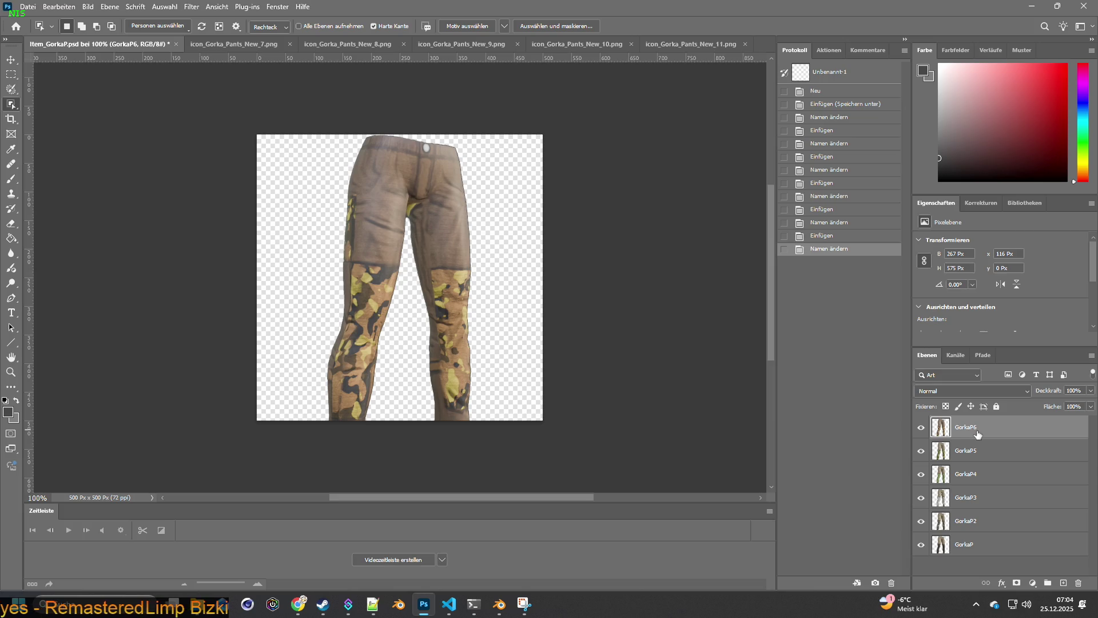
key("ctrl+v")
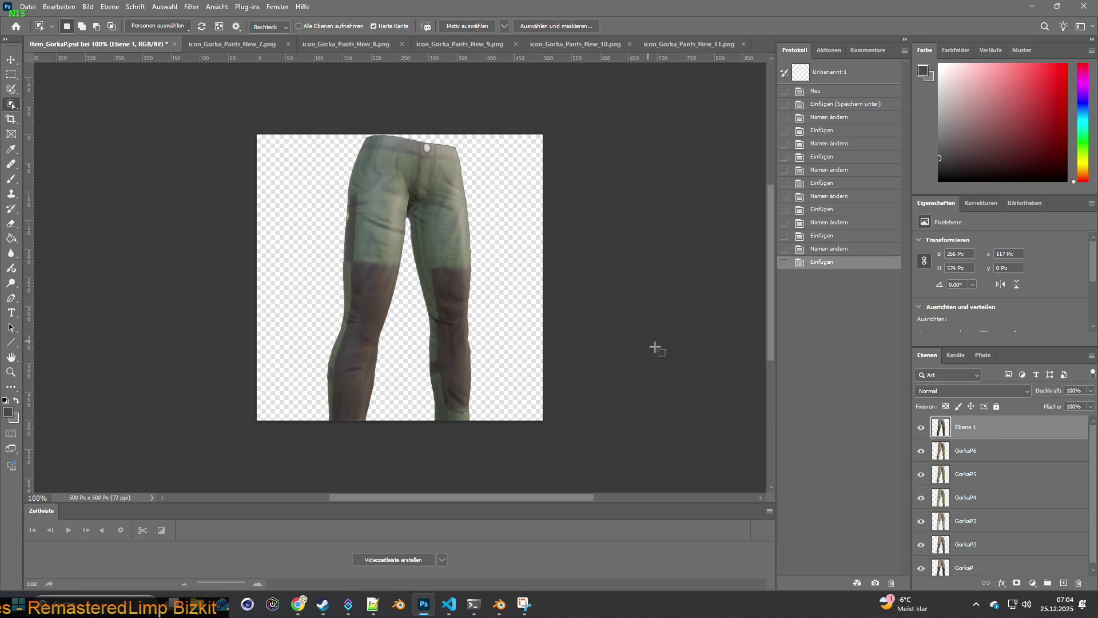
Step: Rename the pasted green pants layer to GorkaP7 and close the New_7 image
double_click(971, 450)
key("ctrl+c")
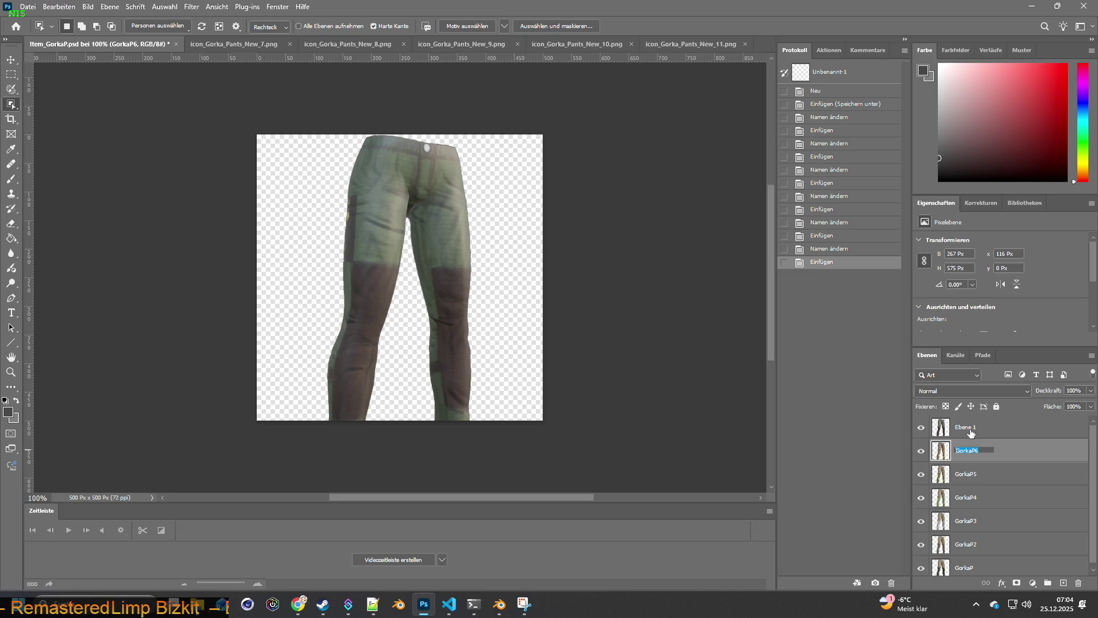
double_click(967, 429)
key("ctrl+v")
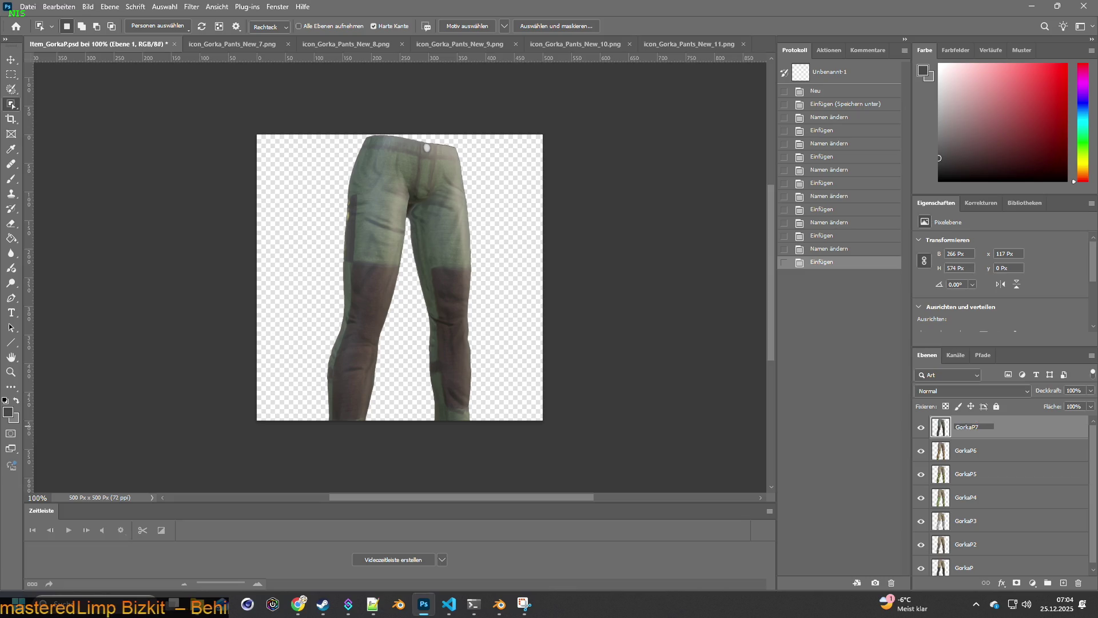
key("Return")
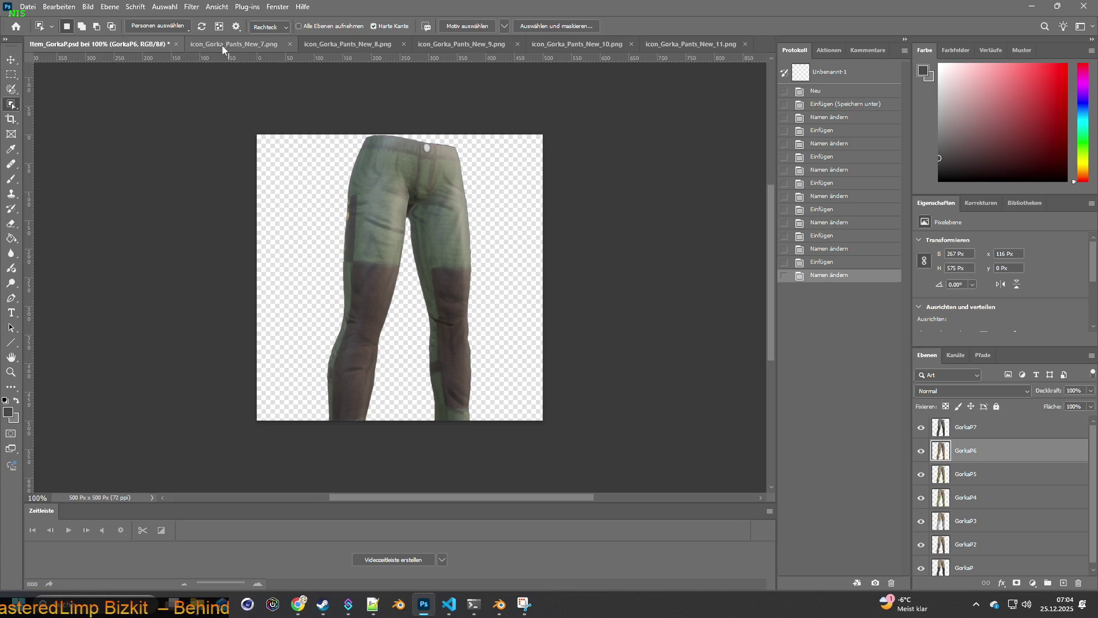
left_click(241, 44)
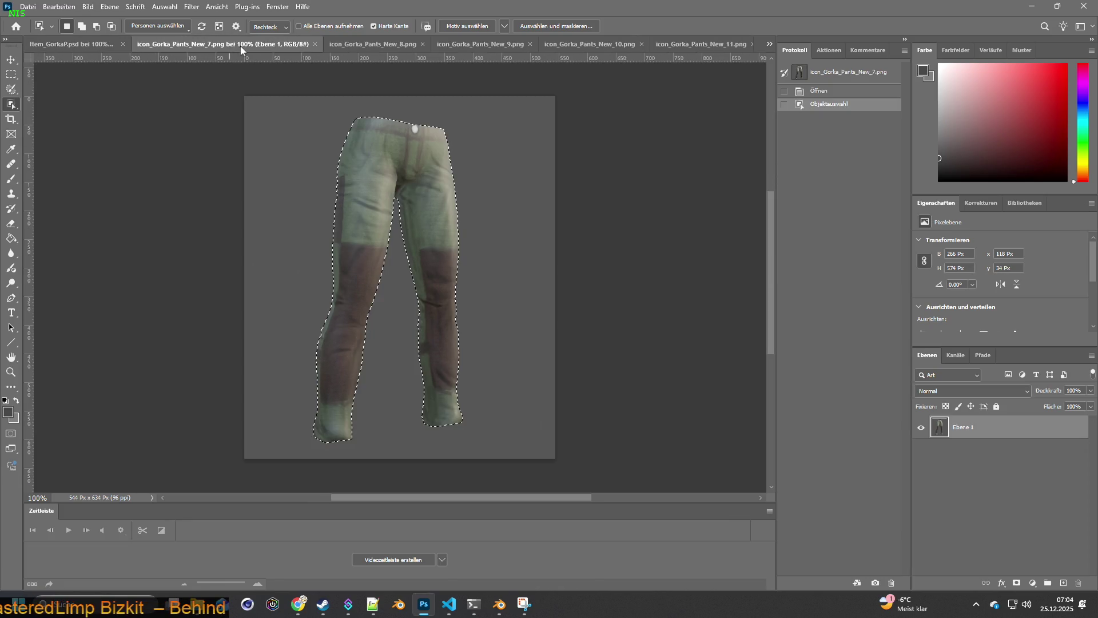
left_click(314, 44)
Step: Select the camo pants in New_8 and paste them above GorkaP7 in Item_GorkaP.psd
left_click(315, 44)
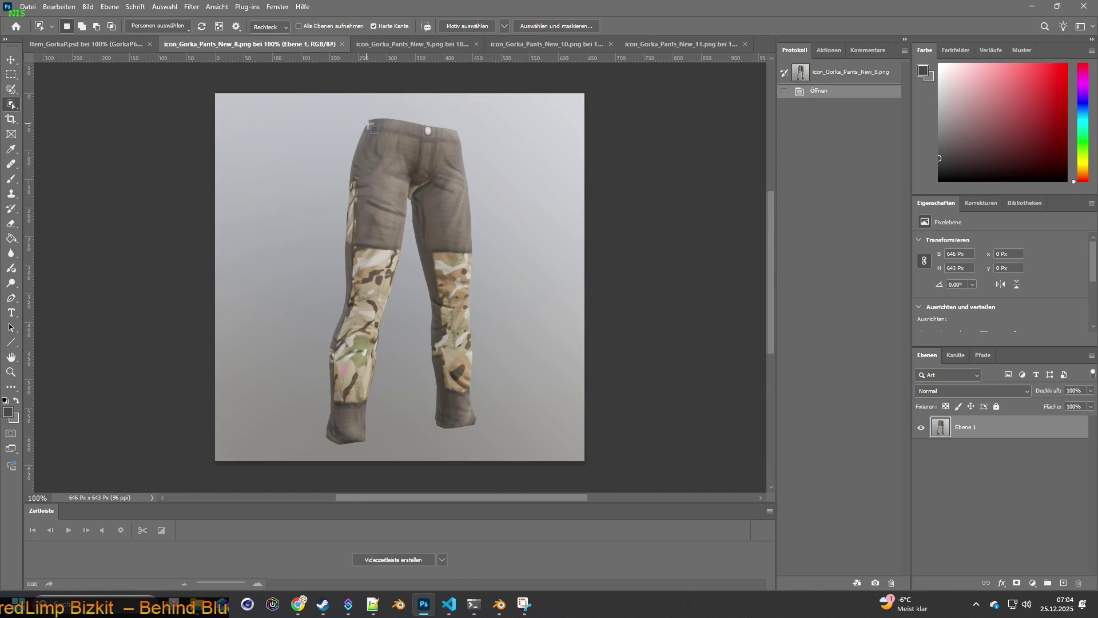
left_click_drag(298, 102, 507, 453)
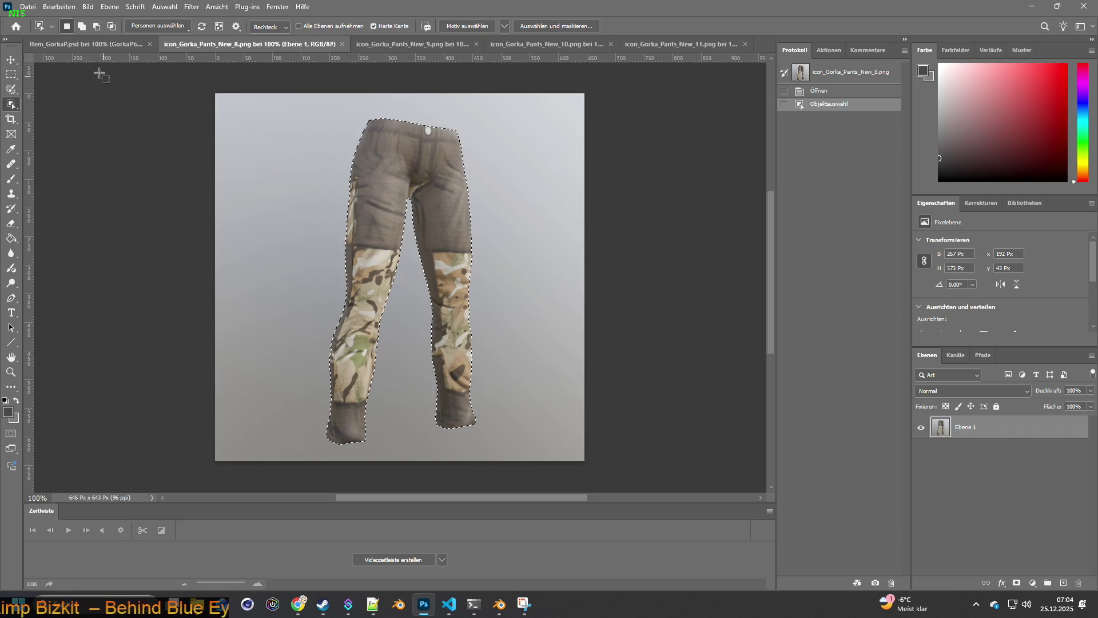
left_click(87, 45)
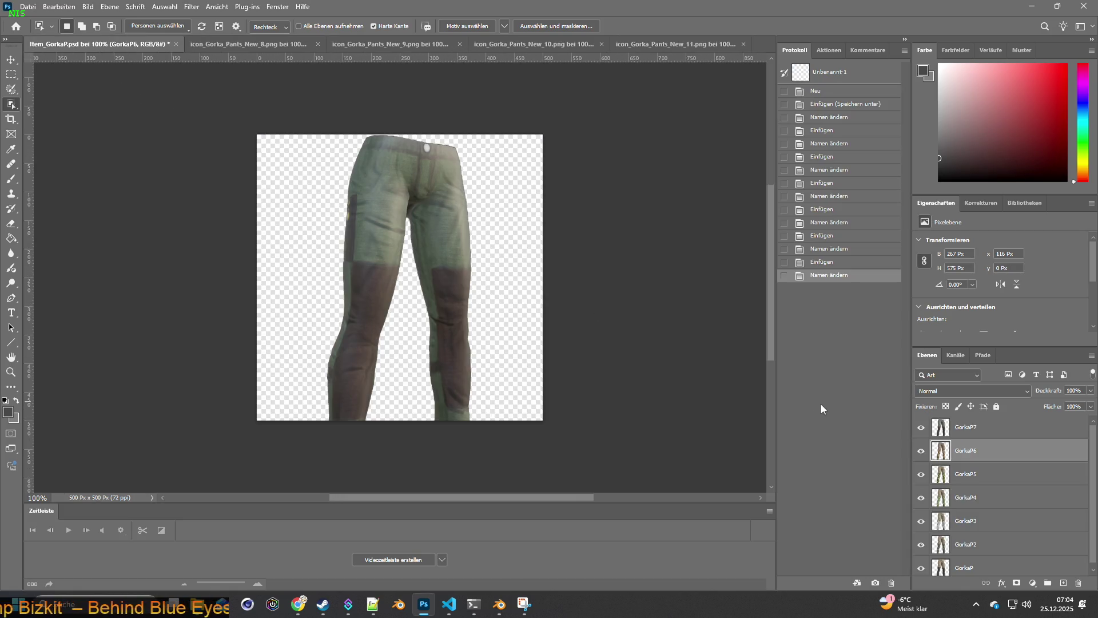
left_click(964, 428)
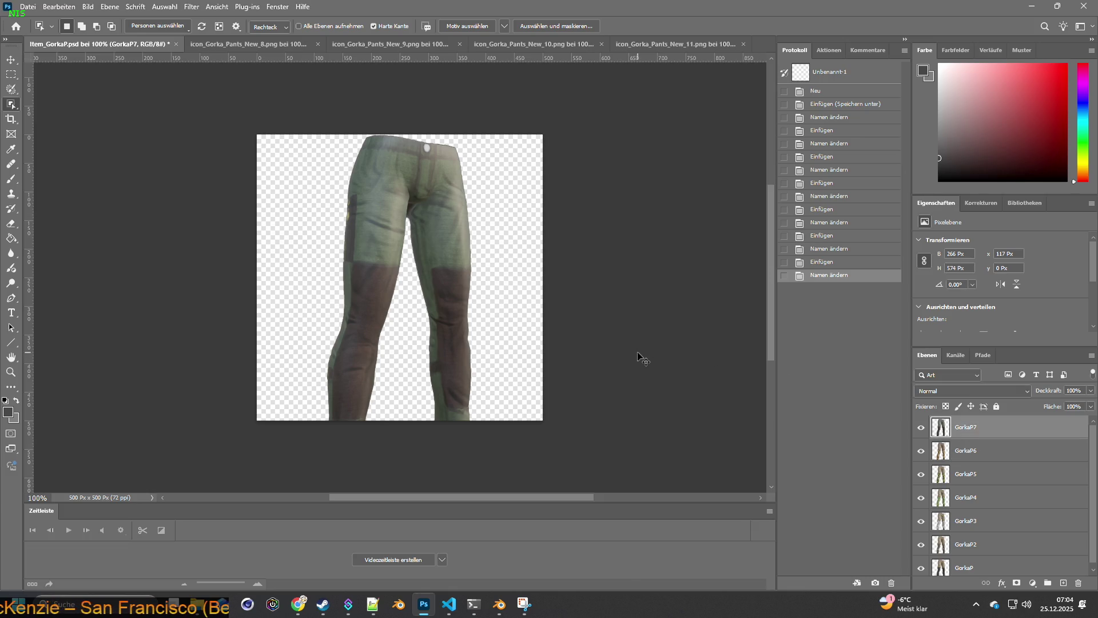
key("ctrl+v")
Step: Rename the pasted camo layer to GorkaP8 and close the New_8 image
double_click(969, 450)
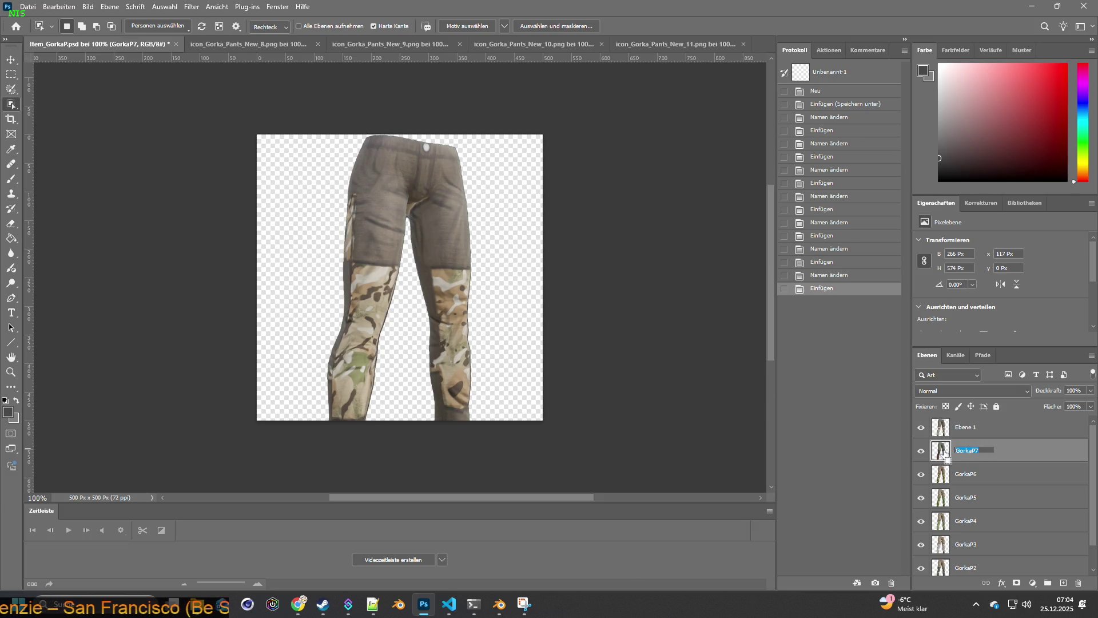
double_click(966, 427)
type("GorkaP7")
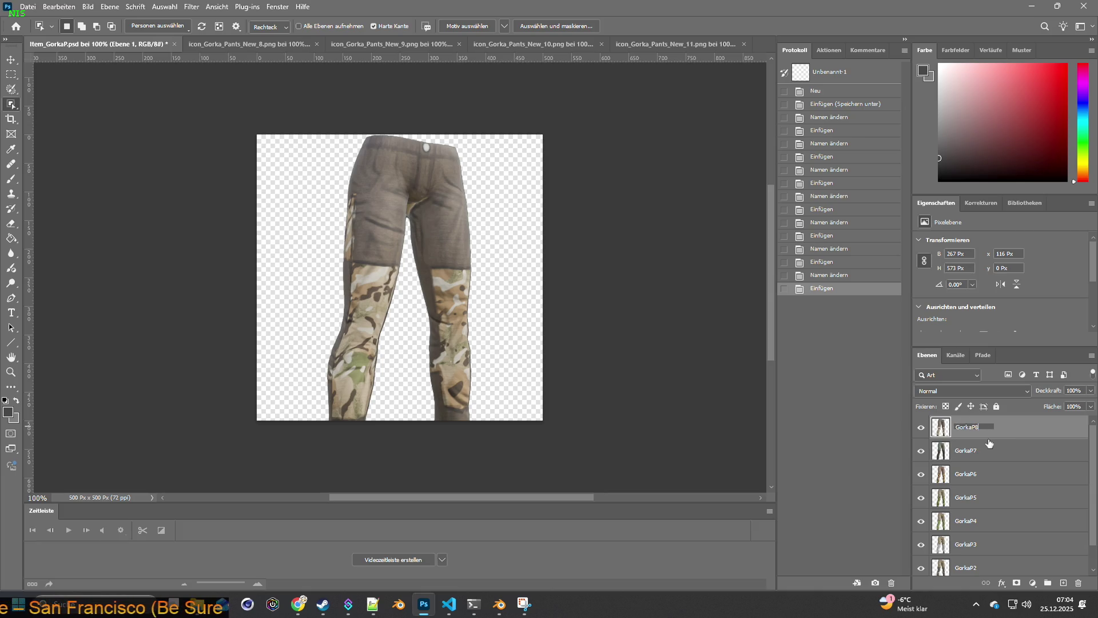
key("Return")
left_click(251, 45)
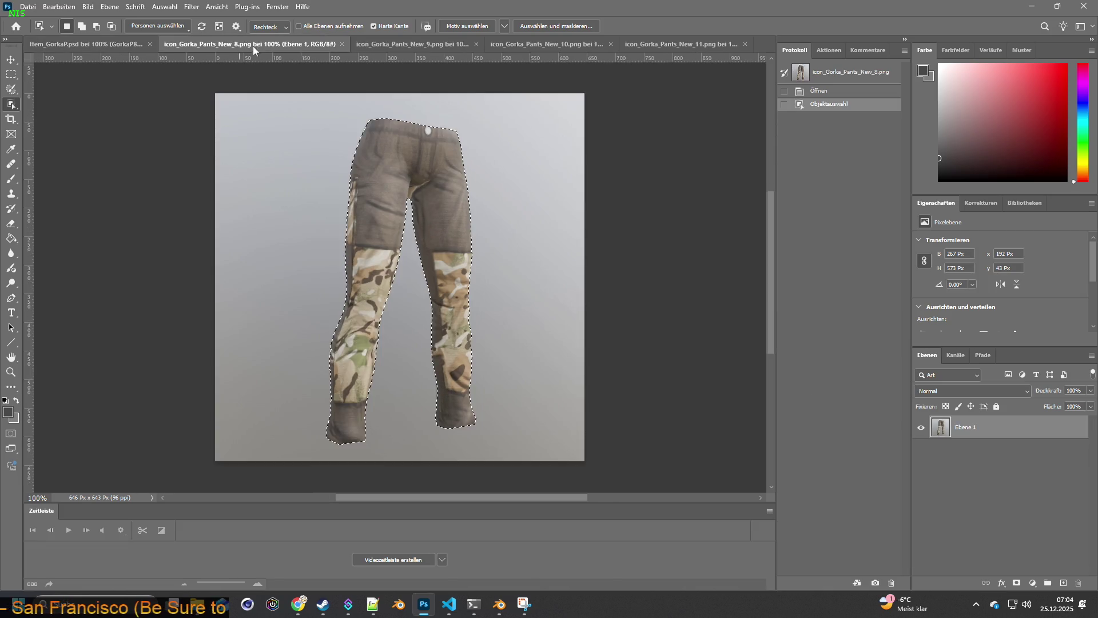
left_click(341, 43)
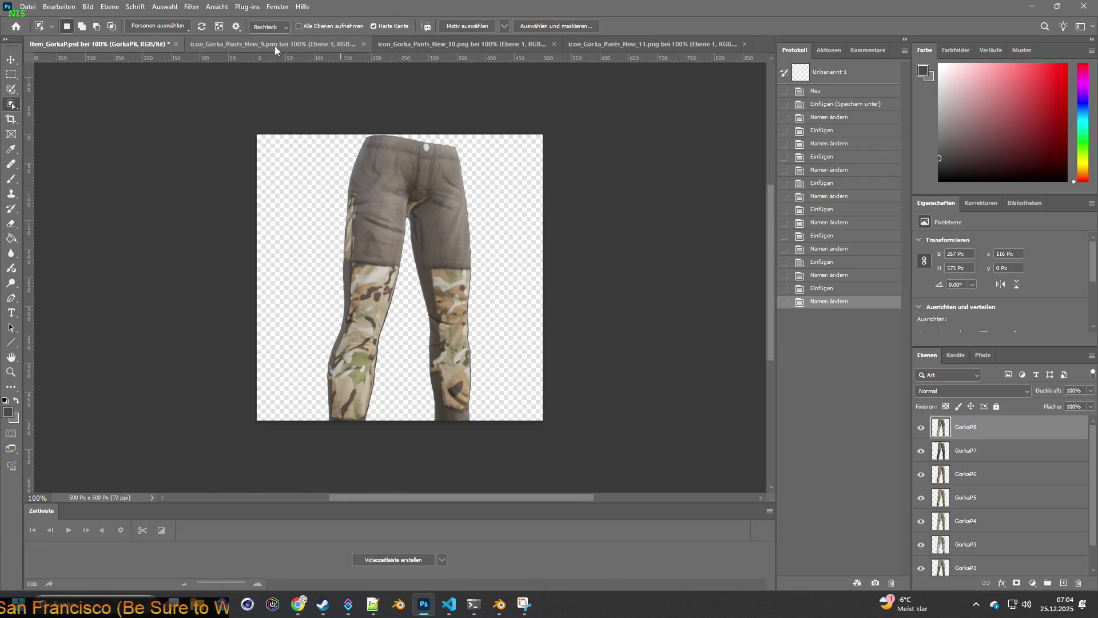
Step: Object-select the blue-camo pants in the New_9 image
left_click(277, 46)
mouse_move(303, 104)
left_mouse_down()
mouse_move(484, 415)
mouse_move(483, 451)
left_mouse_up()
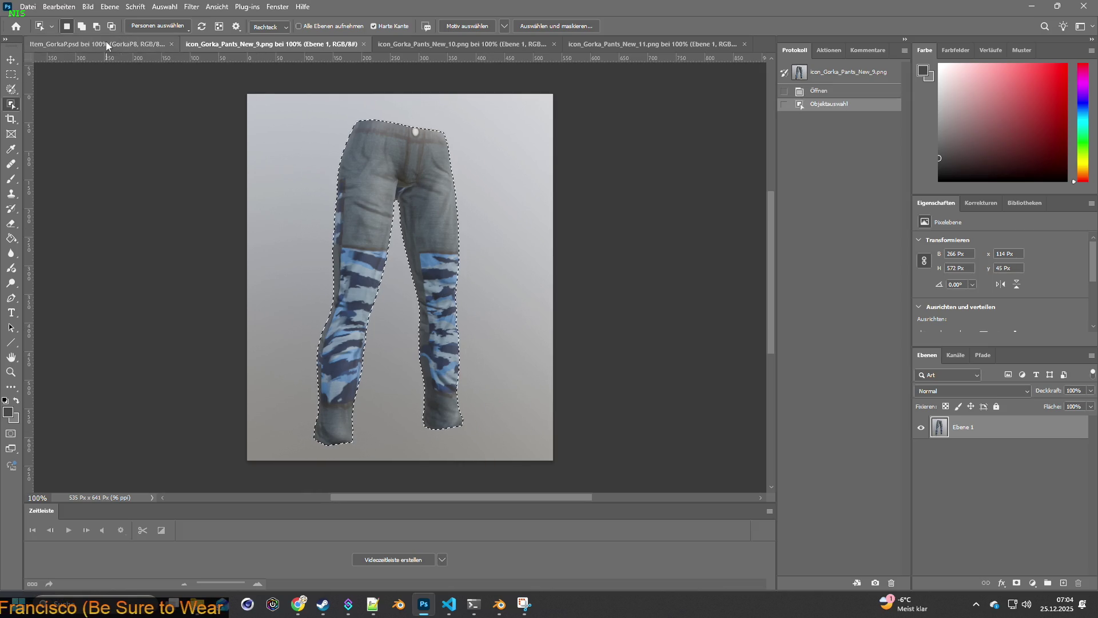
Step: Paste the blue-camo pants into Item_GorkaP.psd as a new layer named GorkaP9
left_click(105, 44)
key("ctrl+v")
double_click(967, 450)
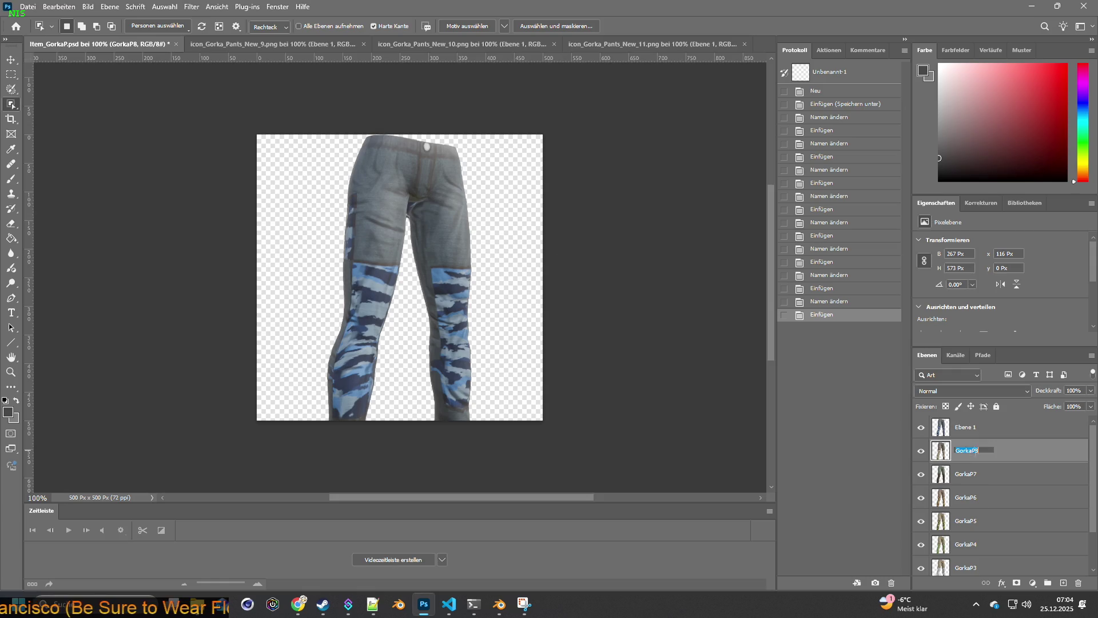
left_click(969, 429)
double_click(968, 429)
type("GorkaP9")
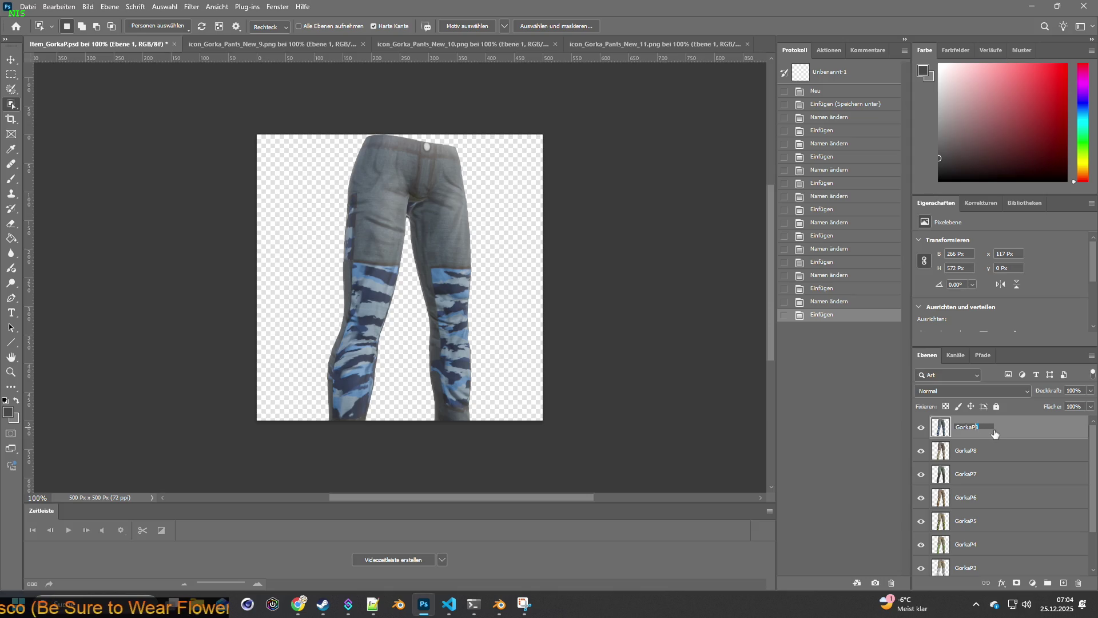
key("Return")
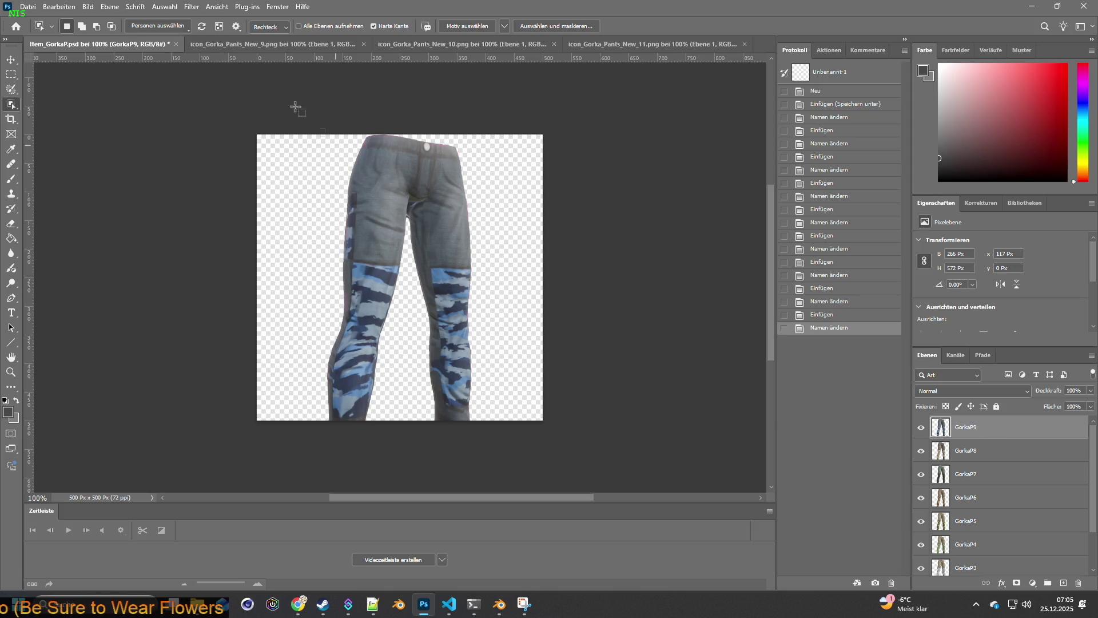
Step: Close the New_9 image and select the red-and-white camo pants in New_10
left_click(260, 49)
key("ctrl+w")
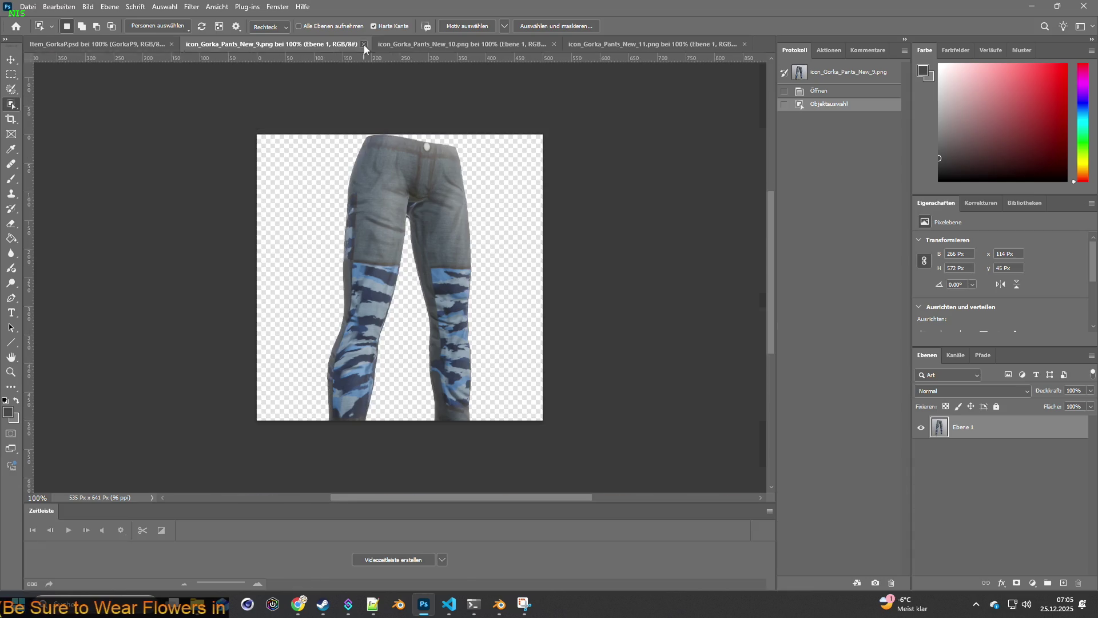
left_click_drag(297, 110, 518, 442)
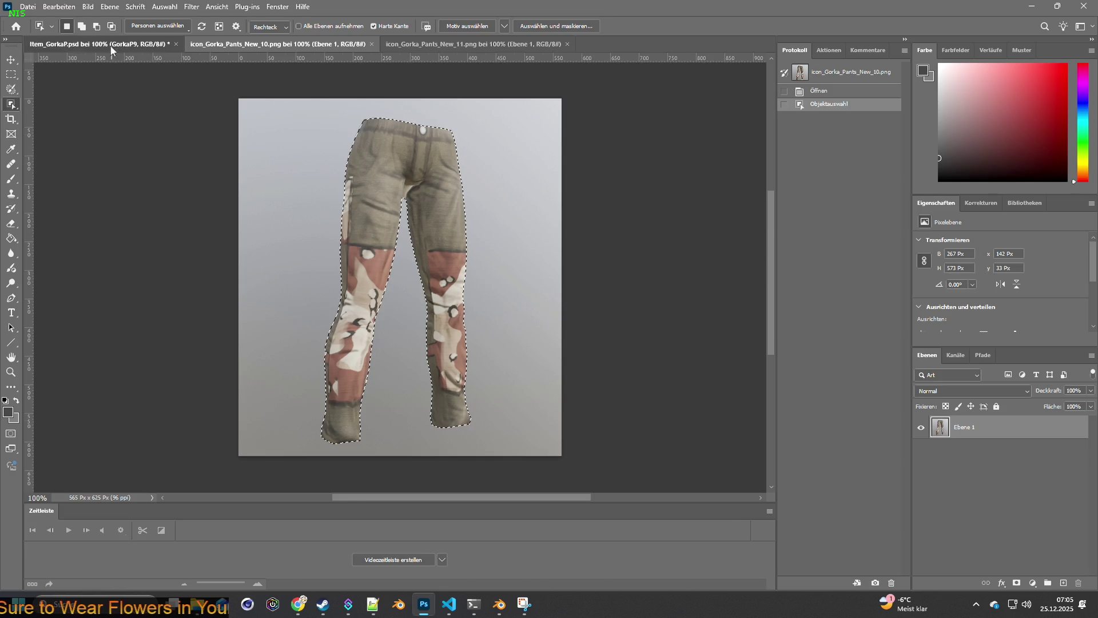
Step: Paste the red-and-white camo pants into Item_GorkaP.psd as layer GorkaP10
left_click(94, 44)
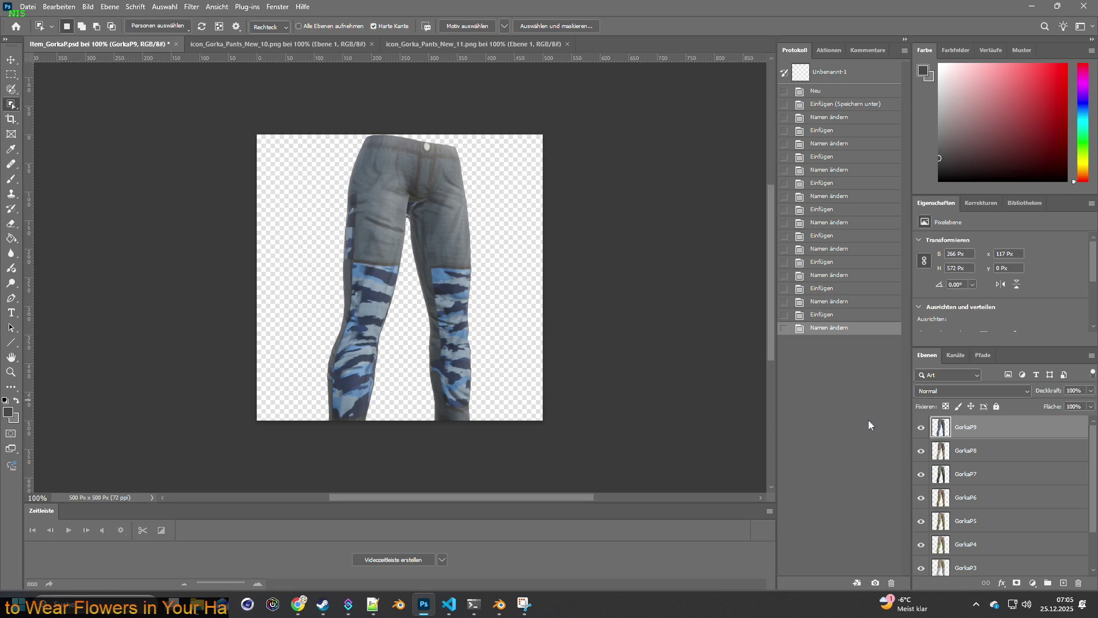
key("ctrl+v")
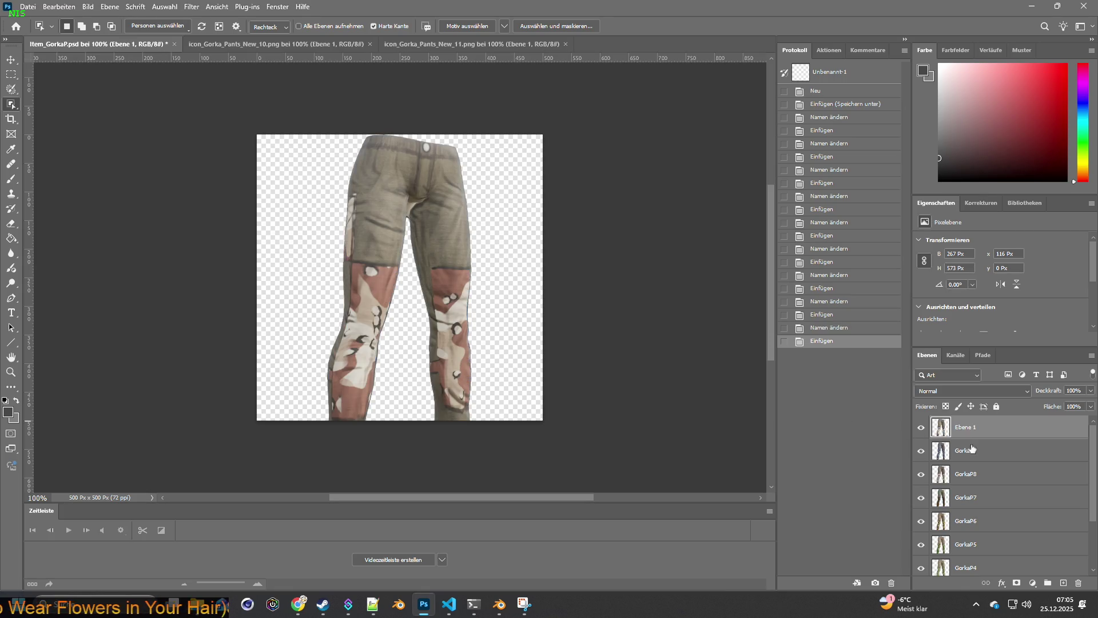
double_click(959, 451)
key("ctrl+c")
double_click(968, 428)
key("ctrl+v")
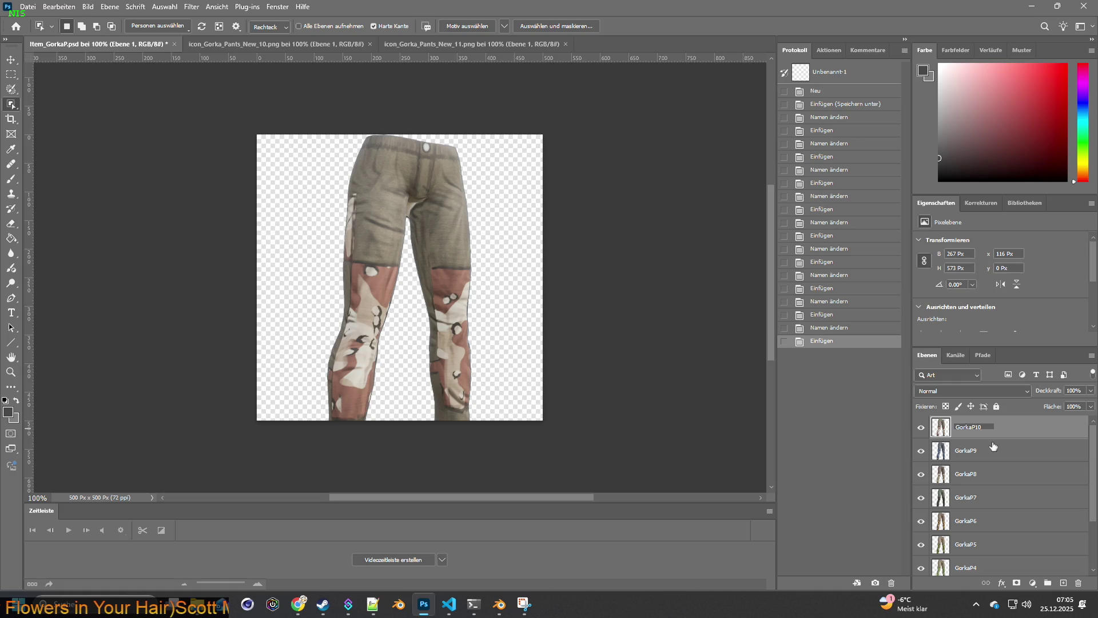
key("Return")
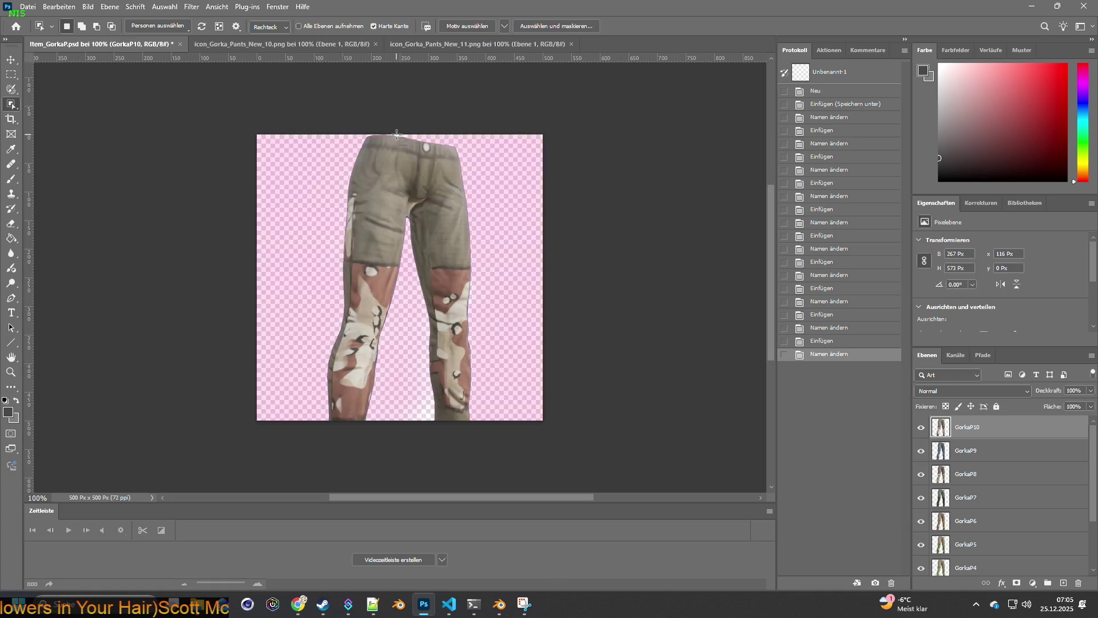
Step: Check the trousers model's back in Blender, then return to the New_10 pants image
left_click(499, 605)
mouse_move(455, 315)
left_mouse_down()
mouse_move(520, 307)
mouse_move(588, 279)
mouse_move(746, 295)
mouse_move(410, 253)
mouse_move(713, 274)
mouse_move(597, 294)
mouse_move(710, 258)
mouse_move(592, 259)
left_mouse_up()
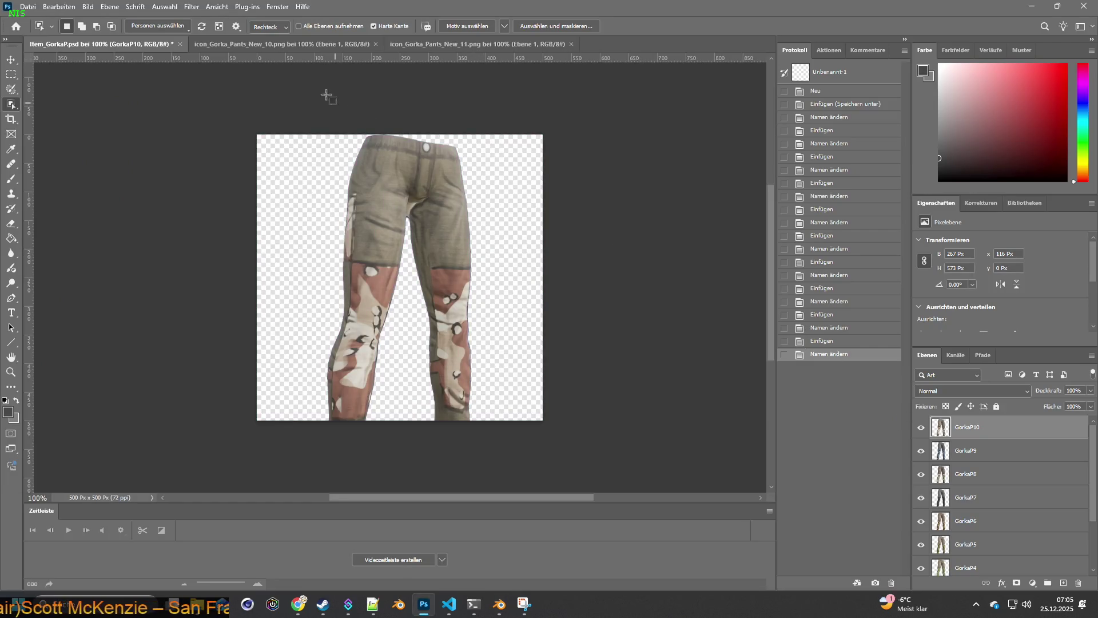
left_click(273, 46)
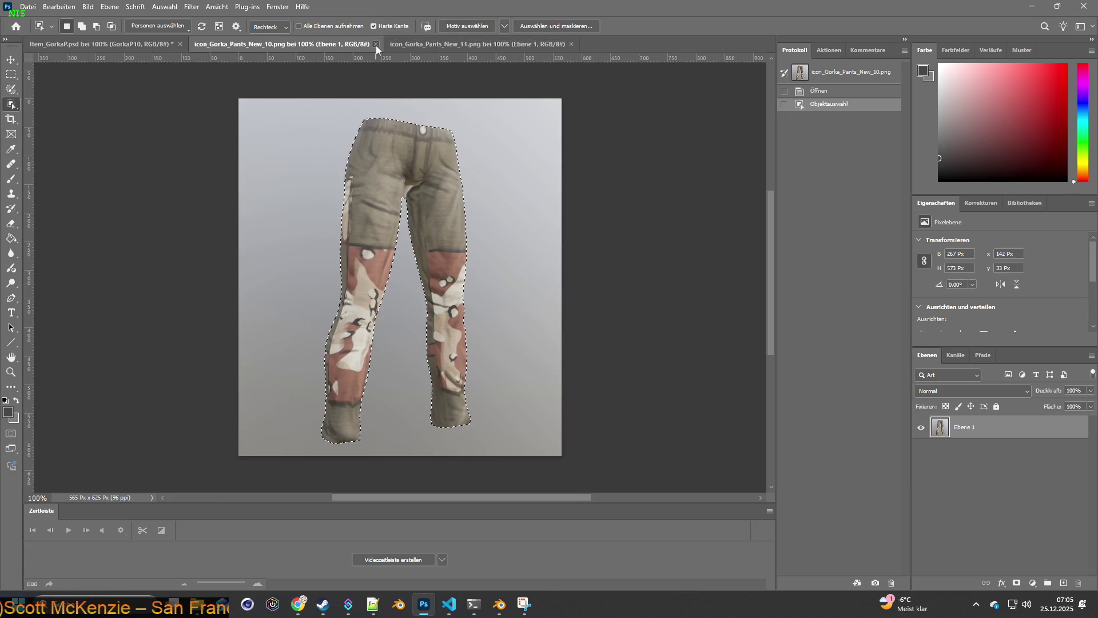
Step: Close New_10, select the grey camo pants in New_11 and paste them into Item_GorkaP.psd
left_click(376, 43)
left_click(285, 44)
mouse_move(263, 143)
left_mouse_down()
mouse_move(515, 383)
mouse_move(515, 471)
left_mouse_up()
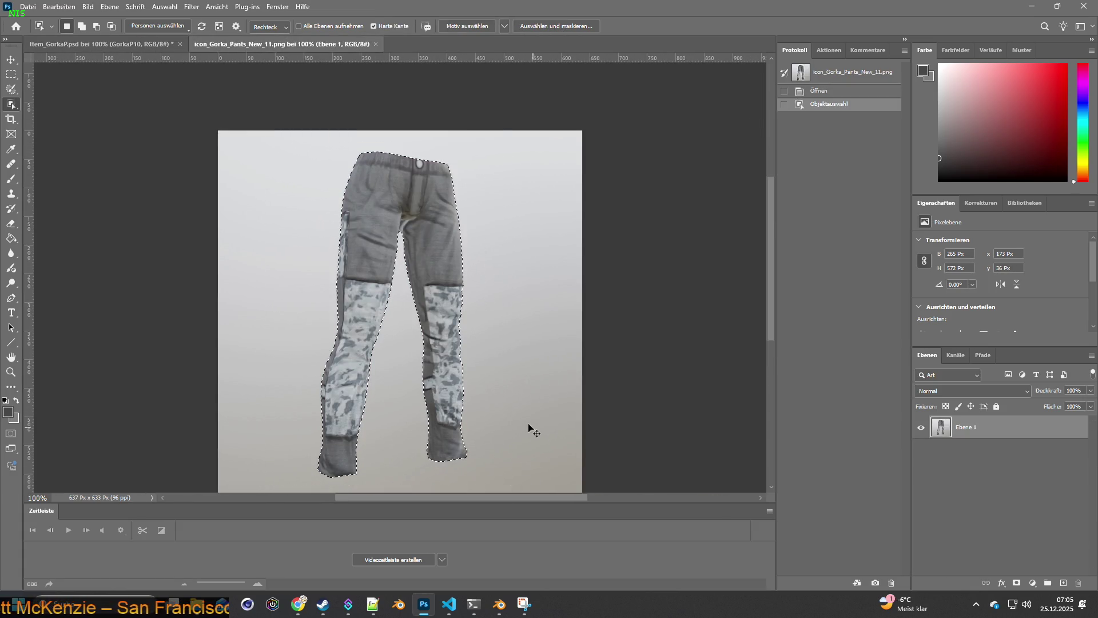
left_click(99, 44)
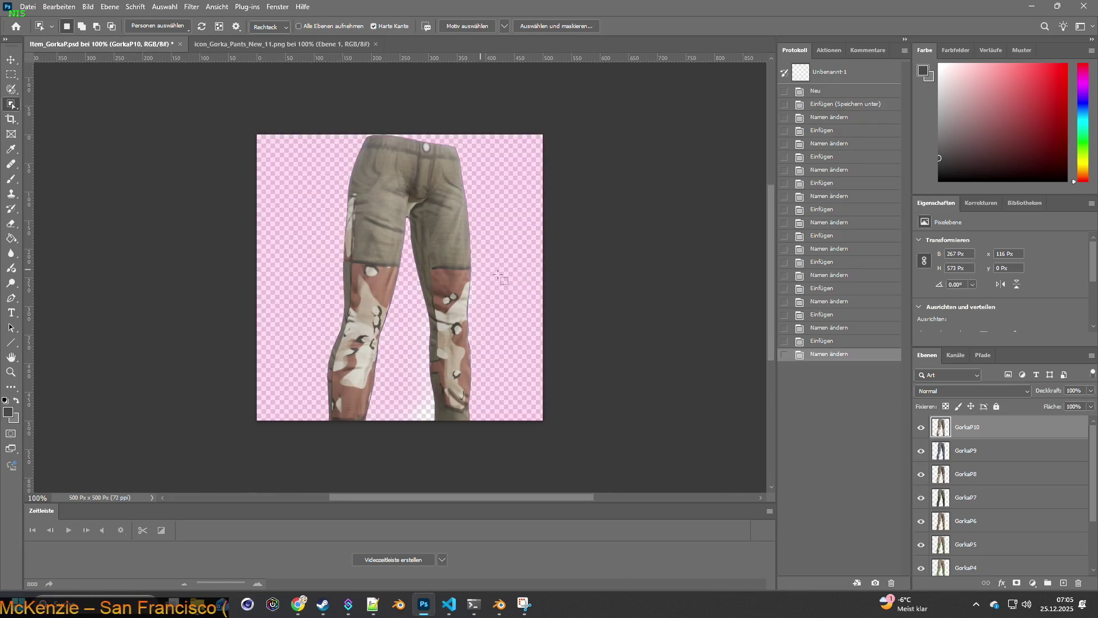
key("ctrl+v")
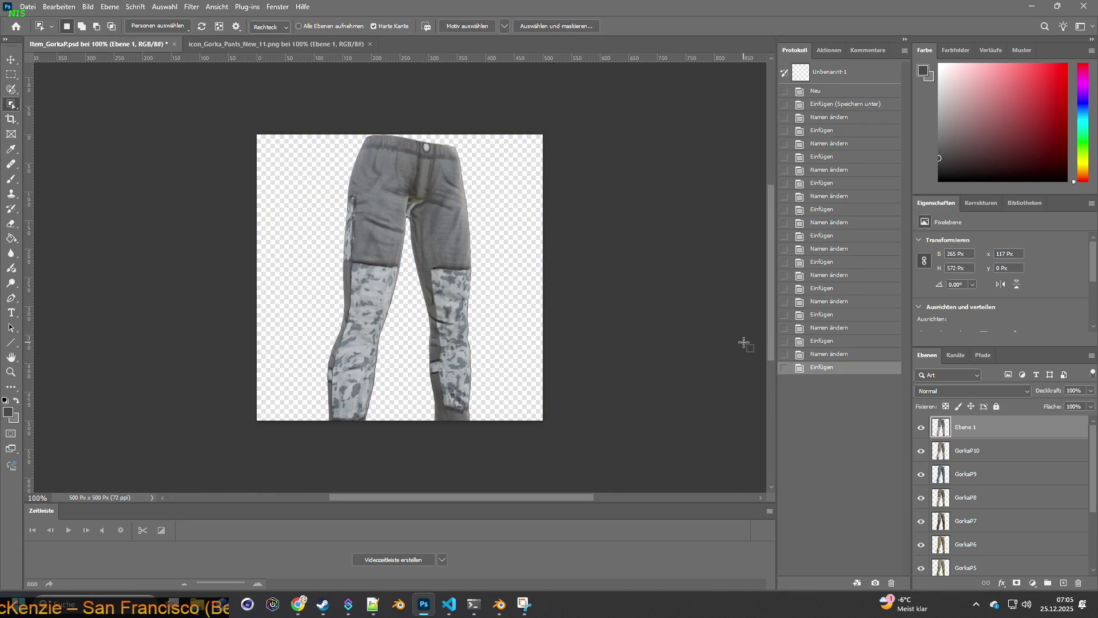
Step: Rename the pasted grey-camo layer to GorkaP11
double_click(968, 450)
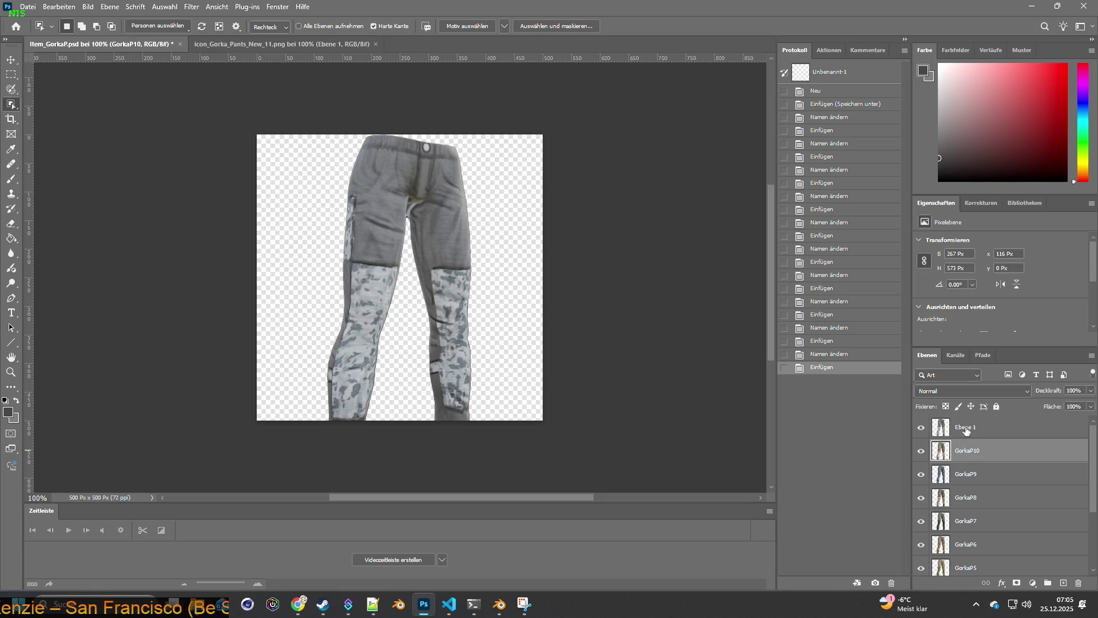
key("ctrl+c")
left_click(966, 432)
double_click(975, 428)
key("ctrl+v")
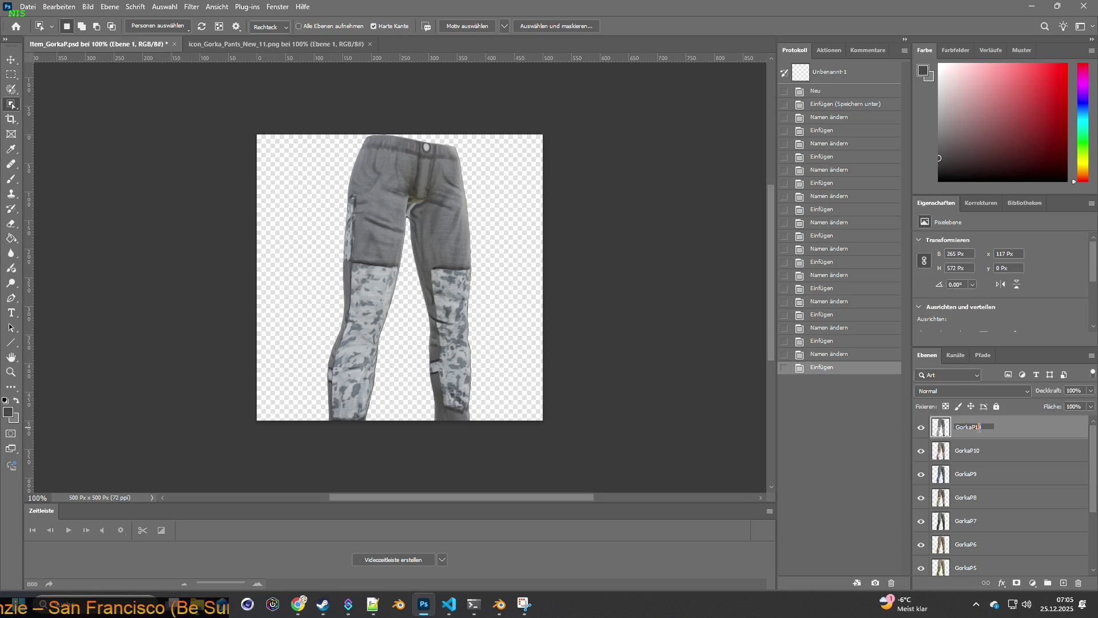
key("Return")
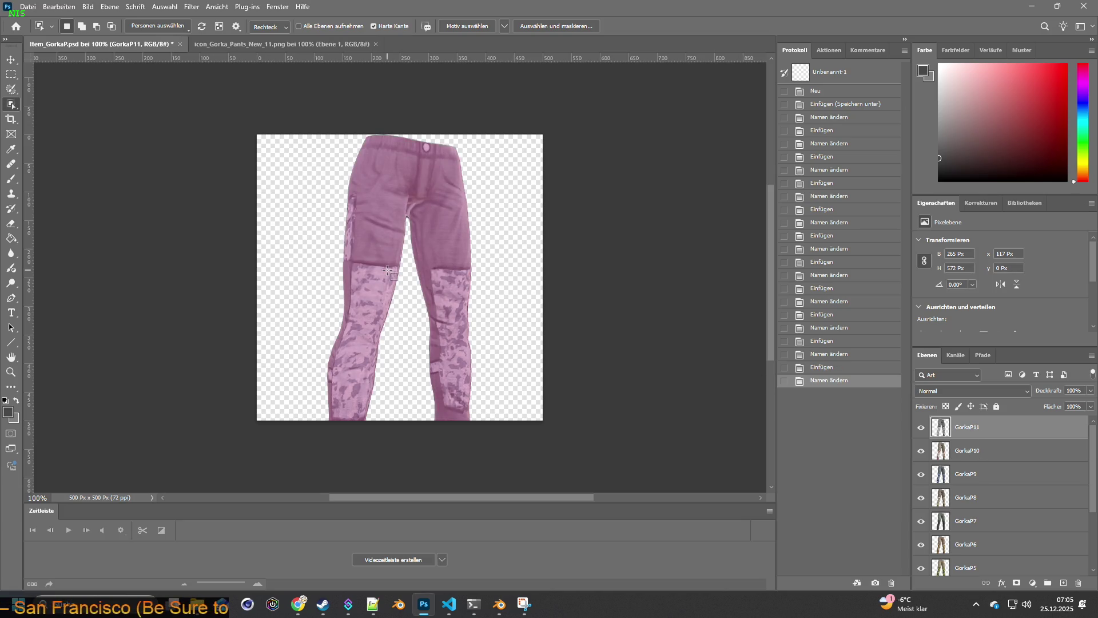
scroll(973, 429, "down", 2)
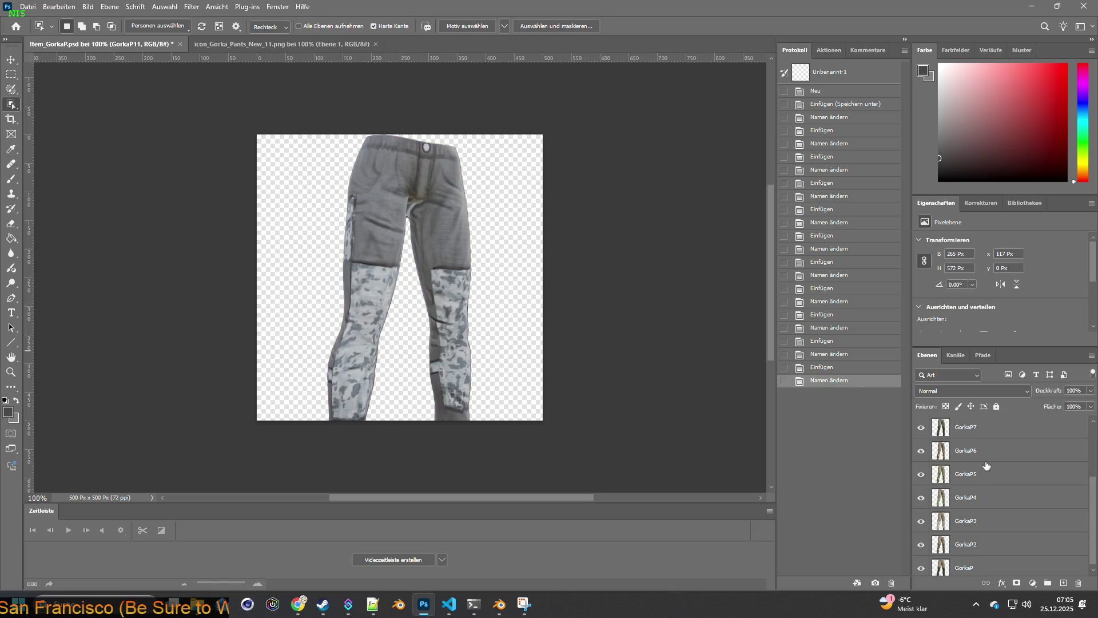
scroll(974, 429, "down", 2)
Step: Save Item_GorkaP.psd and select all layers GorkaP1 to GorkaP11 with the Move tool
left_click(38, 9)
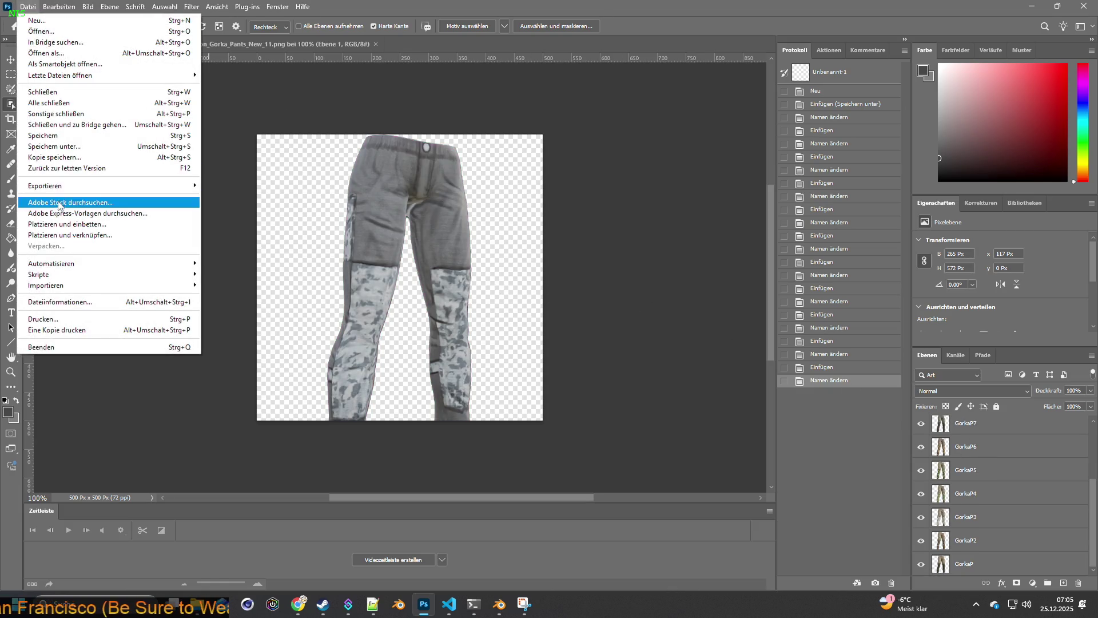
left_click(51, 135)
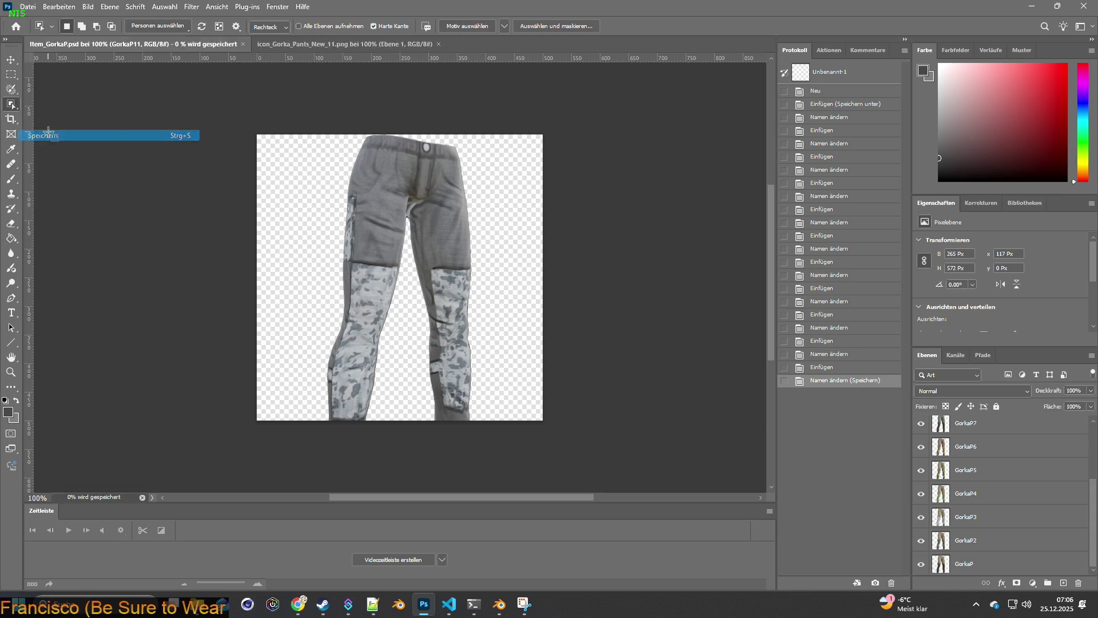
left_click(973, 564)
scroll(975, 549, "up", 3)
left_click(969, 427, "shift")
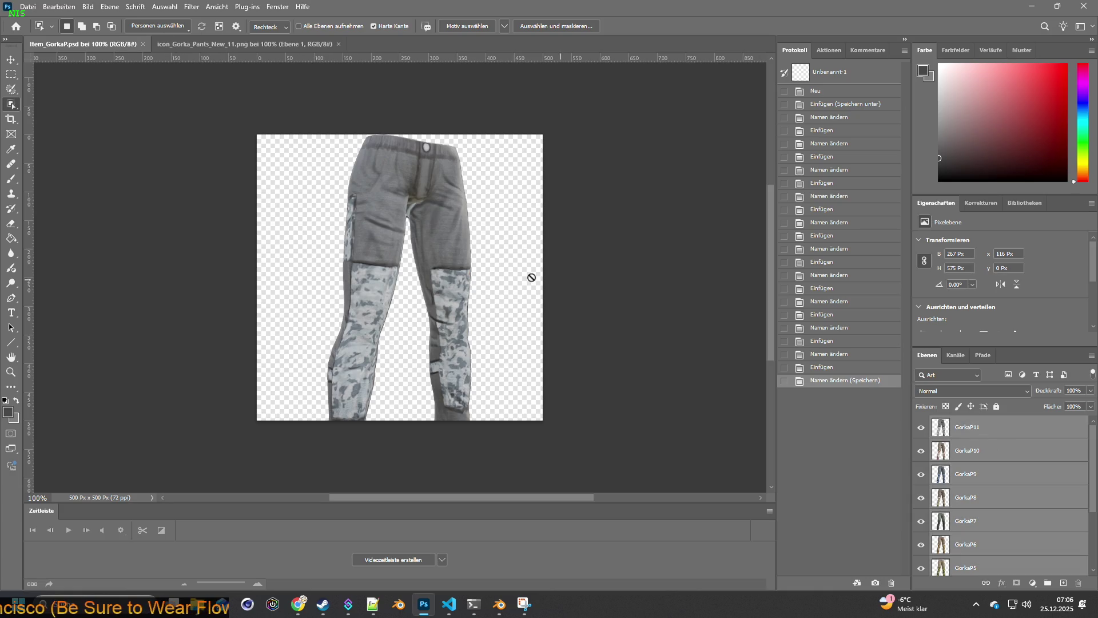
left_click(10, 62)
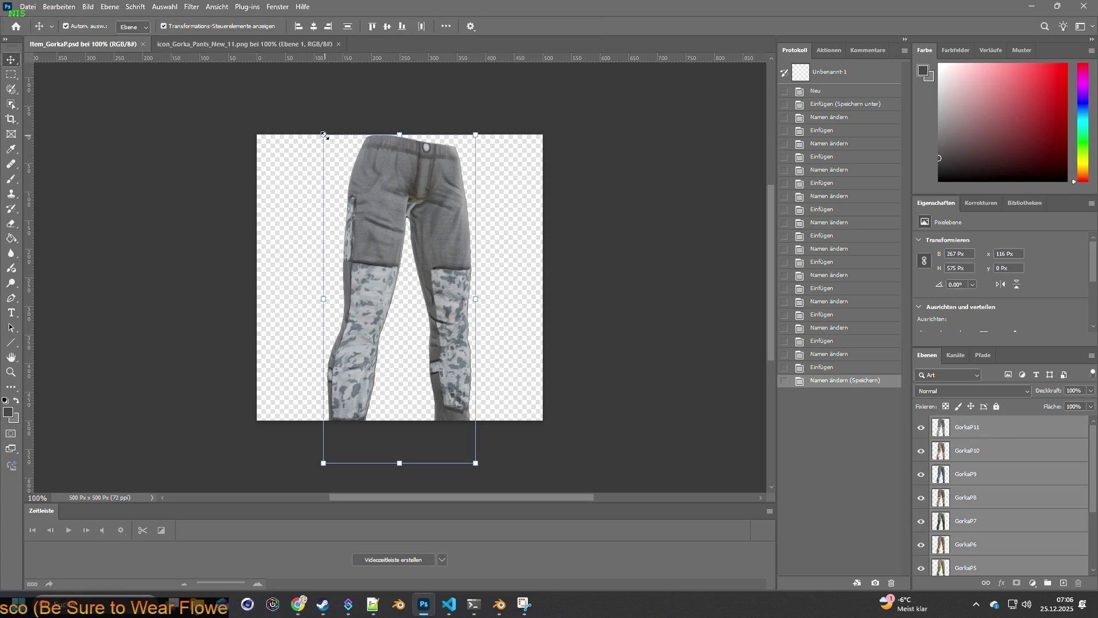
Step: Scale all pants layers to about 79% and centre them on the canvas
left_click_drag(323, 136, 339, 160)
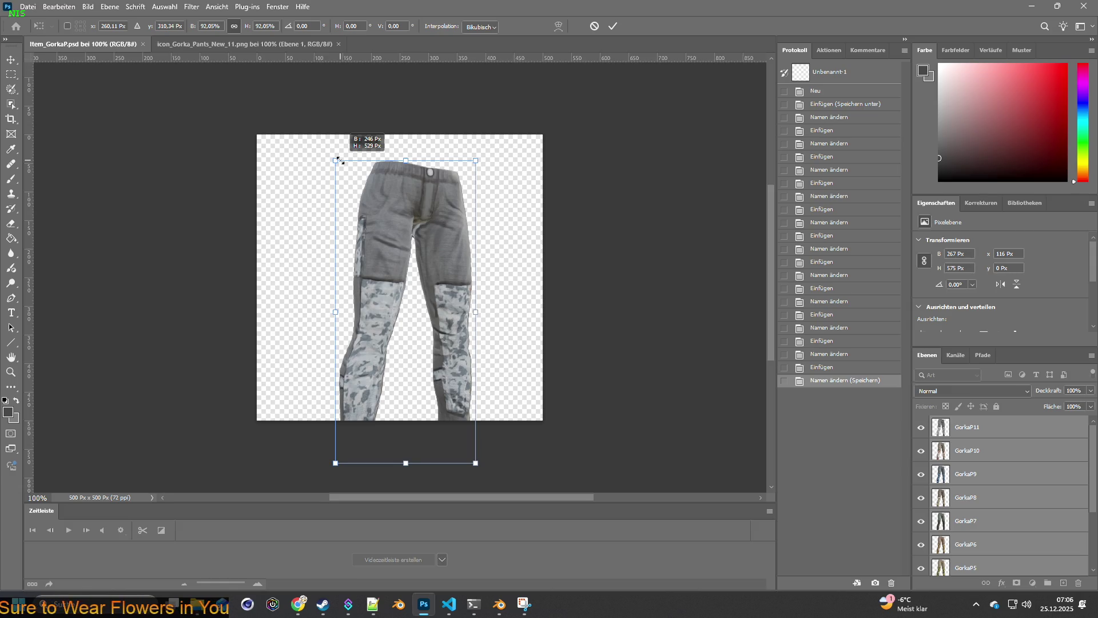
left_click_drag(339, 159, 343, 176)
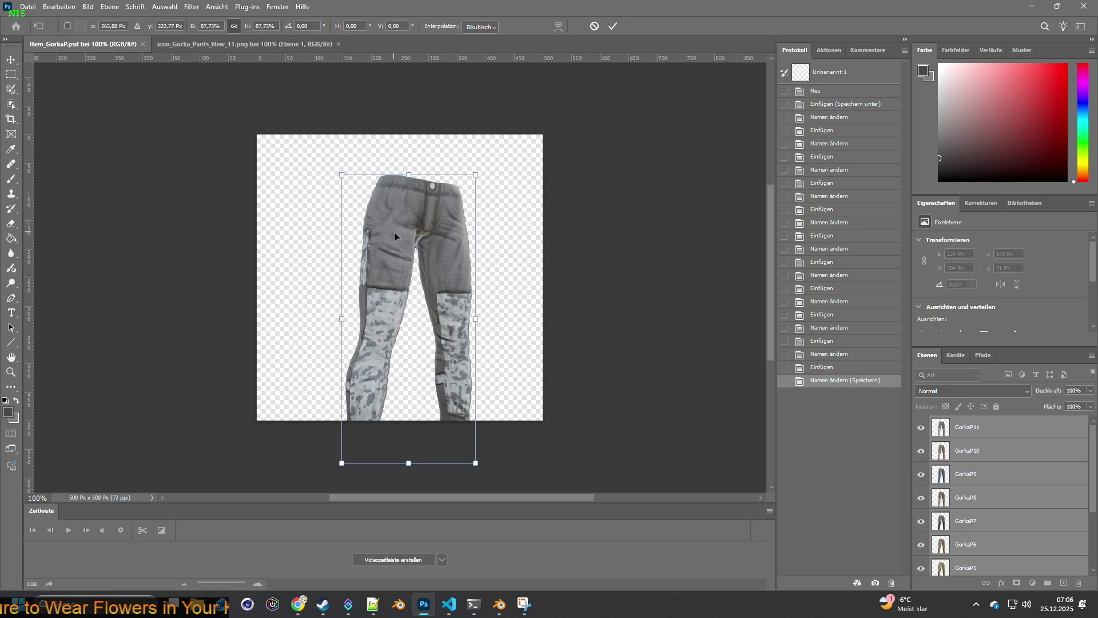
left_click_drag(393, 231, 376, 193)
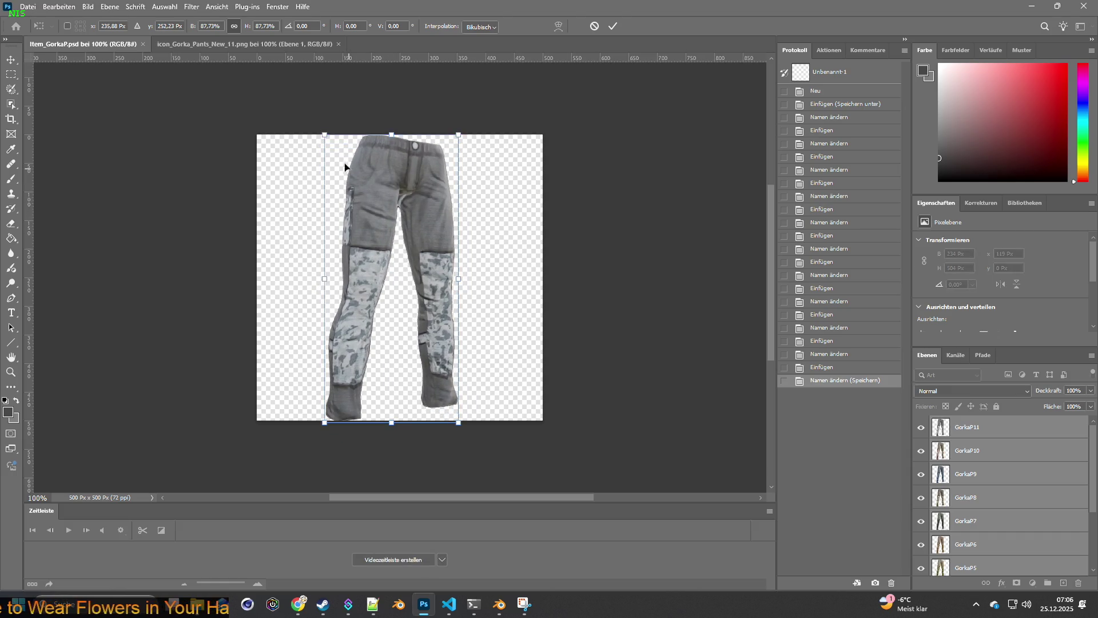
mouse_move(326, 135)
left_mouse_down()
mouse_move(338, 161)
mouse_move(377, 183)
left_mouse_up()
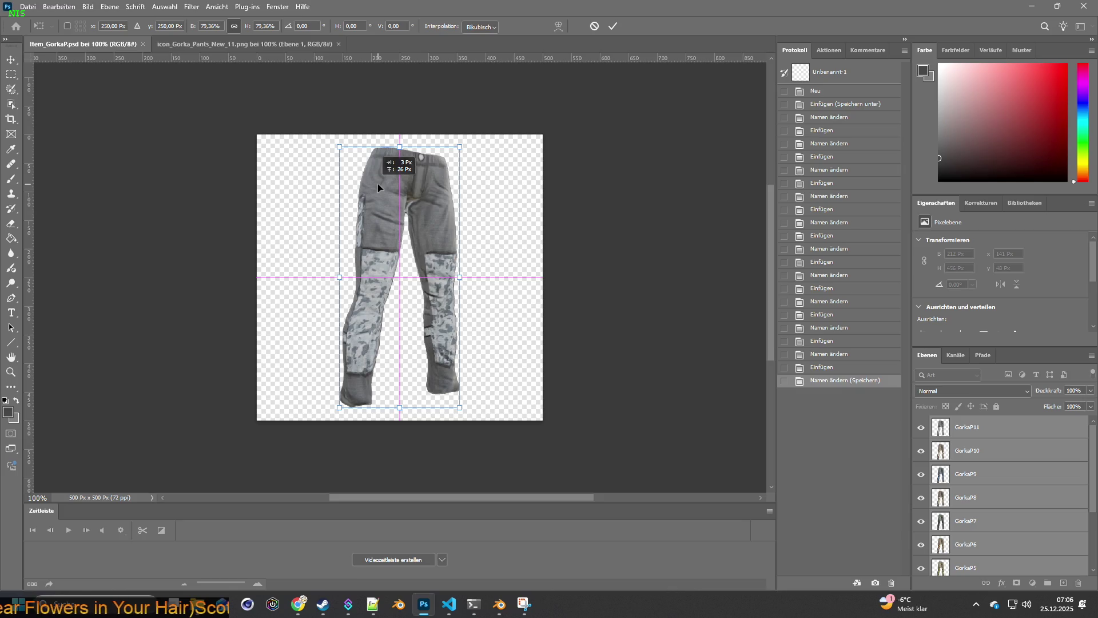
left_click_drag(378, 184, 379, 184)
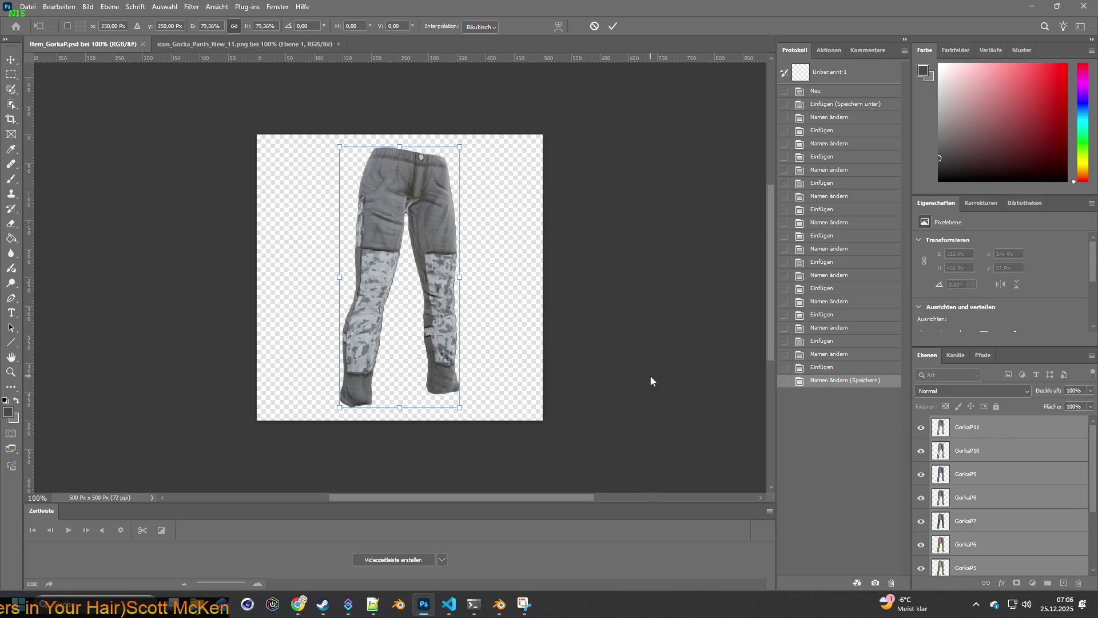
scroll(971, 453, "down", 3)
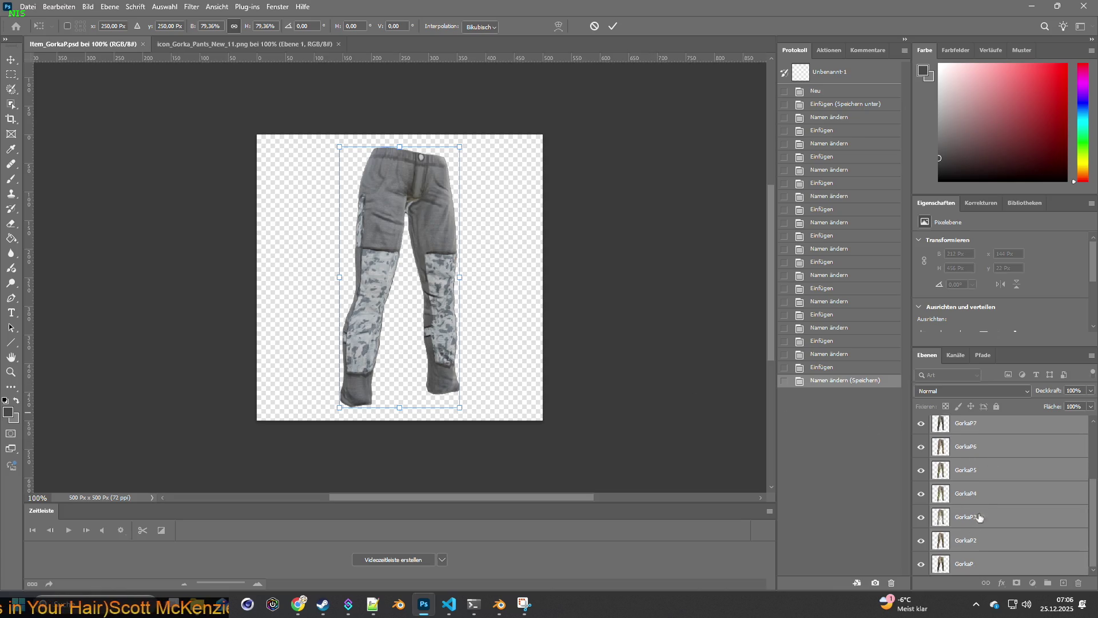
key("Return")
Step: Hide the lower pants layers one by one via their eye icons
left_click(972, 540)
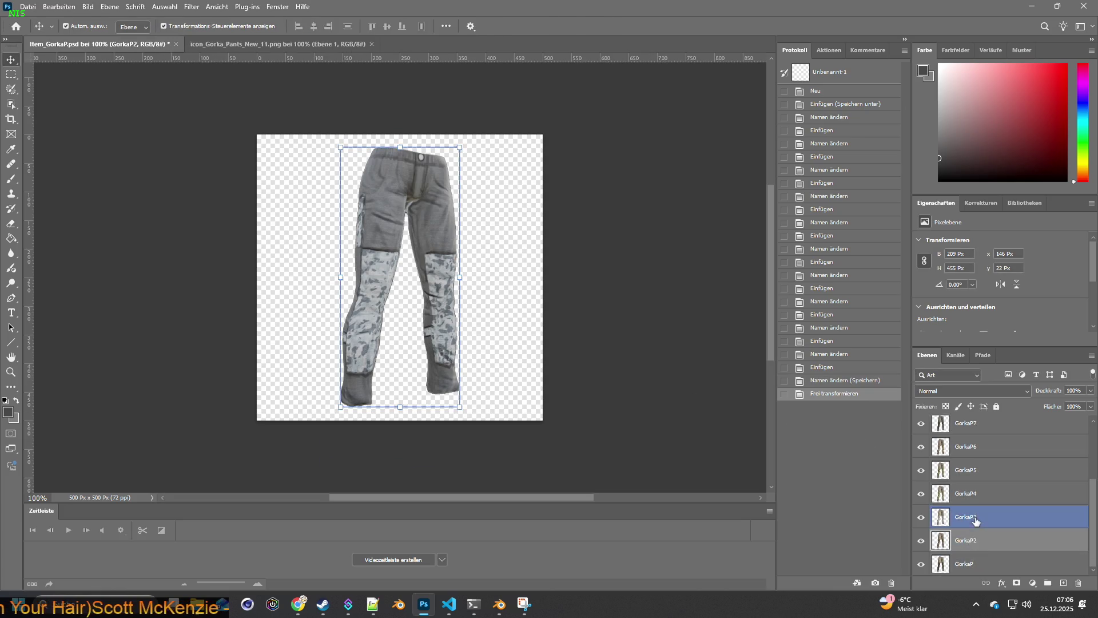
left_click(923, 542)
left_click(922, 516)
left_click(923, 493)
left_click(922, 471)
left_click(923, 446)
scroll(923, 470, "up", 2)
left_click(923, 471)
Step: Hide the remaining upper pants layers
left_click(923, 447)
left_click(923, 424)
scroll(925, 446, "up", 2)
left_click(924, 451)
left_click(925, 427)
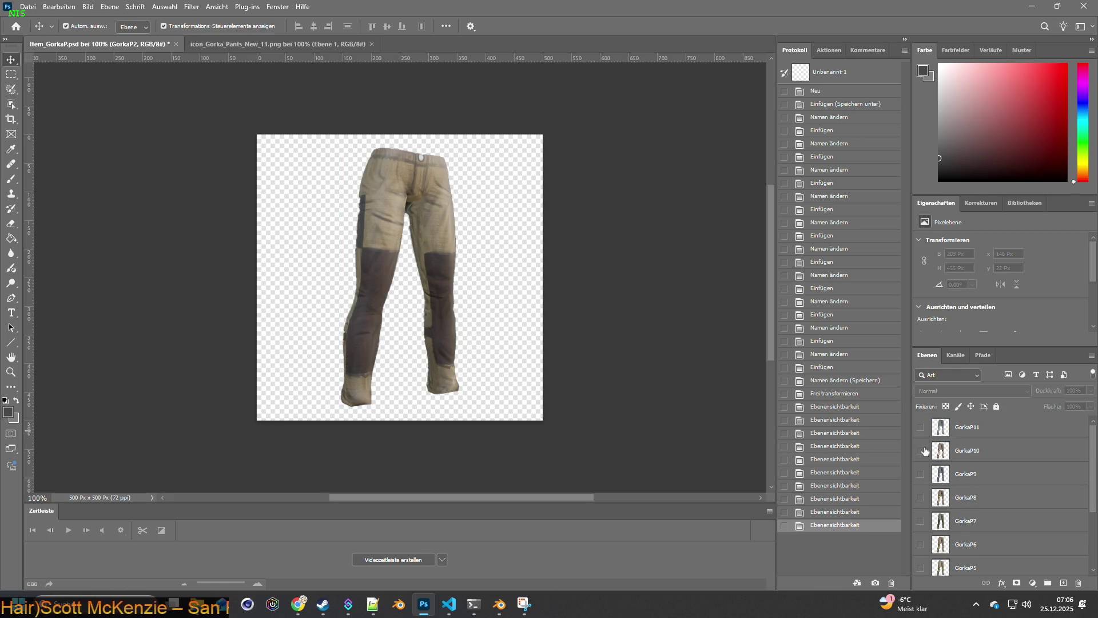
scroll(924, 450, "down", 4)
Step: Toggle GorkaP2 to check it, leave it hidden and show only the base GorkaP layer
left_click(920, 564)
left_click(921, 542)
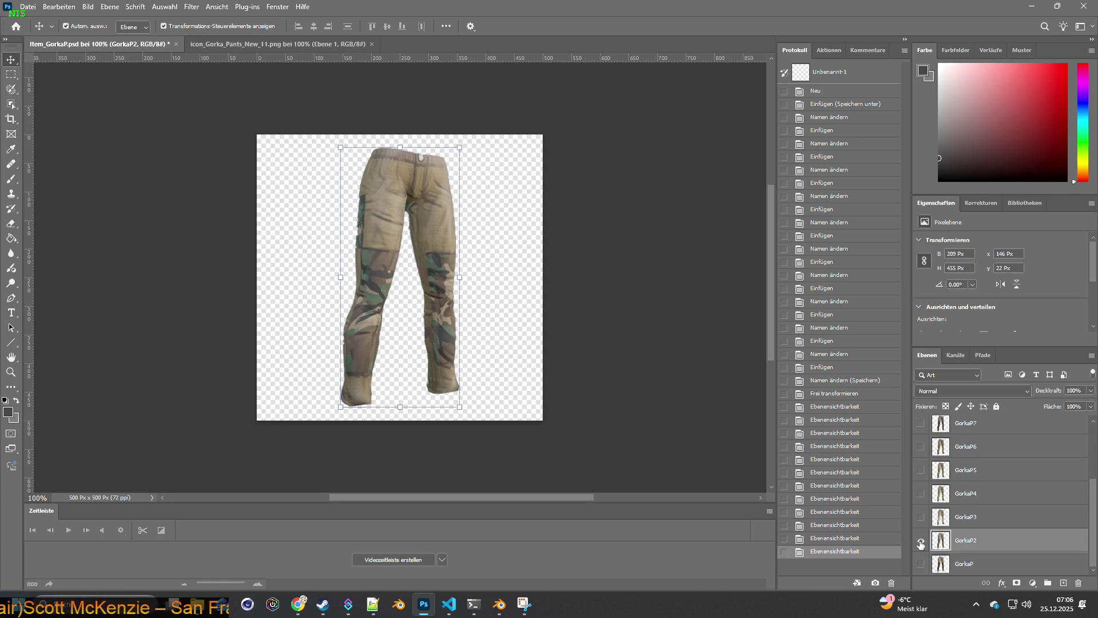
left_click(921, 542)
left_click(920, 541)
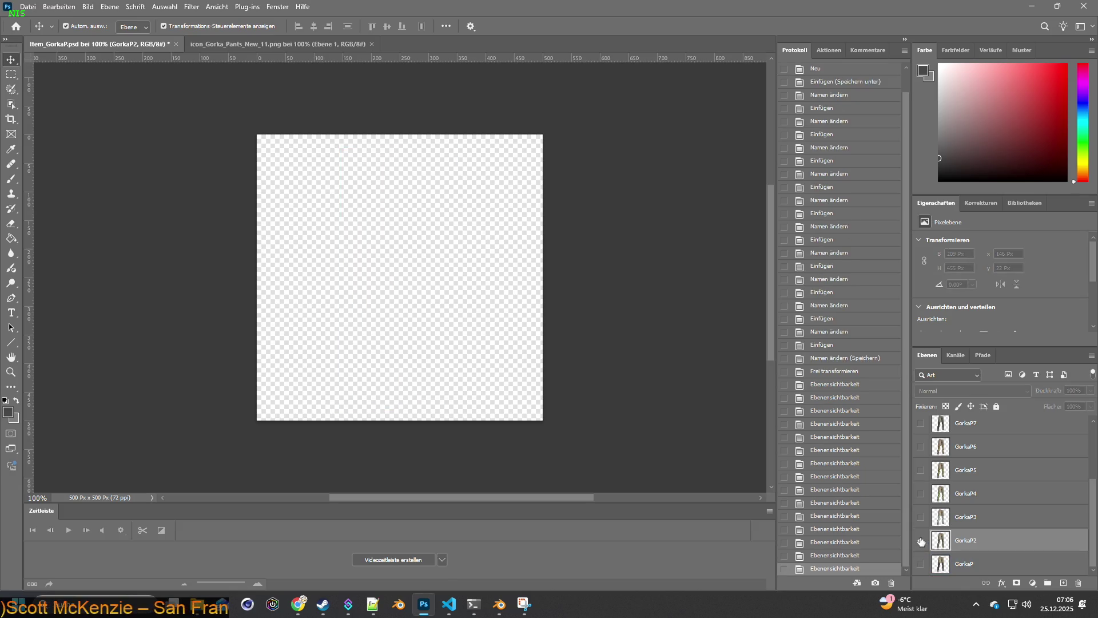
left_click(921, 541)
left_click(922, 563)
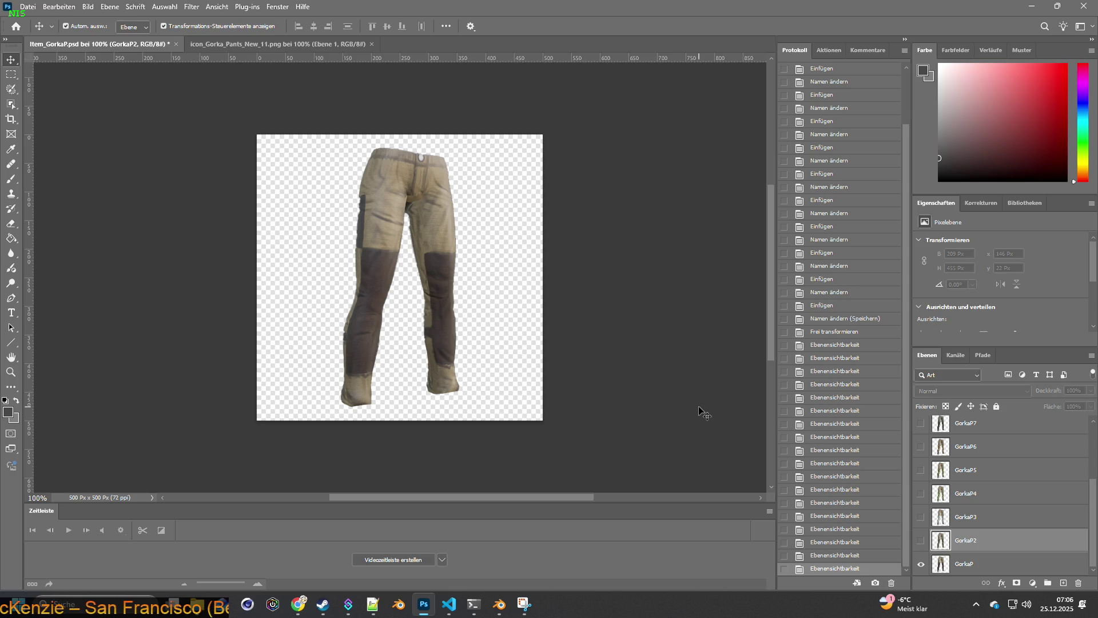
scroll(951, 452, "up", 3)
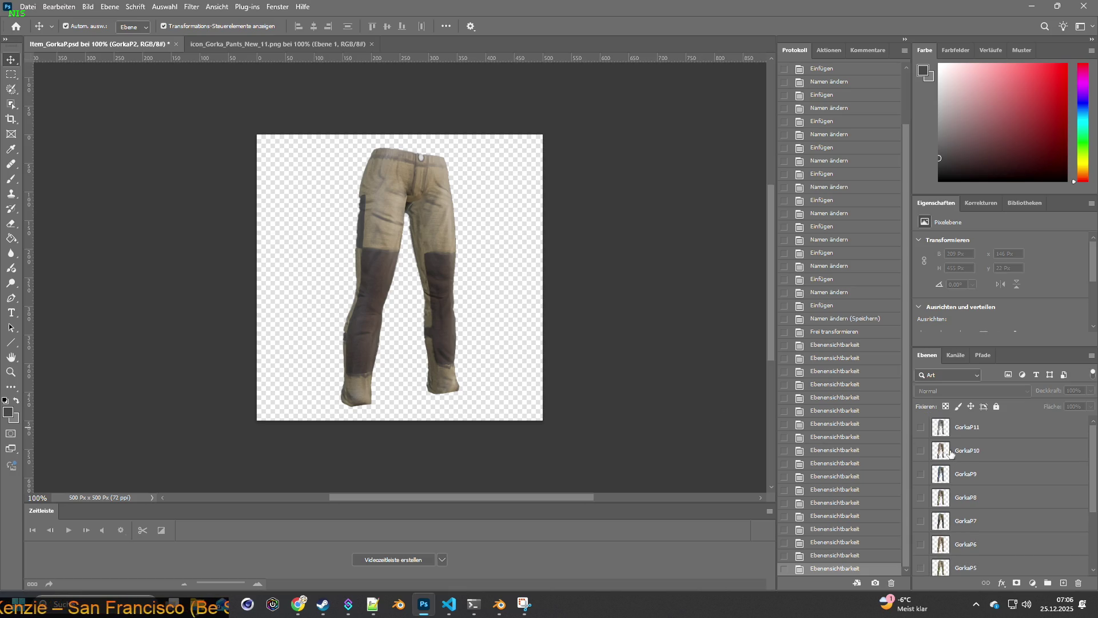
scroll(951, 453, "down", 3)
scroll(949, 451, "down", 1)
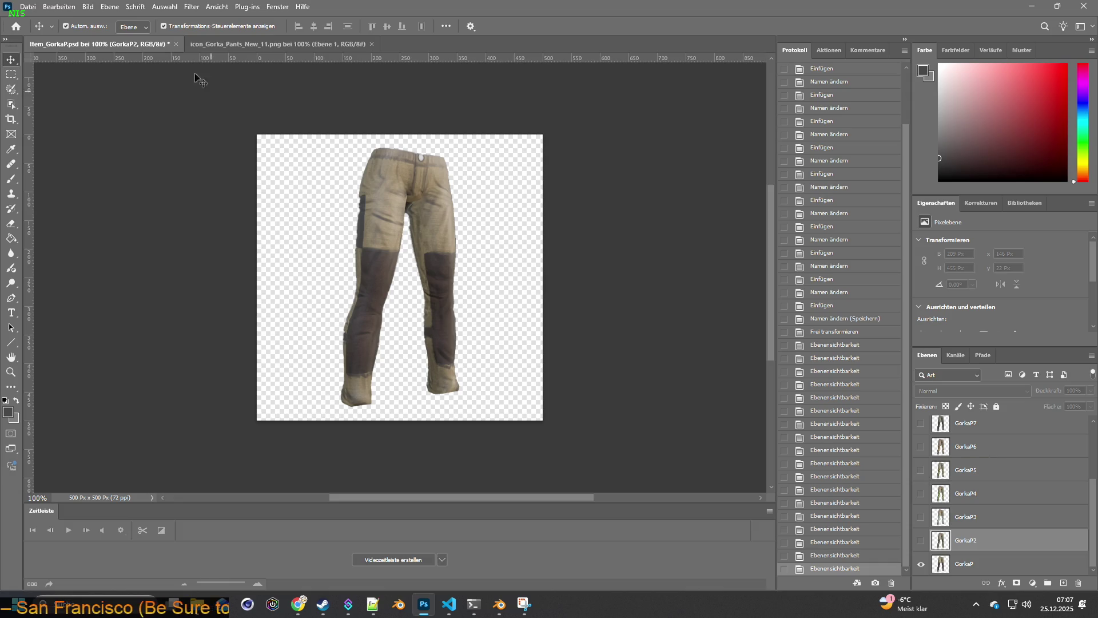
left_click(28, 7)
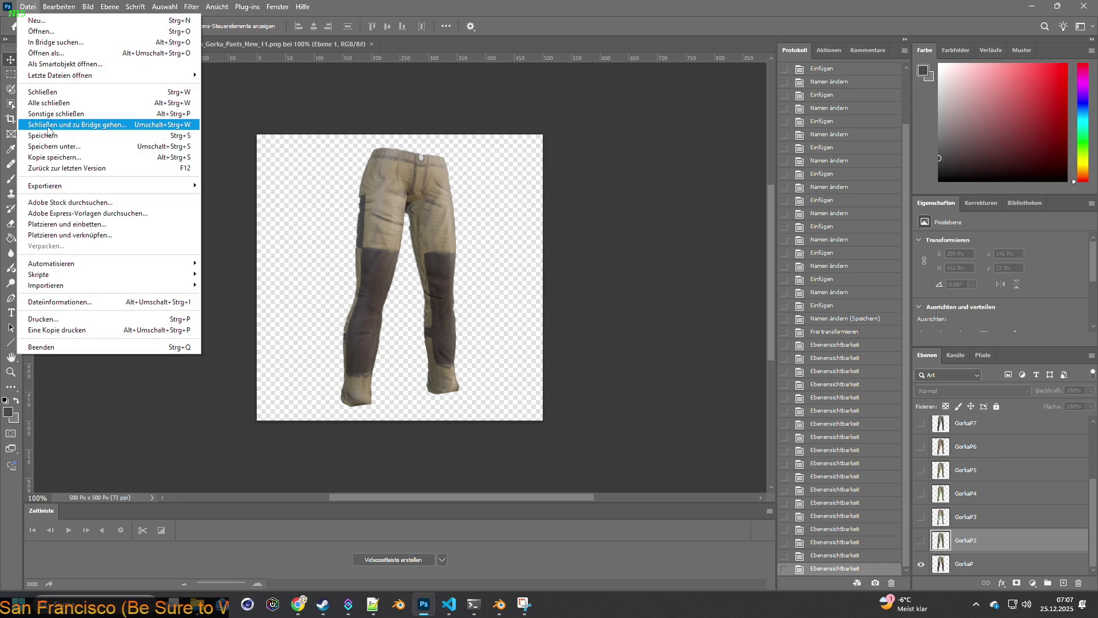
Step: Save the document and resize the image to 32 × 32 pixels
left_click(46, 135)
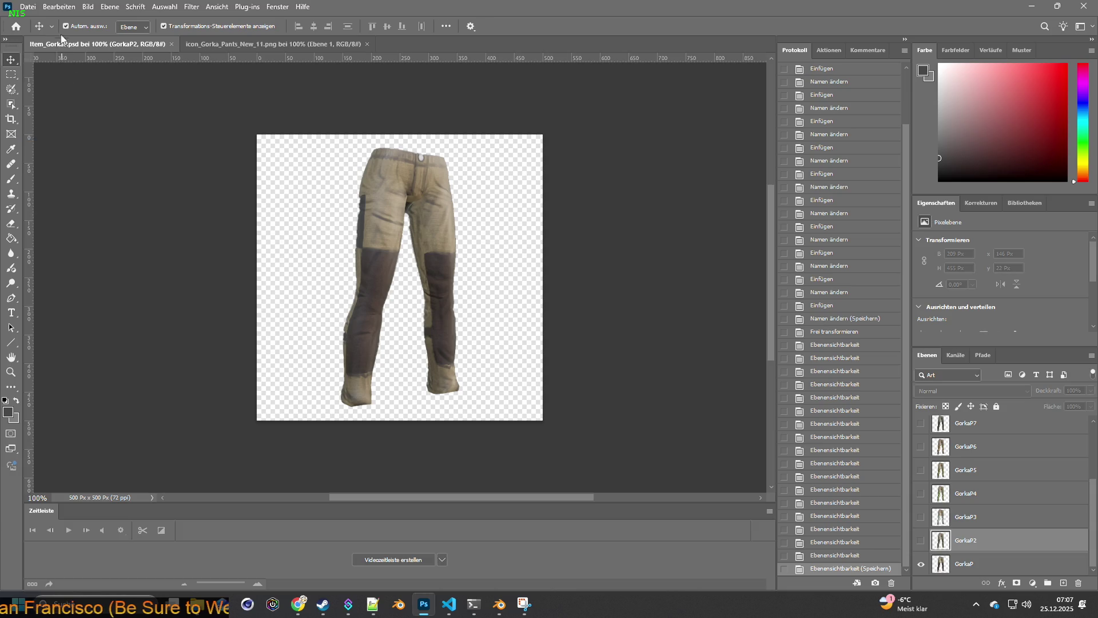
left_click(88, 7)
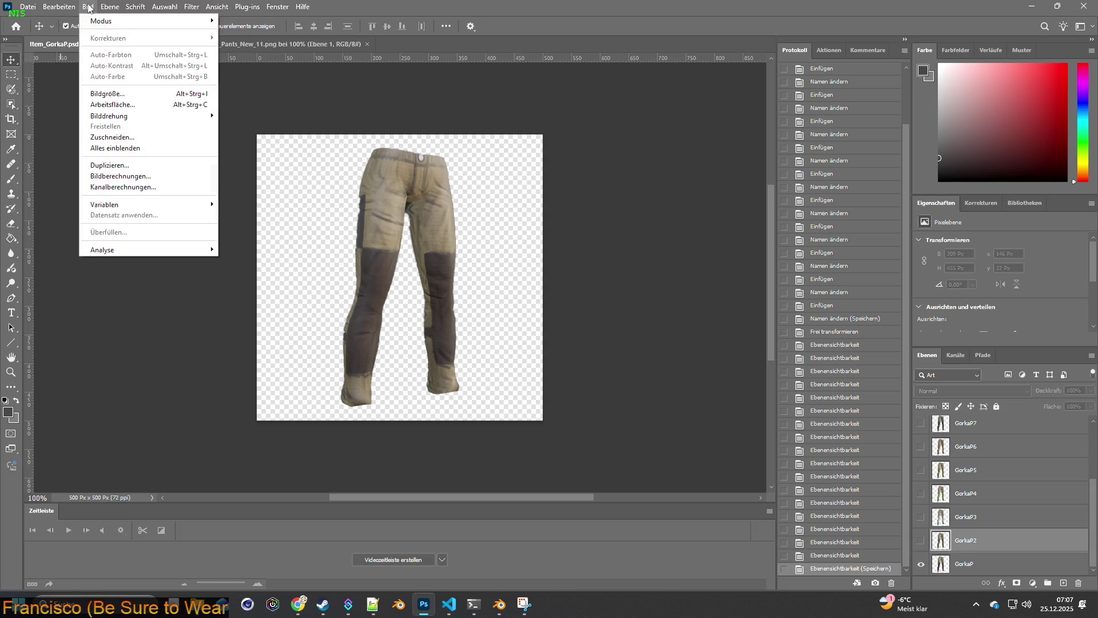
left_click(109, 93)
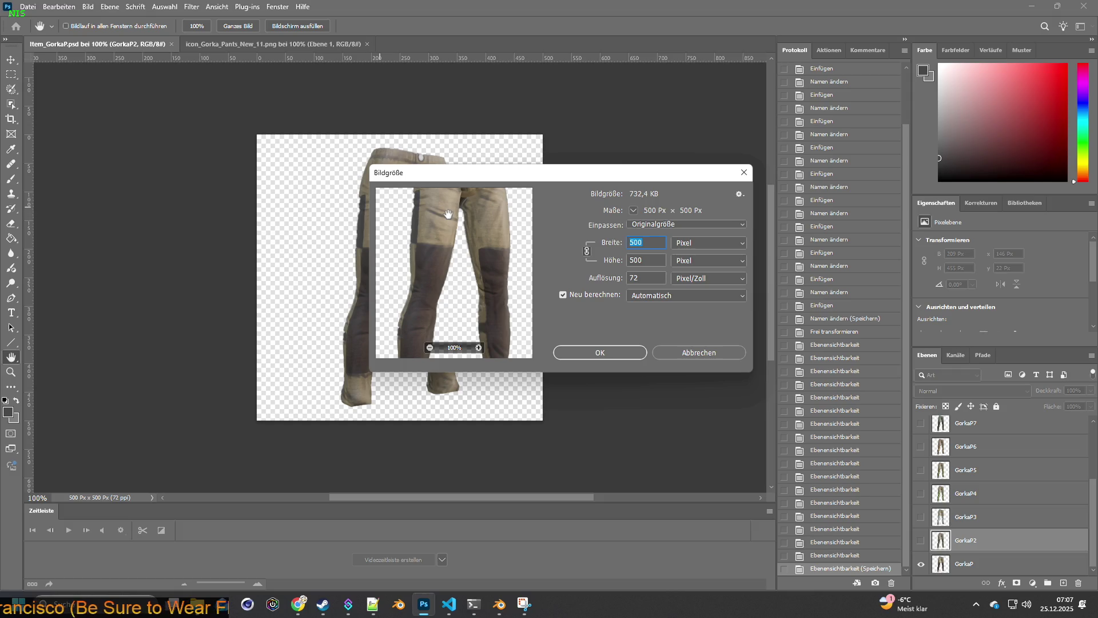
type("32")
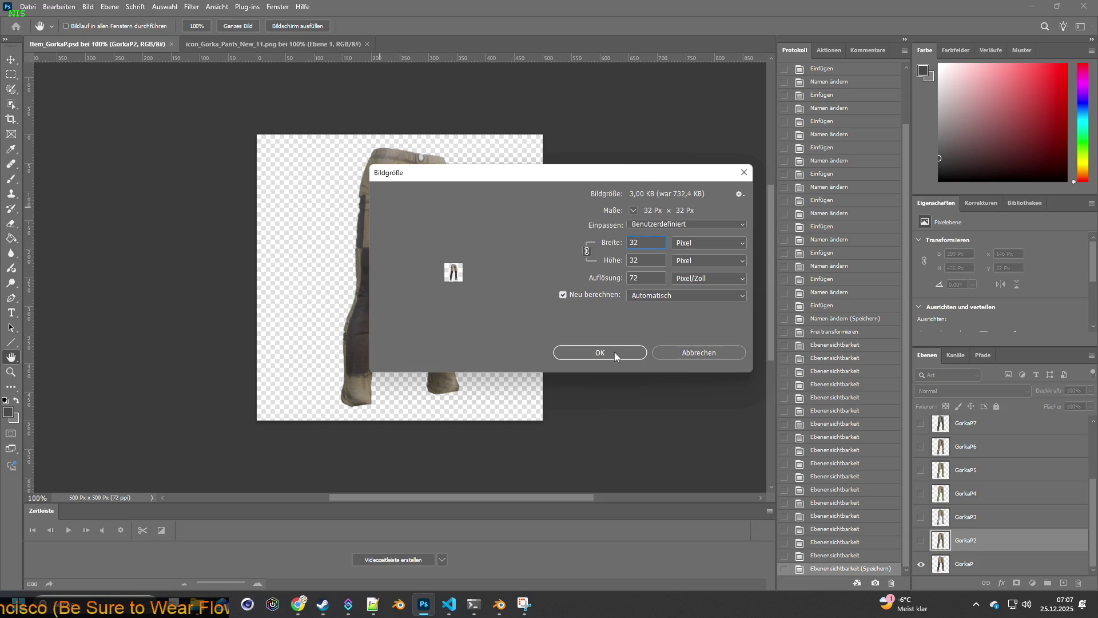
left_click(614, 354)
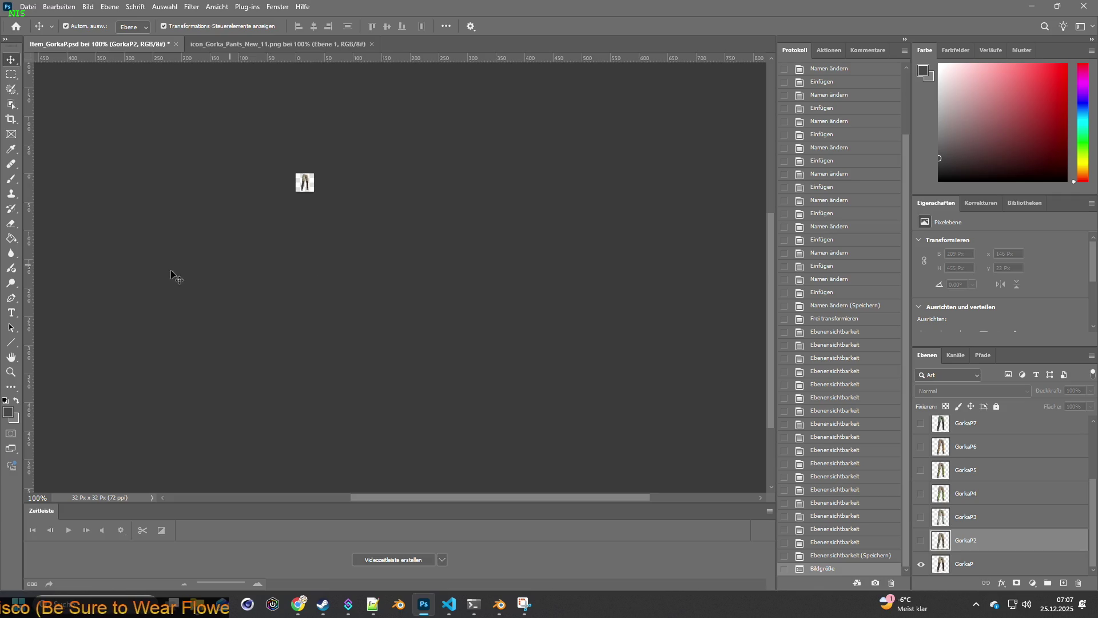
Step: Zoom in to inspect the tiny icon, return to actual size and head to Edit to undo
double_click(11, 357)
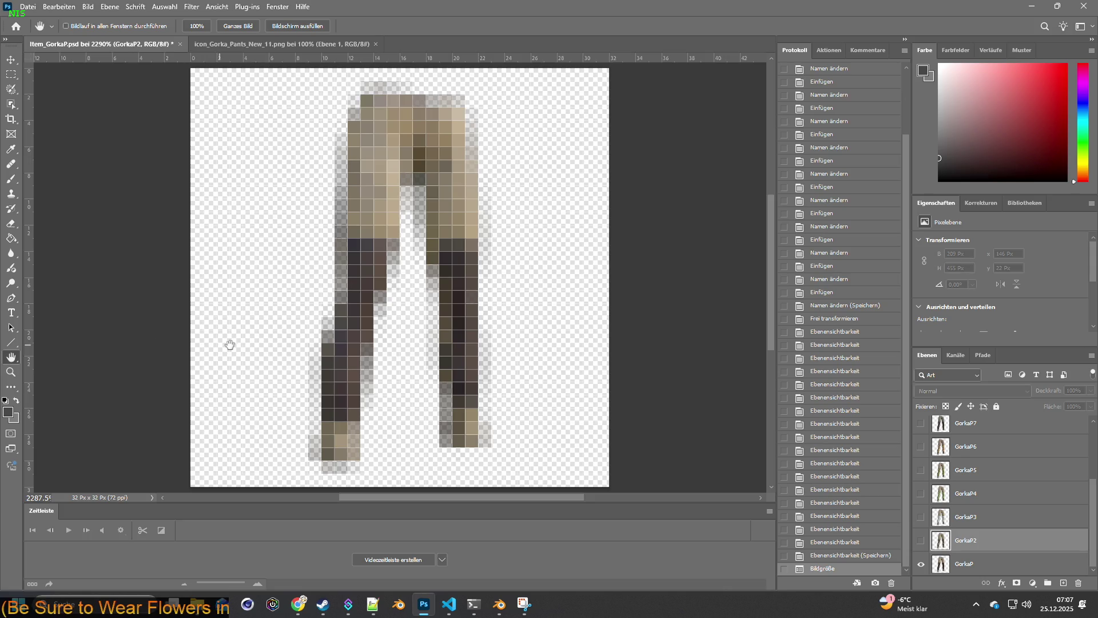
double_click(11, 372)
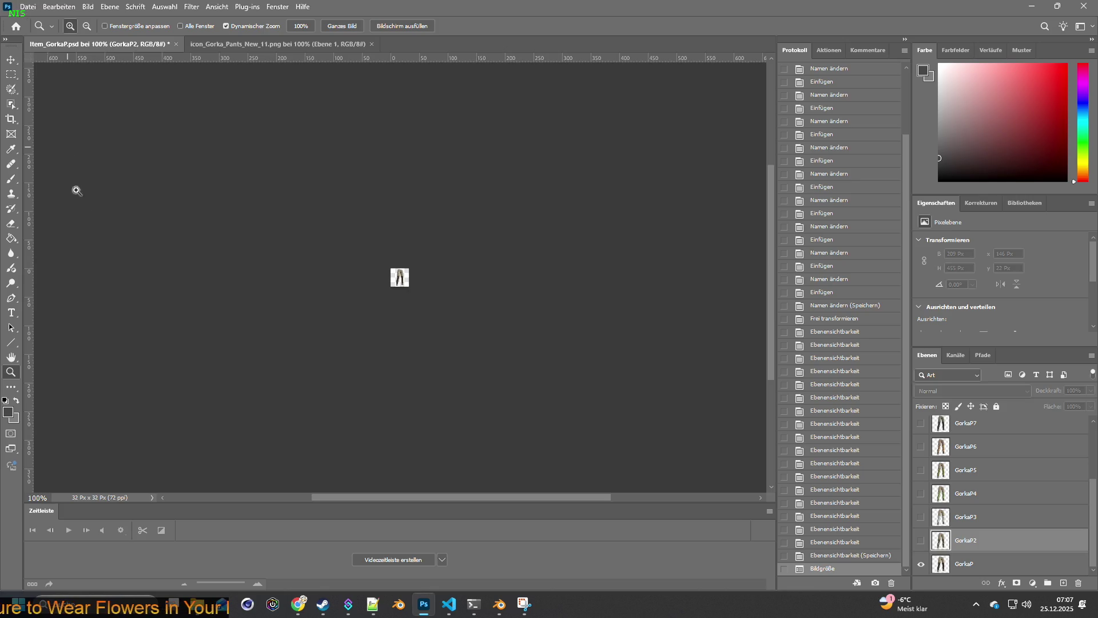
left_click(68, 7)
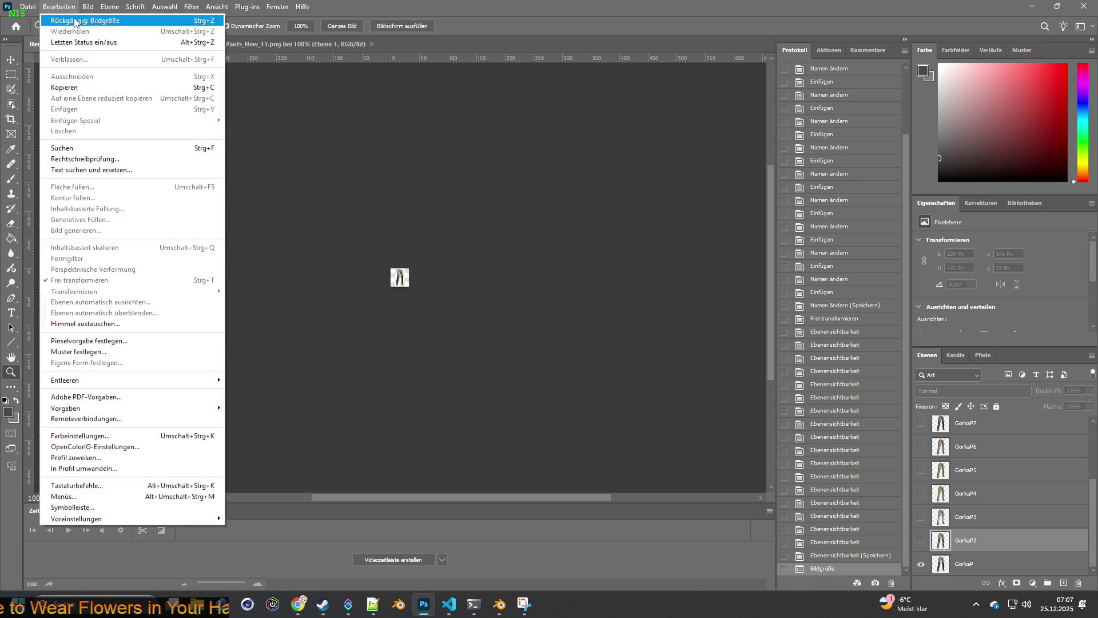
Step: Undo the 32-pixel resize and resize the image to 64 × 64 pixels instead
left_click(75, 22)
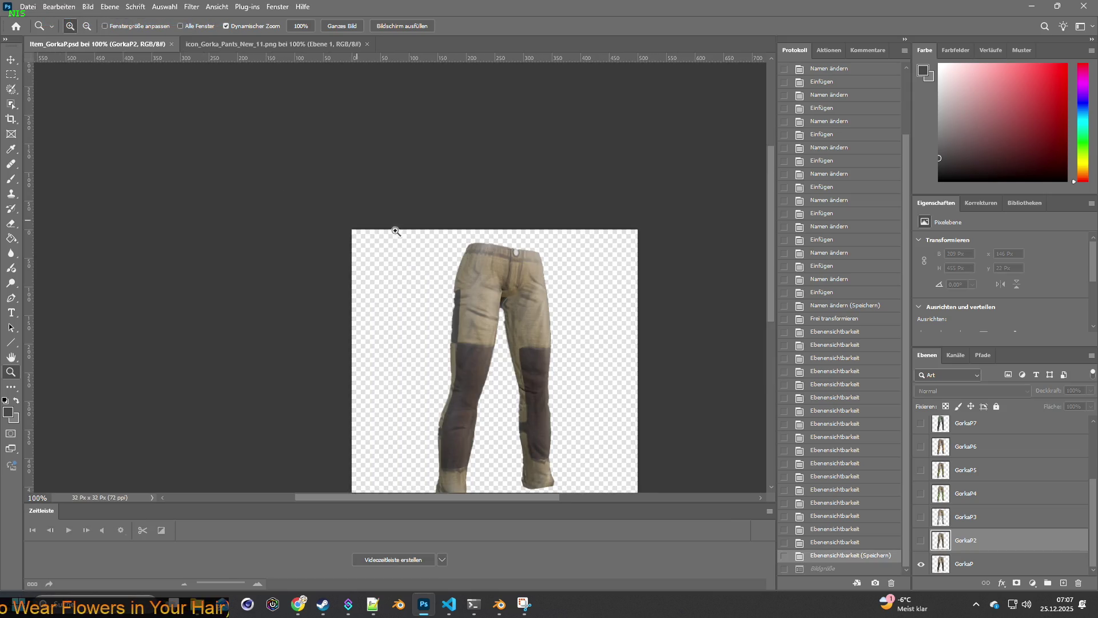
scroll(395, 221, "down", 2)
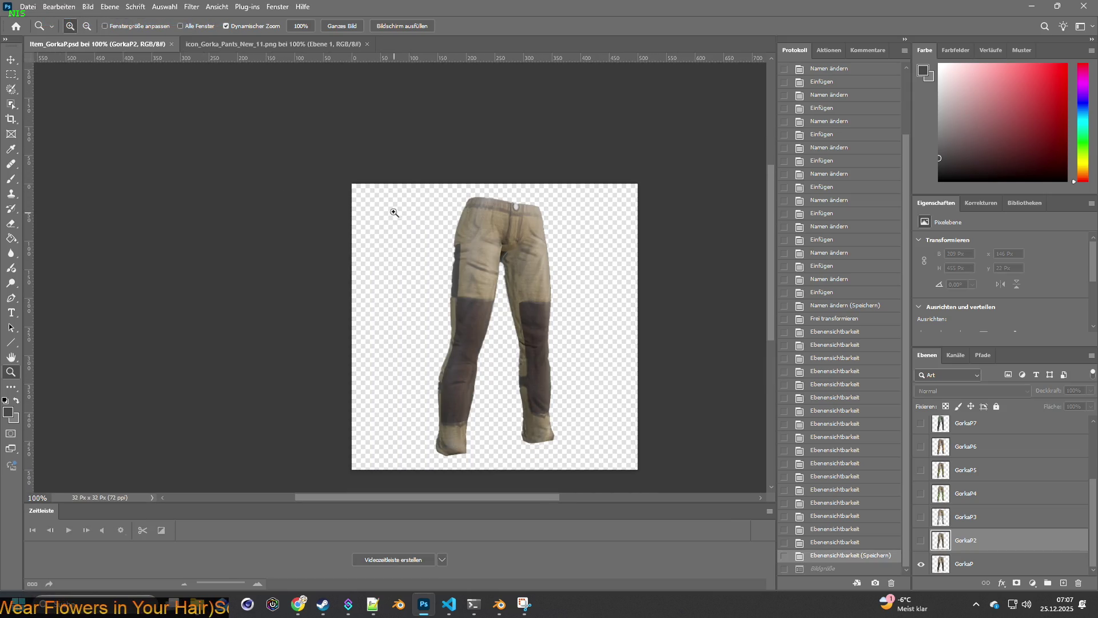
left_click(88, 7)
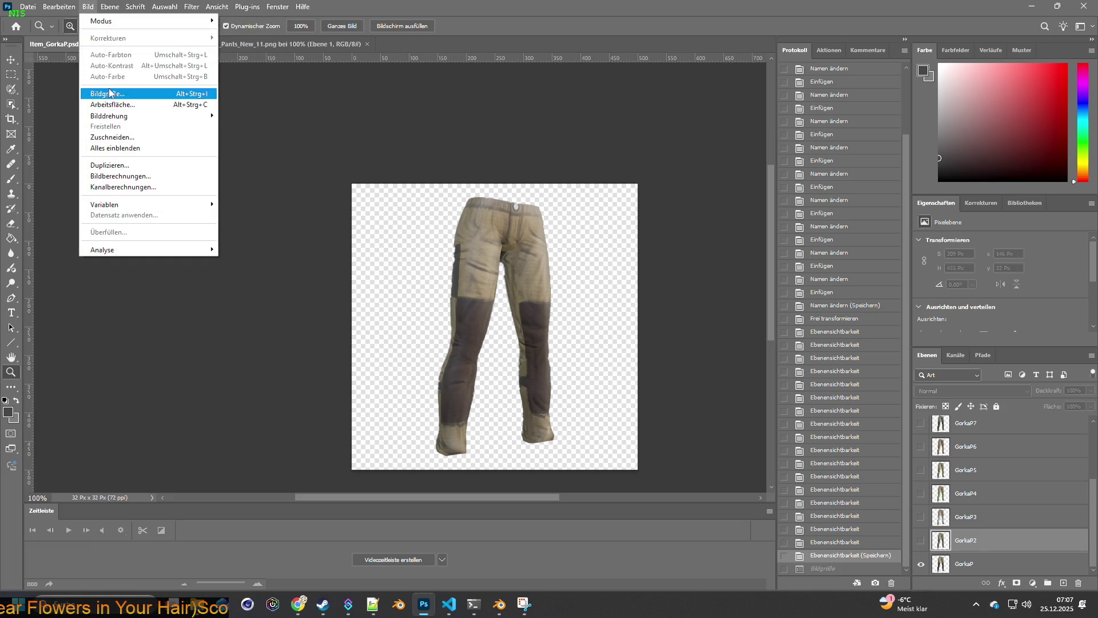
left_click(111, 93)
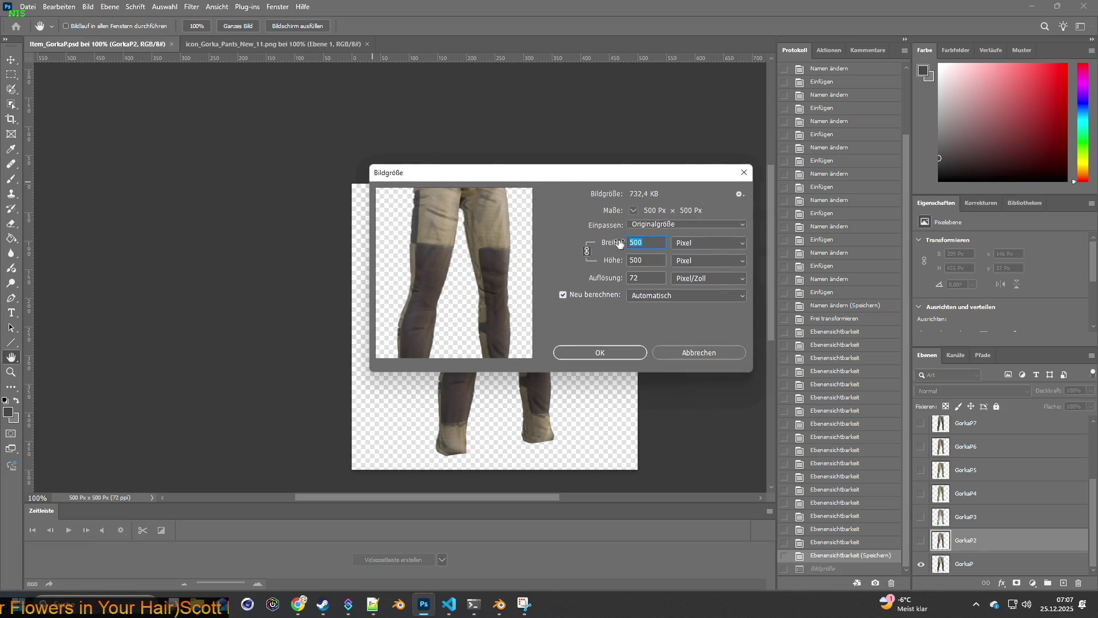
type("64")
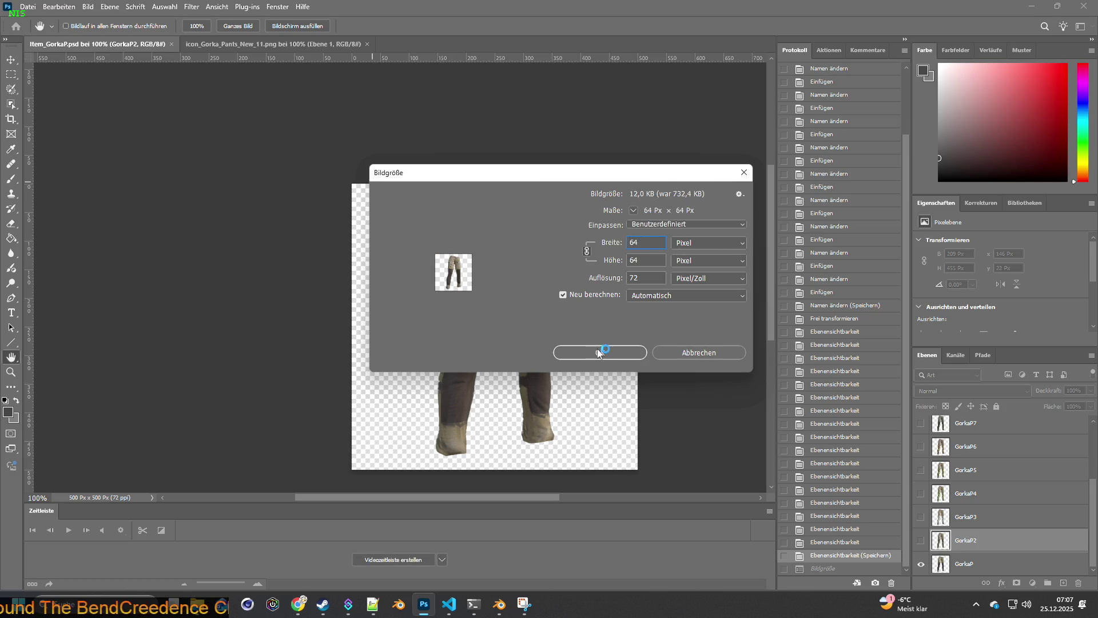
left_click(599, 353)
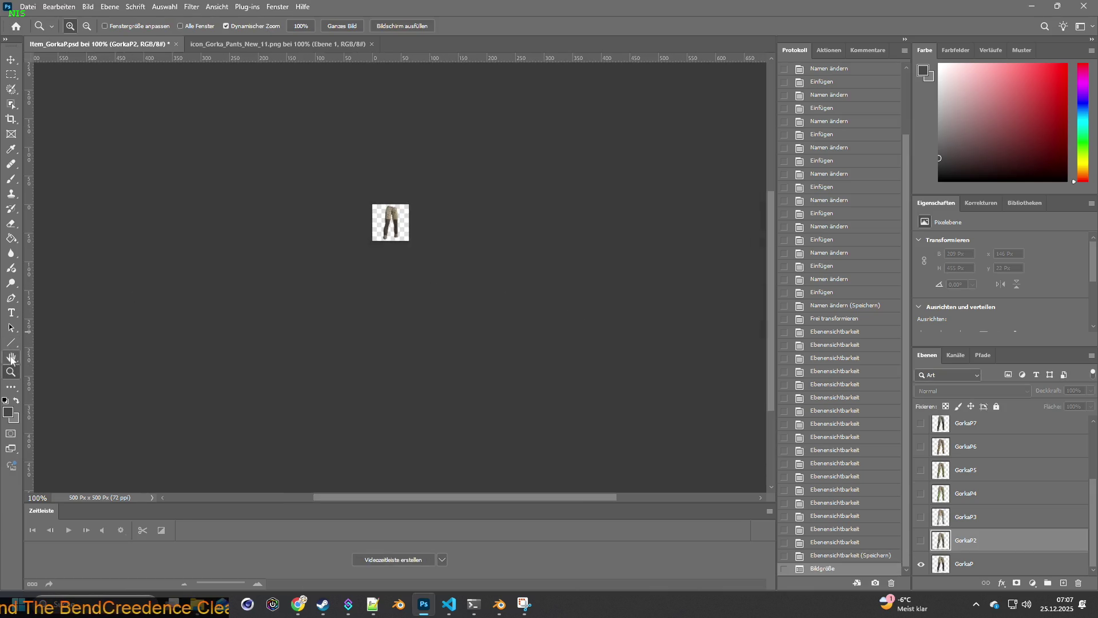
Step: Inspect the 64×64 icon zoomed to fit, return to 100% and reach the export commands
double_click(12, 359)
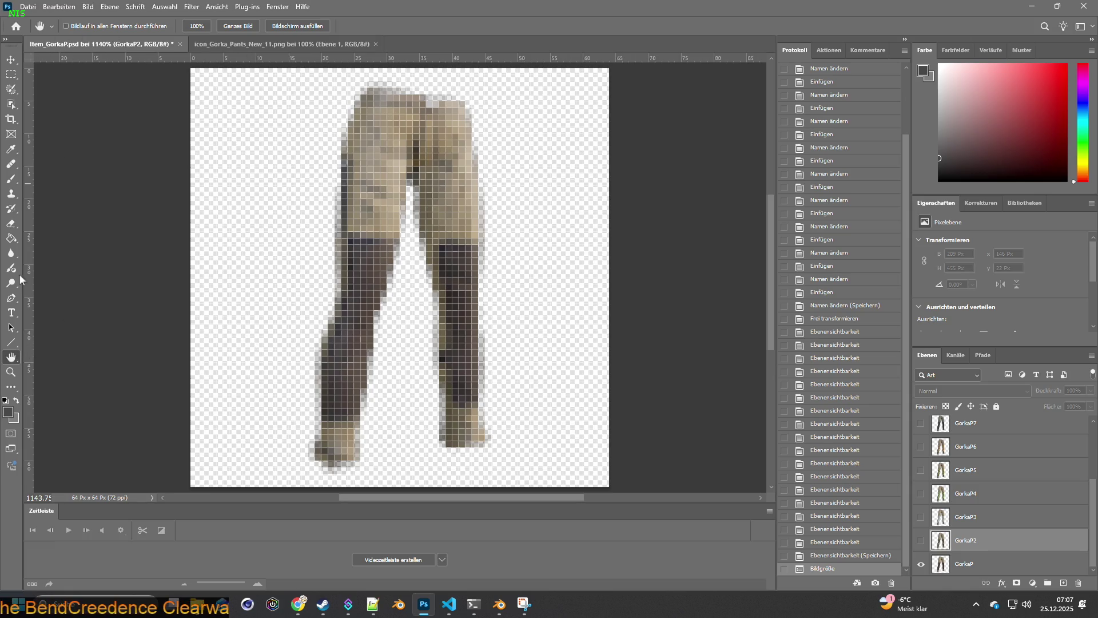
double_click(11, 372)
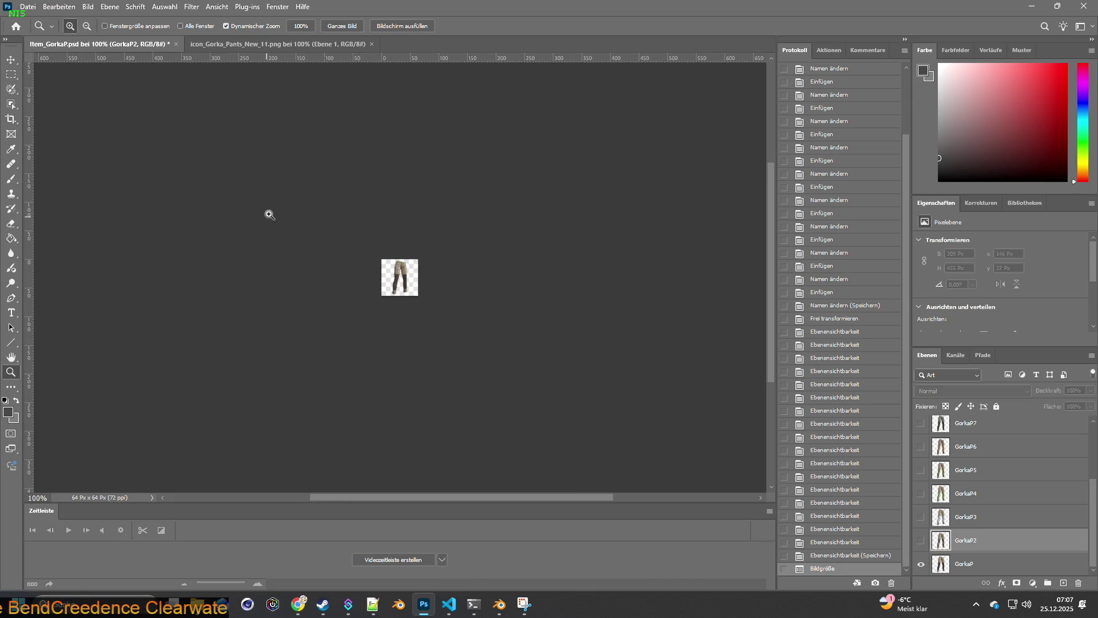
left_click(28, 7)
mouse_move(102, 186)
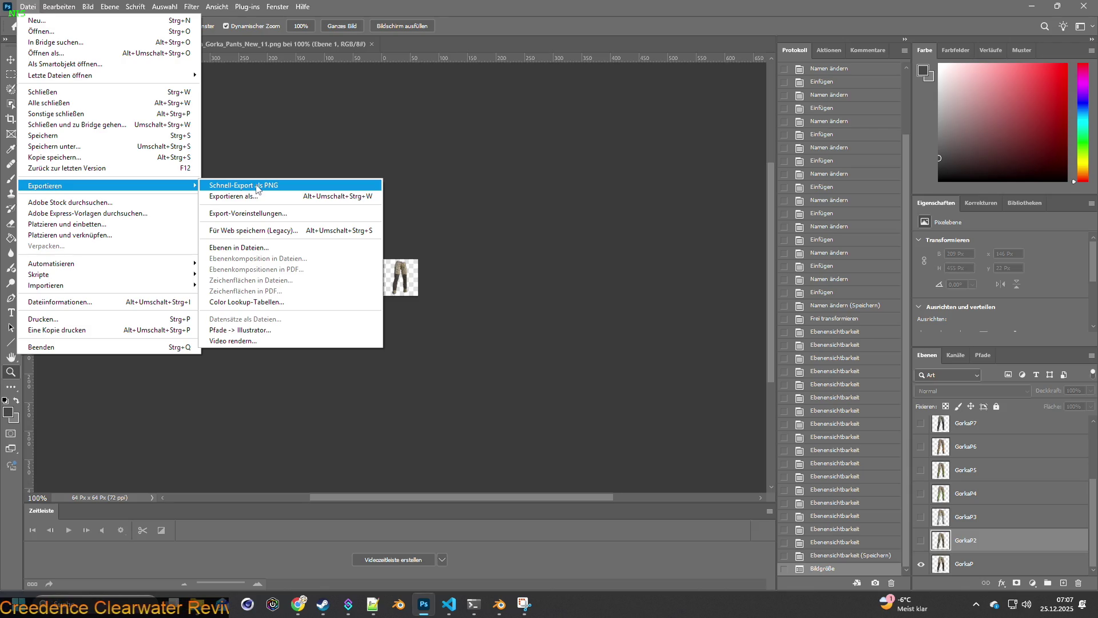
Step: Quick-export as PNG and browse to Zomboid > Workshop > Clothingmod_WORKSHOP > Contents
left_click(257, 186)
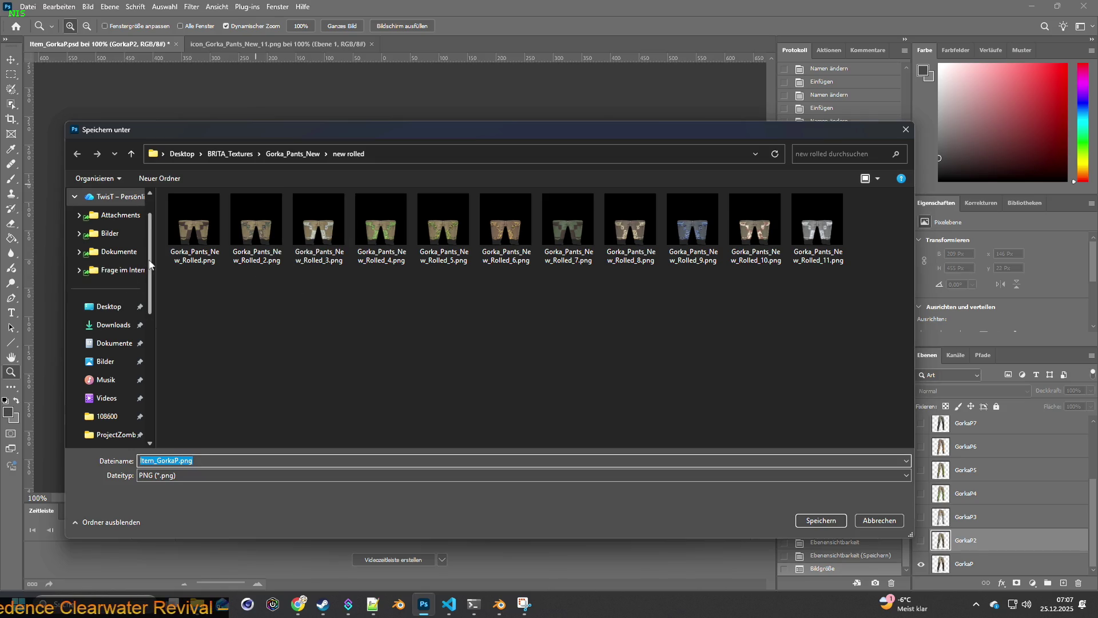
scroll(150, 315, "down", 3)
left_click_drag(151, 314, 150, 241)
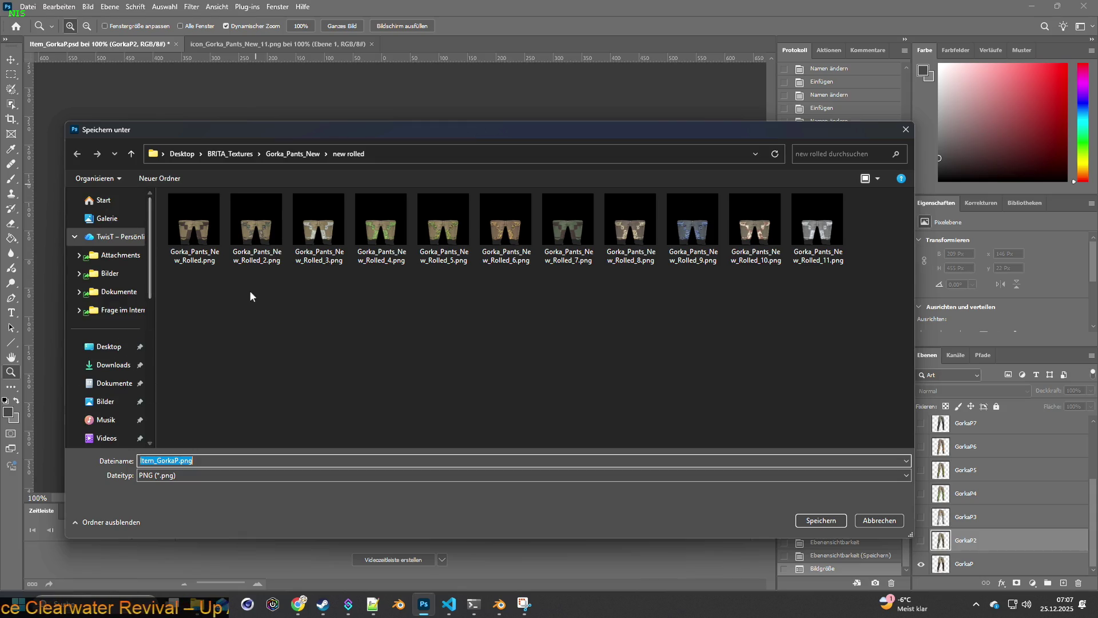
scroll(124, 373, "down", 4)
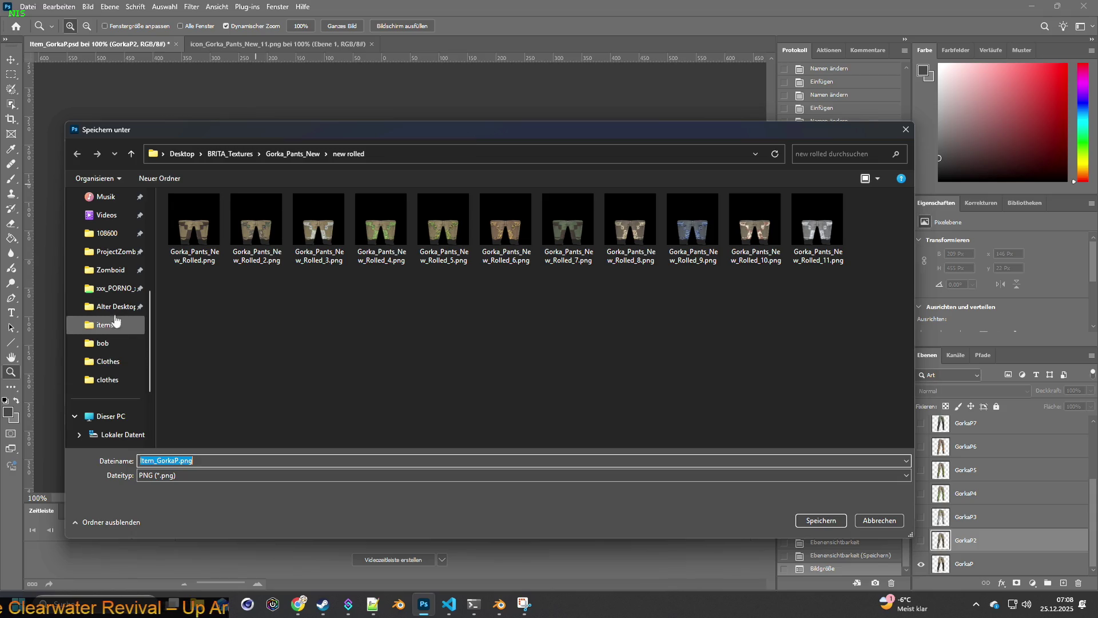
left_click(112, 269)
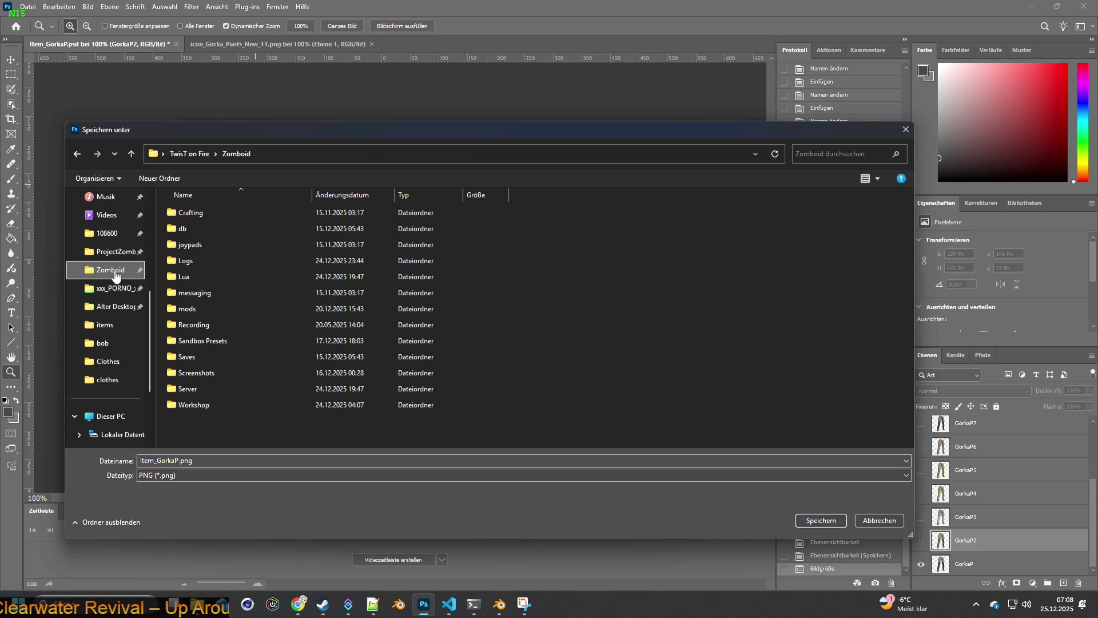
double_click(194, 406)
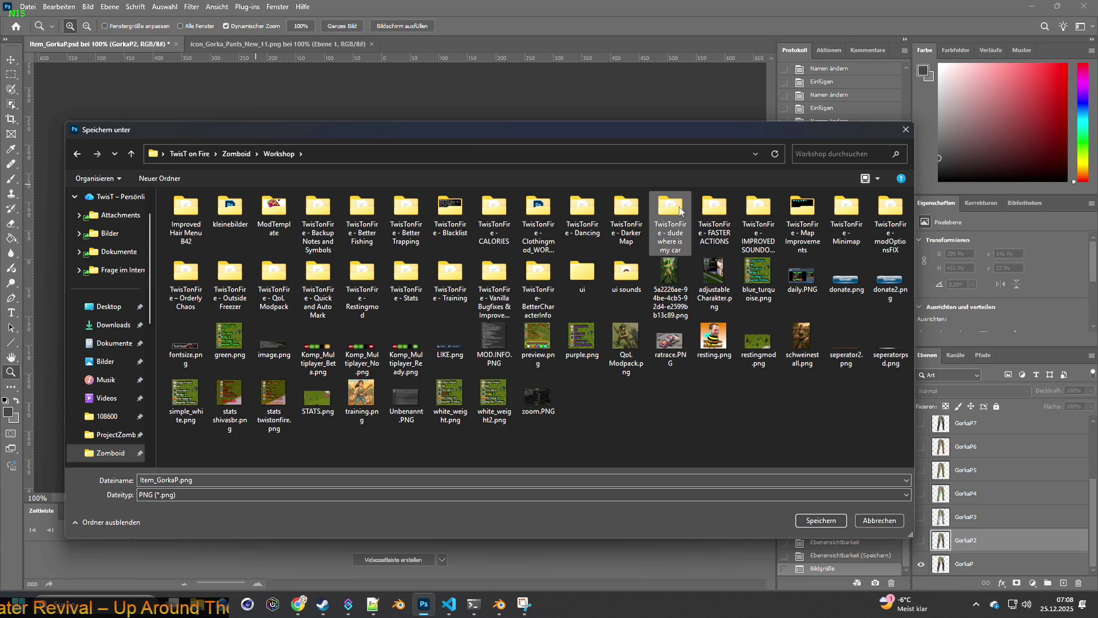
double_click(538, 210)
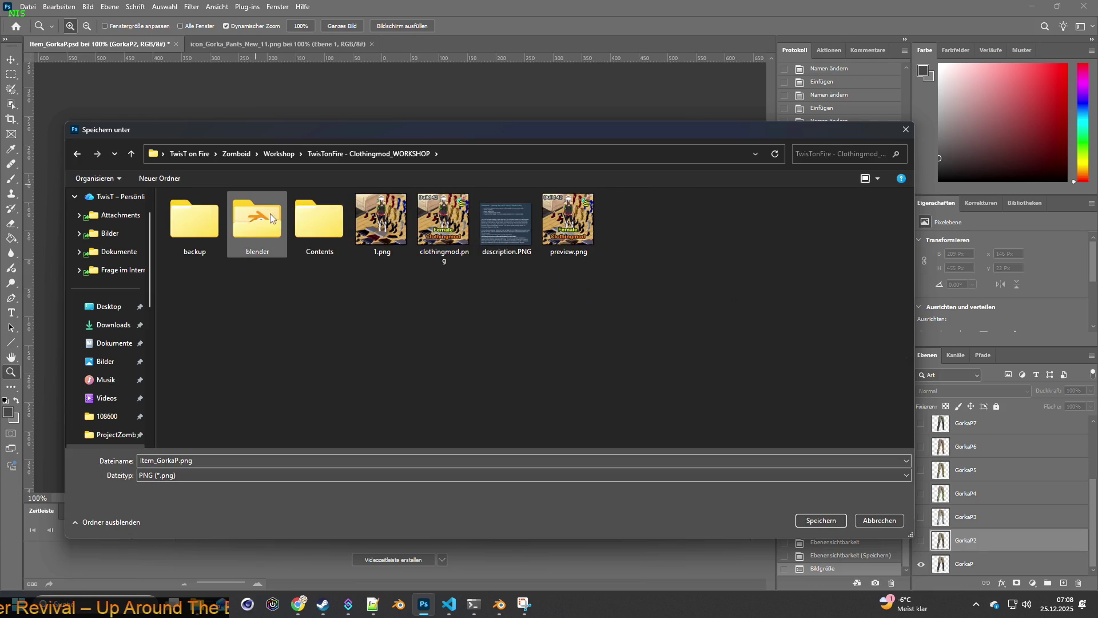
double_click(315, 215)
Step: Continue into ClothingMod > common > media > textures and save Item_GorkaP.png there
double_click(232, 214)
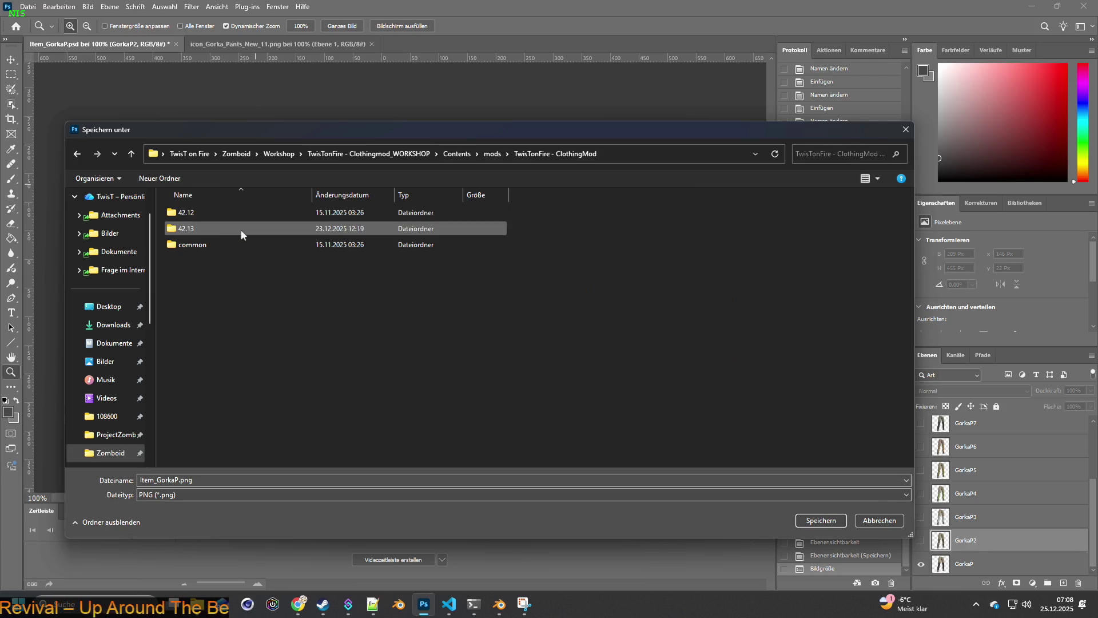
double_click(197, 241)
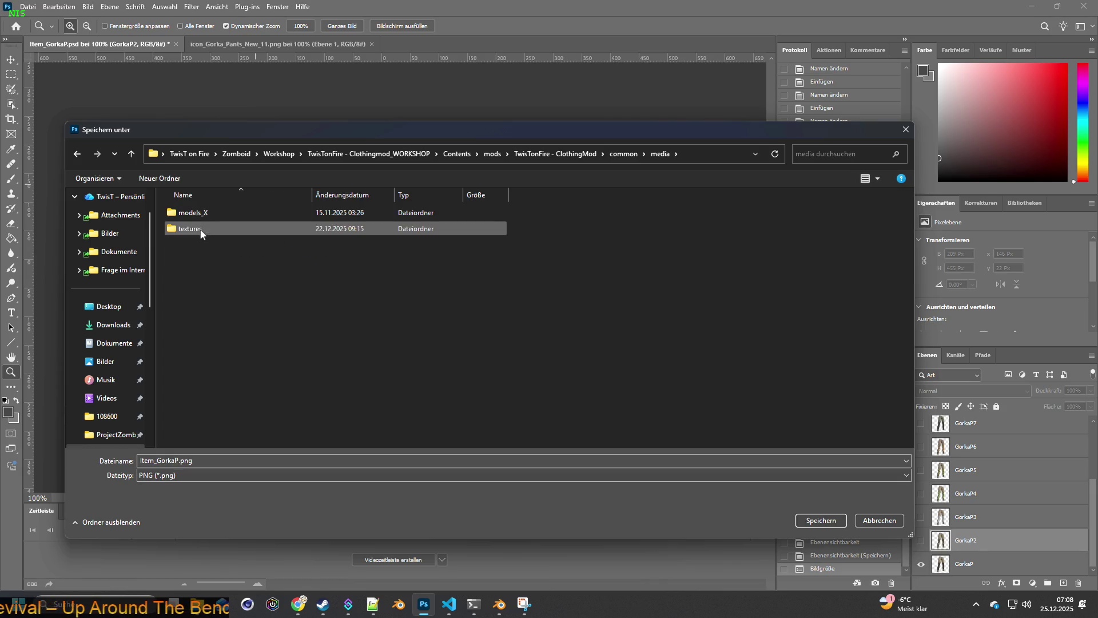
double_click(202, 234)
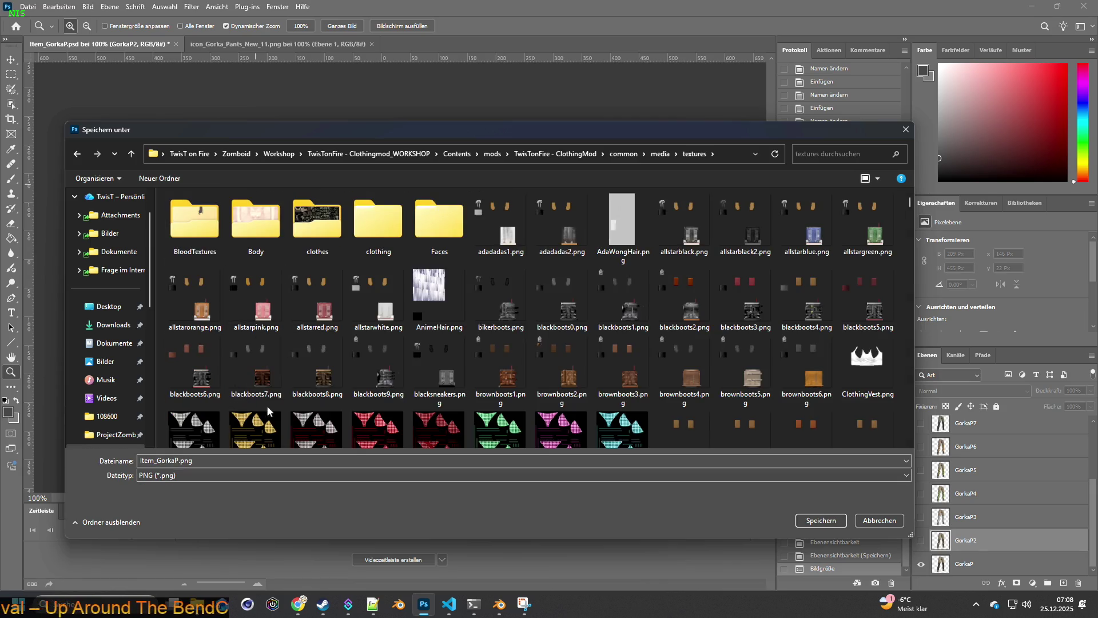
left_click(295, 464)
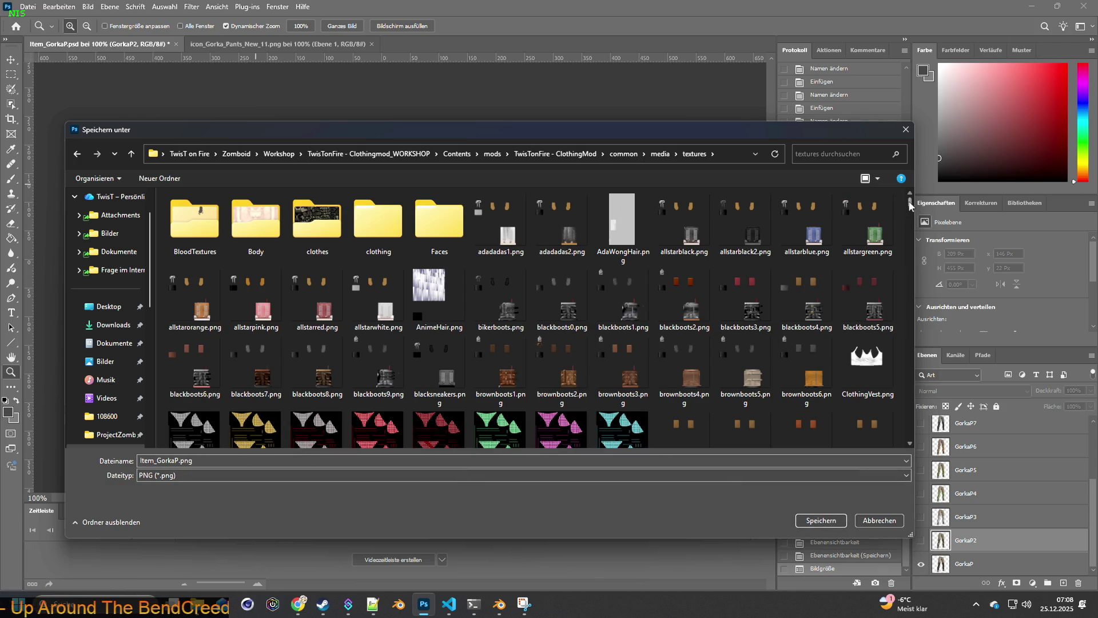
left_click_drag(911, 204, 911, 230)
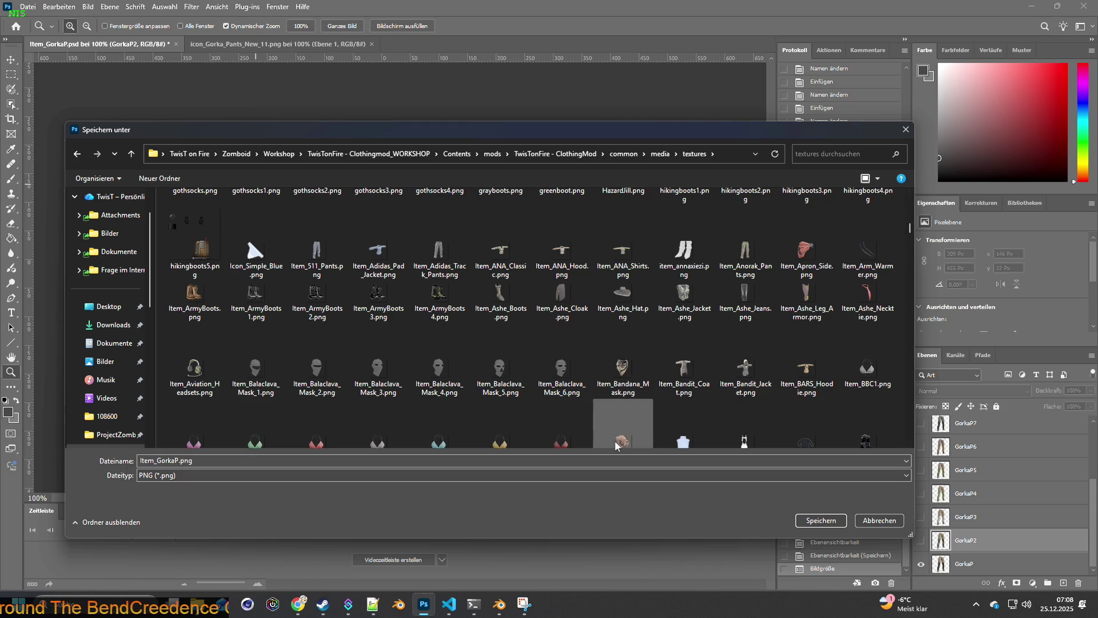
left_click(811, 520)
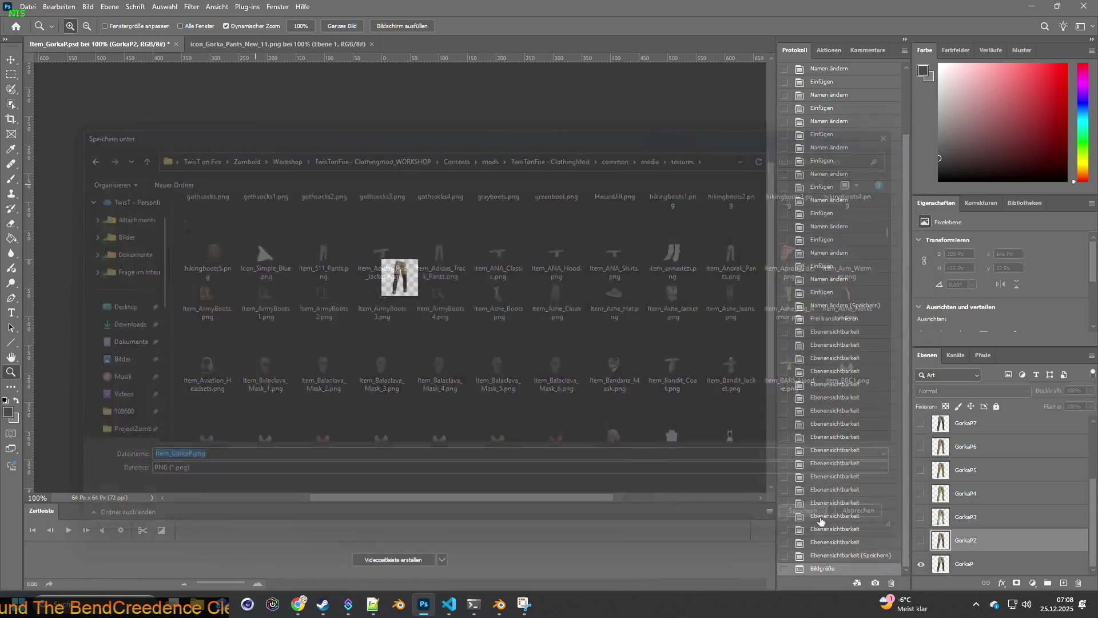
Step: Switch visibility to the next variant and quick-export it as Item_GorkaP5.png
left_click(922, 563)
left_click(922, 541)
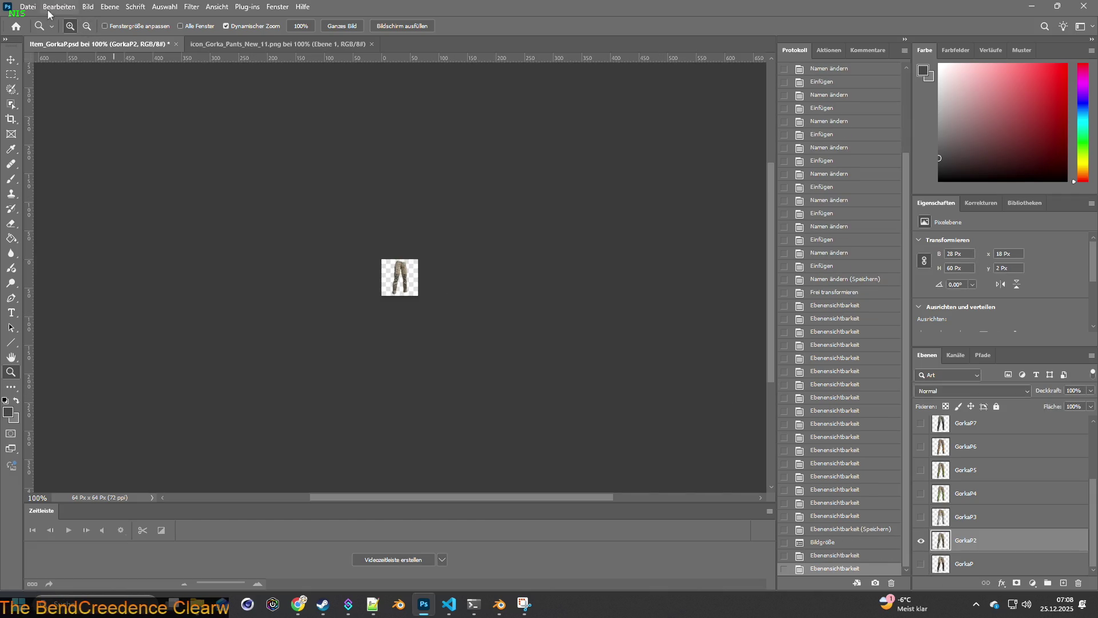
left_click(28, 8)
left_click(240, 186)
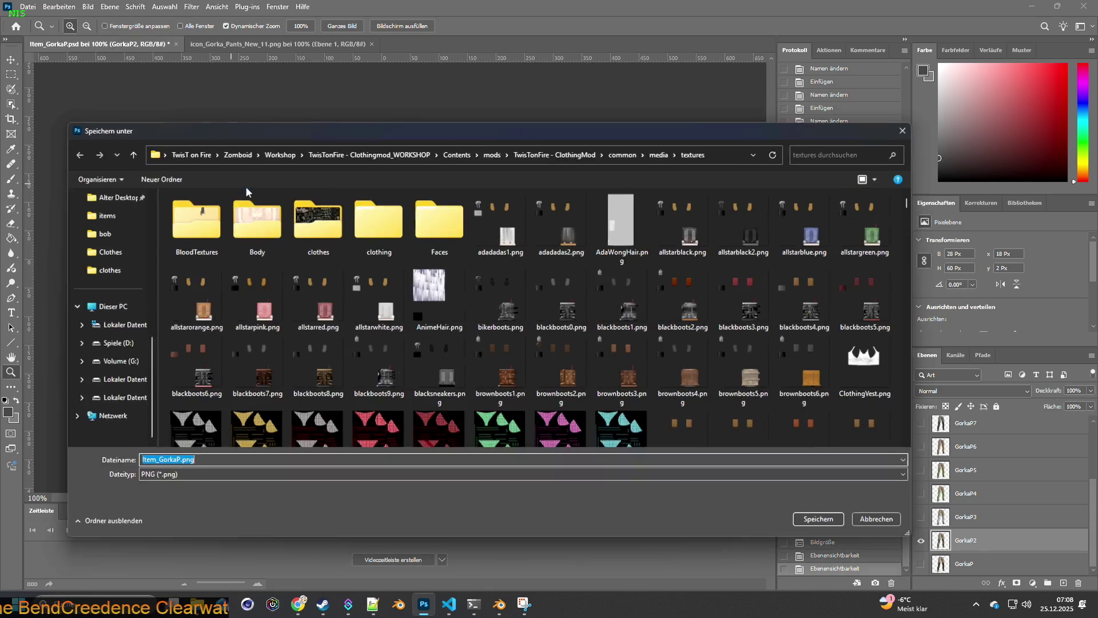
left_click(185, 461)
type("2")
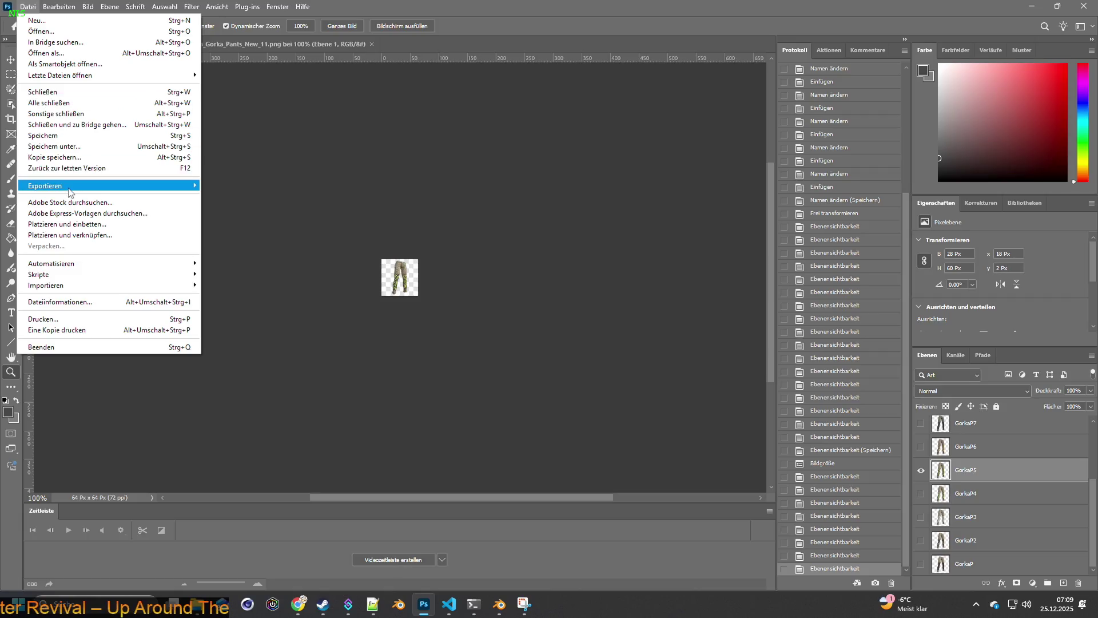
left_click(226, 187)
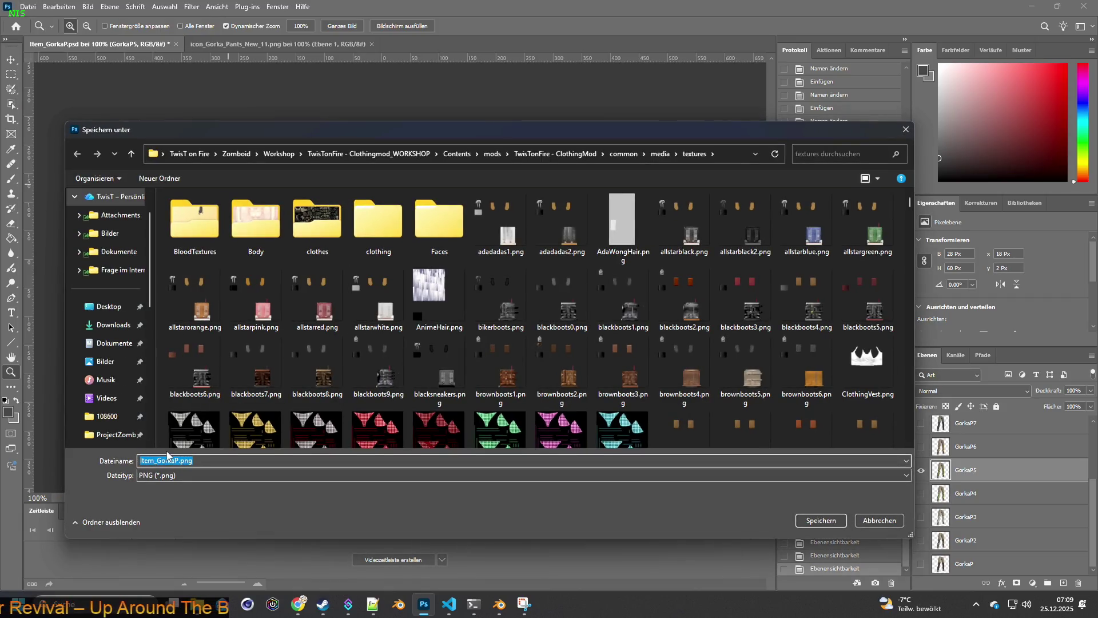
left_click(191, 461)
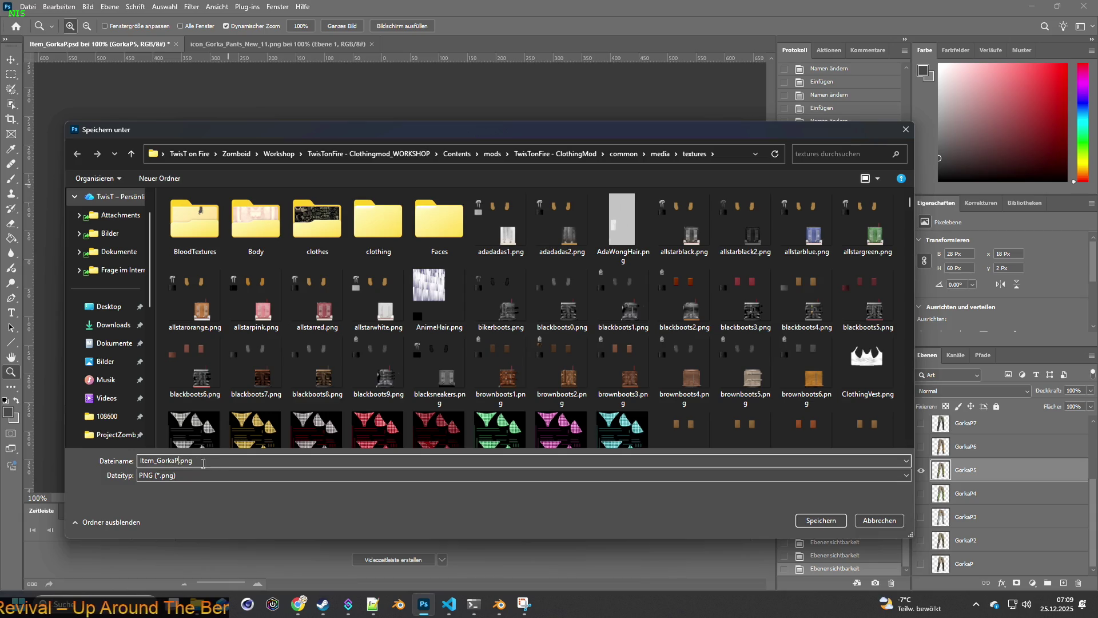
type("5")
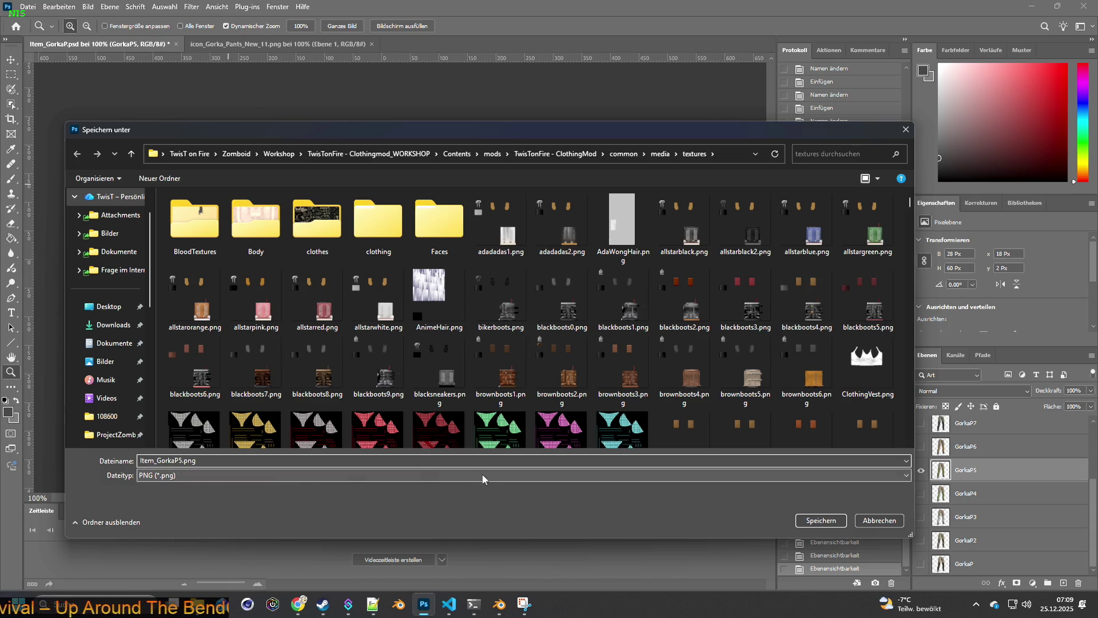
left_click(821, 520)
Step: Show only GorkaP6 and quick-export it as Item_GorkaP6.png
left_click(921, 471)
left_click(922, 447)
left_click(971, 447)
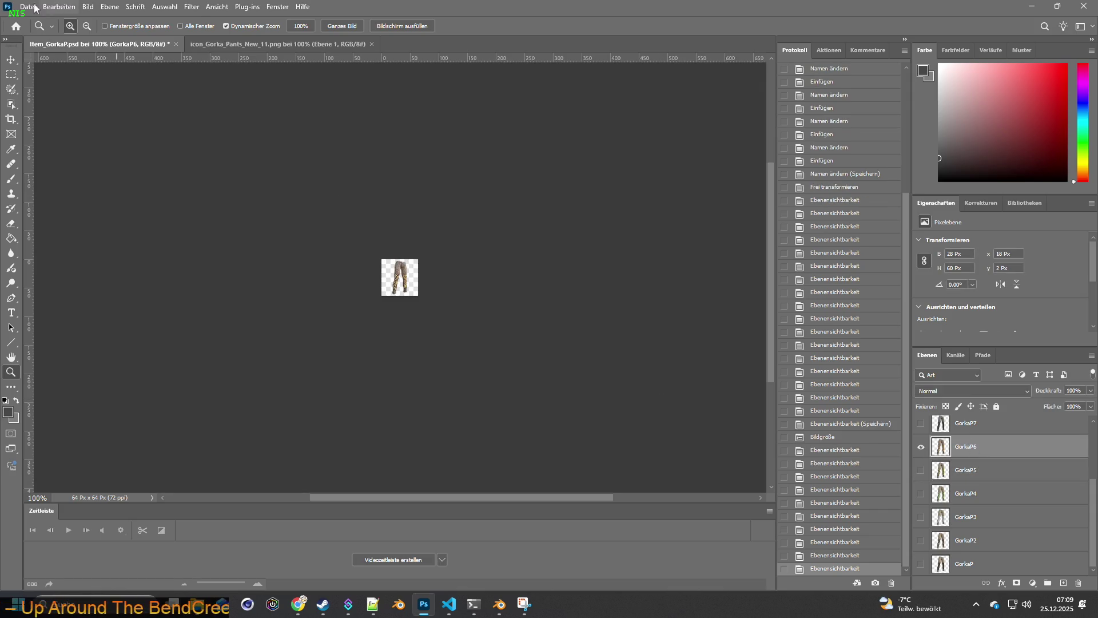
left_click(28, 6)
left_click(244, 186)
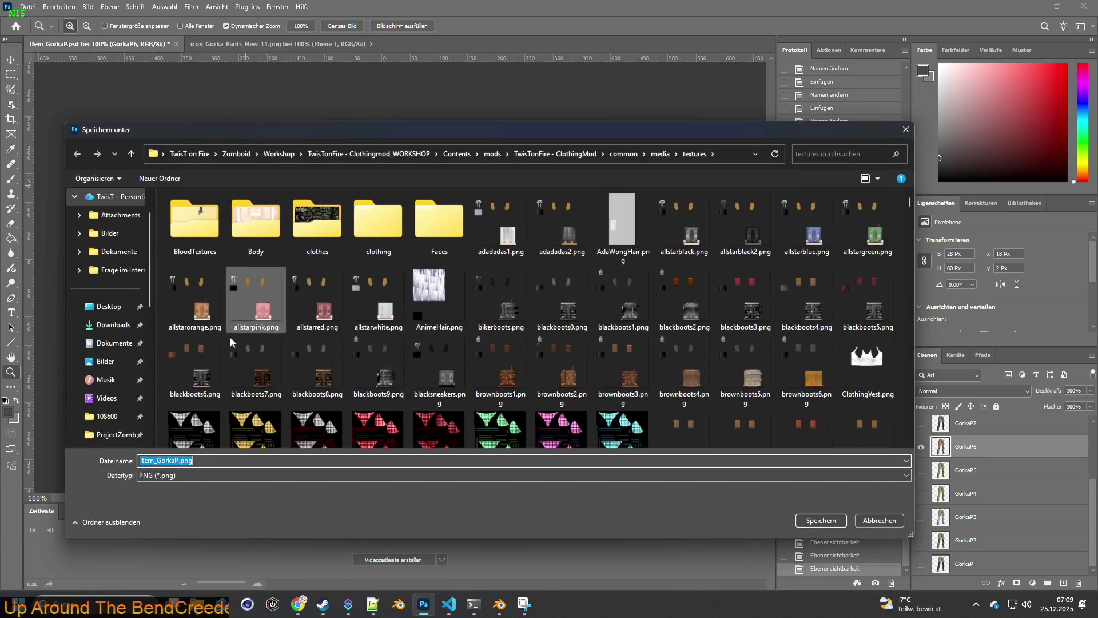
left_click(196, 461)
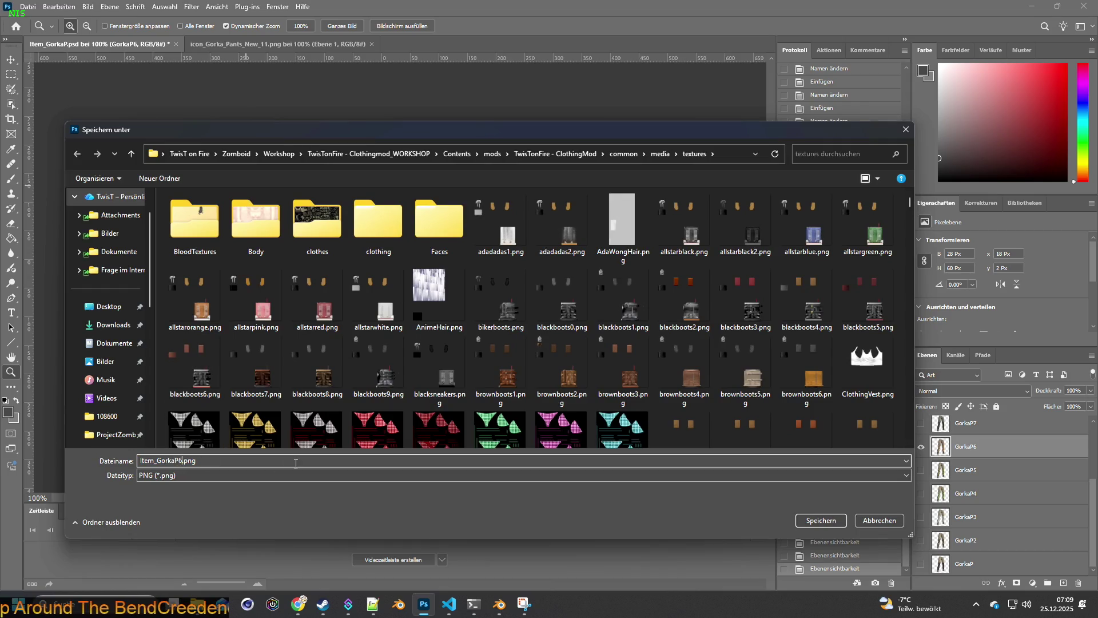
left_click(807, 517)
Step: Show only GorkaP7 and quick-export it as Item_GorkaP7.png
left_click(921, 446)
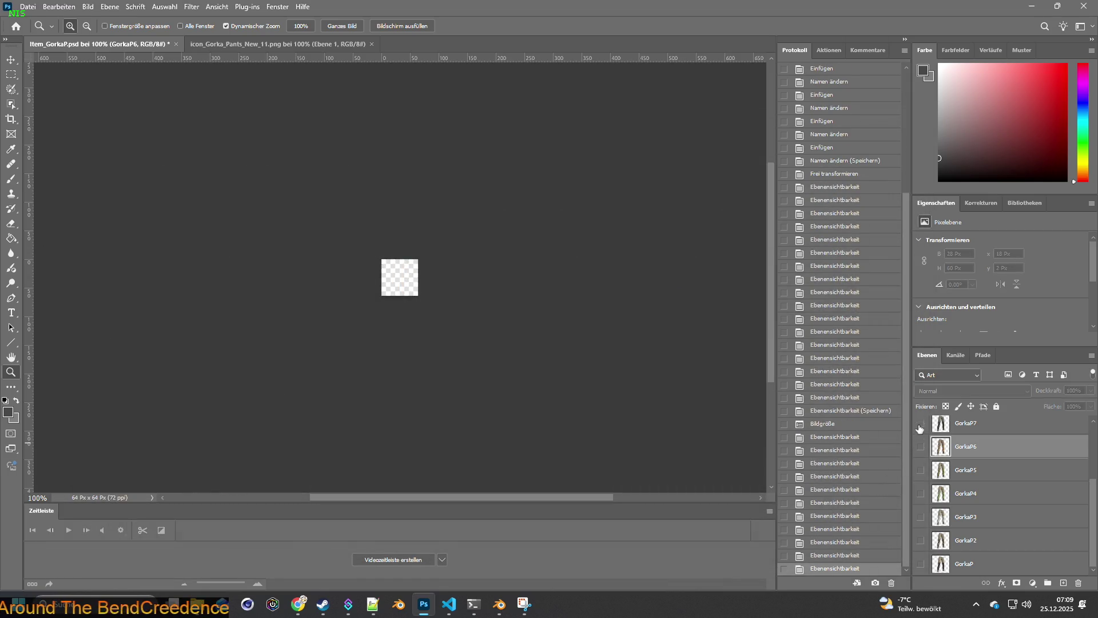
left_click(921, 423)
left_click(967, 423)
left_click(27, 12)
mouse_move(45, 186)
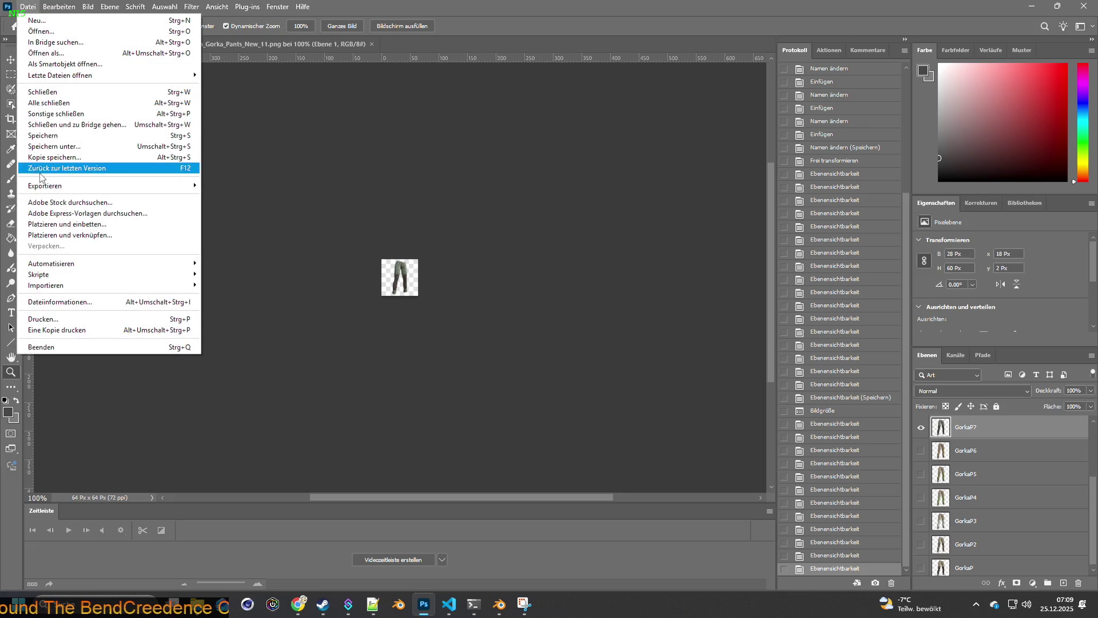
left_click(250, 183)
left_click(179, 459)
type("7.png")
left_click(807, 518)
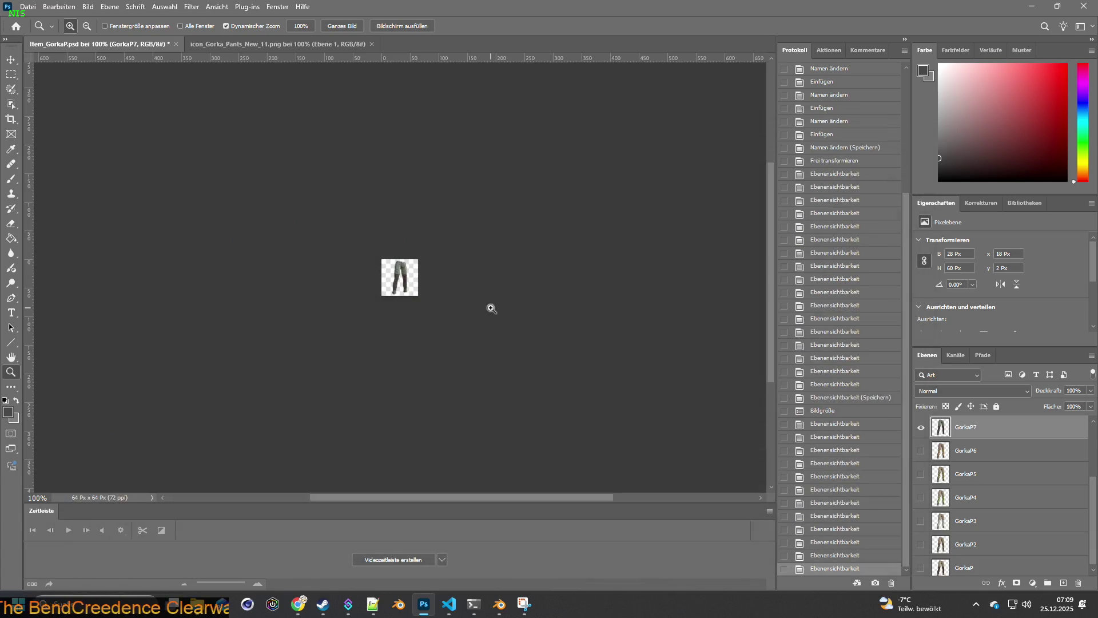
scroll(985, 477, "up", 3)
Step: Show only GorkaP8 and quick-export it as Item_GorkaP8.png
left_click(922, 497)
left_click(922, 474)
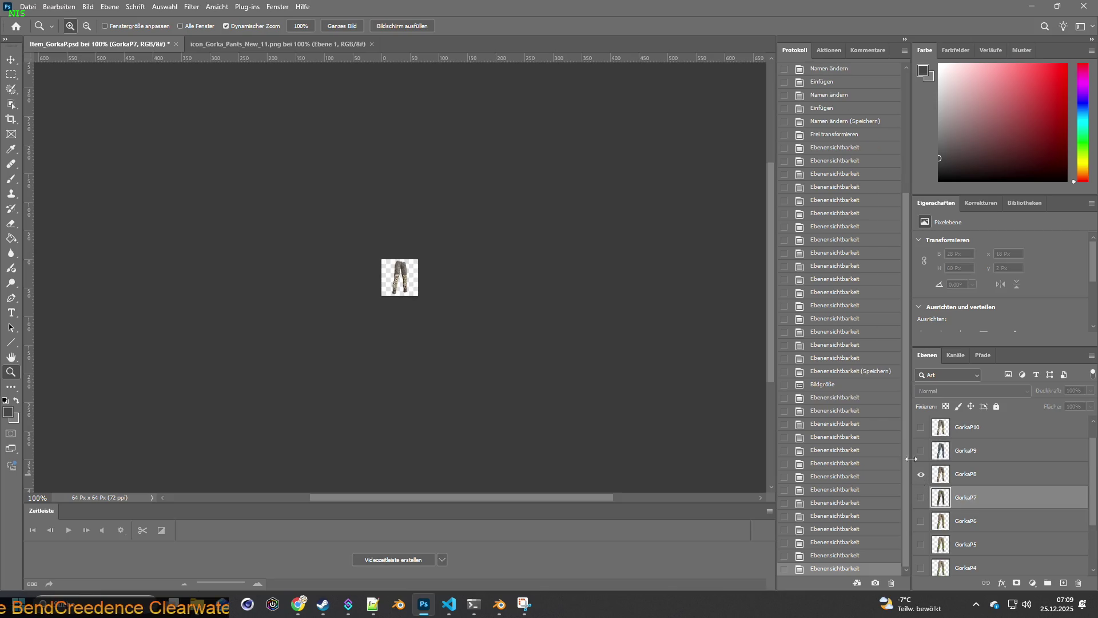
left_click(954, 471)
left_click(34, 8)
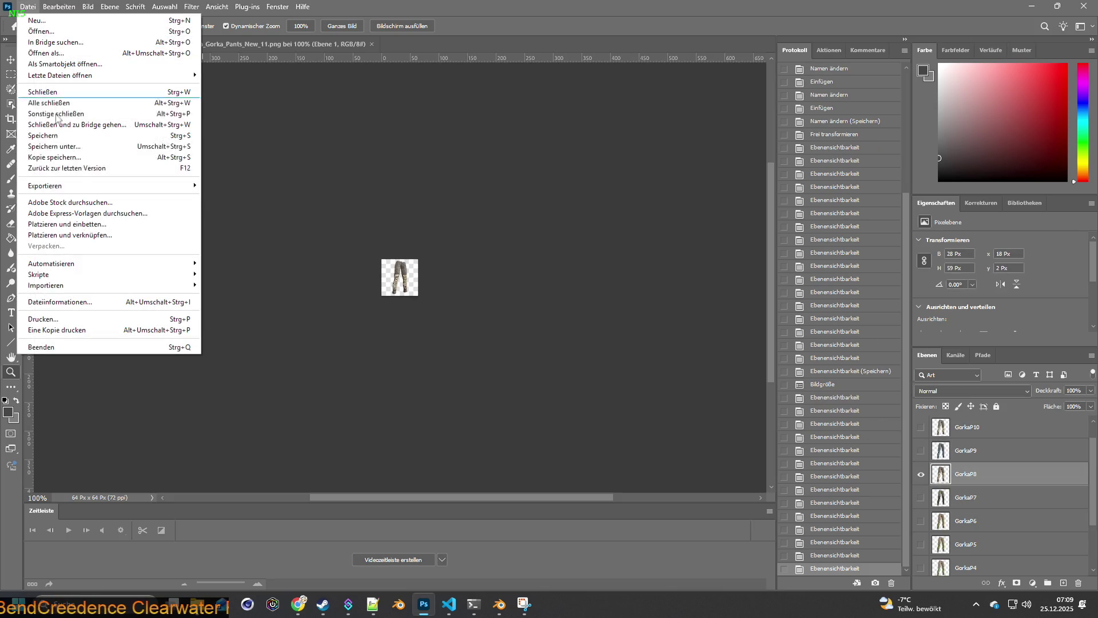
left_click(246, 186)
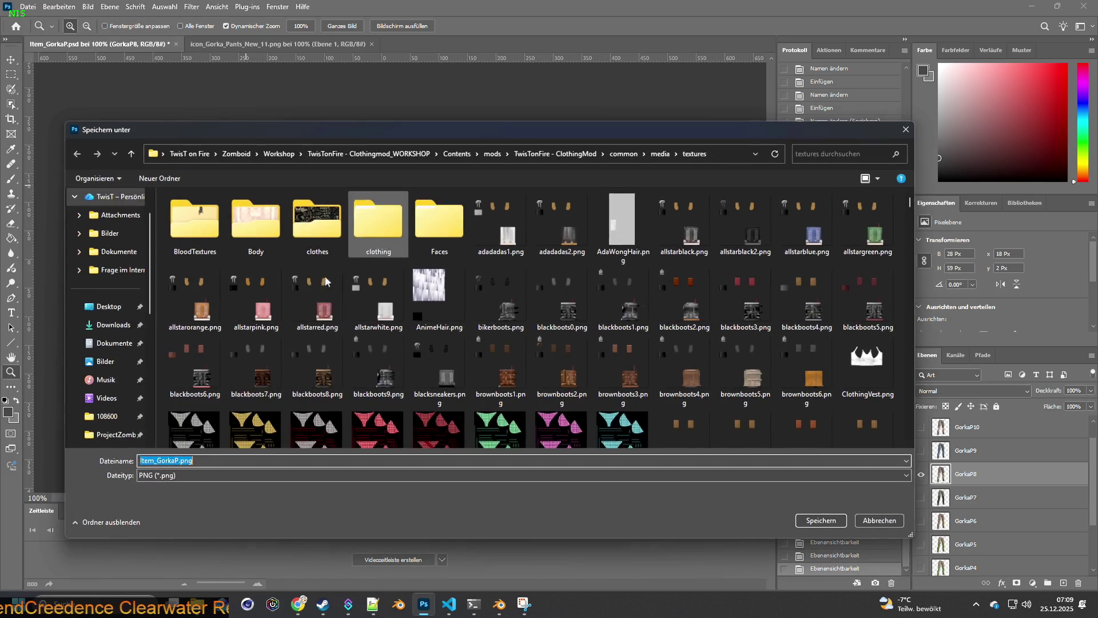
left_click(177, 461)
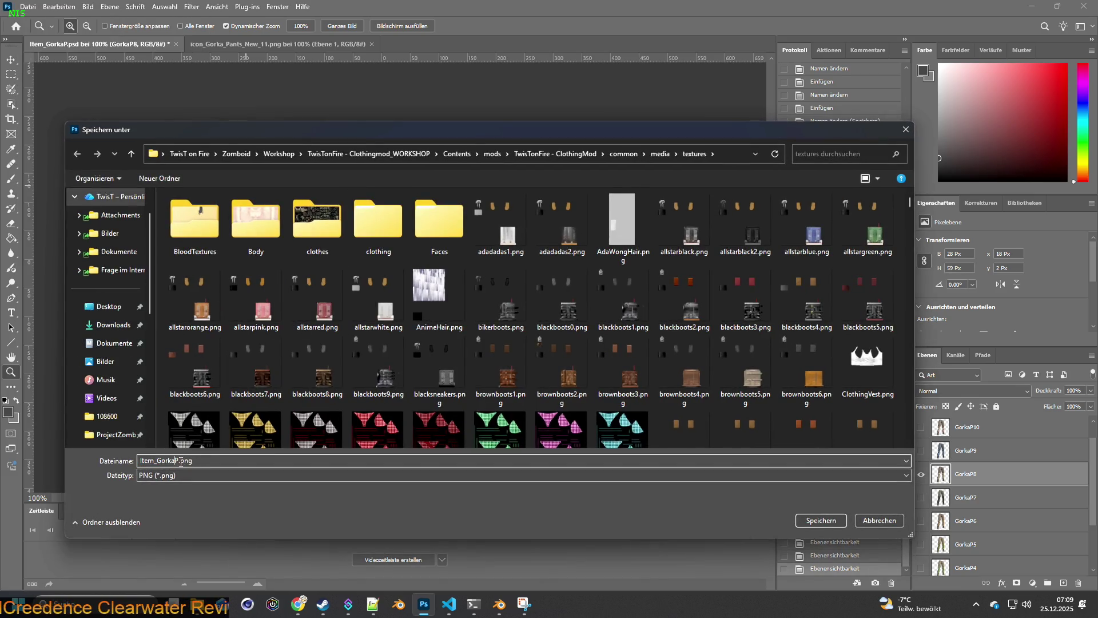
left_click(802, 524)
Step: Show only GorkaP9 and quick-export it as Item_GorkaP9.png
left_click(919, 474)
left_click(921, 451)
left_click(966, 452)
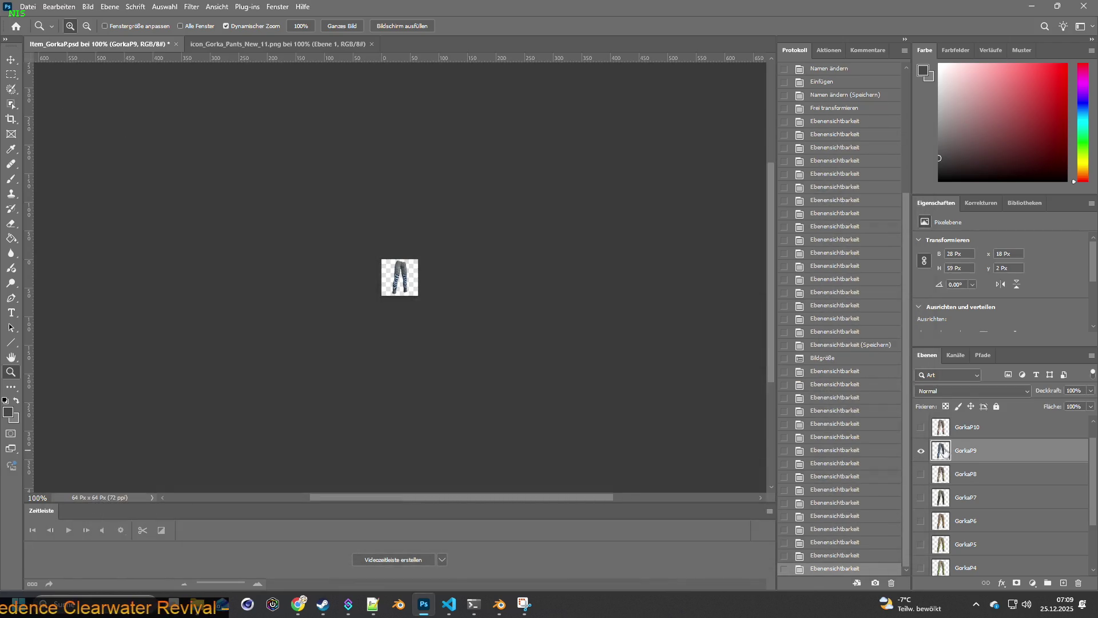
left_click(27, 6)
mouse_move(47, 185)
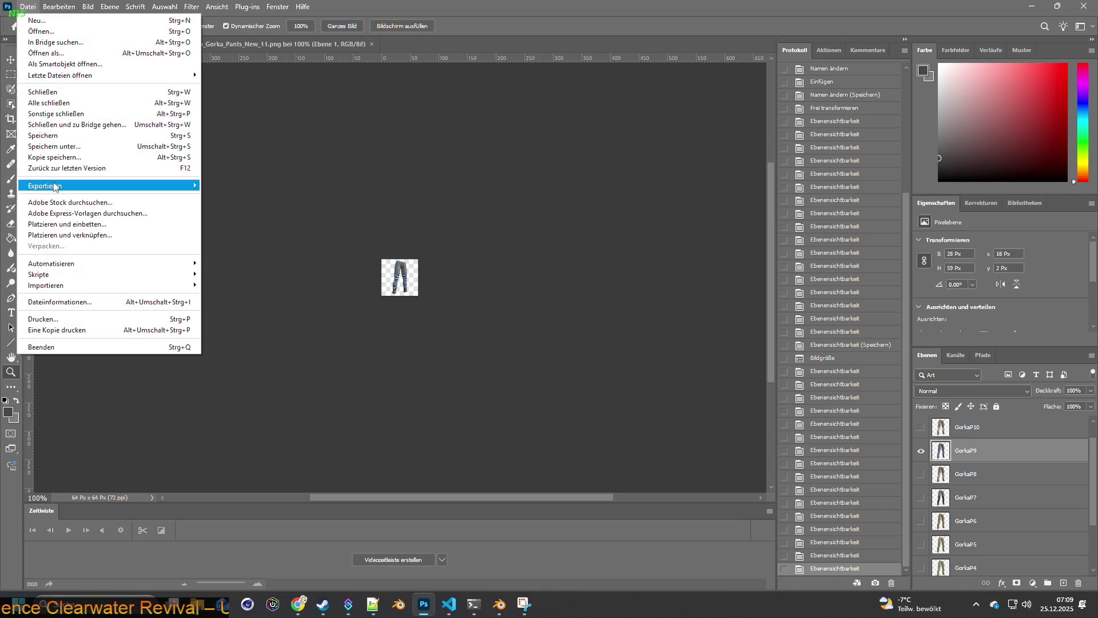
left_click(257, 186)
left_click(166, 461)
type("9")
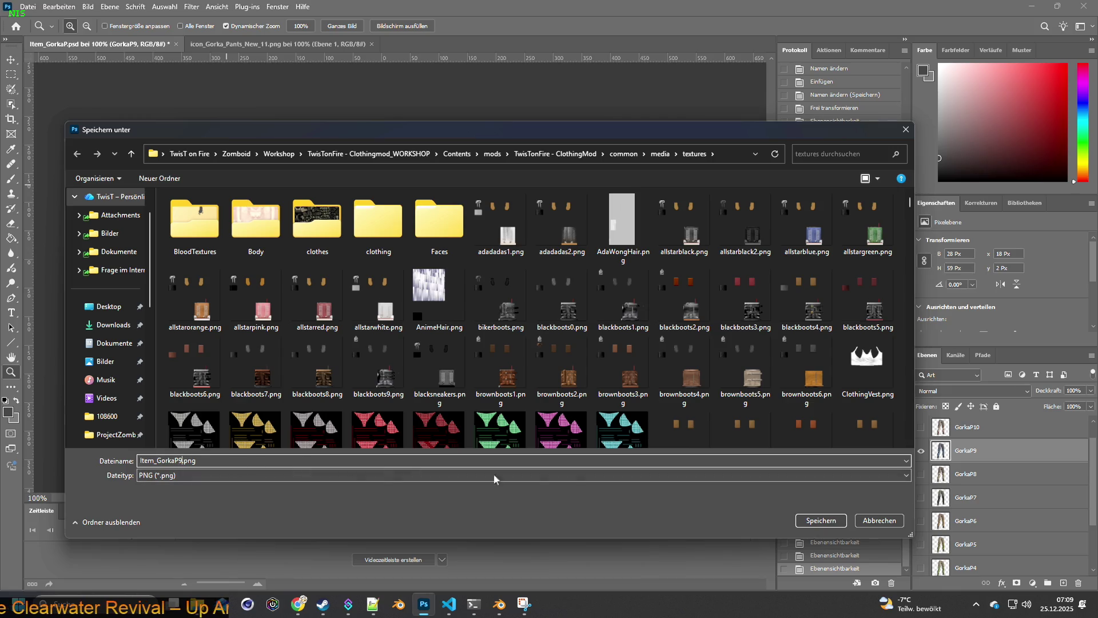
left_click(820, 521)
Step: Show only GorkaP10 and quick-export it as Item_GorkaP10.png
left_click(920, 451)
left_click(921, 426)
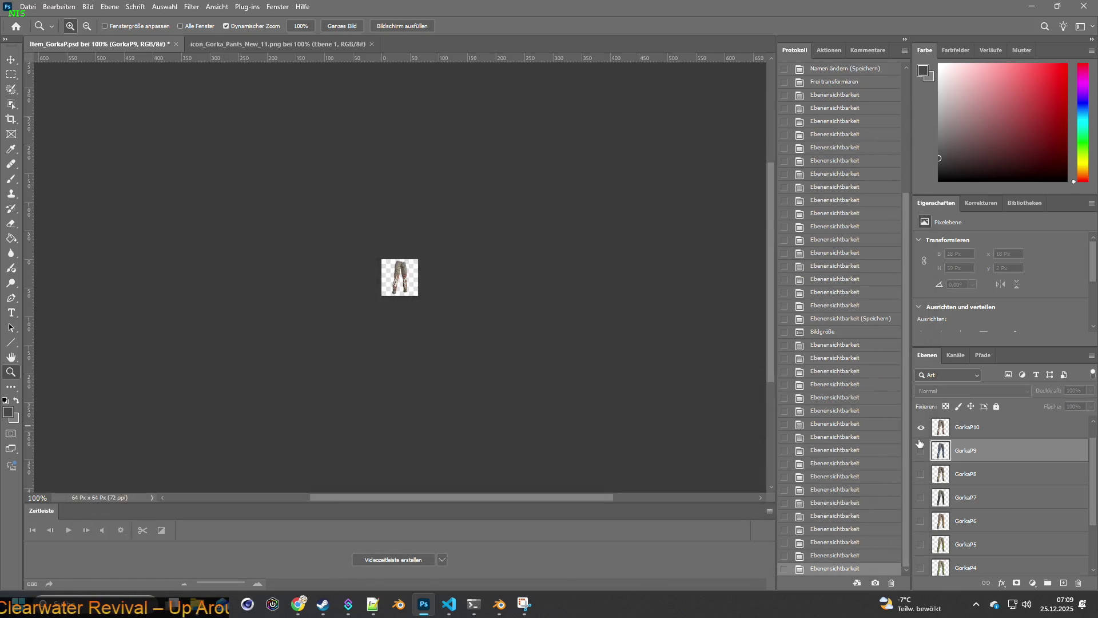
left_click(949, 434)
left_click(27, 6)
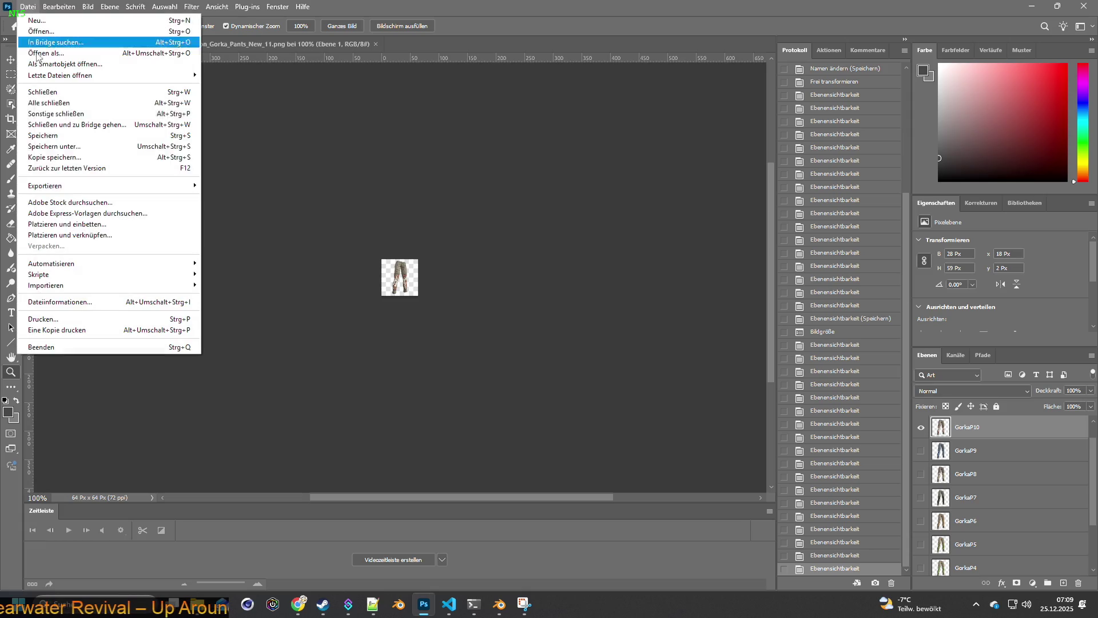
mouse_move(52, 186)
left_click(240, 184)
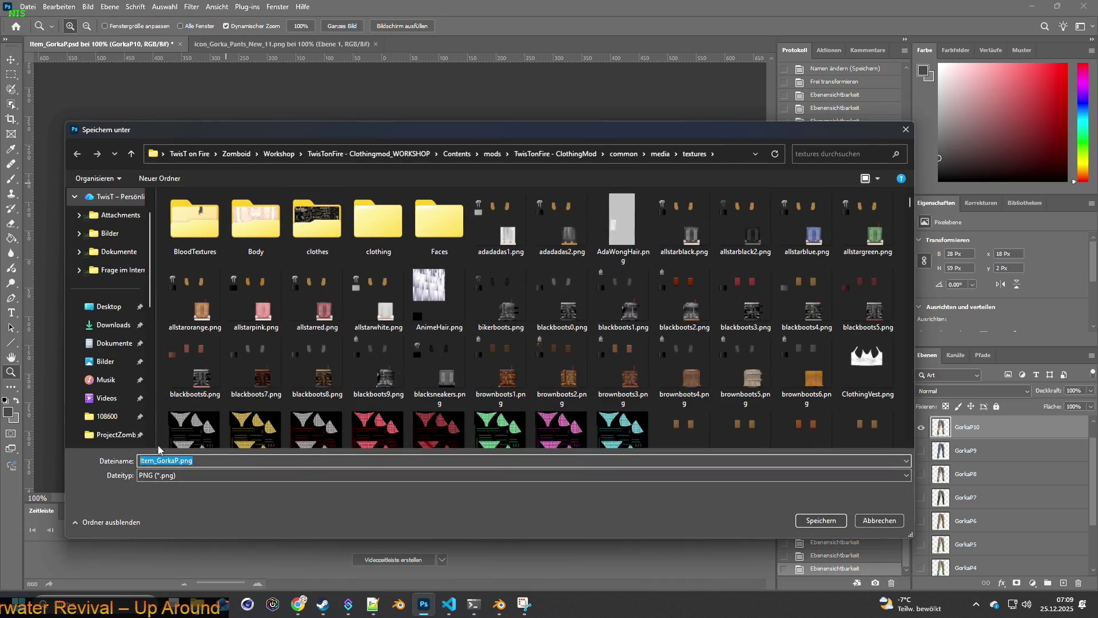
left_click(181, 461)
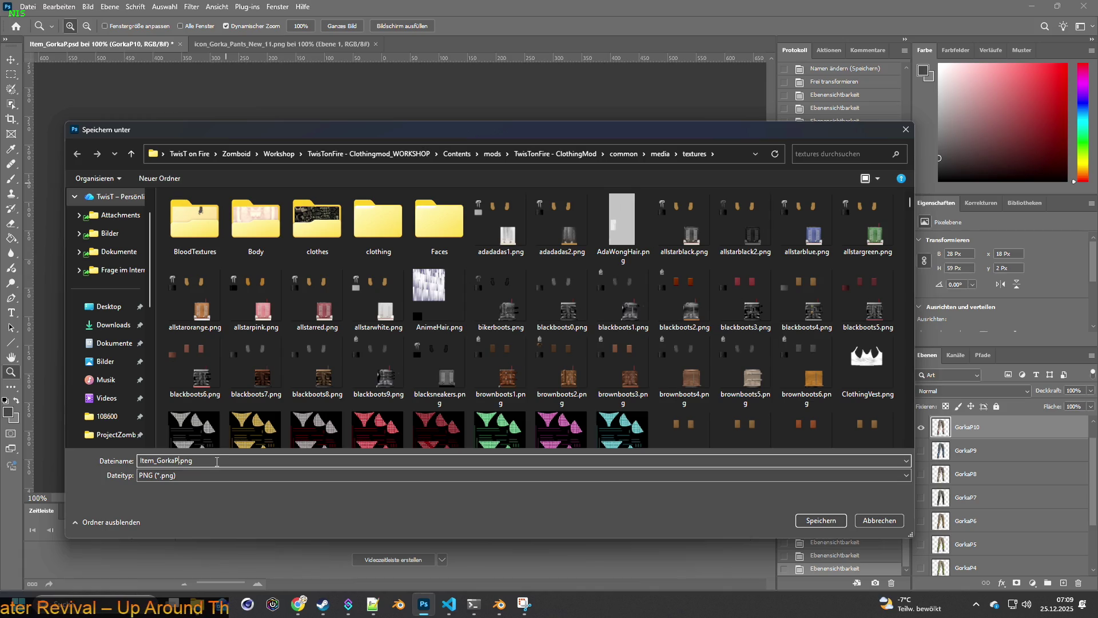
type("10")
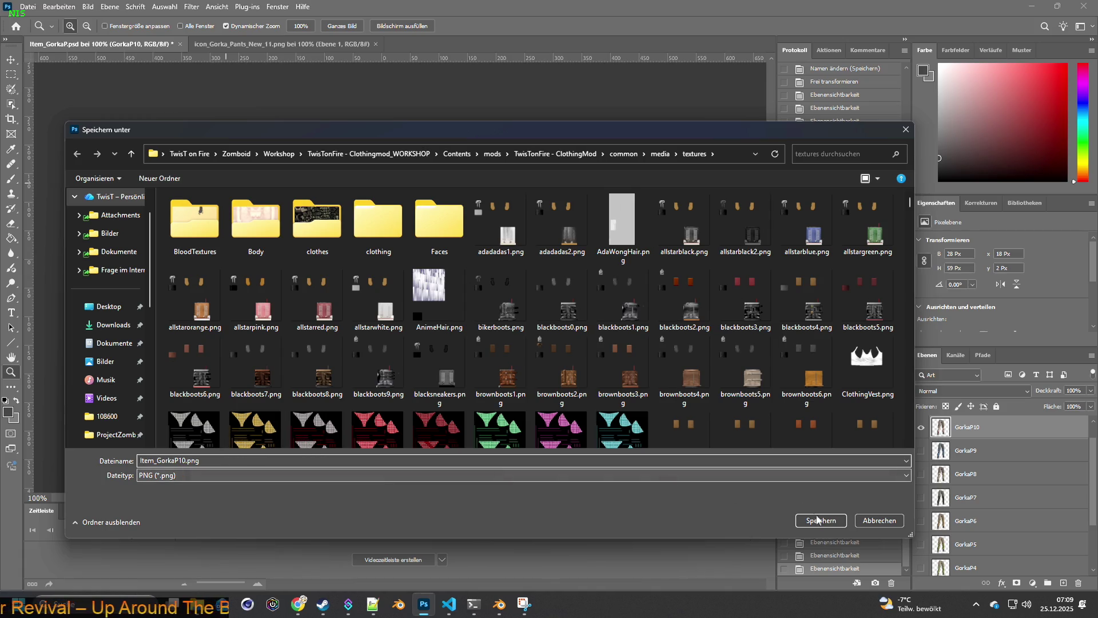
left_click(819, 520)
Step: Show only GorkaP11 and quick-export it as Item_GorkaP11.png
left_click(921, 427)
scroll(933, 463, "up", 1)
left_click(921, 429)
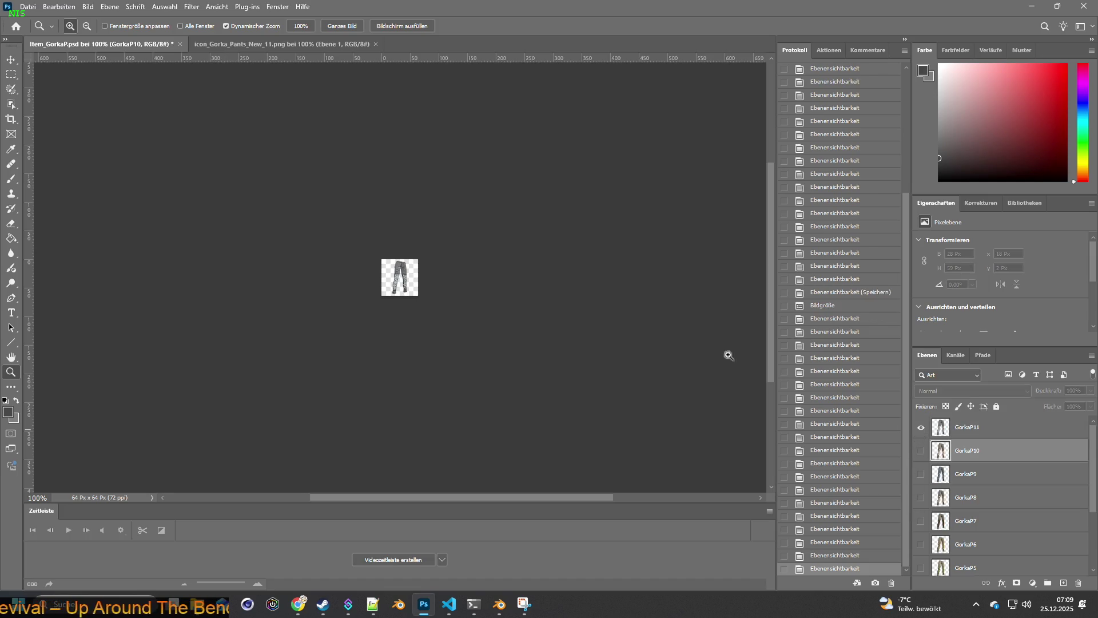
left_click(998, 433)
left_click(30, 12)
mouse_move(45, 185)
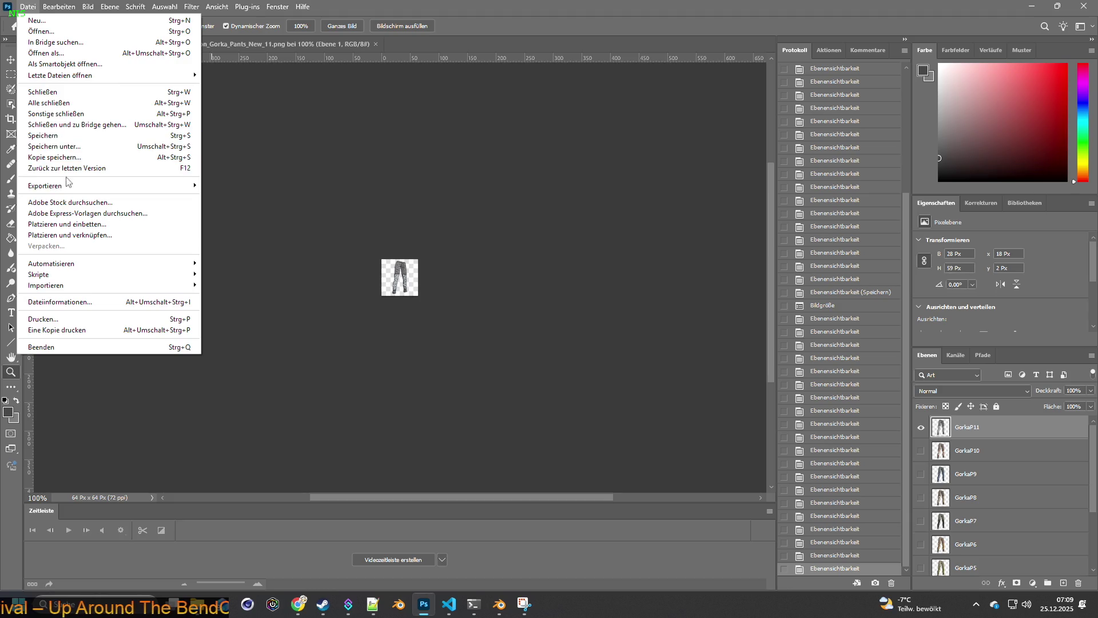
left_click(257, 187)
left_click(179, 461)
type("11")
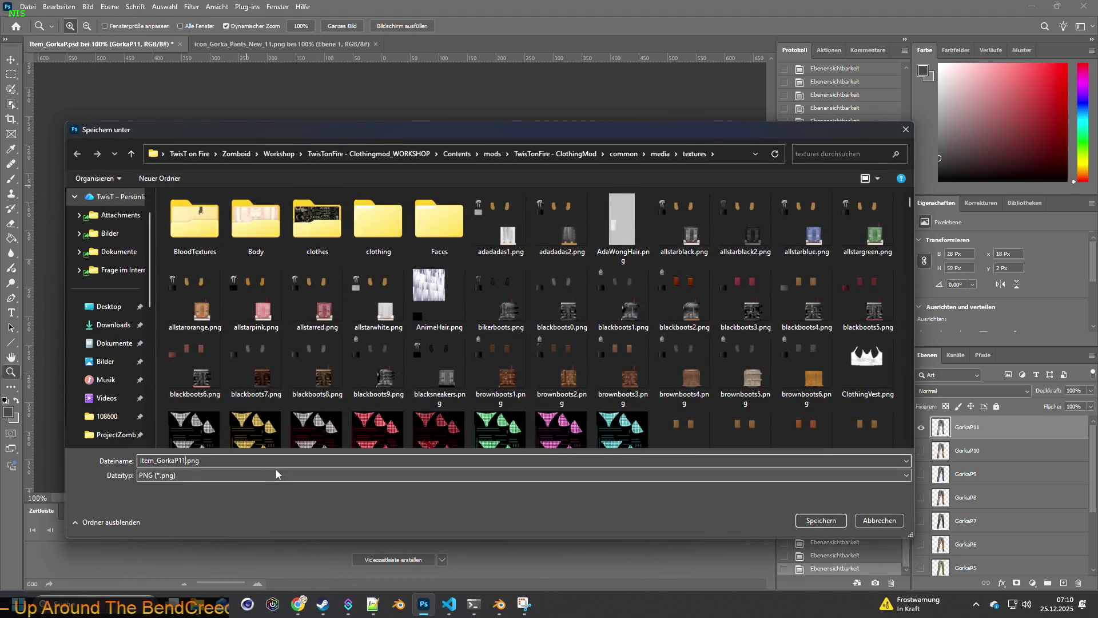
left_click(807, 522)
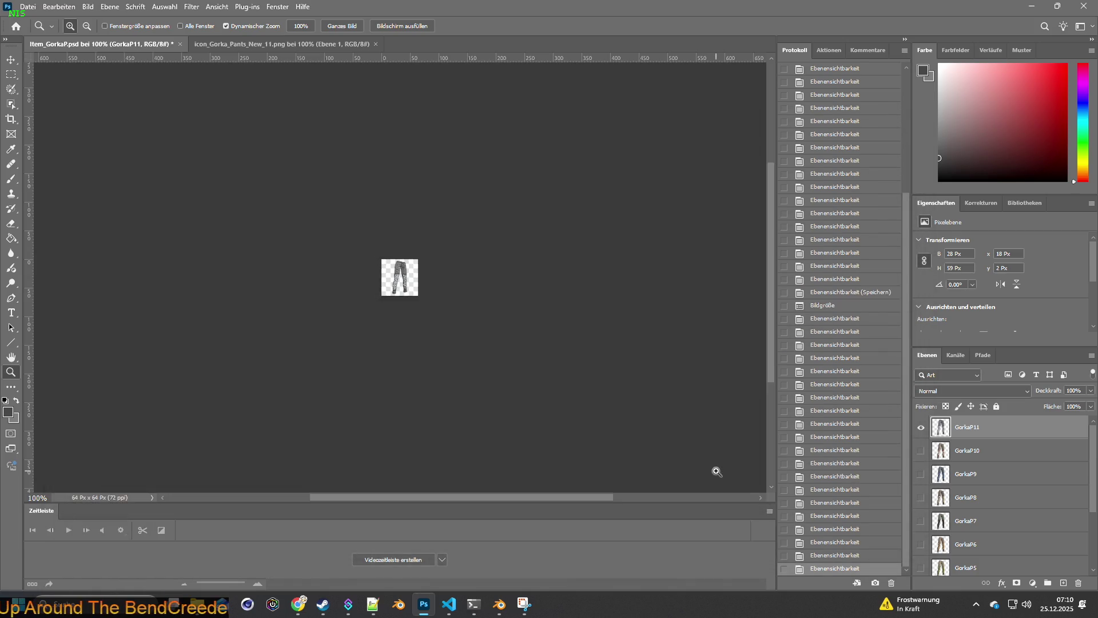
Step: Minimize Photoshop and Blender and bring the brita_clothing.txt editor in VS Code forward
left_click(1031, 6)
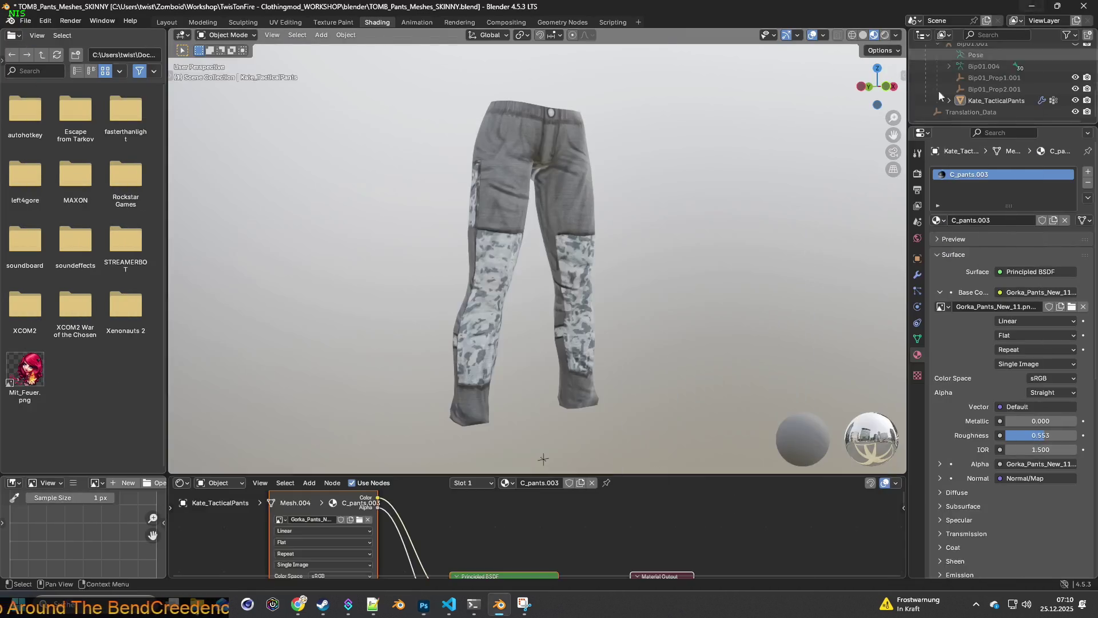
left_click(1030, 6)
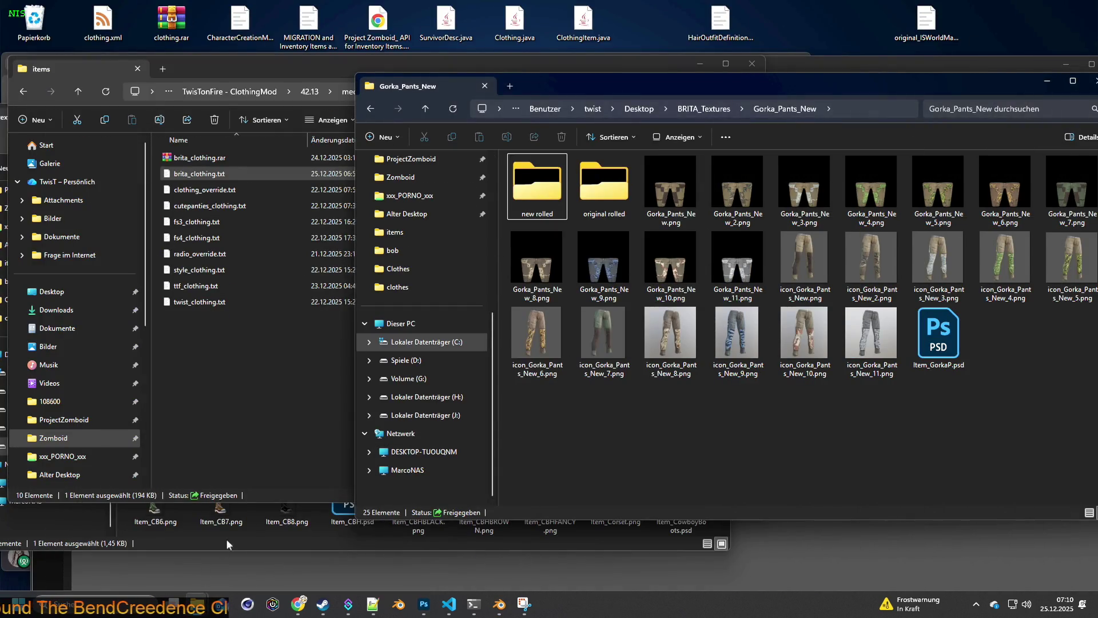
left_click(449, 605)
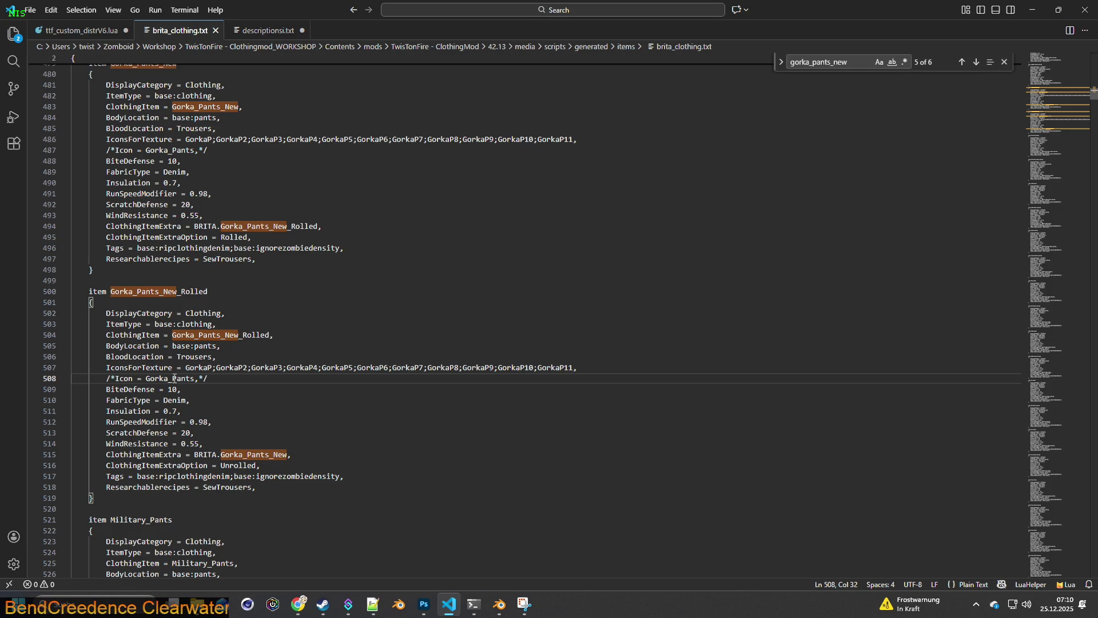
left_click_drag(107, 379, 115, 379)
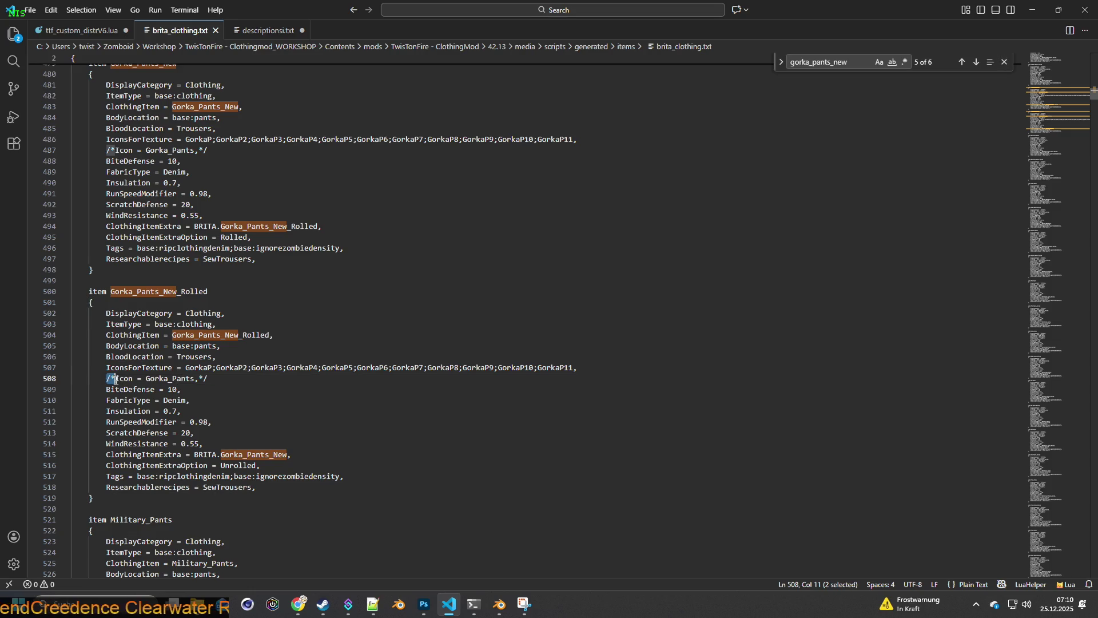
key("ctrl+f")
key("Return")
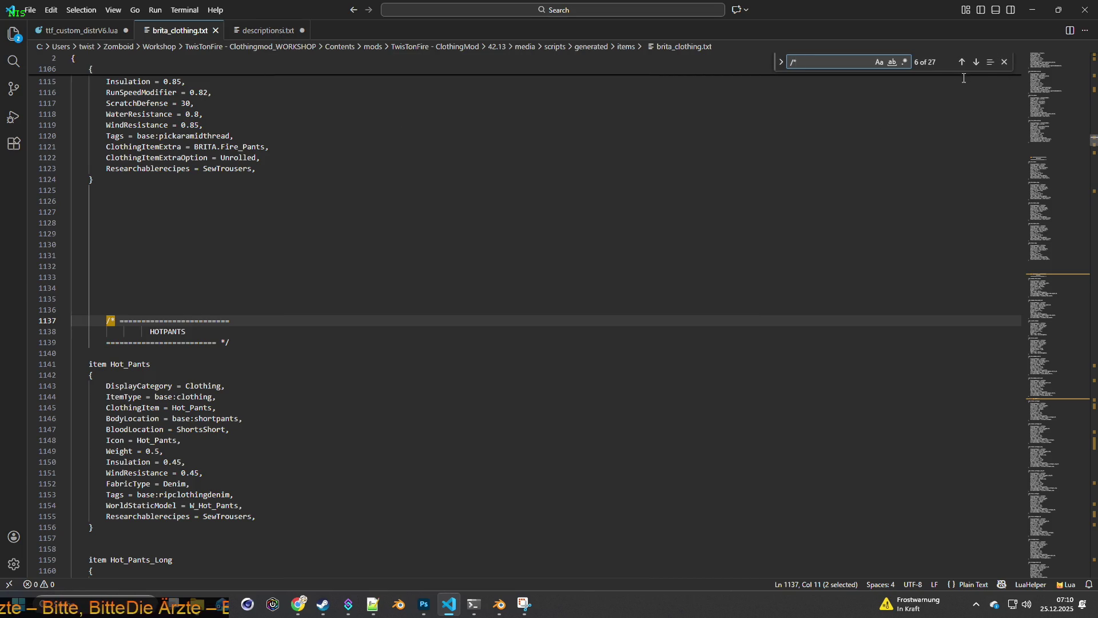
left_click(978, 62)
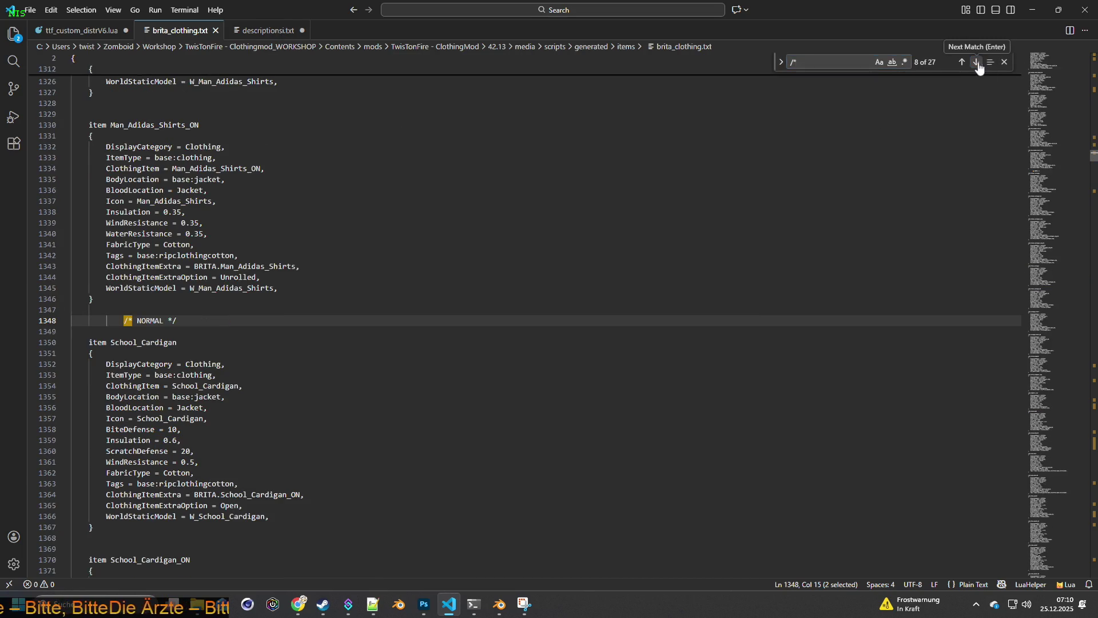
left_click(977, 63)
left_click(977, 62)
left_click(977, 63)
left_click(976, 62)
left_click(976, 63)
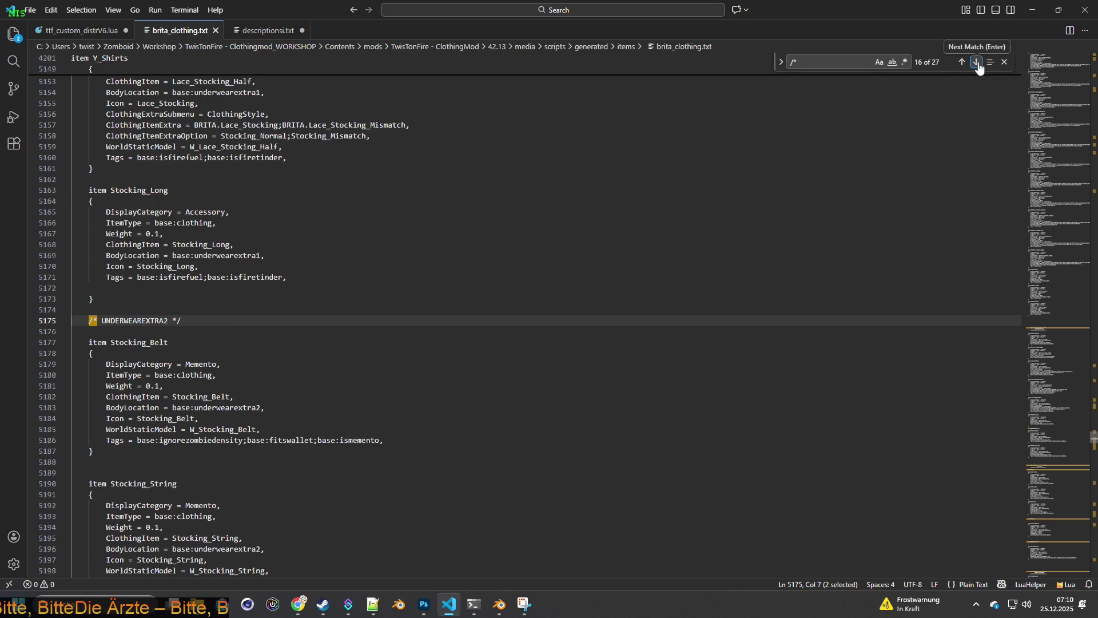
left_click(976, 62)
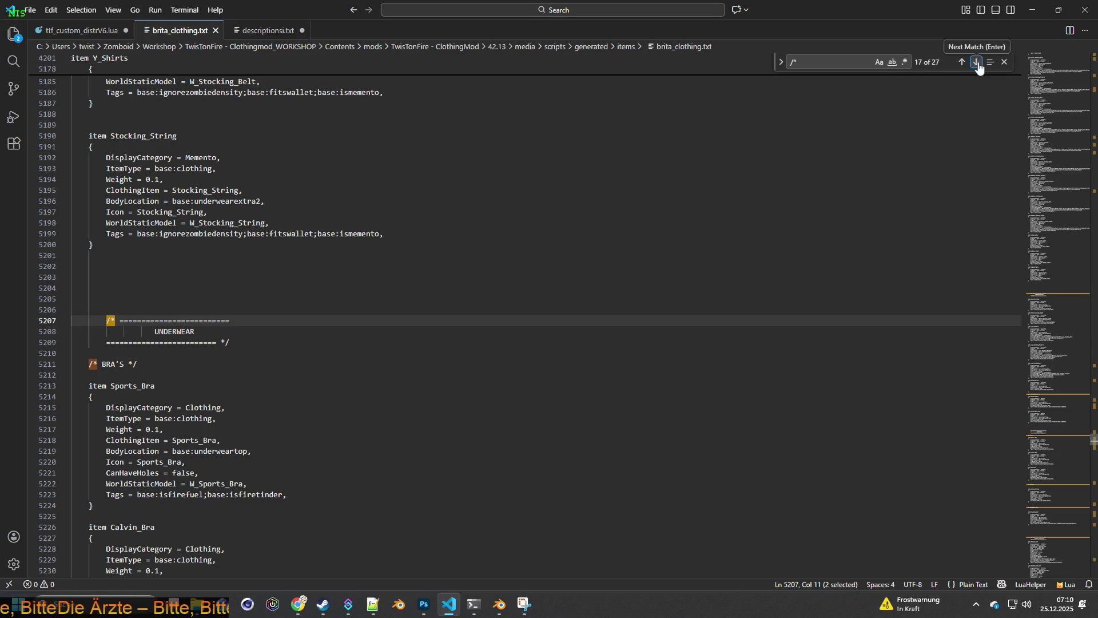
left_click(1092, 55)
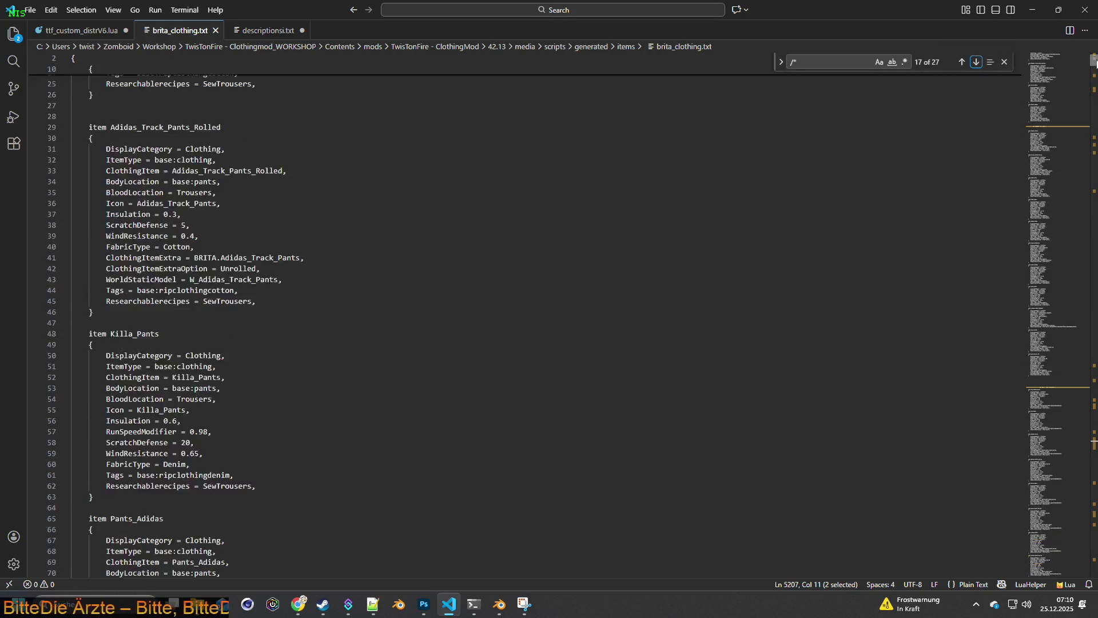
left_click(240, 190)
left_click(976, 63)
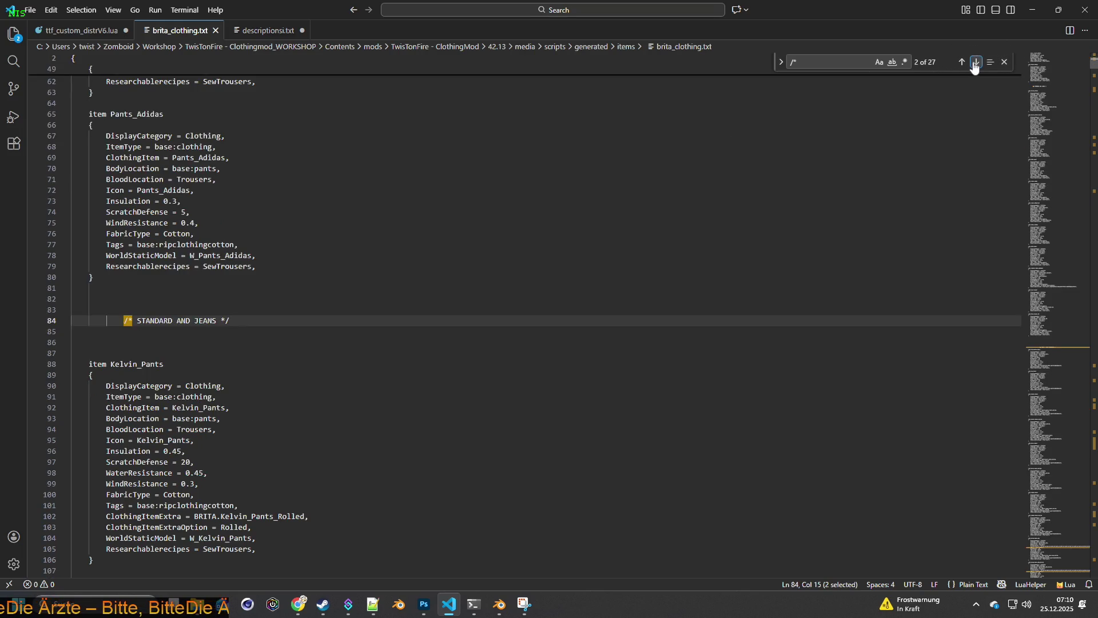
left_click(976, 63)
left_click(892, 63)
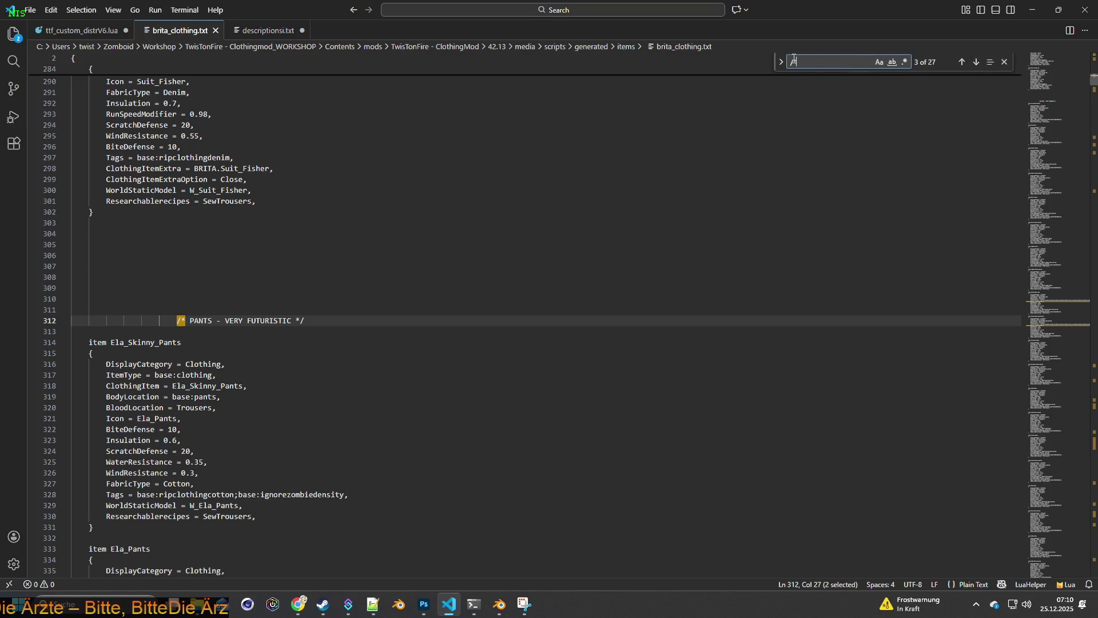
type("gorka")
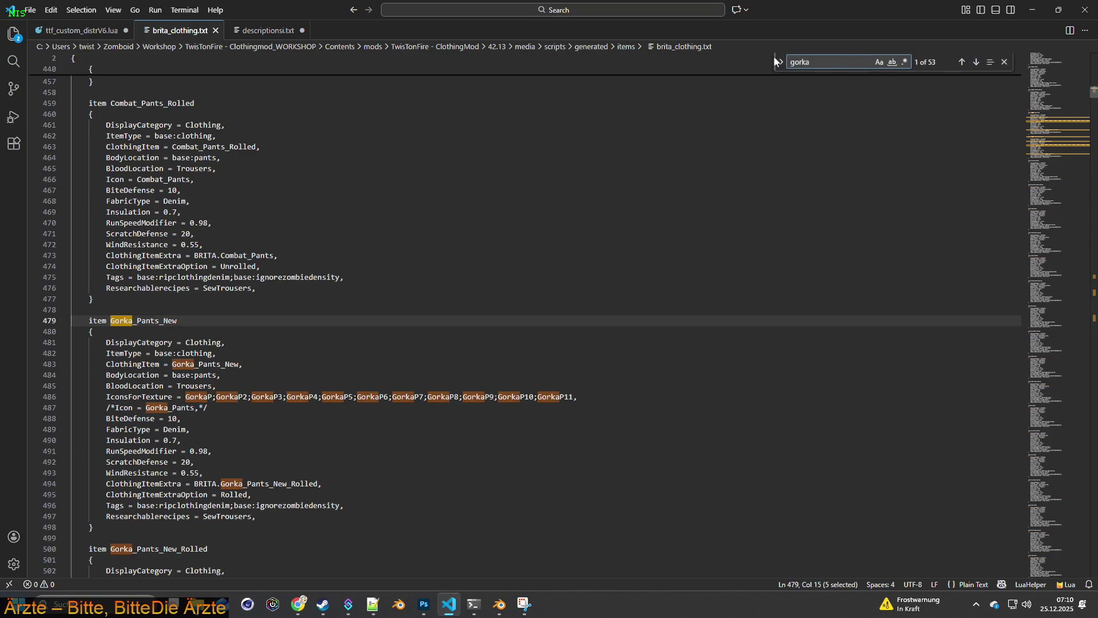
scroll(665, 206, "down", 1)
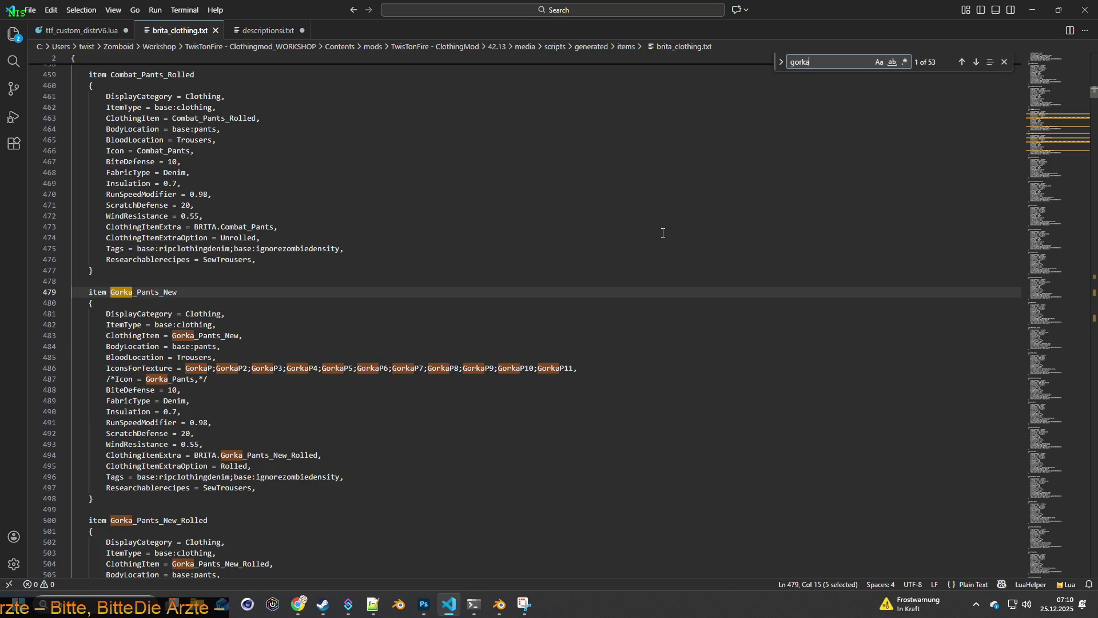
scroll(579, 368, "down", 3)
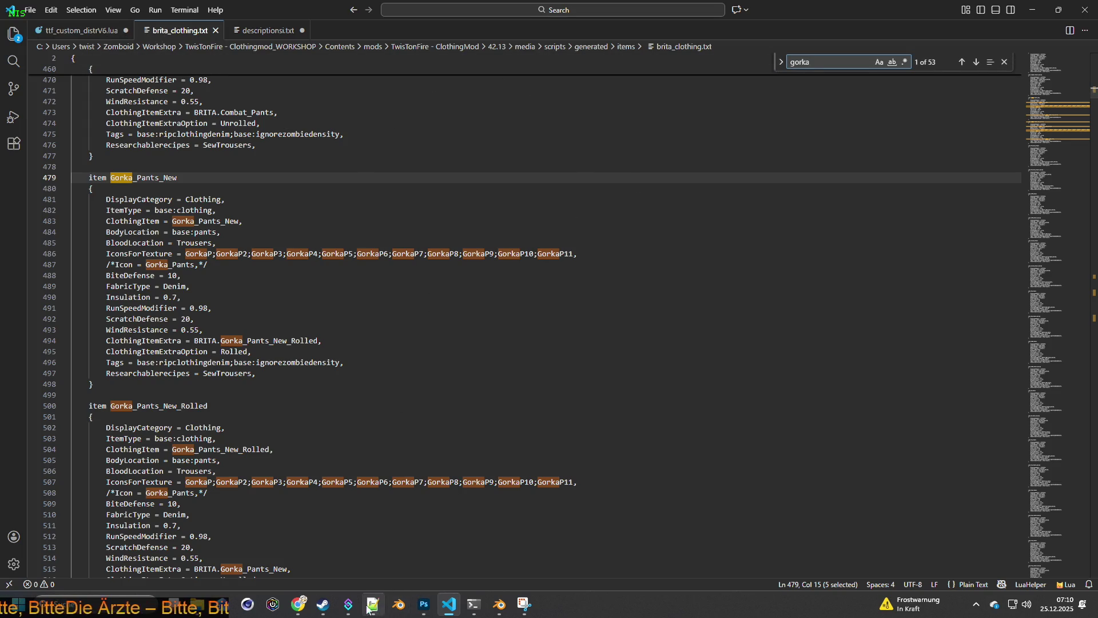
left_click(323, 604)
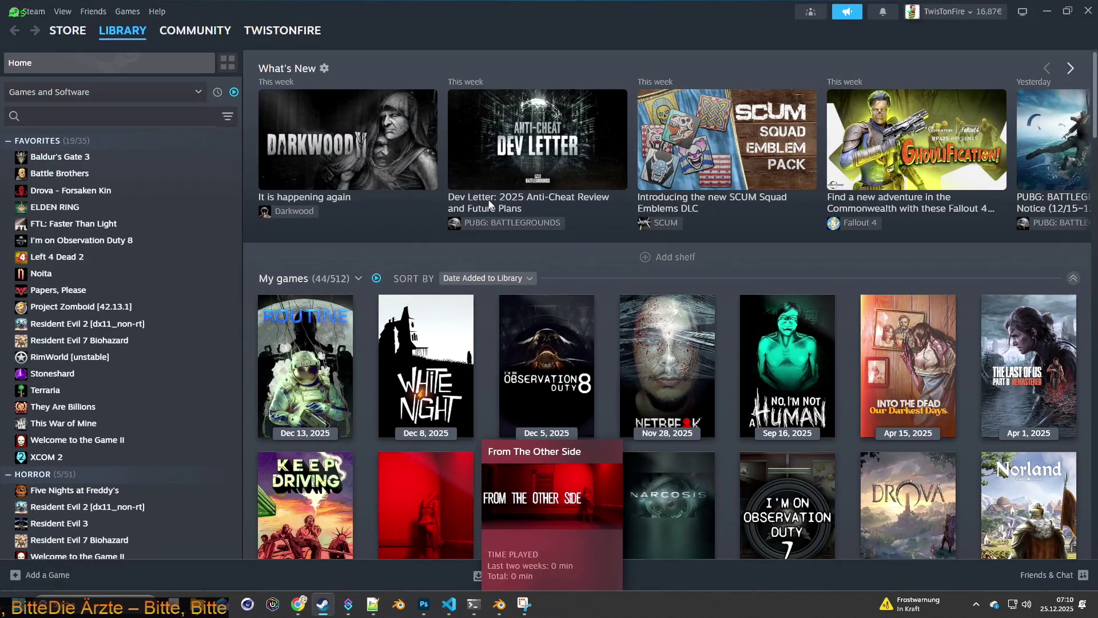
Step: Launch Project Zomboid from the Steam library with the default launch option
left_click(73, 307)
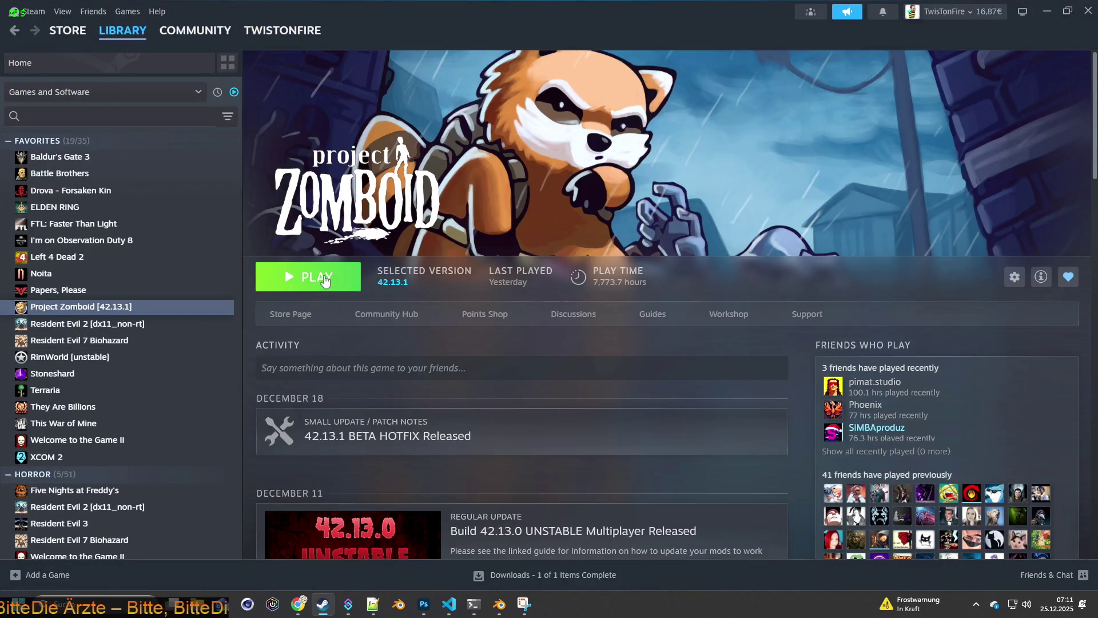
left_click(322, 279)
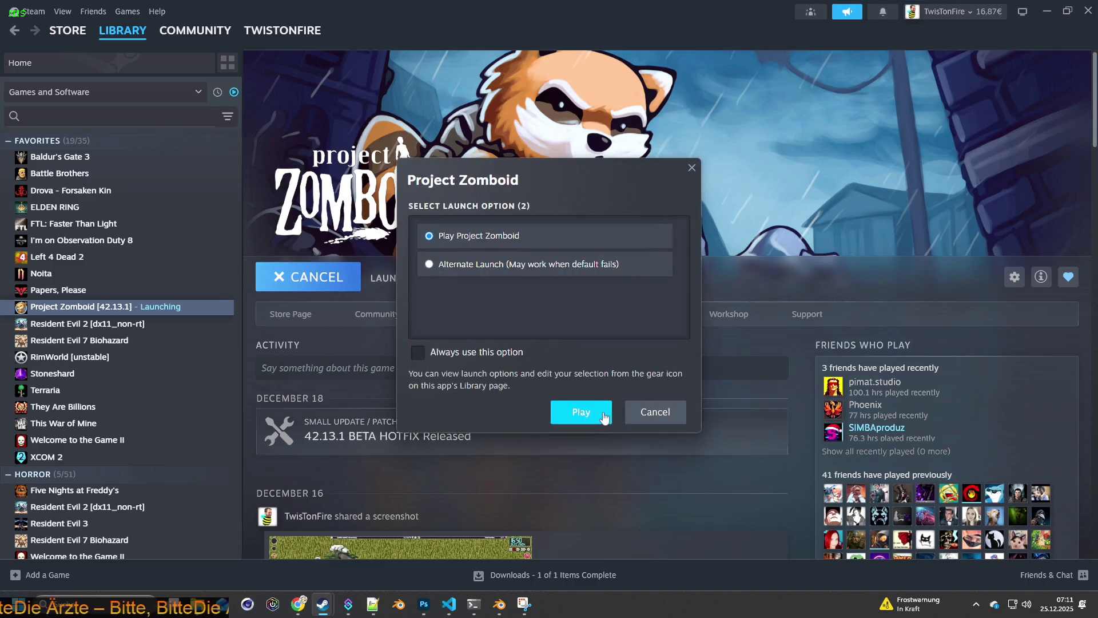
left_click(601, 414)
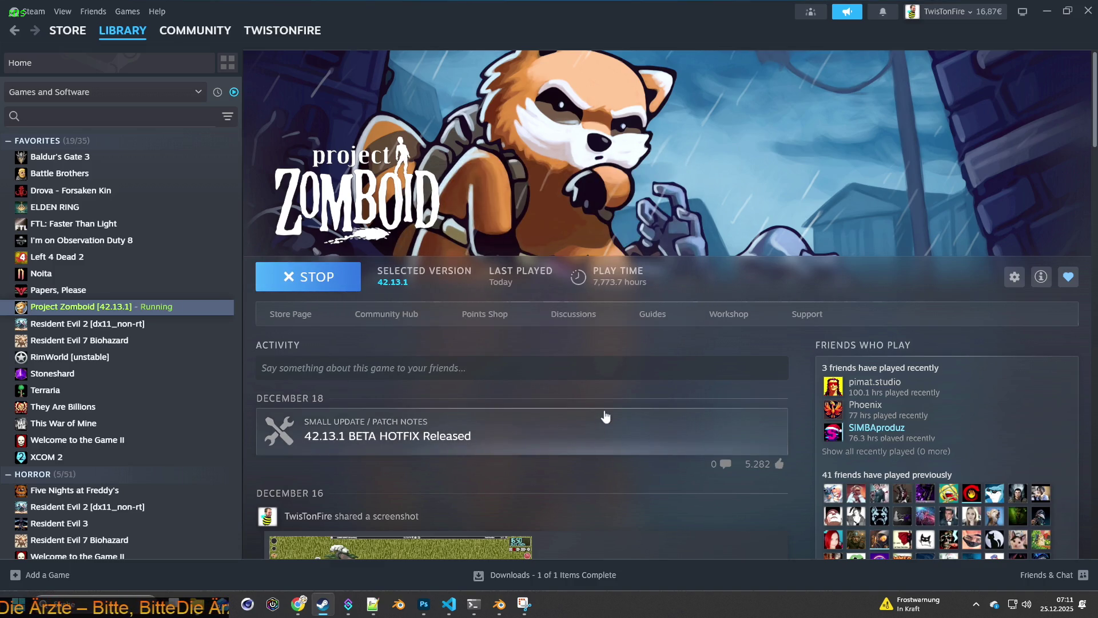
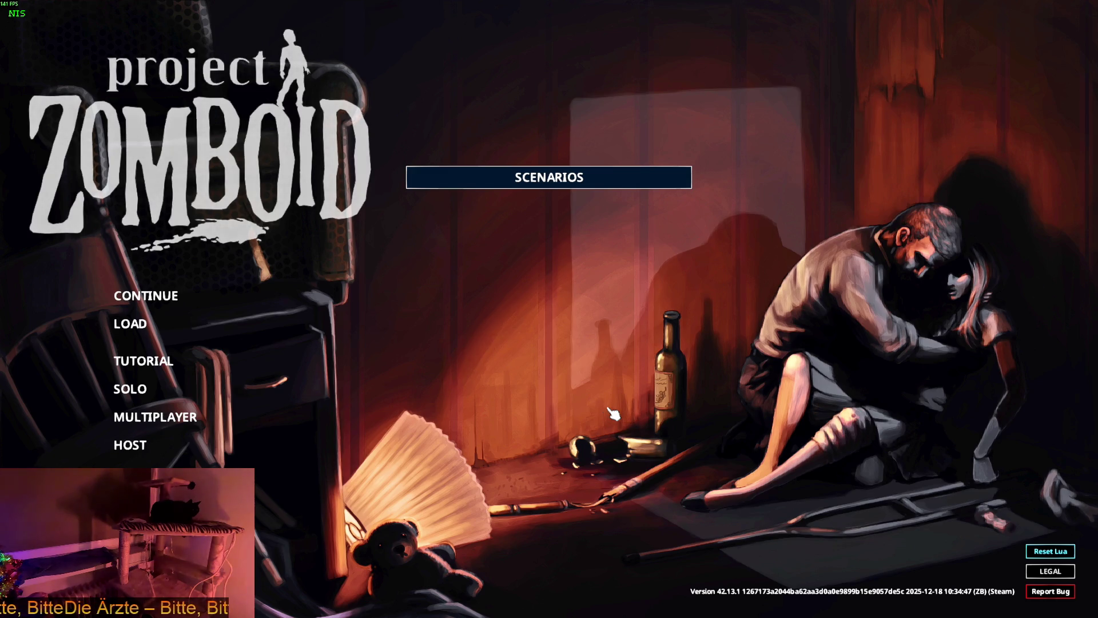
Step: Load the 2025-12-24_14-43-05 sandbox save and start playing it
left_click(132, 326)
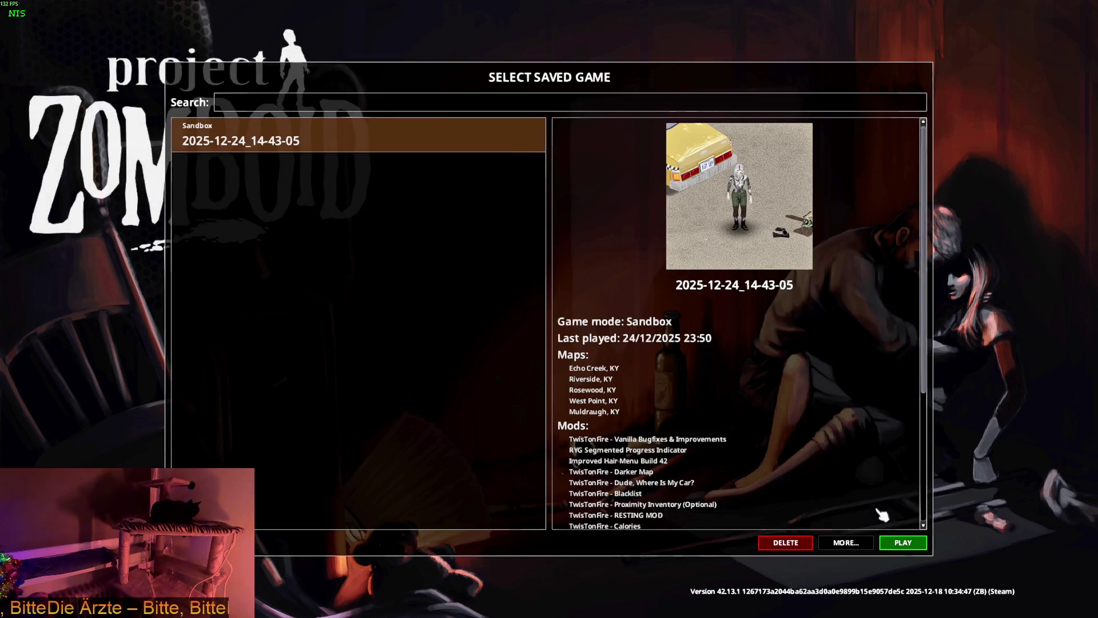
left_click(916, 548)
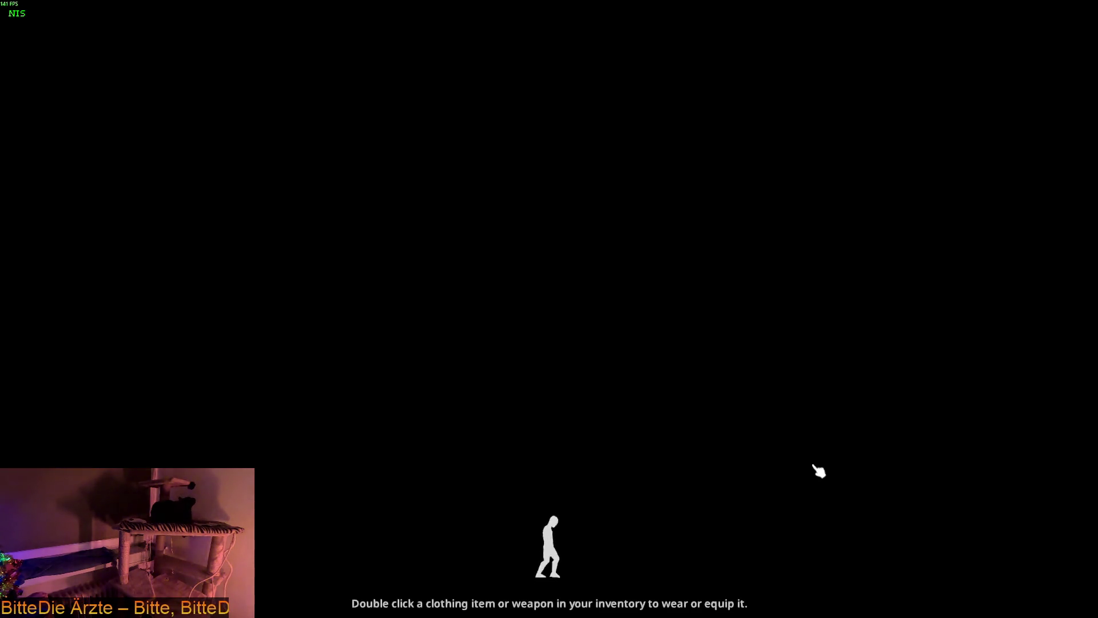
Step: Switch to the Chrome Twitch window and inspect the raid referrer in the page address
key("alt+Tab")
key("Tab")
key("Tab")
key("Tab")
key("Tab")
key("Tab")
key("Tab")
key("Tab")
key("Tab")
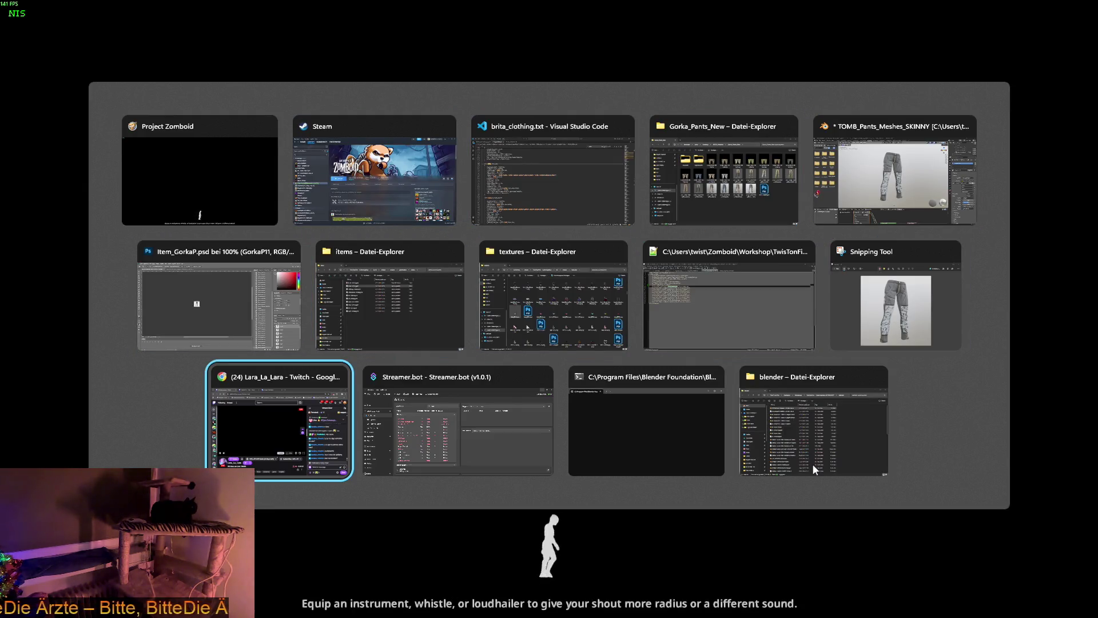
left_click(265, 384)
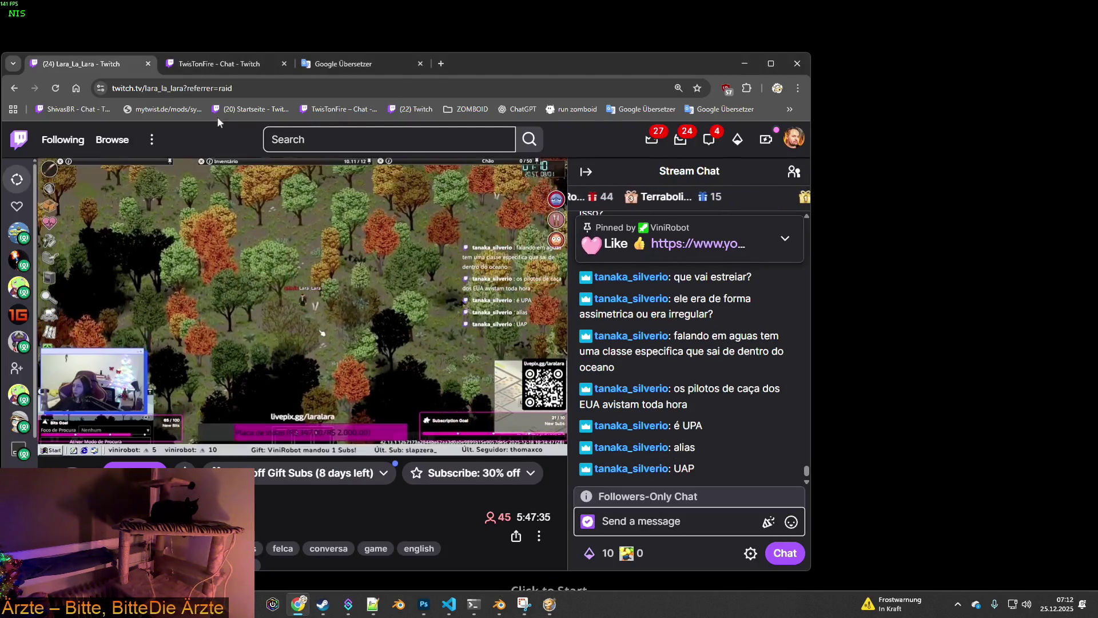
left_click_drag(243, 89, 285, 89)
double_click(277, 89)
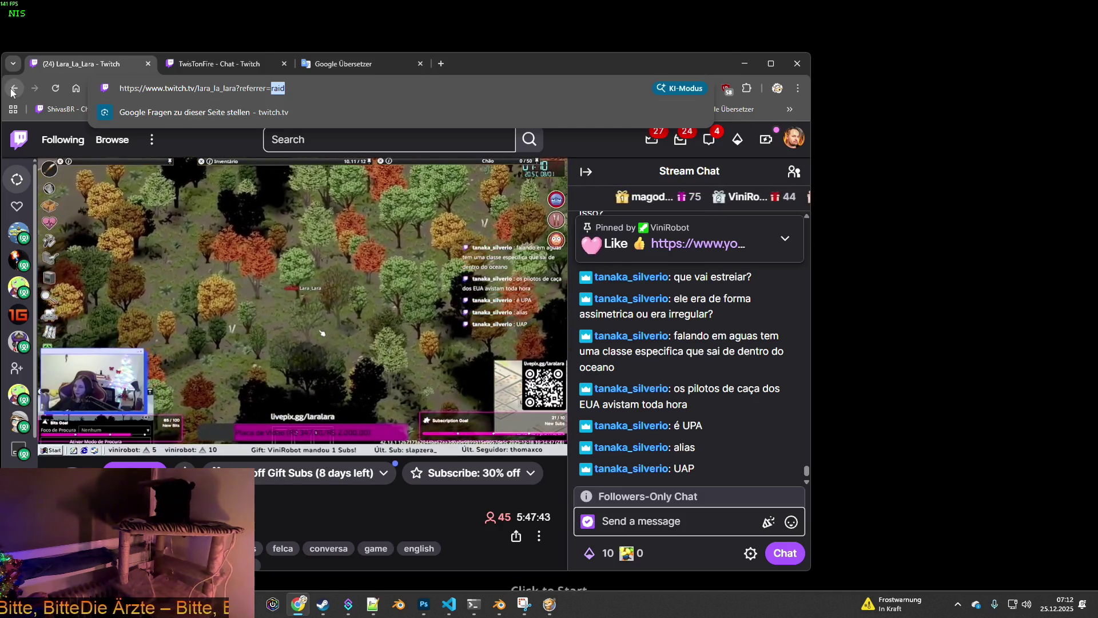
Step: Close the Lara_La_Lara stream tab, check the kill-count chat reply, and return to the game
left_click(148, 63)
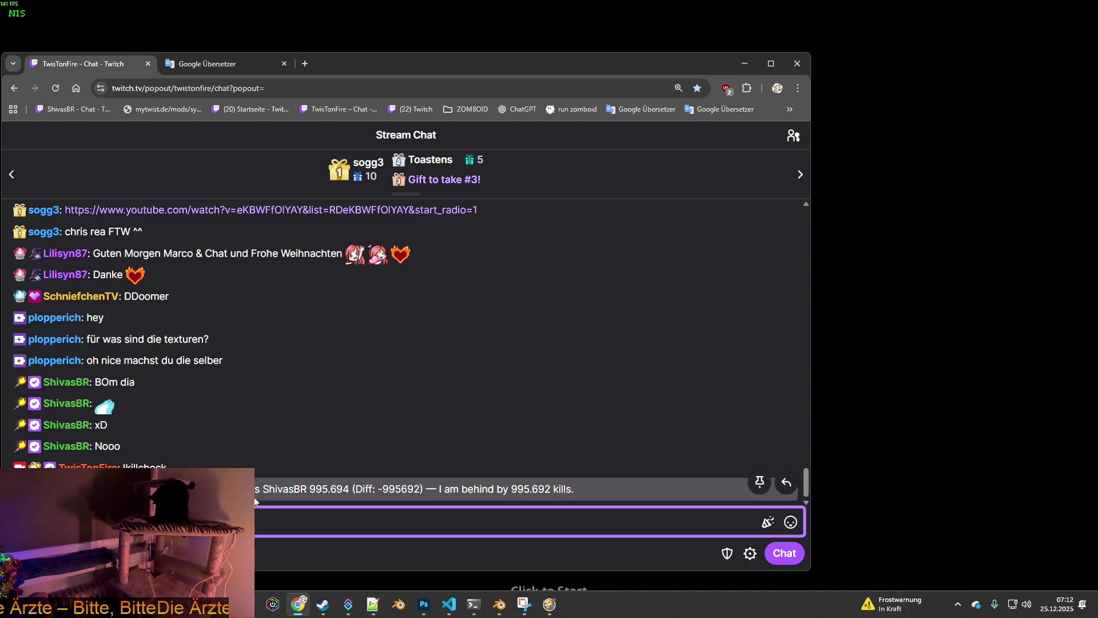
left_click_drag(330, 488, 322, 489)
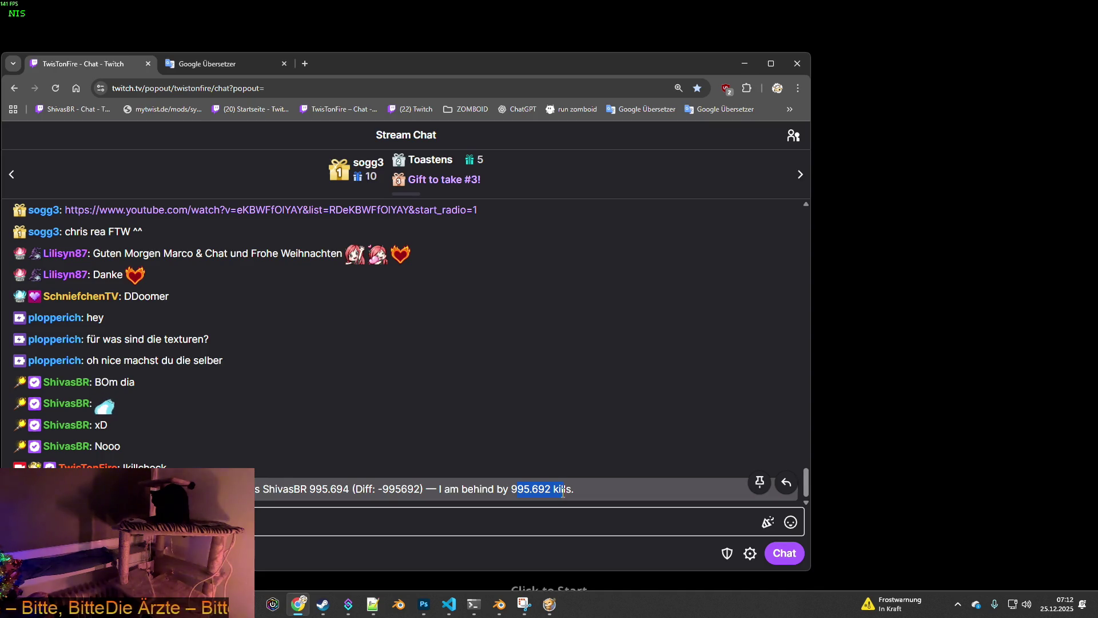
left_click(893, 434)
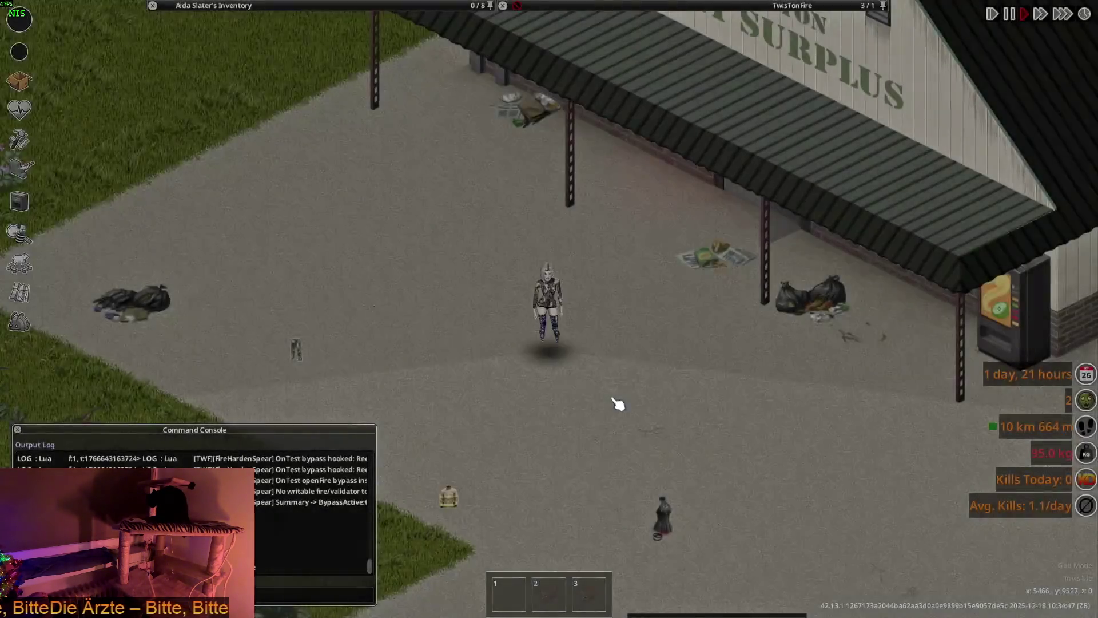
scroll(620, 400, "up", 3)
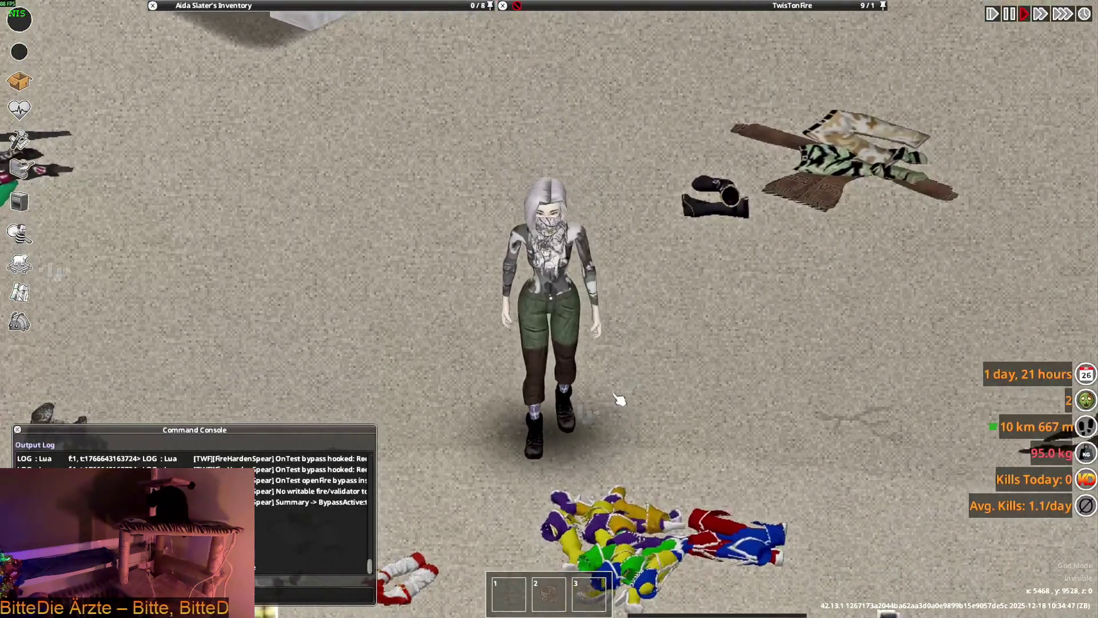
Step: Walk to the pile and move the Camo pants and bomber jacket into the TwisTonFire container
key("w")
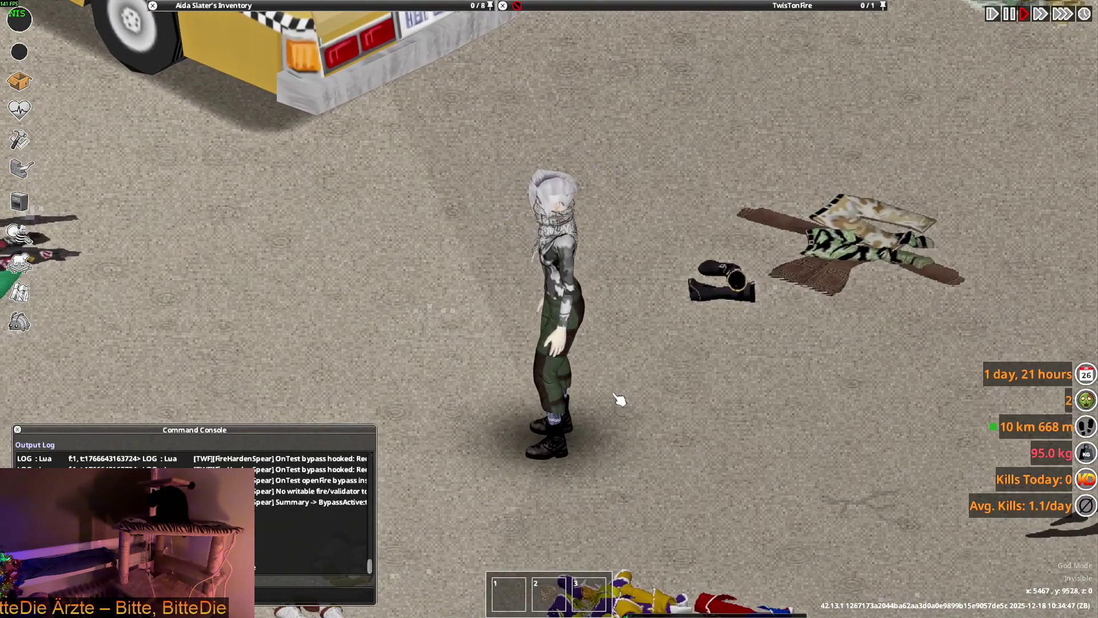
key("d")
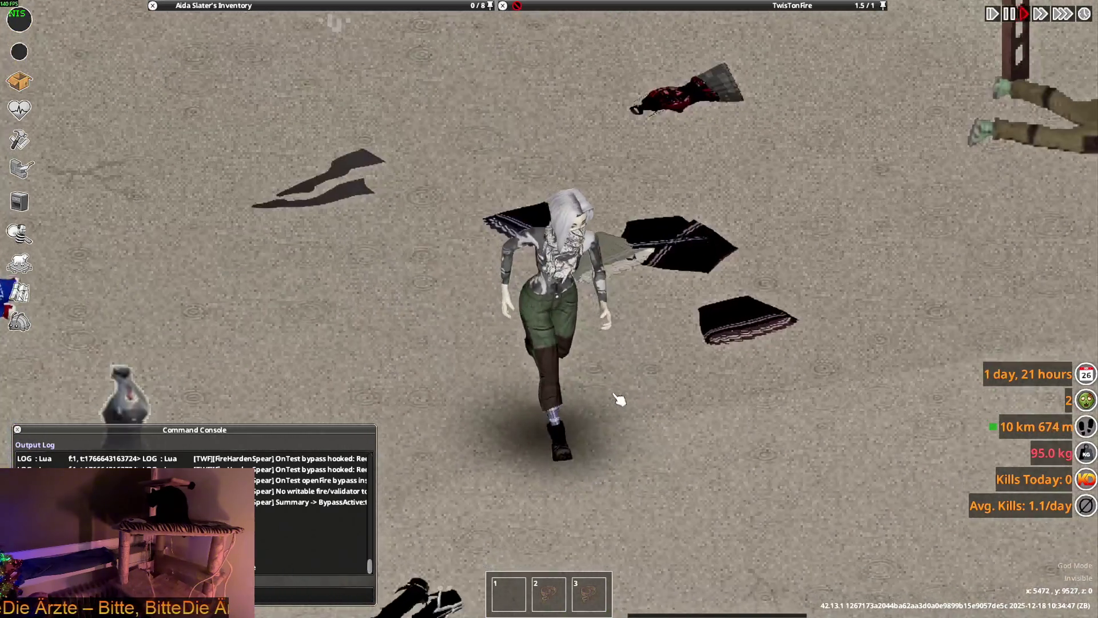
mouse_move(237, 146)
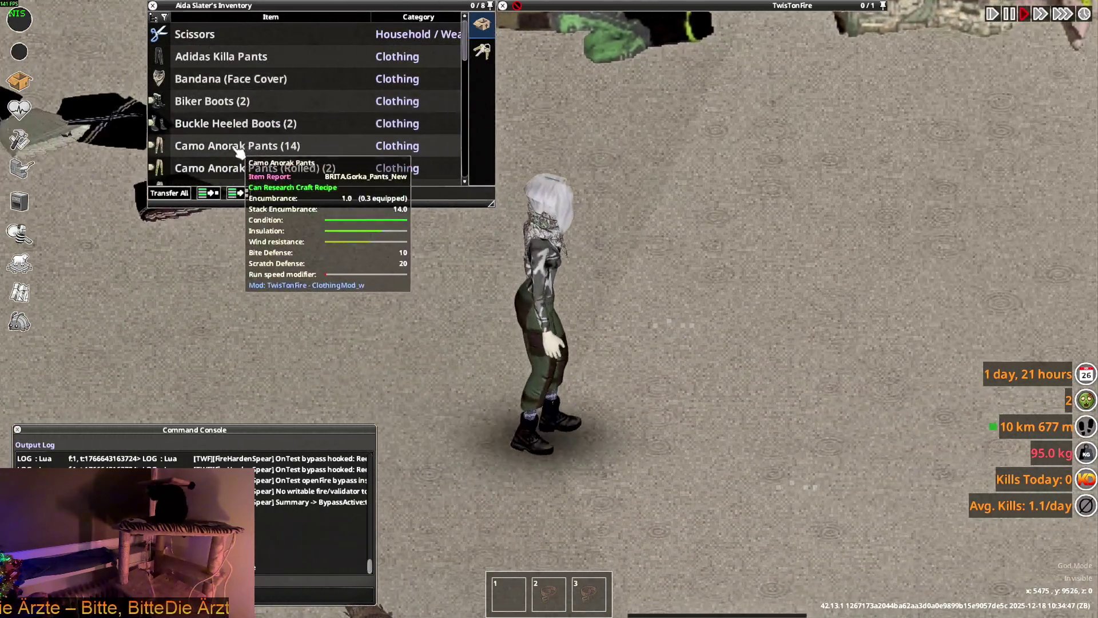
scroll(237, 146, "down", 1)
mouse_move(228, 174)
left_mouse_down()
mouse_move(215, 124)
mouse_move(678, 384)
left_mouse_up()
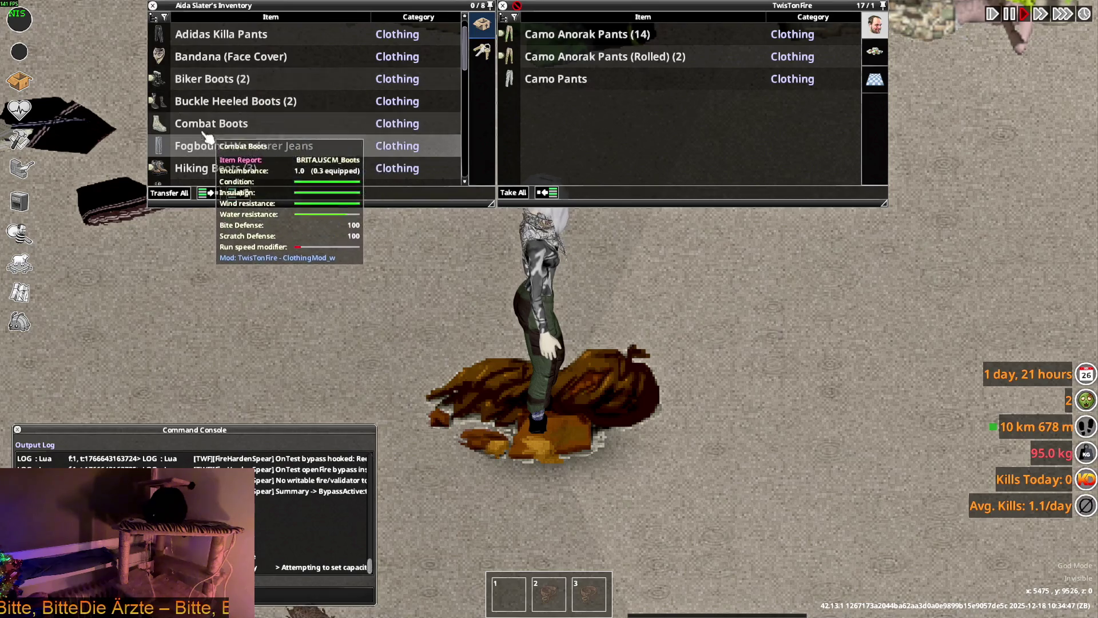
scroll(228, 129, "down", 3)
scroll(232, 142, "down", 2)
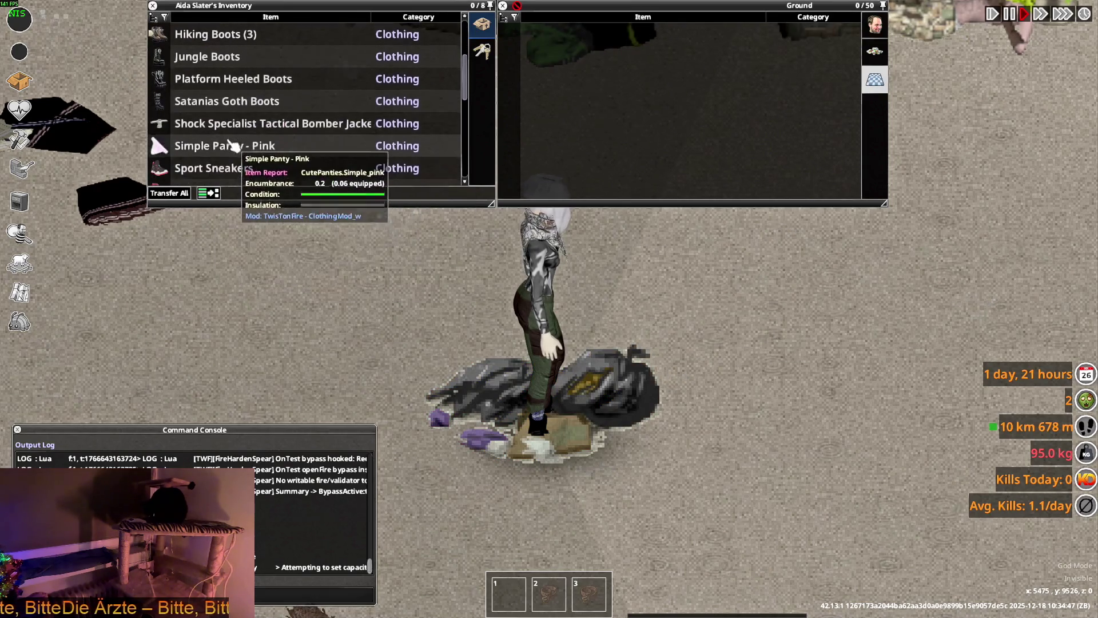
double_click(230, 126)
scroll(258, 129, "down", 1)
scroll(268, 142, "down", 1)
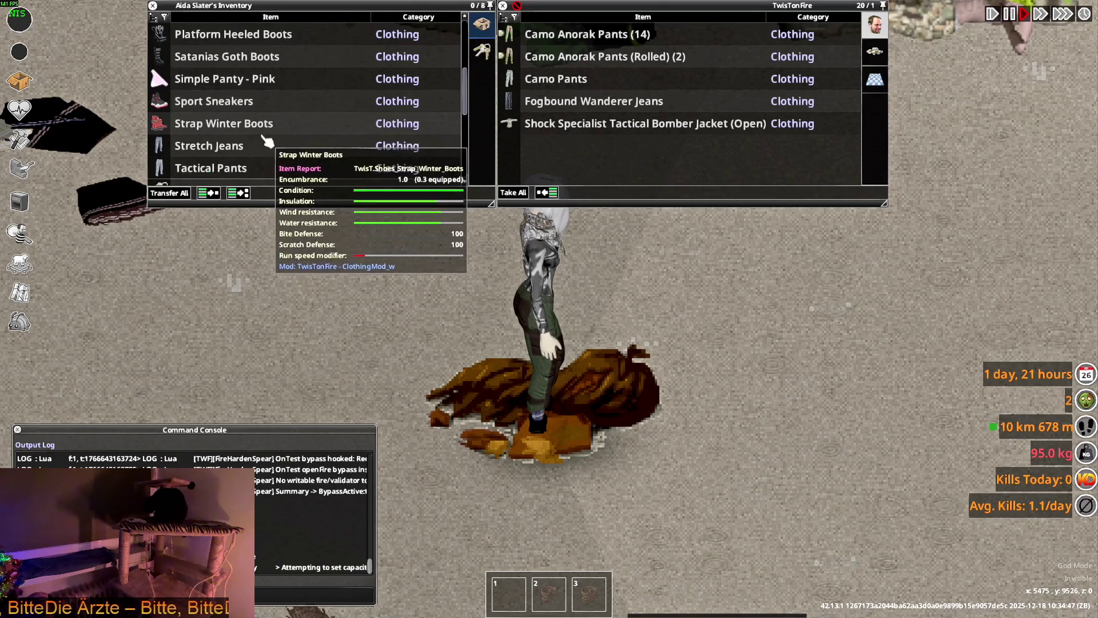
scroll(258, 138, "down", 1)
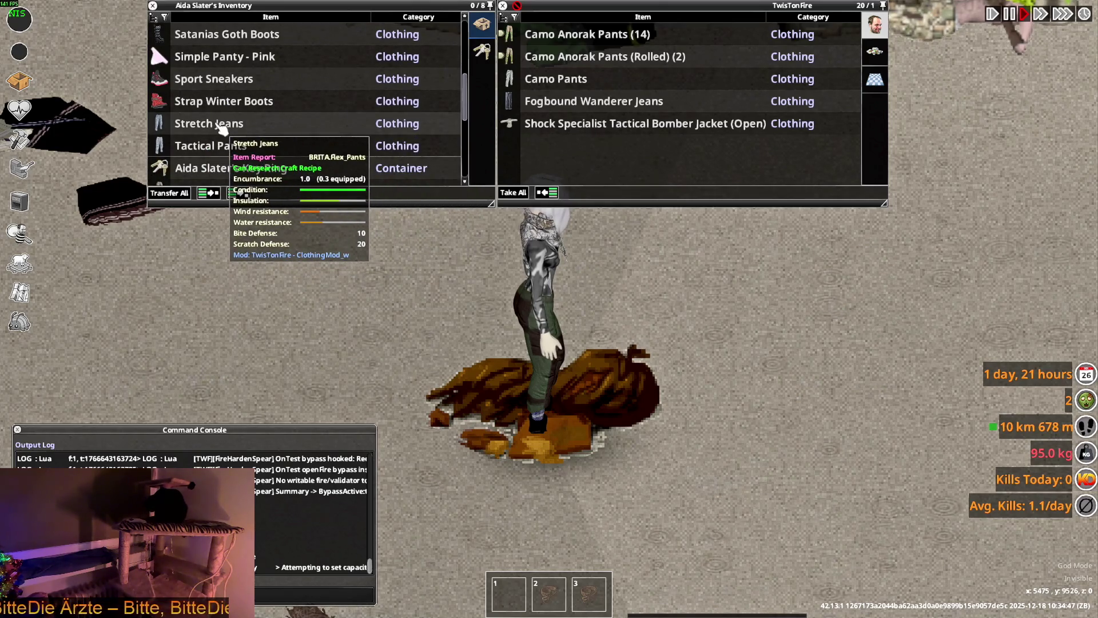
Step: Check the Stretch Jeans options, then select the boots and drop them out of the inventory
right_click(221, 125)
left_click(208, 131)
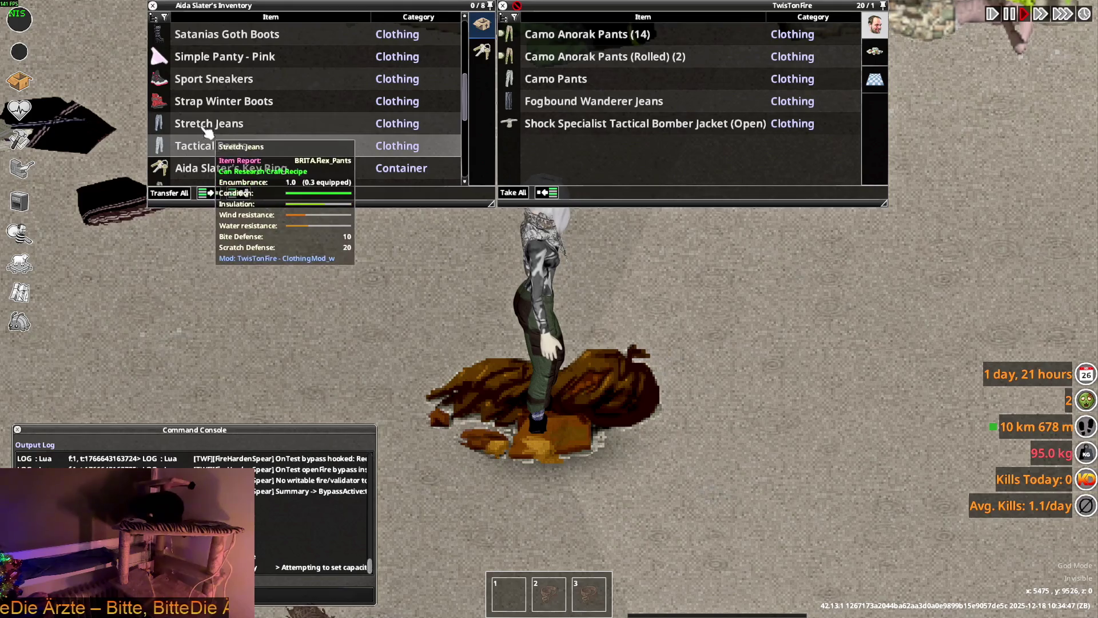
left_click_drag(208, 131, 600, 155)
scroll(258, 145, "up", 4)
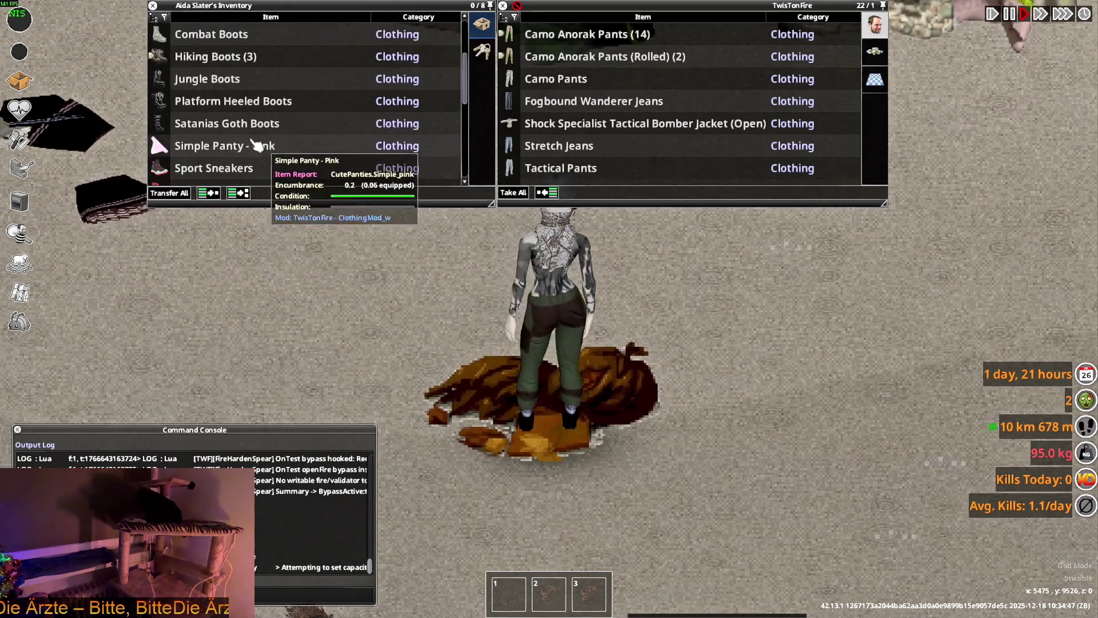
left_click(221, 123)
left_click(208, 79, "shift")
mouse_move(209, 79)
left_mouse_down()
mouse_move(663, 365)
mouse_move(257, 122)
left_mouse_up()
scroll(258, 123, "up", 4)
scroll(218, 58, "up", 1)
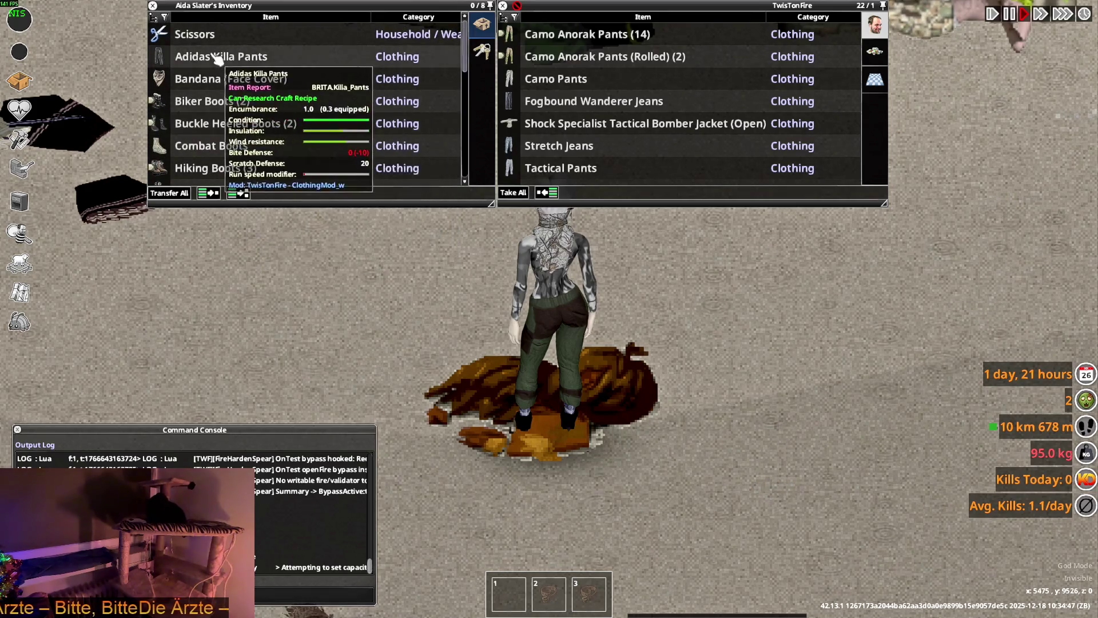
Step: Wear the Adidas Killa Pants and walk away from the trash bags
right_click(217, 57)
left_click(251, 68)
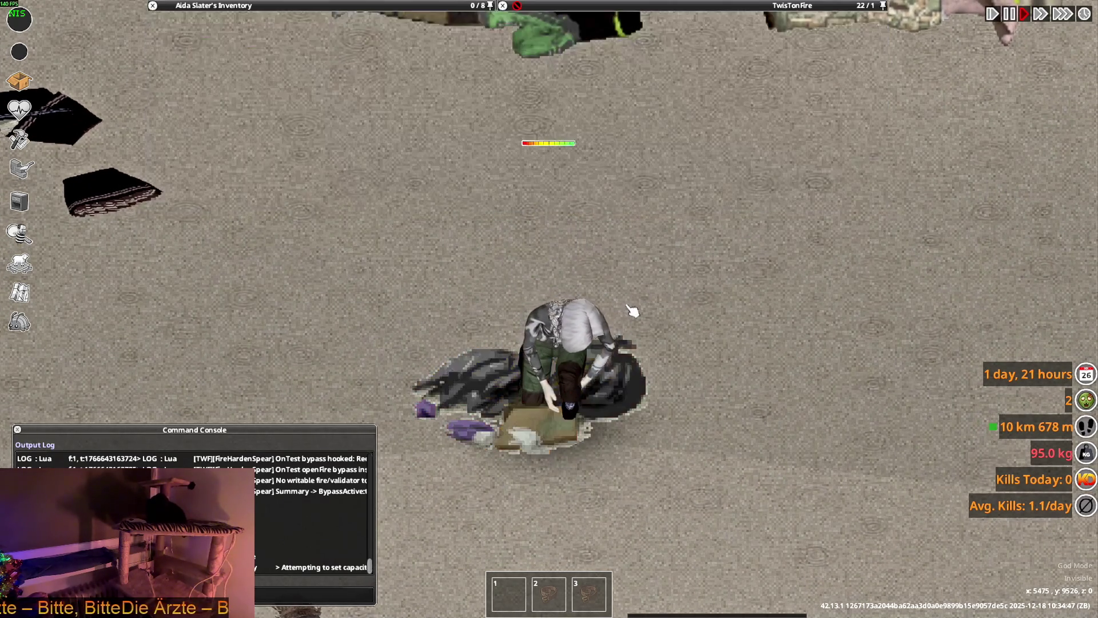
key("d")
scroll(670, 337, "down", 3)
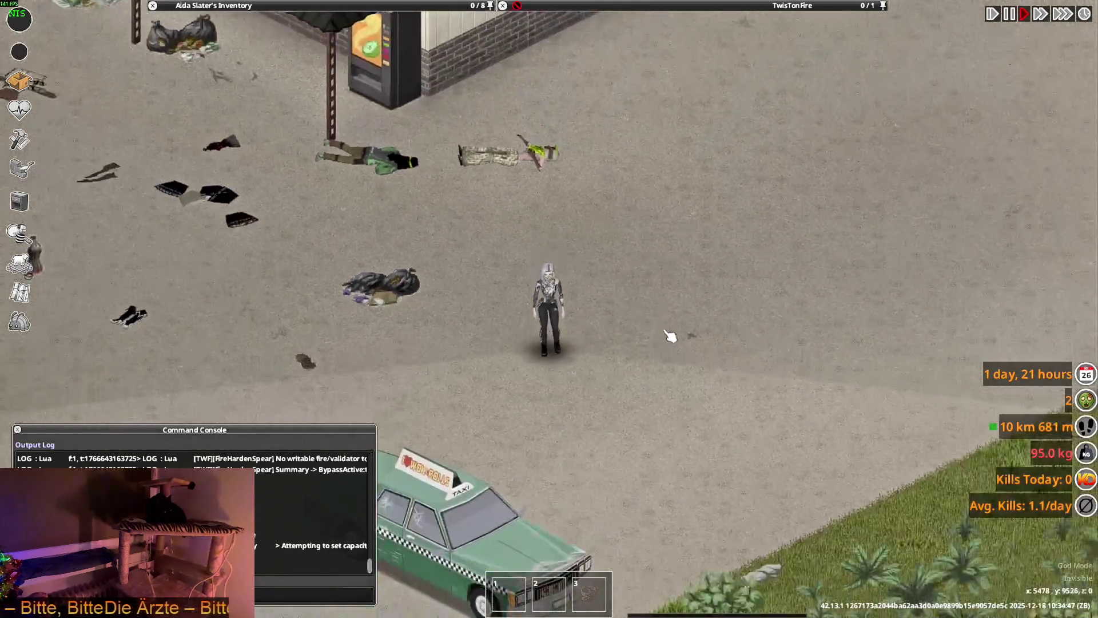
scroll(670, 337, "up", 3)
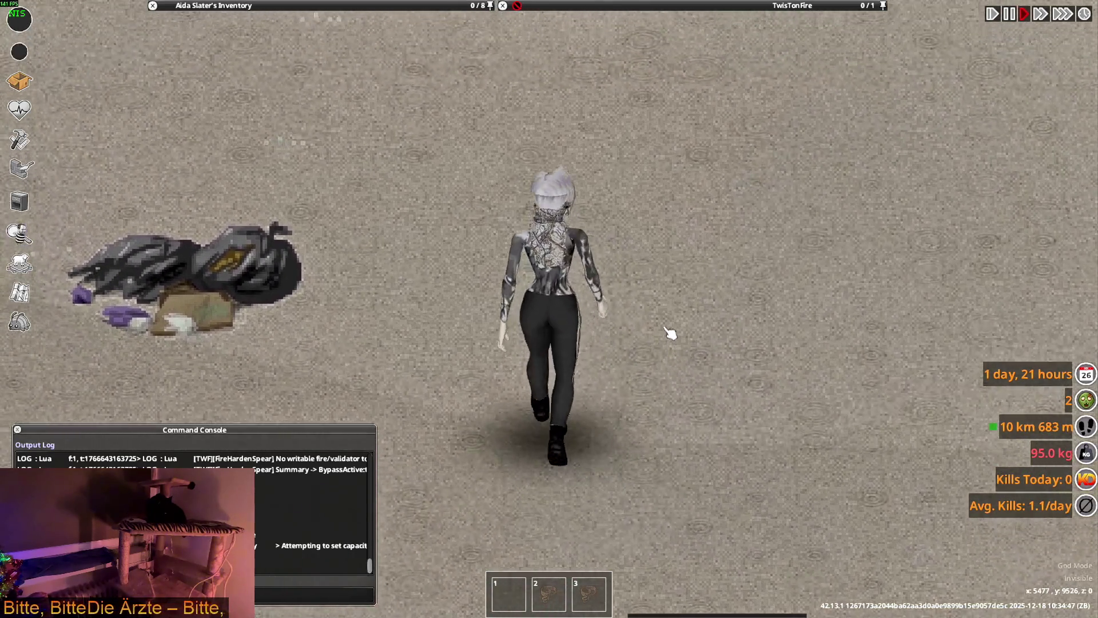
Step: Walk the character in every direction to view the Adidas Killa Pants from all sides
key("d")
key("s")
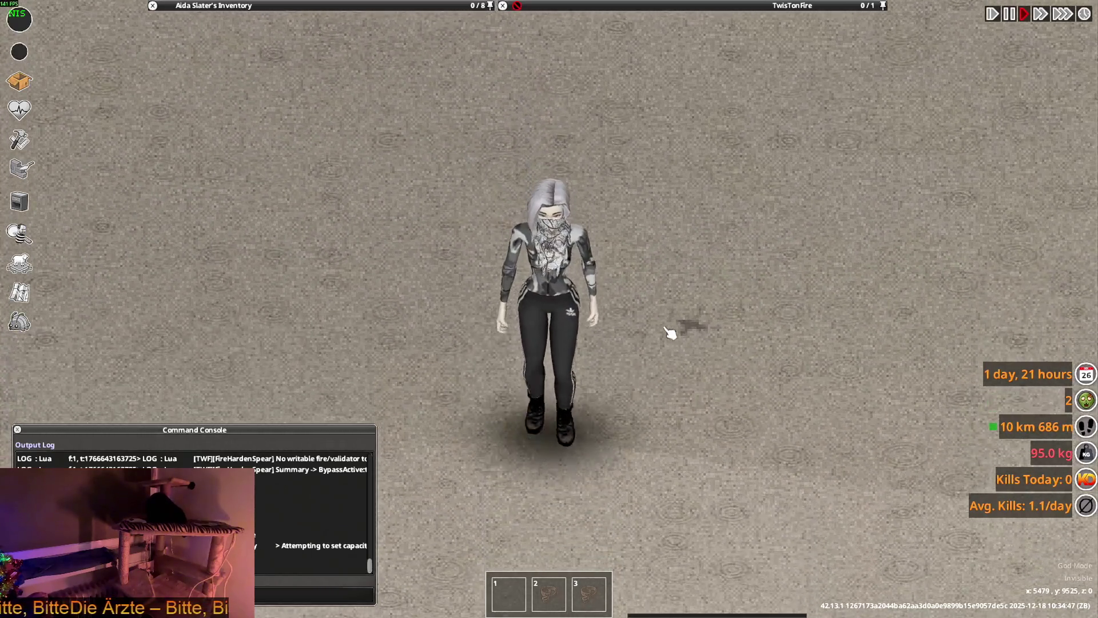
key("a")
key("w")
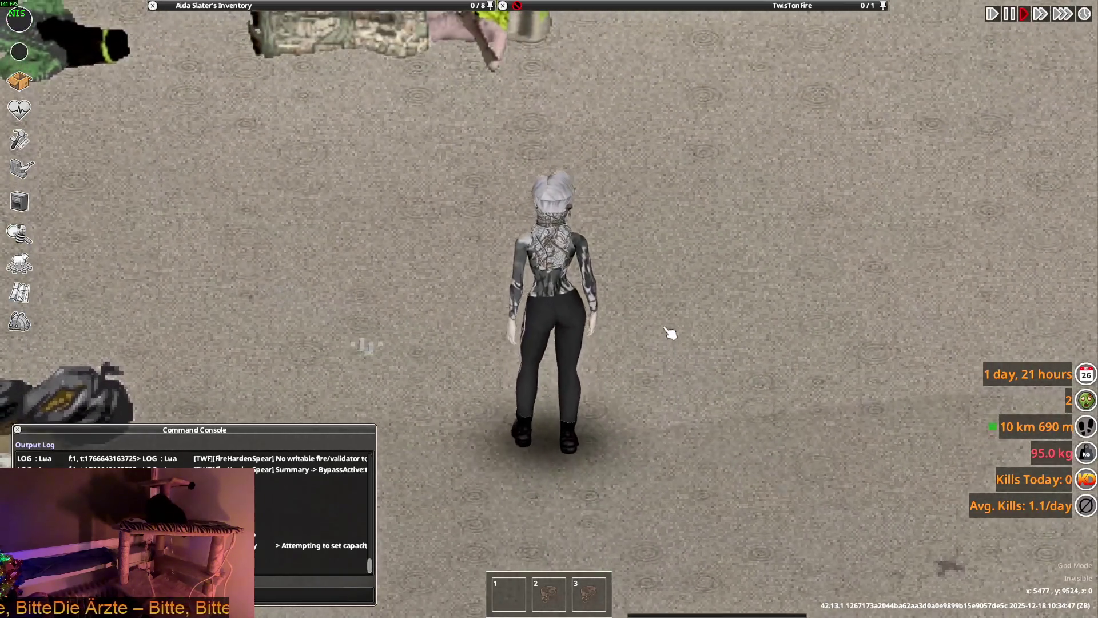
key("d")
key("s")
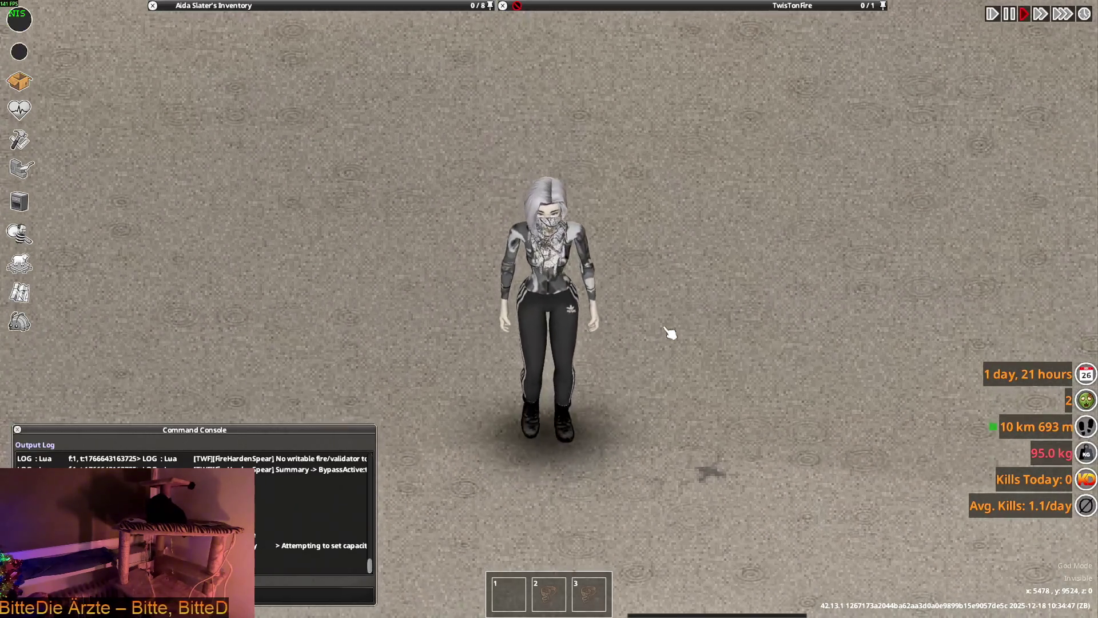
key("d")
key("w")
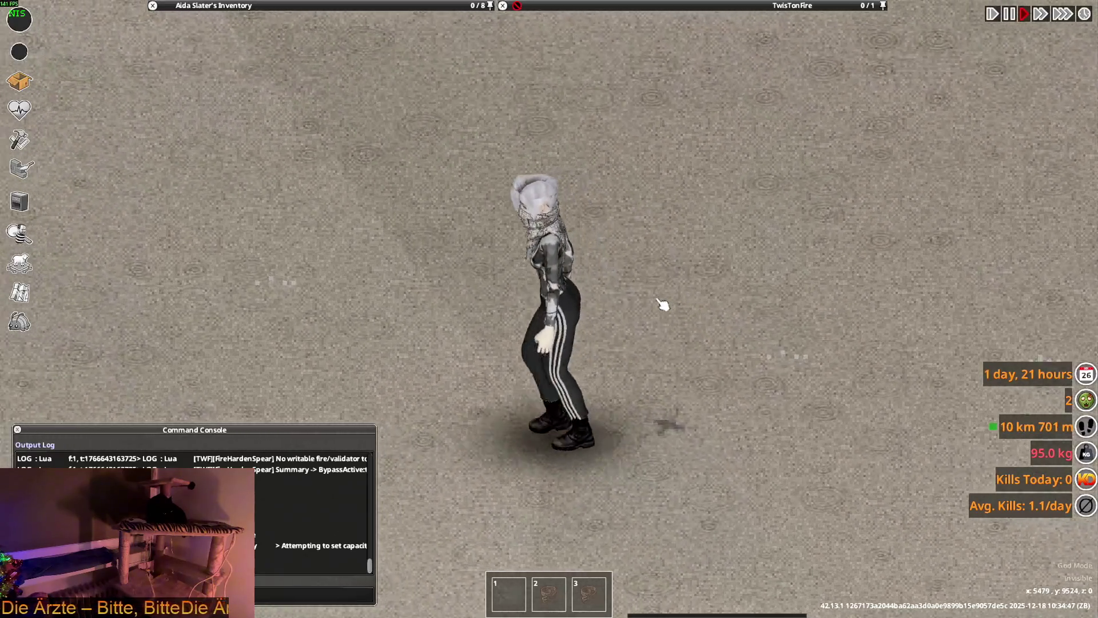
key("s")
key("a")
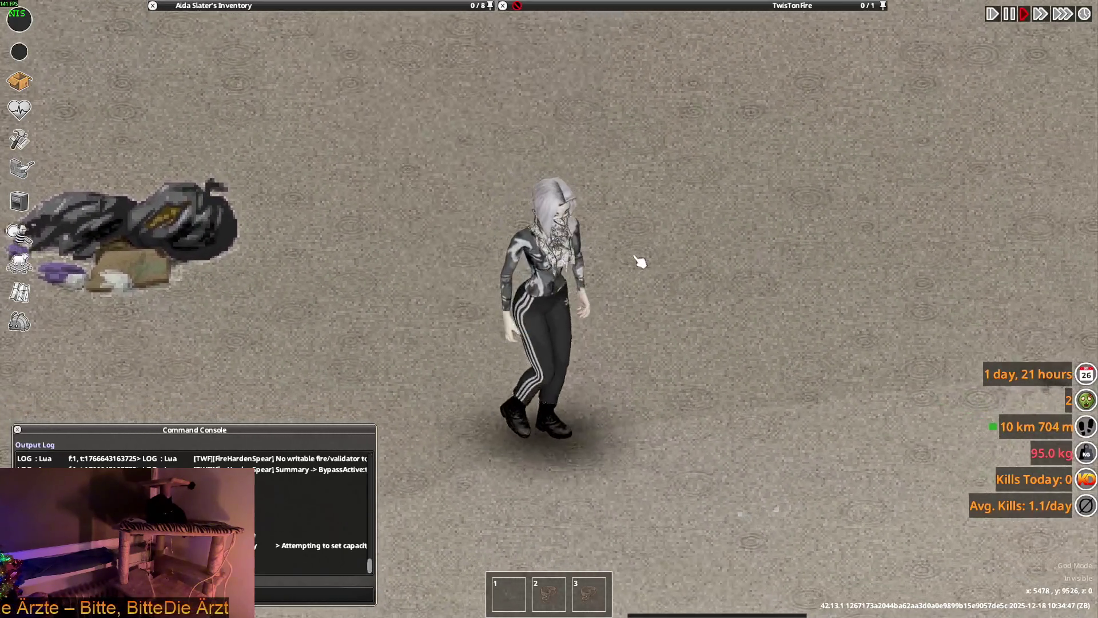
scroll(233, 130, "down", 2)
scroll(230, 142, "down", 4)
scroll(230, 142, "down", 3)
scroll(230, 142, "down", 2)
scroll(232, 146, "down", 1)
scroll(231, 147, "down", 3)
scroll(234, 145, "down", 2)
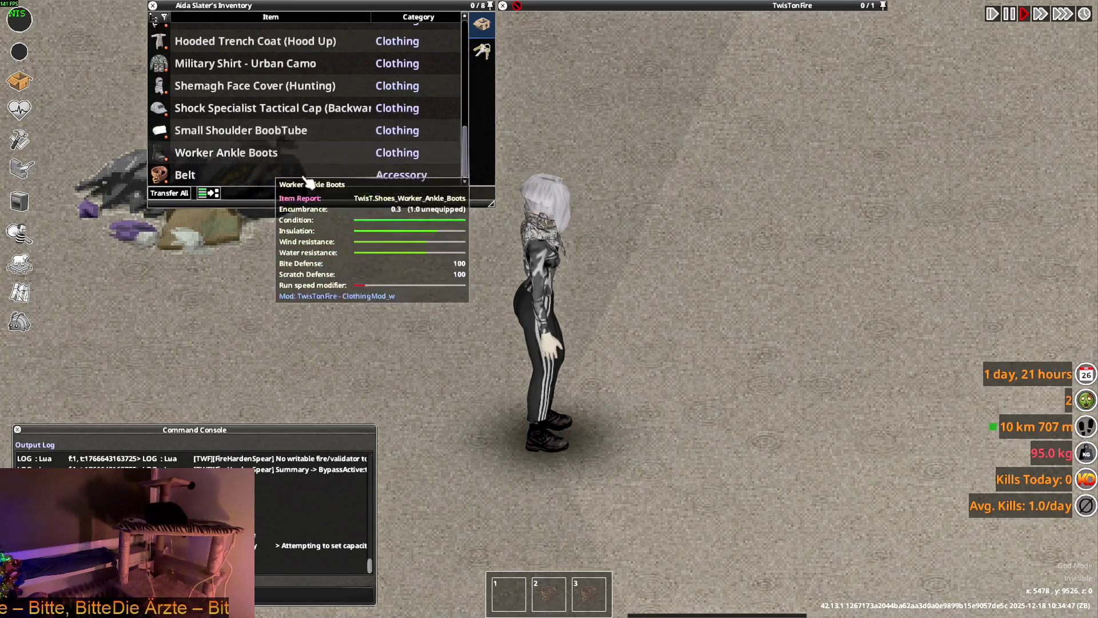
key("alt+Tab")
key("alt+Tab")
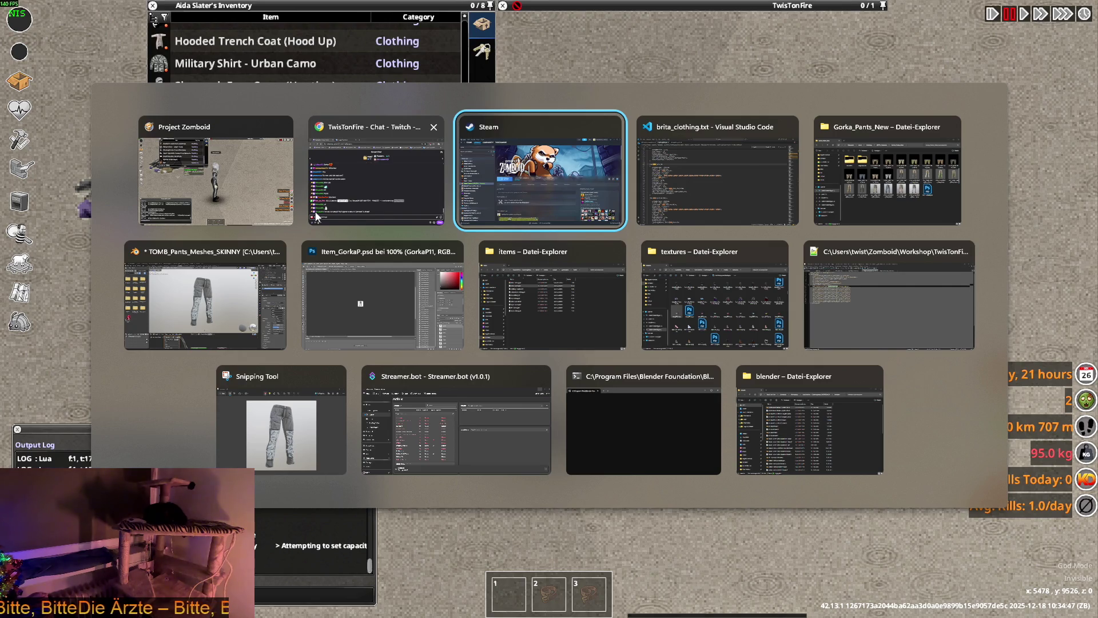
Step: Navigate from the items folder up to 42.13 and down into media/lua/shared/Translate/EN
key("alt+Tab")
key("alt+Tab")
key("alt+Tab")
key("alt+Tab")
key("alt+Tab")
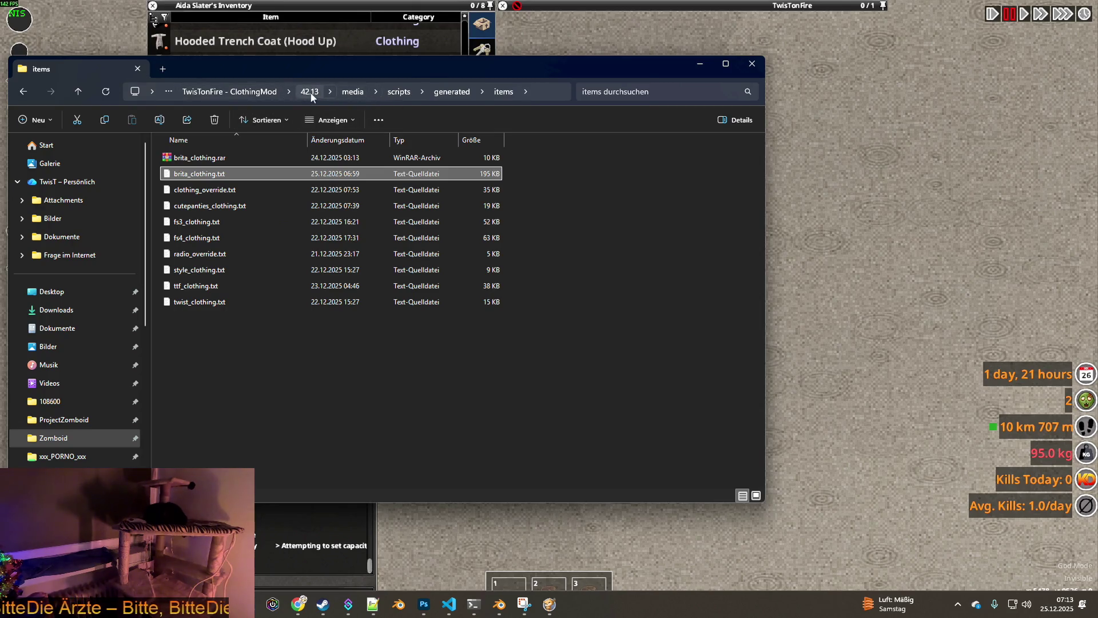
left_click(399, 91)
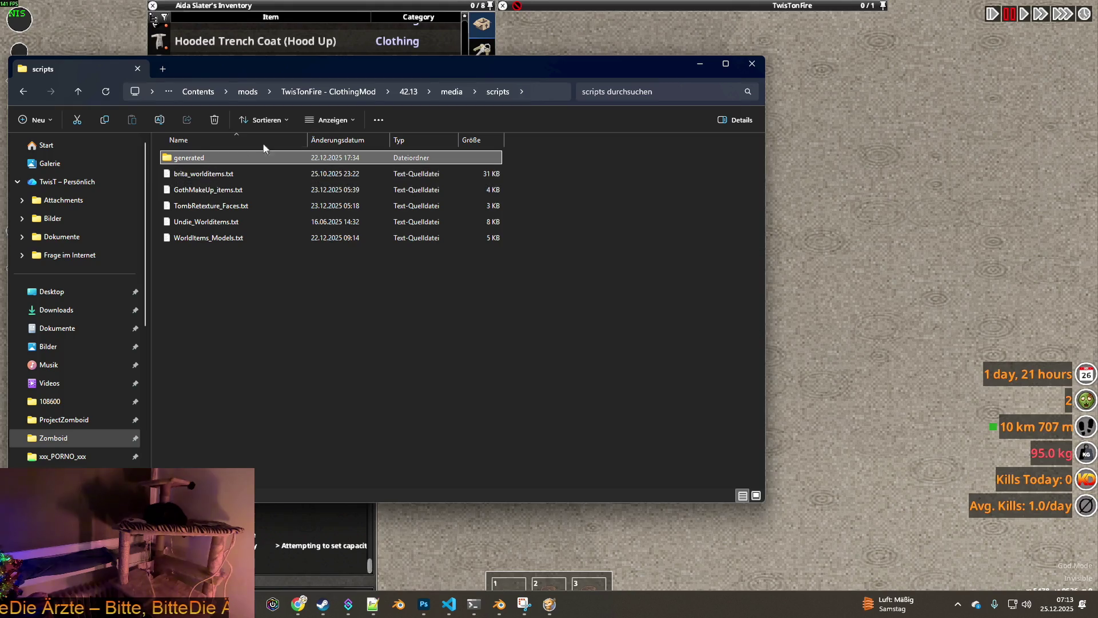
left_click(409, 91)
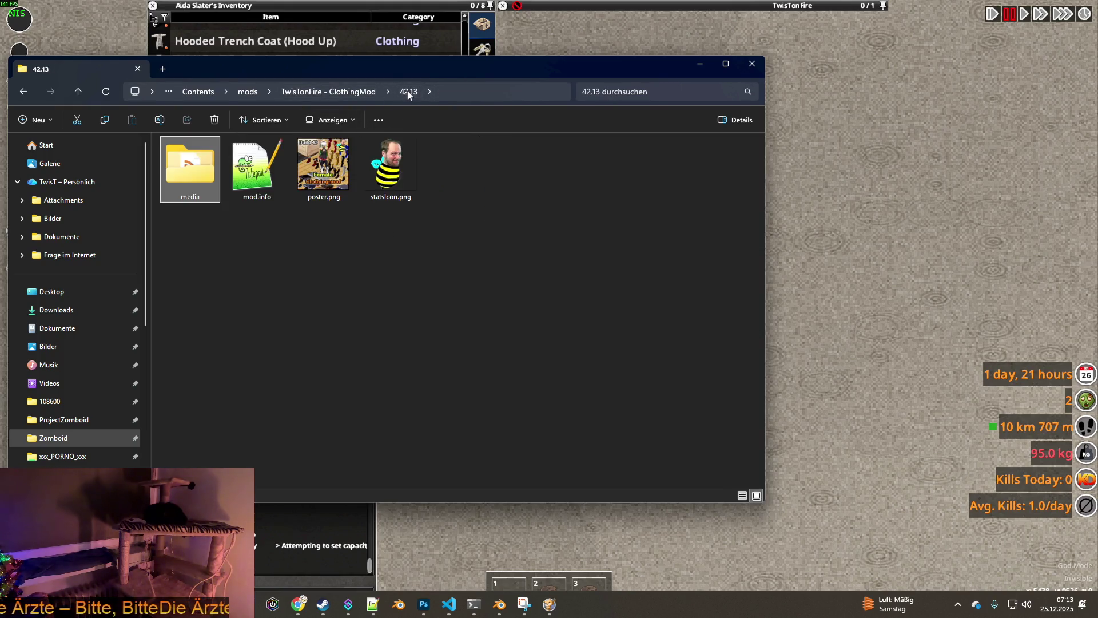
double_click(182, 184)
double_click(198, 191)
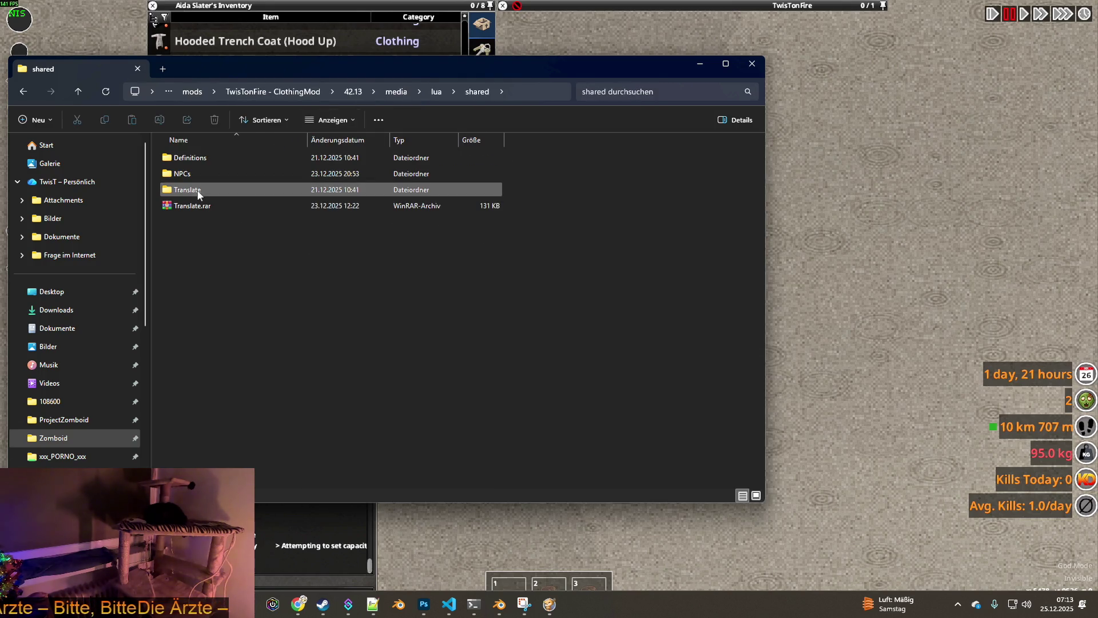
double_click(198, 193)
double_click(168, 209)
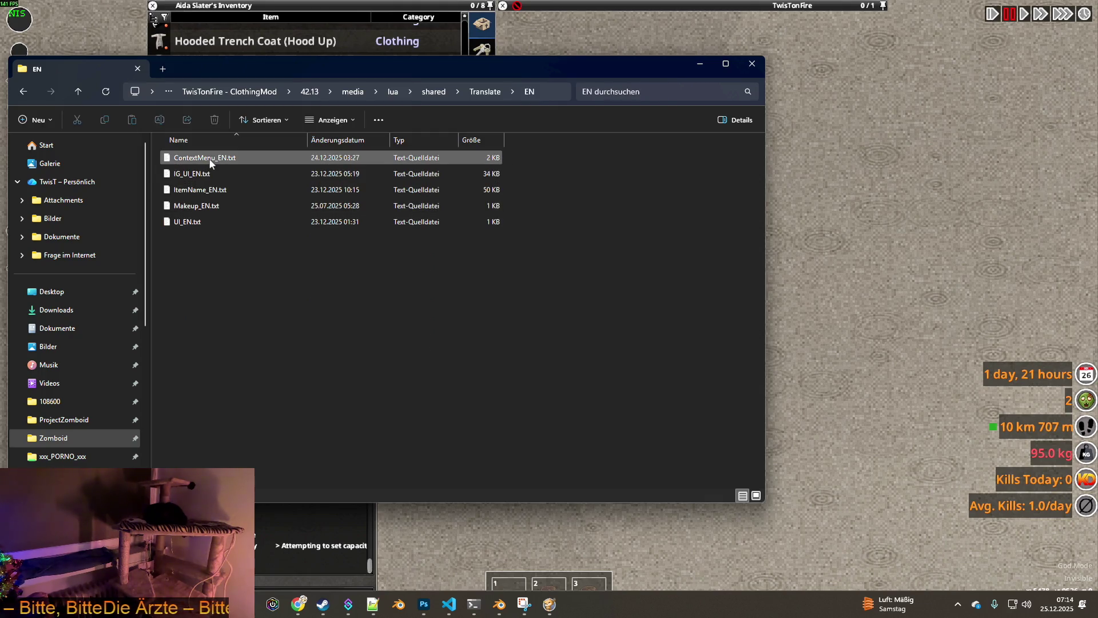
Step: Open ItemName_EN.txt in Visual Studio Code
left_click(204, 191)
key("Return")
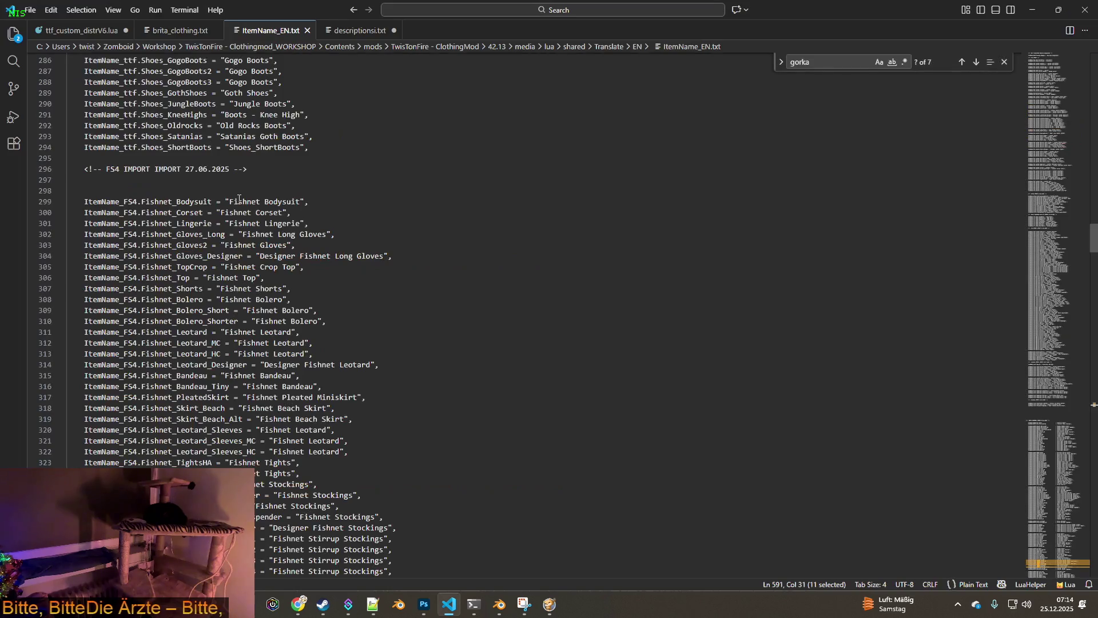
Step: Find the last 'gorka' match and select the 'Camo Anorak Pants' display name, then head back to the game
left_click(829, 63)
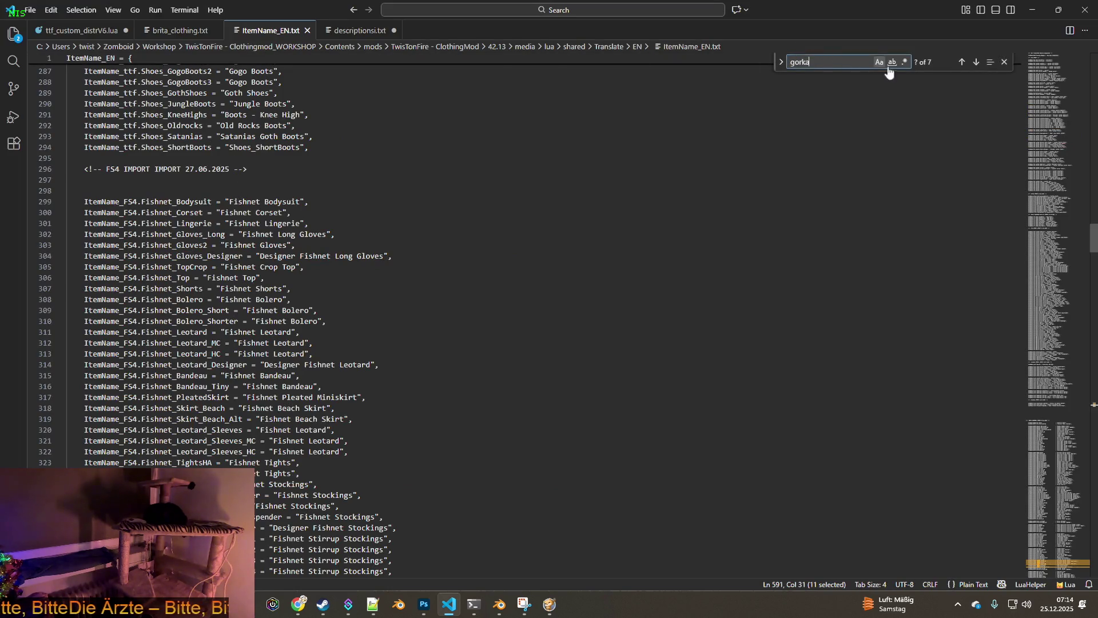
left_click(975, 66)
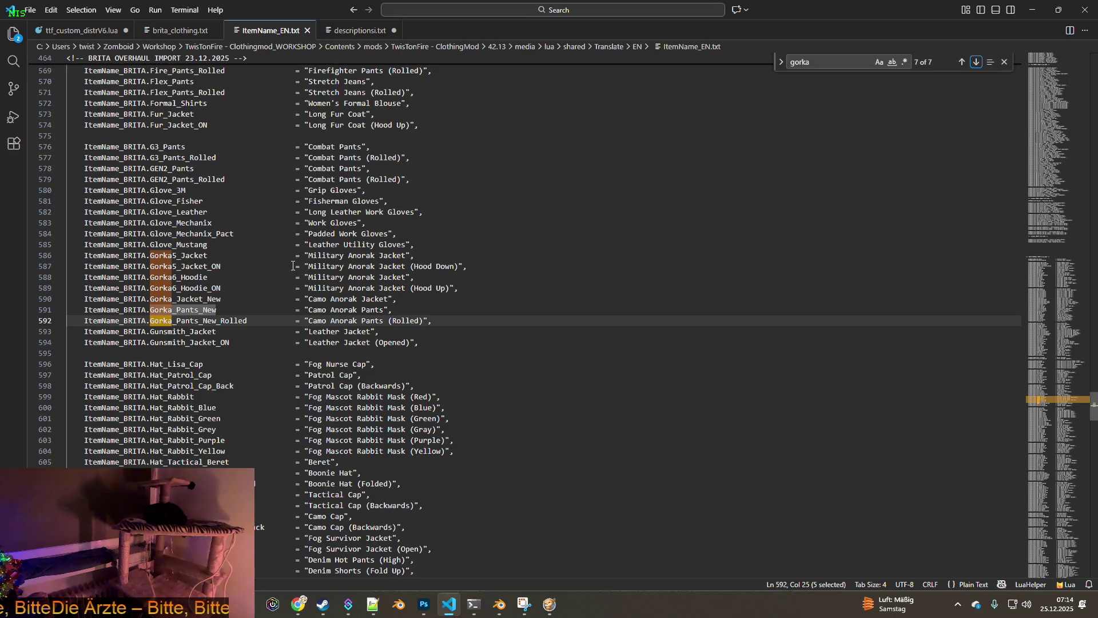
left_click_drag(311, 311, 386, 310)
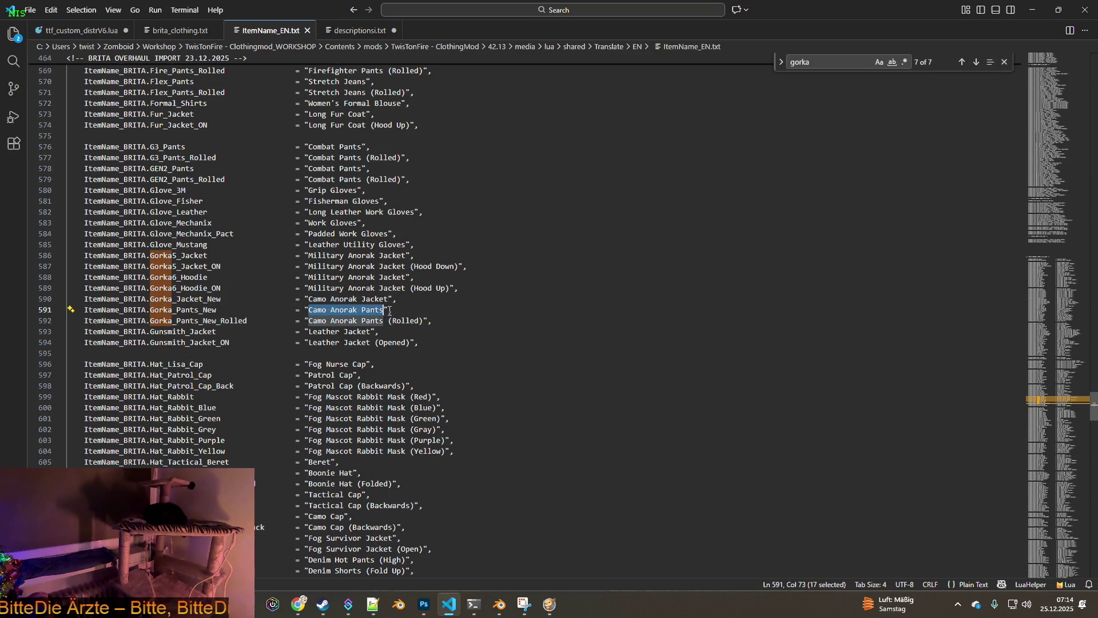
key("alt+Tab")
key("alt+Tab")
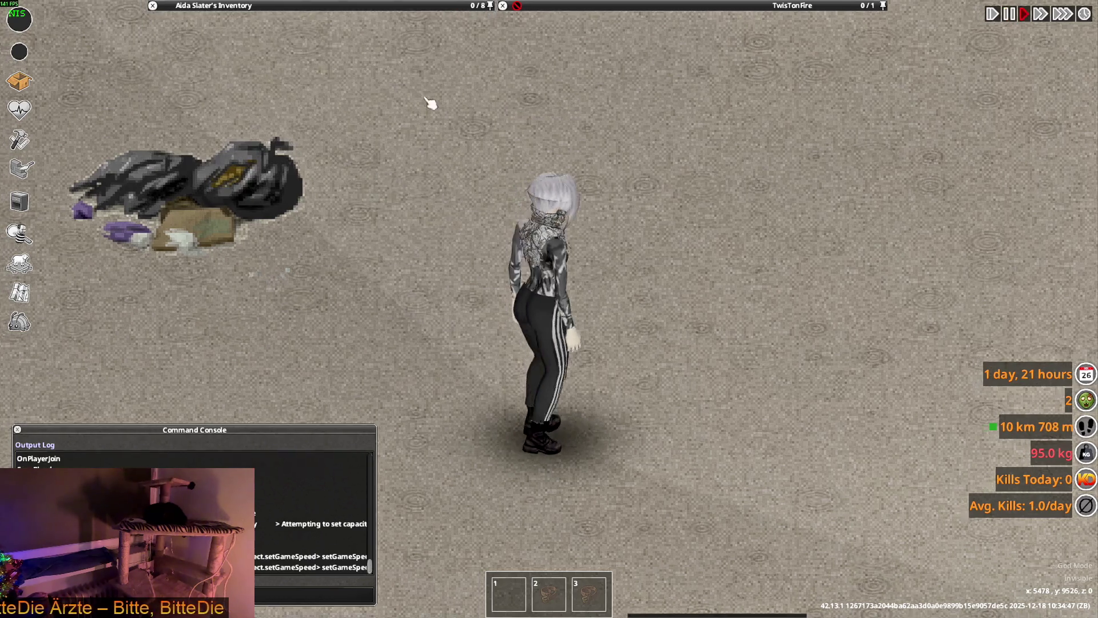
Step: Take the Camo Anorak Pants from the TwisTonFire container into the character's inventory and walk away
key("w")
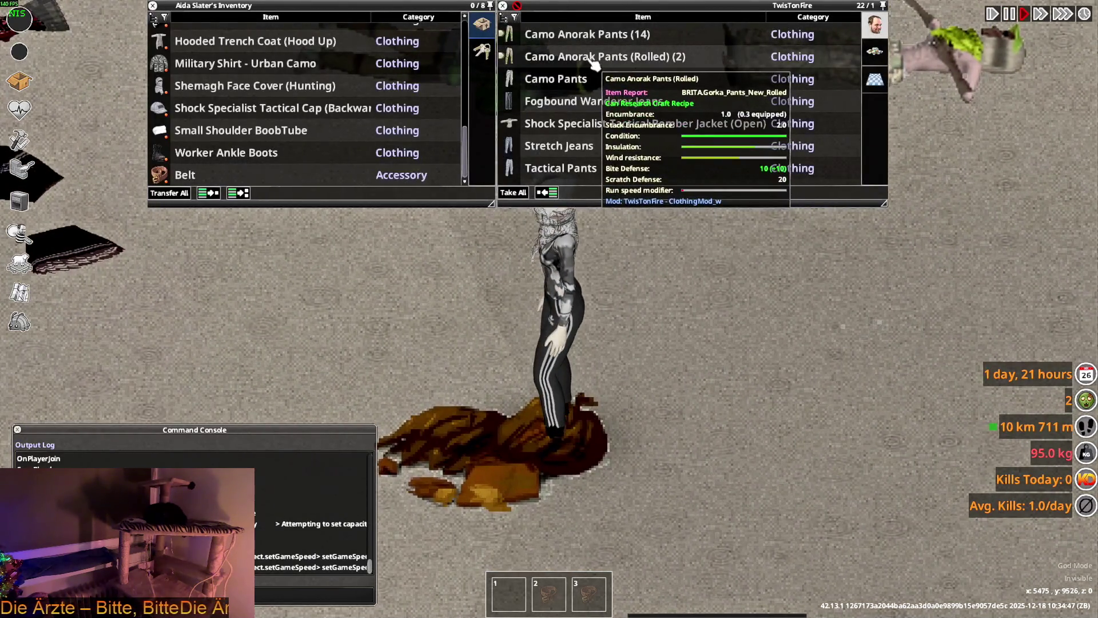
left_click_drag(628, 45, 488, 26)
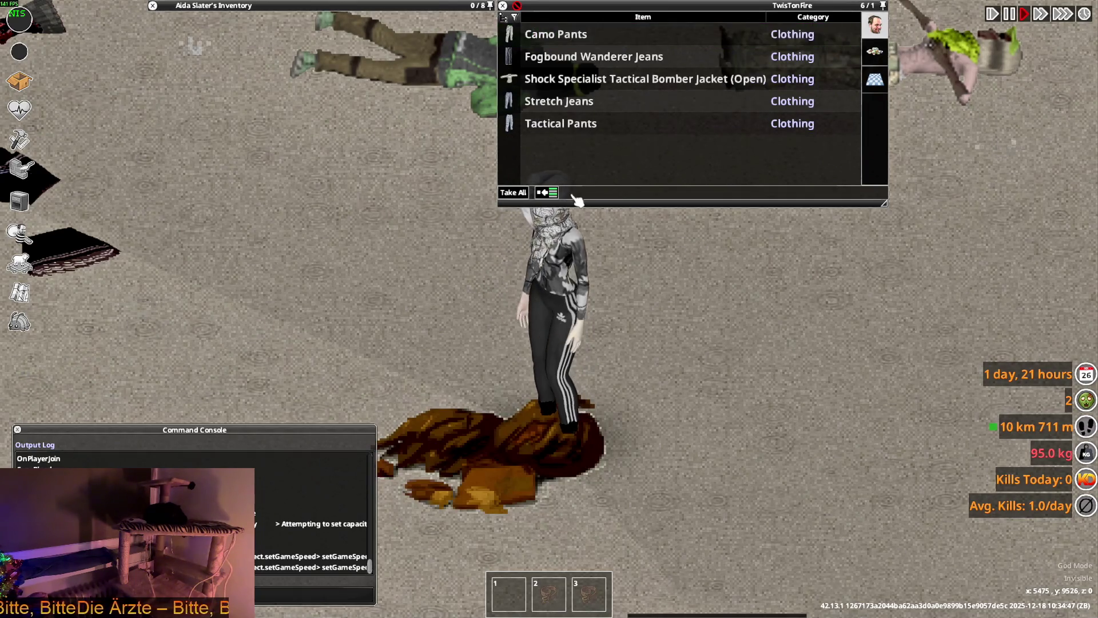
key("d")
Step: Switch to the browser and bring the Google Translate tab forward
key("alt+Tab")
key("Tab")
key("Tab")
left_click(264, 64)
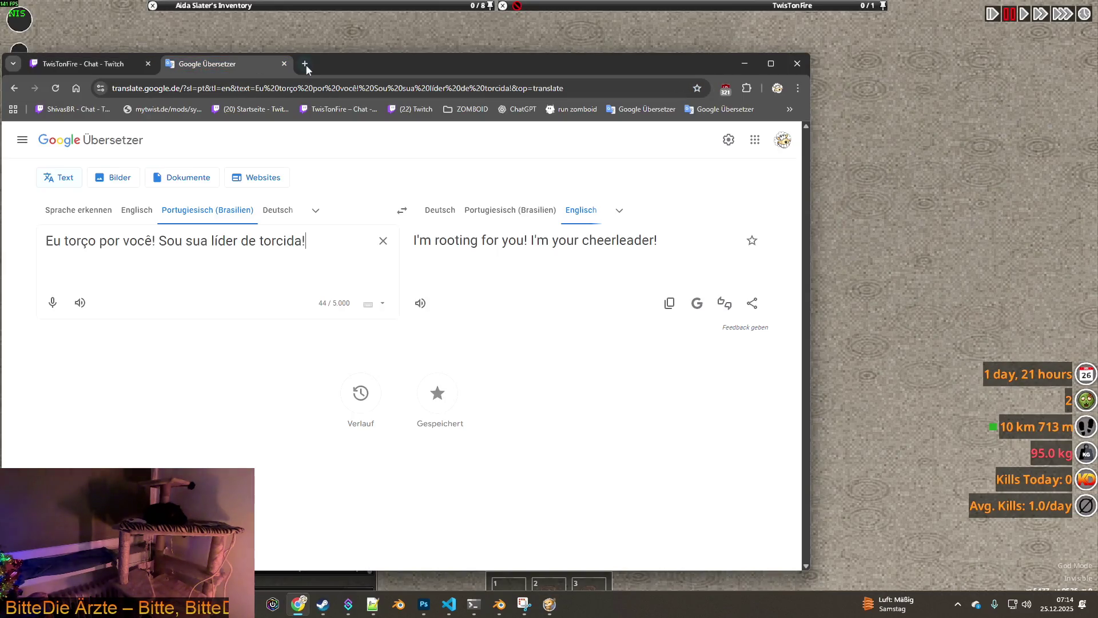
Step: Reverse Google Translate to English into Portuguese and copy the Portuguese cheer translation
left_click(304, 64)
left_click(258, 64)
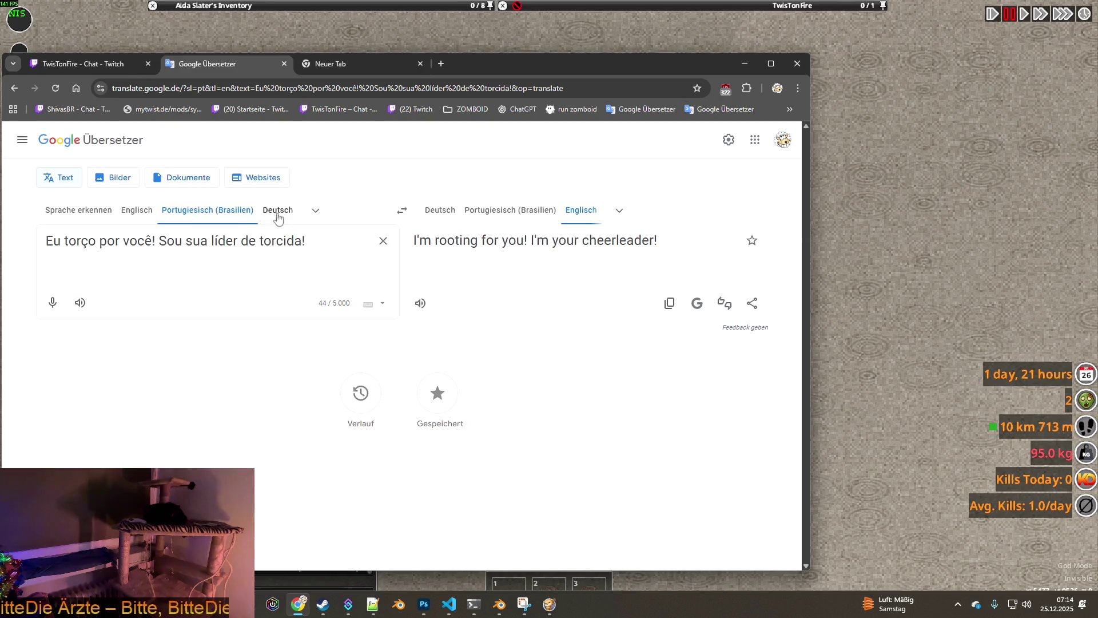
left_click(396, 213)
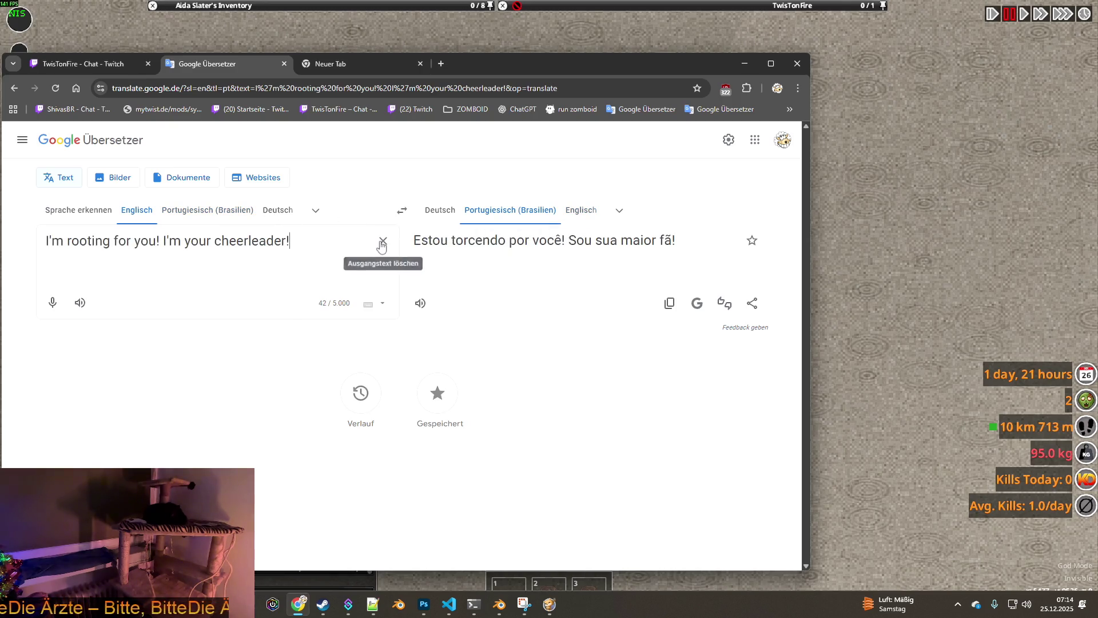
left_click_drag(684, 242, 415, 247)
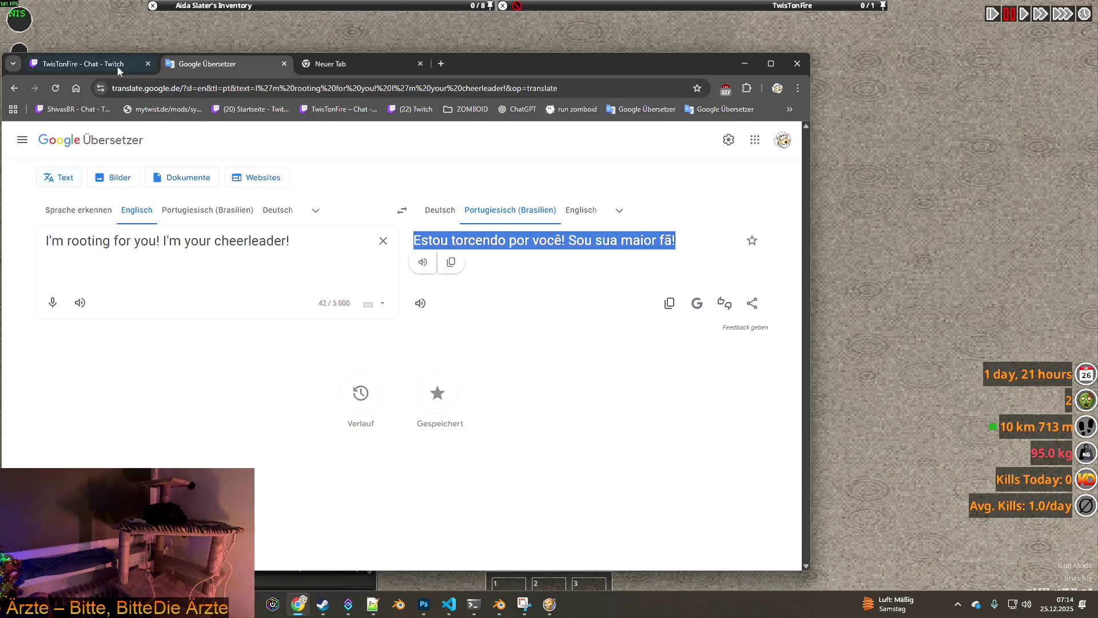
key("ctrl+shift+Tab")
Step: Post the Portuguese translation in the Twitch chat, then clear the translator's source text
left_click(429, 522)
key("ctrl+v")
key("Return")
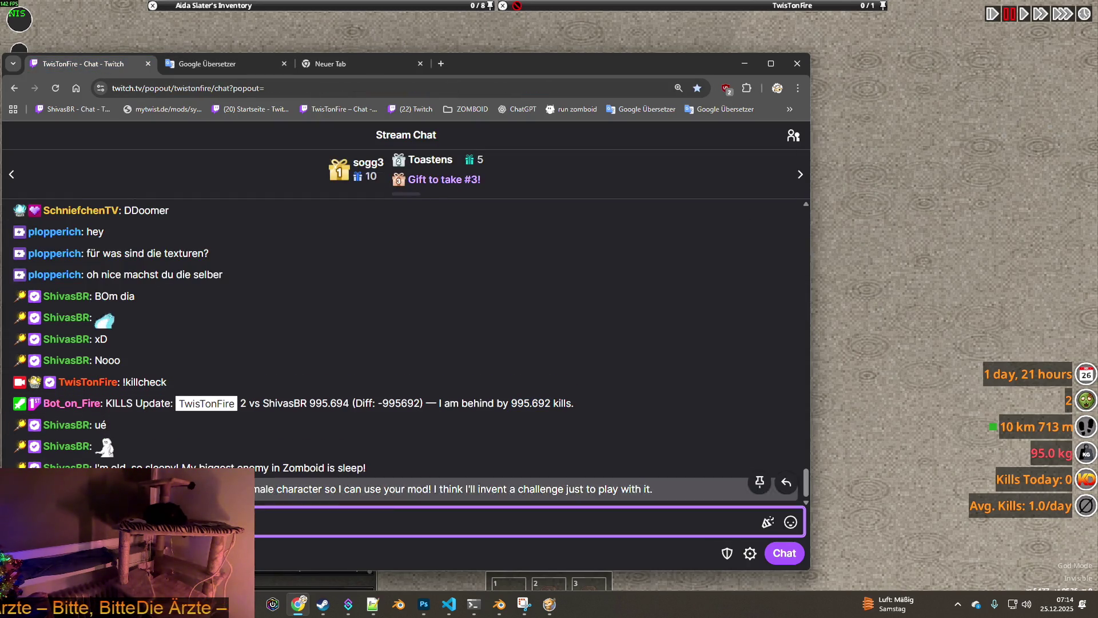
key("ctrl+Tab")
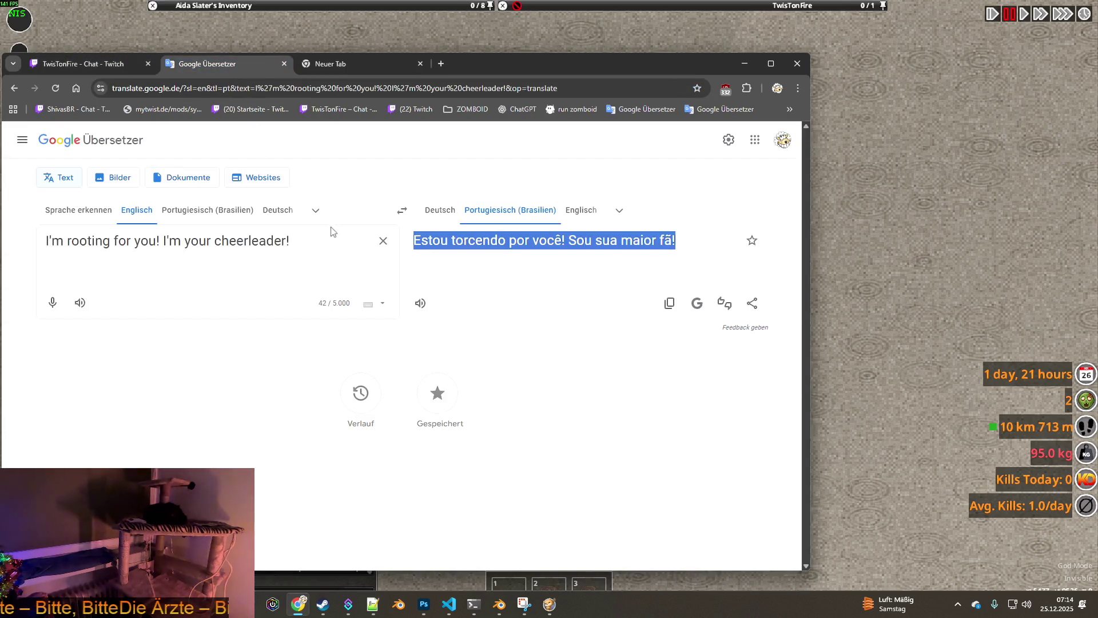
left_click(382, 244)
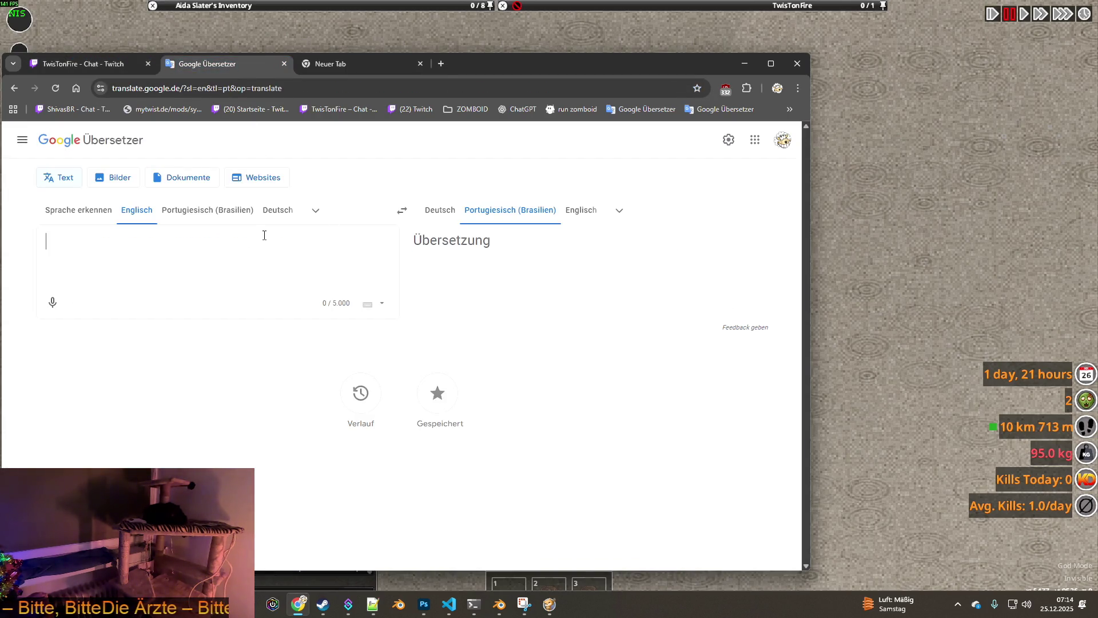
type("i haven't")
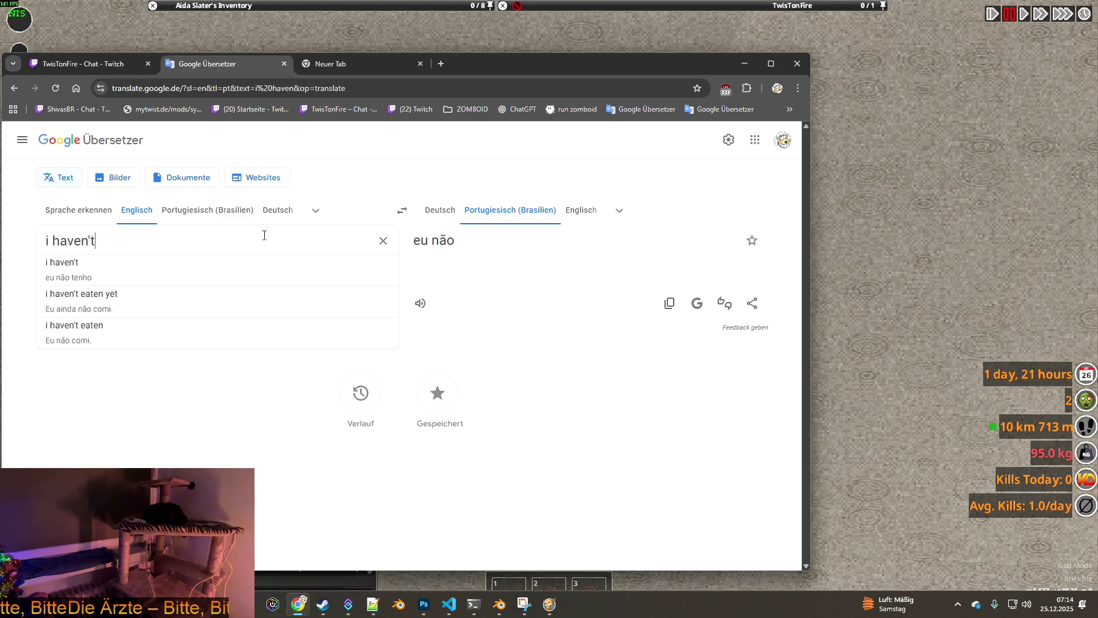
type(" updated it. ")
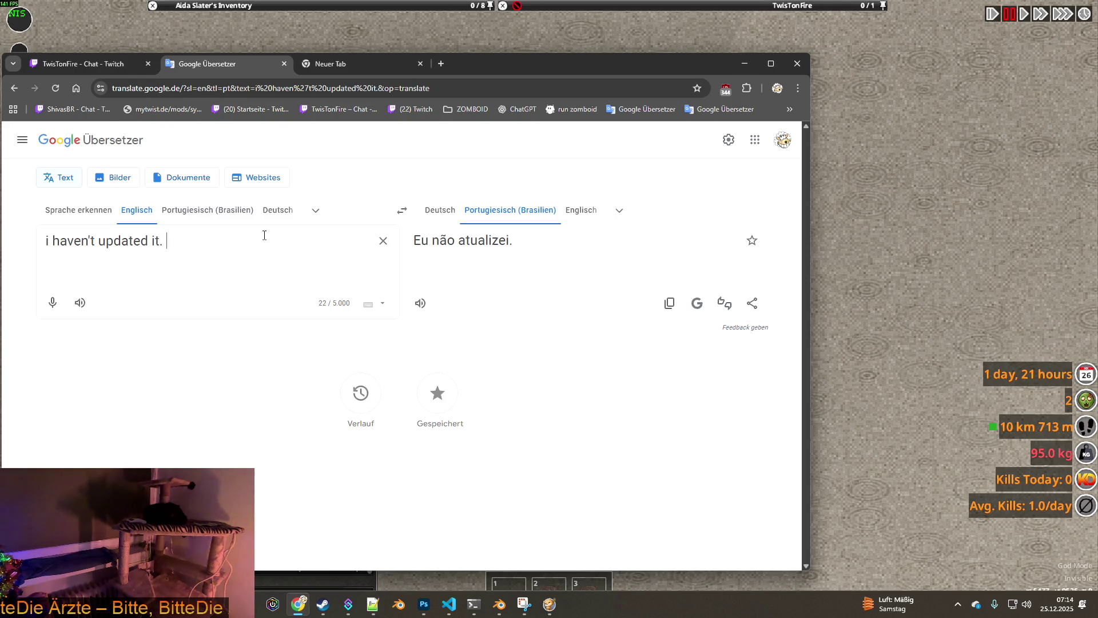
type("And ")
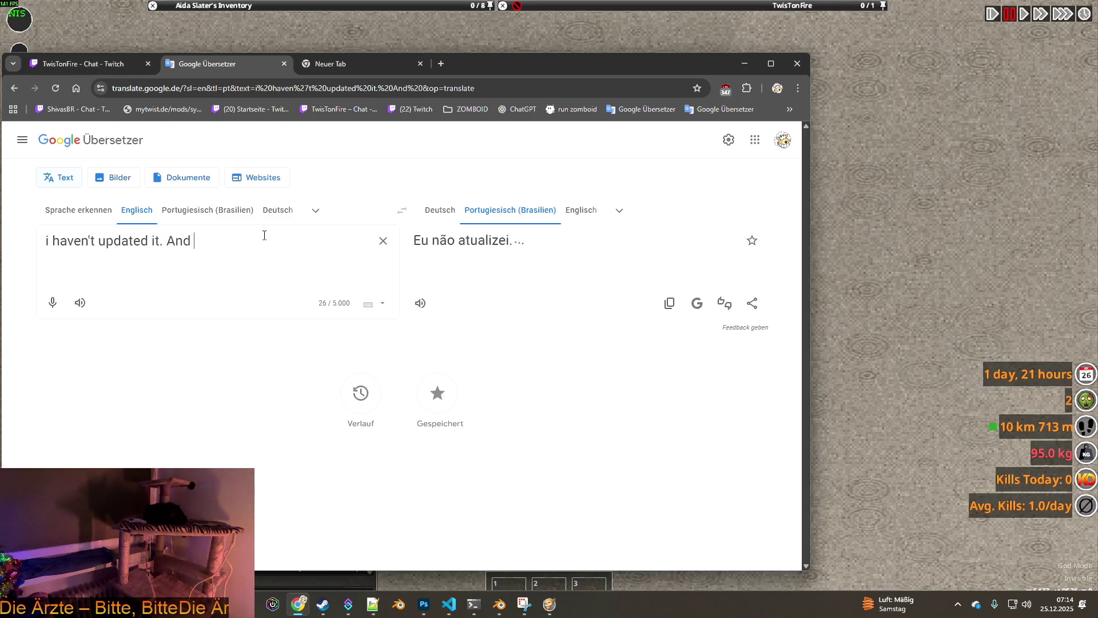
type("I don't kno")
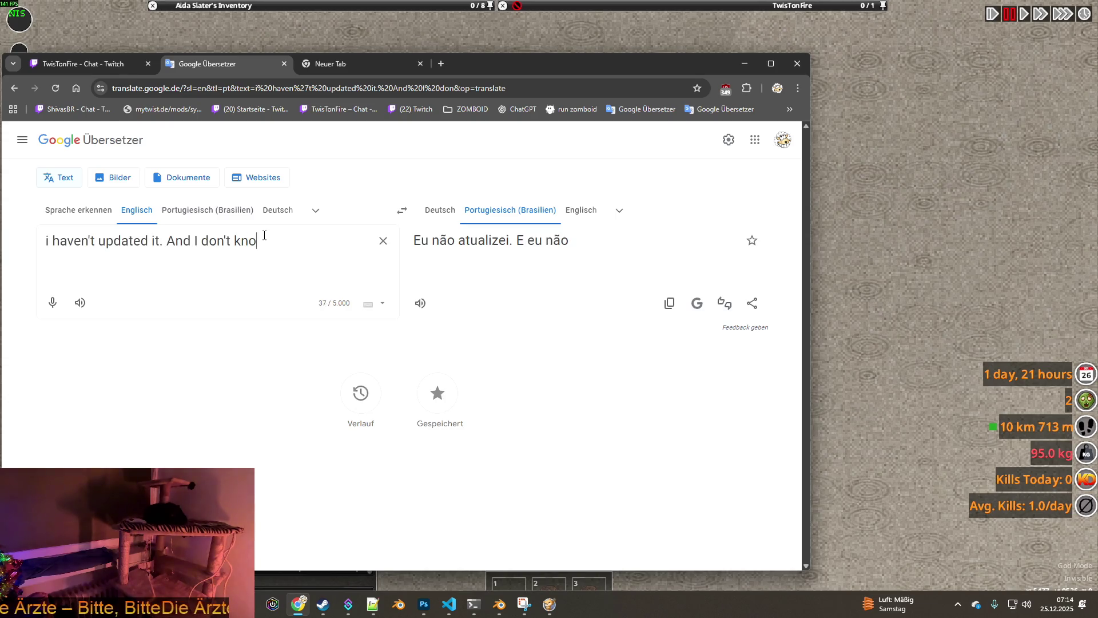
type("w about multiplaa")
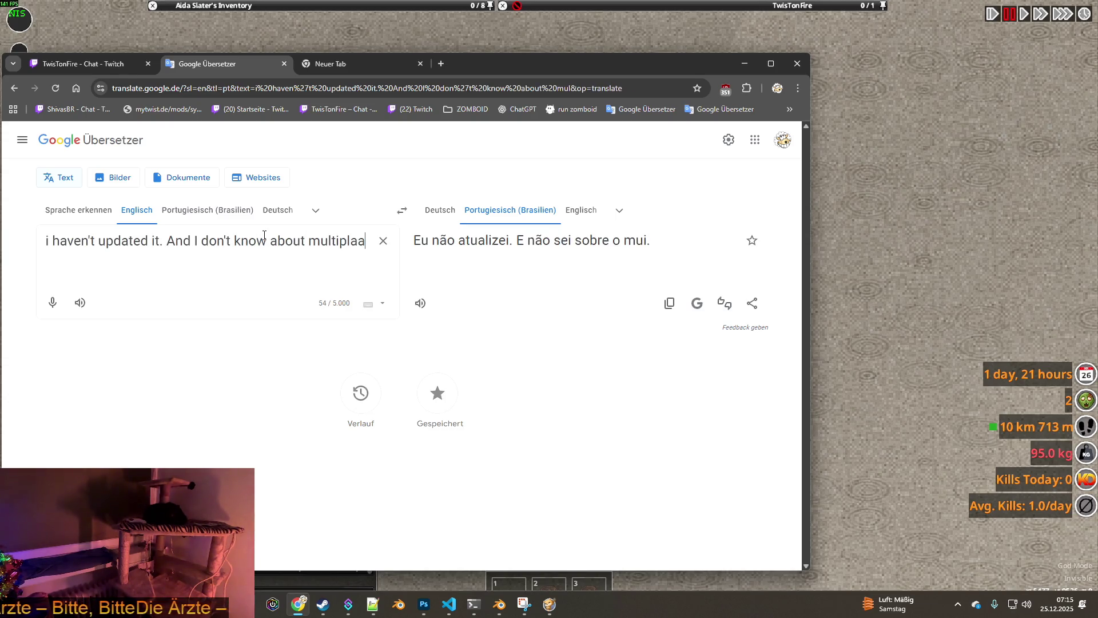
Step: Fix typos in the English multiplayer-compatibility reply and copy its Portuguese translation
key("BackSpace")
type("yer ")
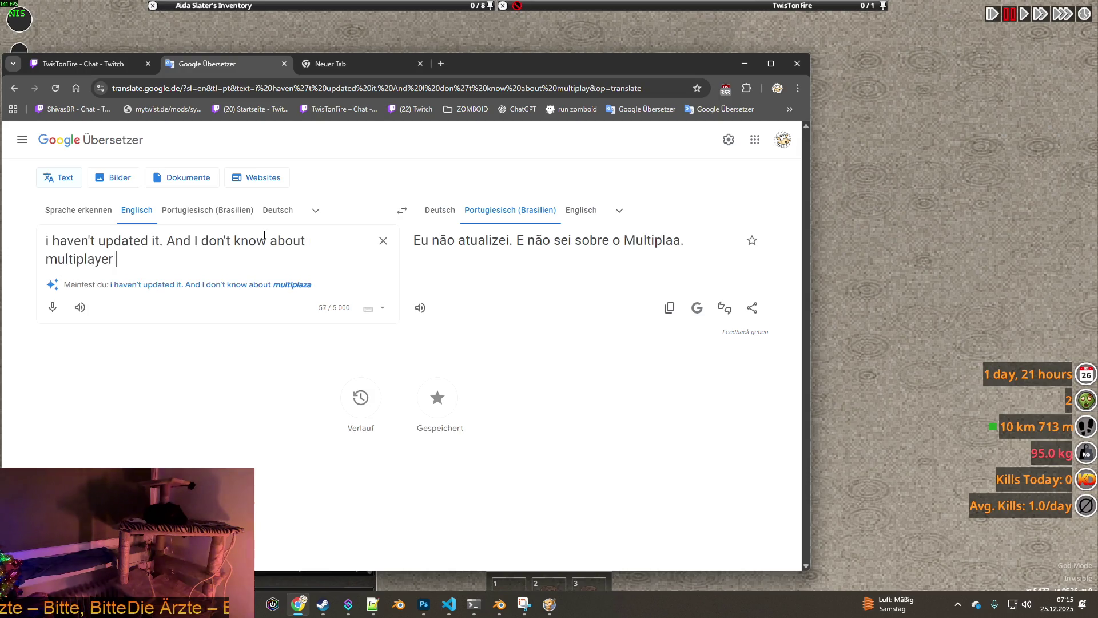
type("bli")
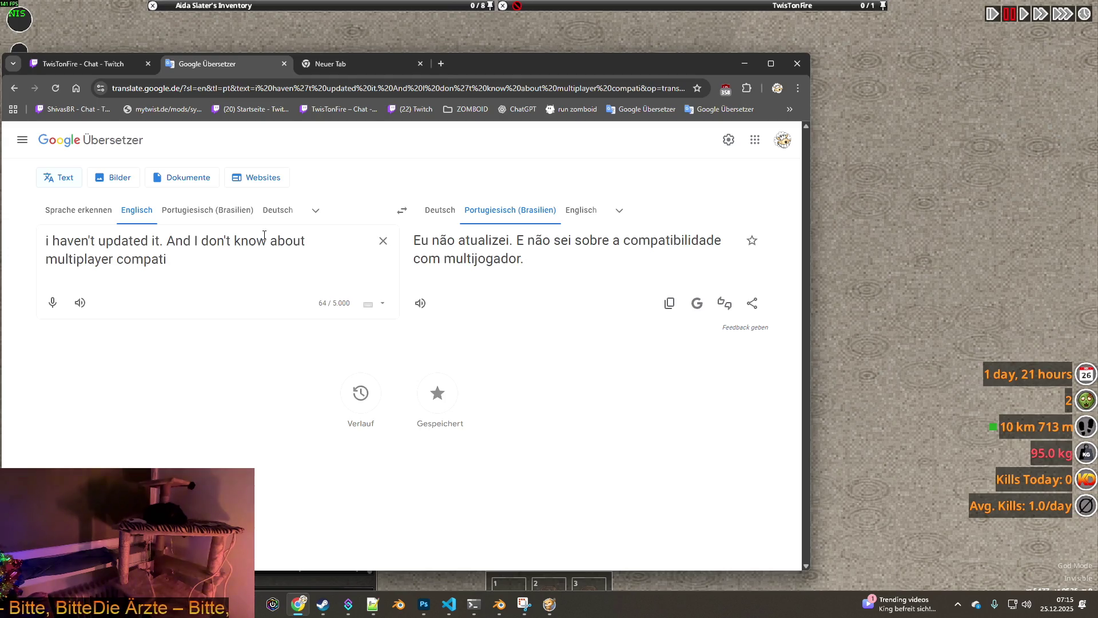
type("ties. Because I don")
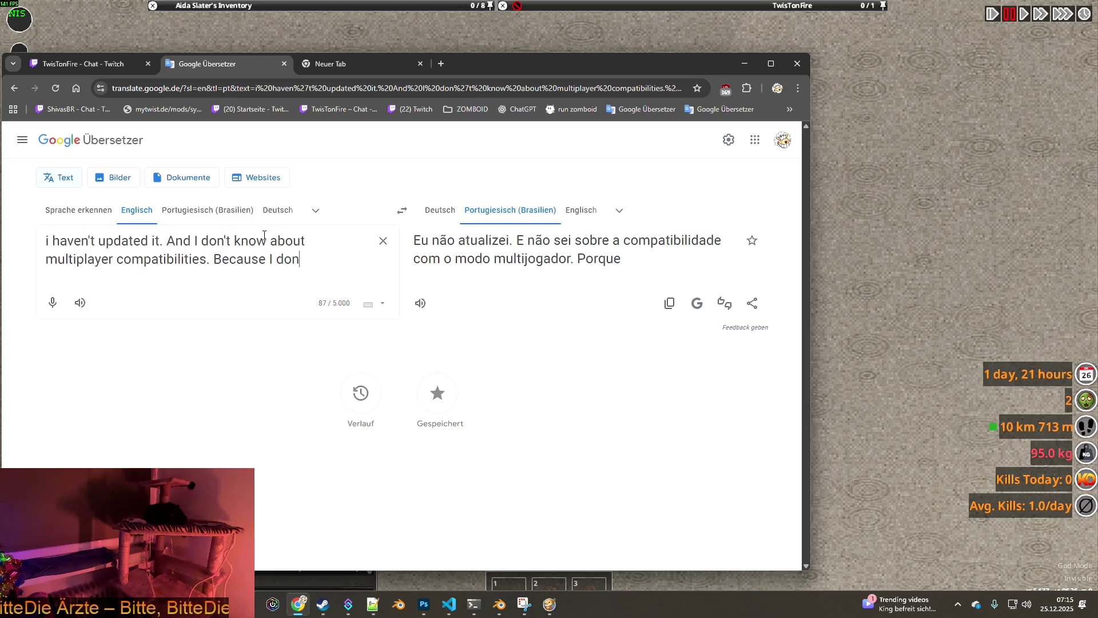
type(" 't")
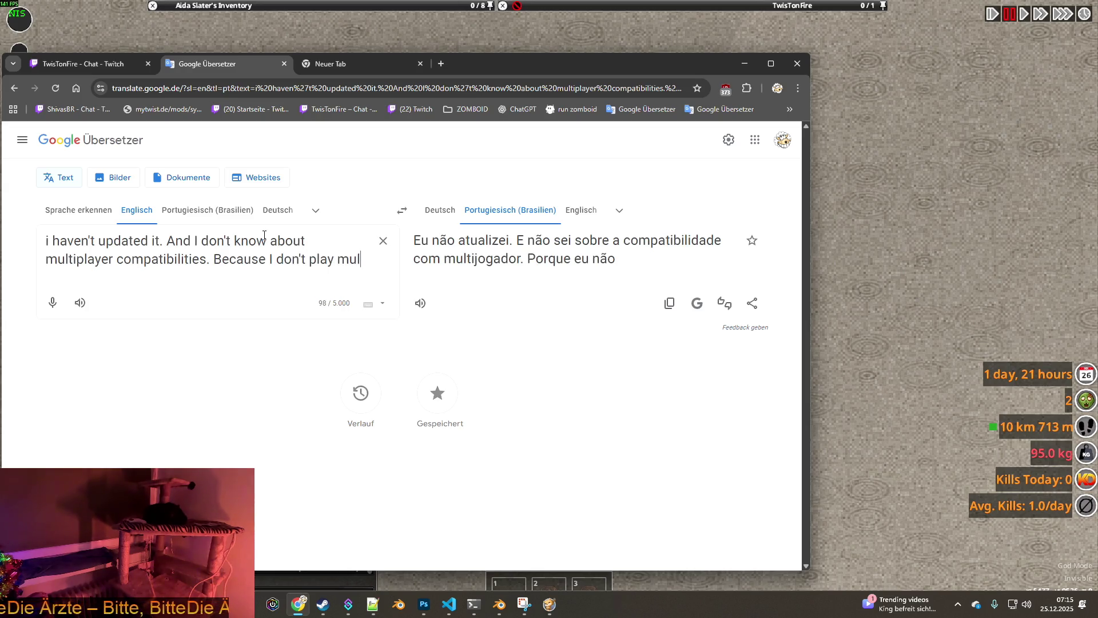
type("tiplayer at all")
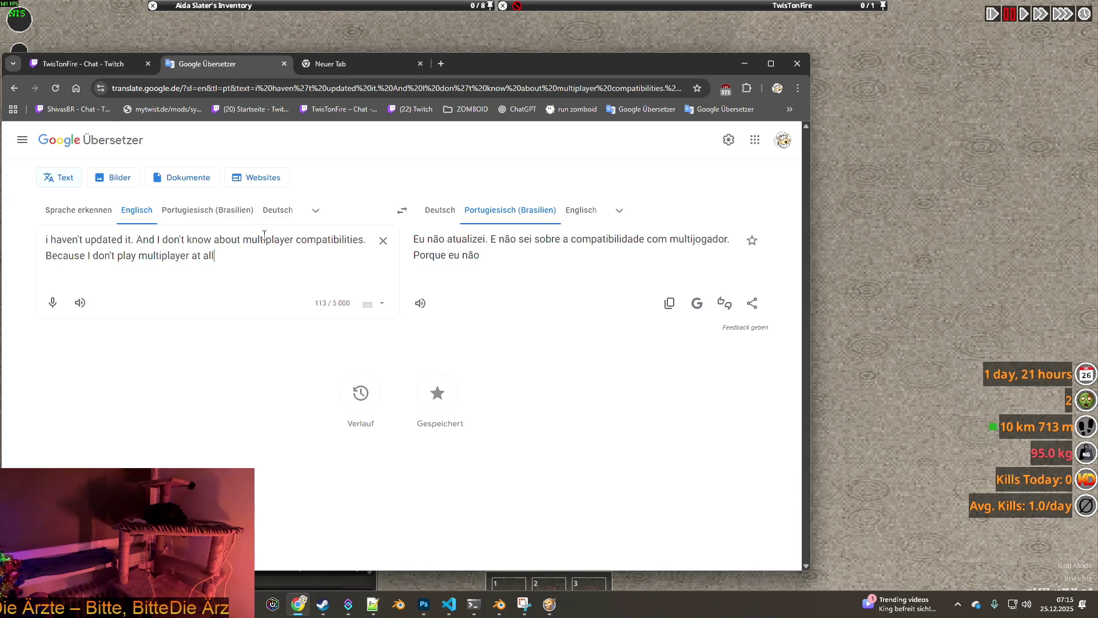
type(". In my clothingmod ar")
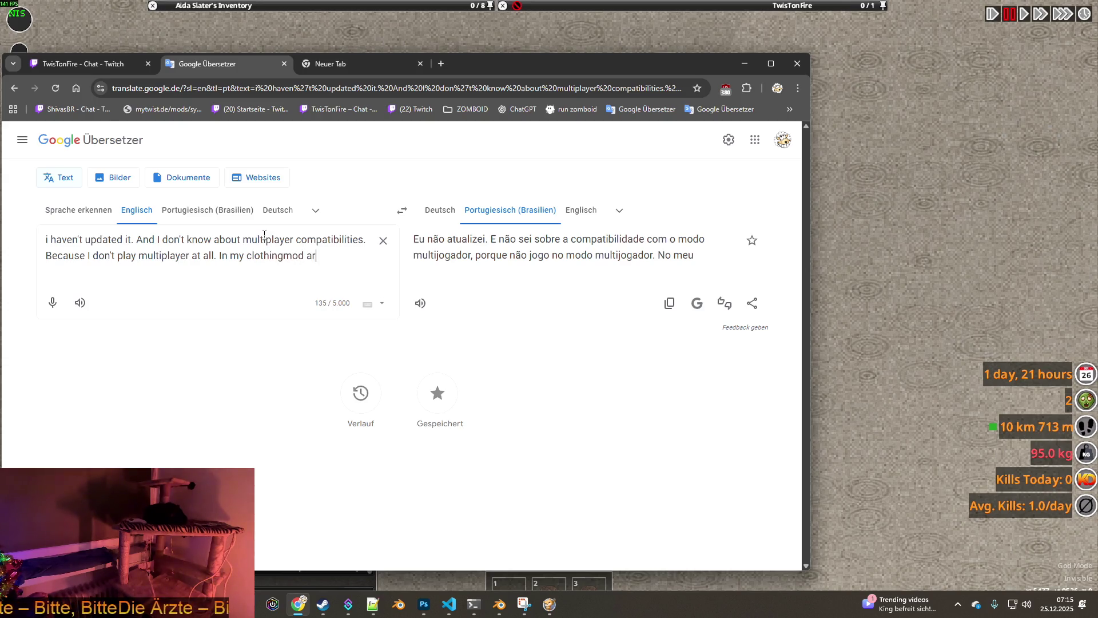
type("adjustments f")
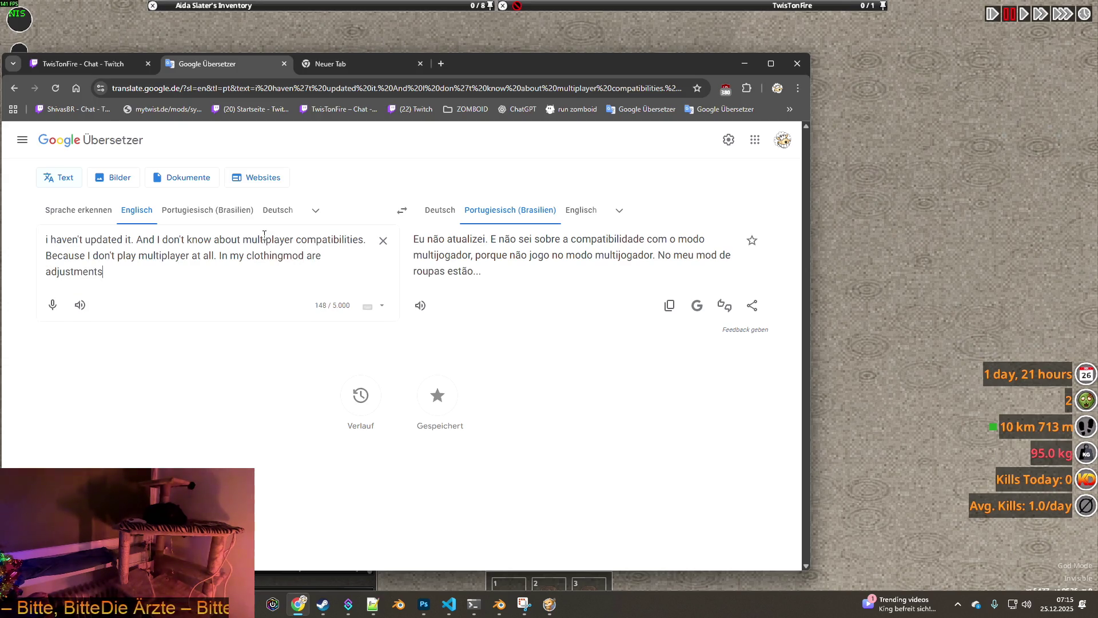
type("or bon")
key("BackSpace")
type("nchos, bodylocations, invisible switch ... a")
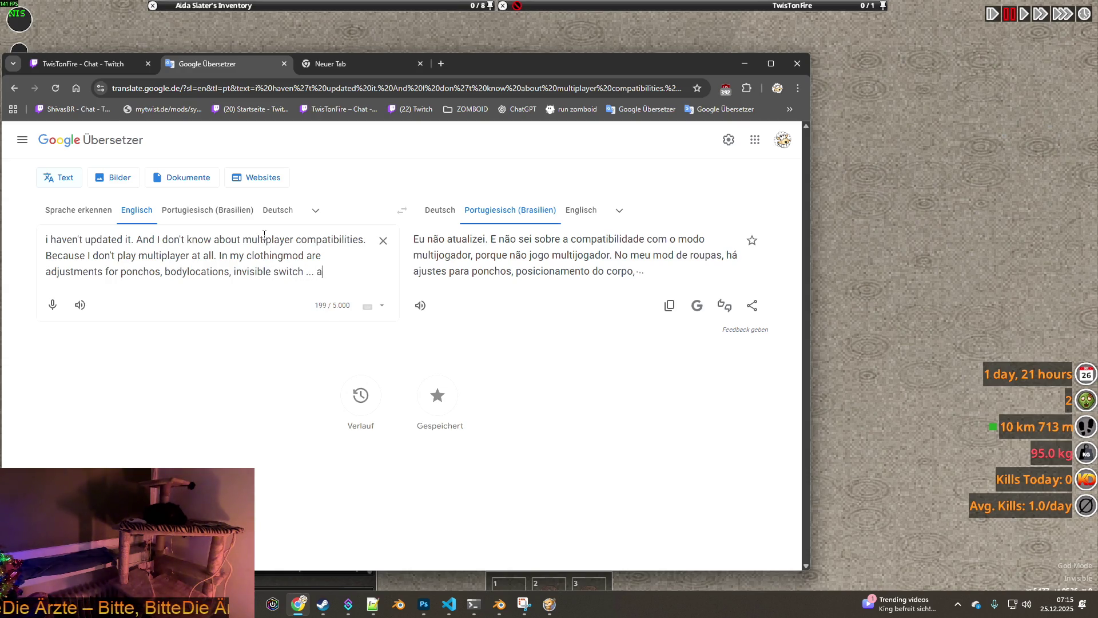
key("BackSpace")
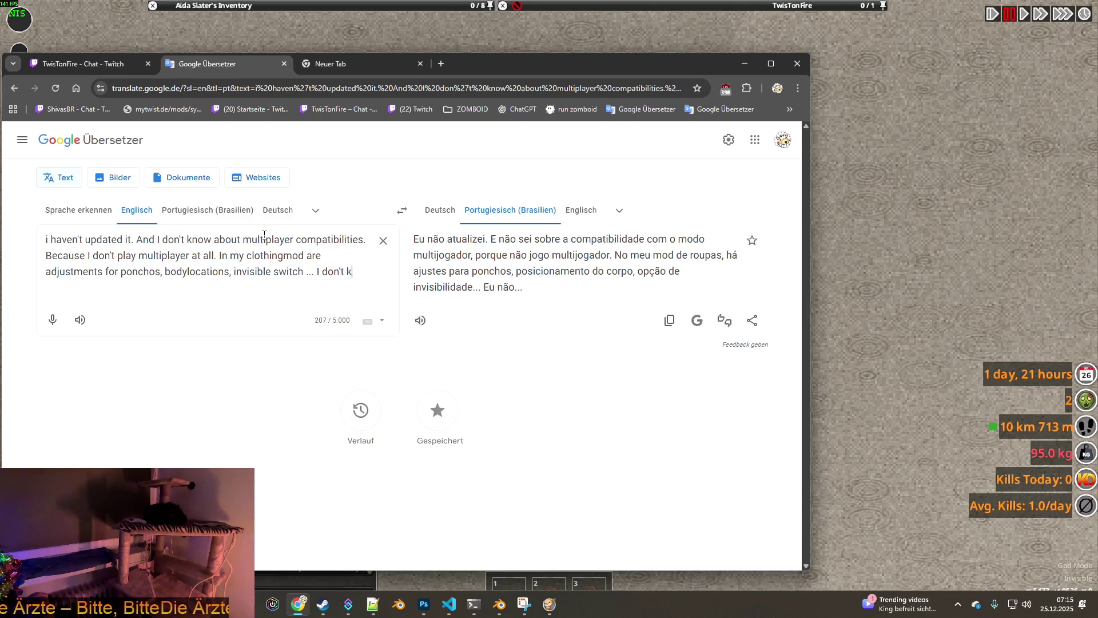
type("now")
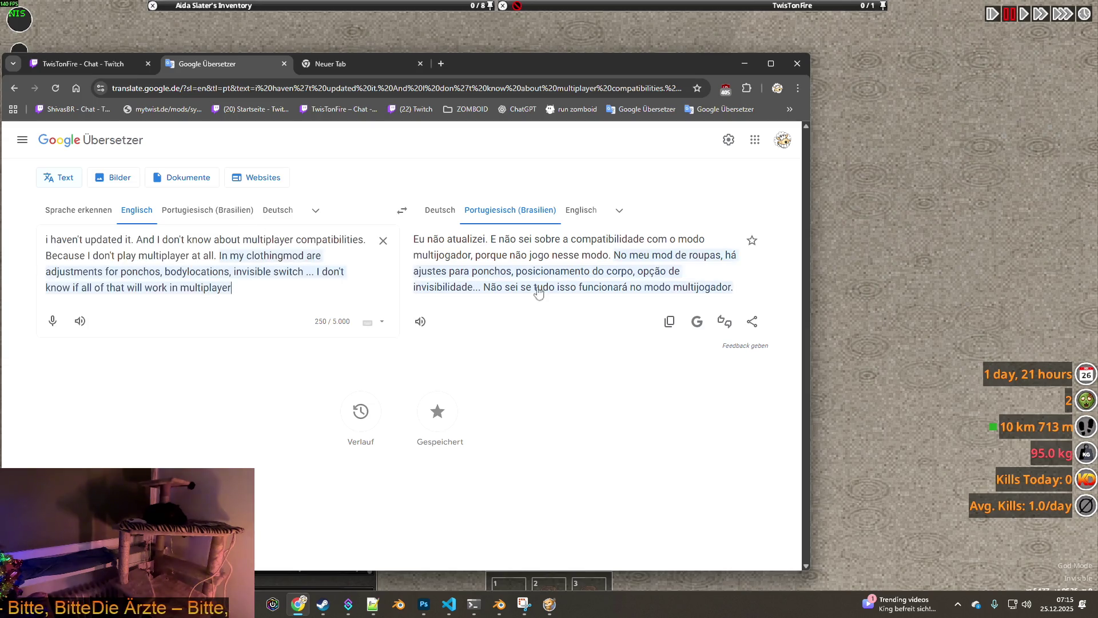
left_click_drag(739, 293, 414, 241)
key("ctrl+c")
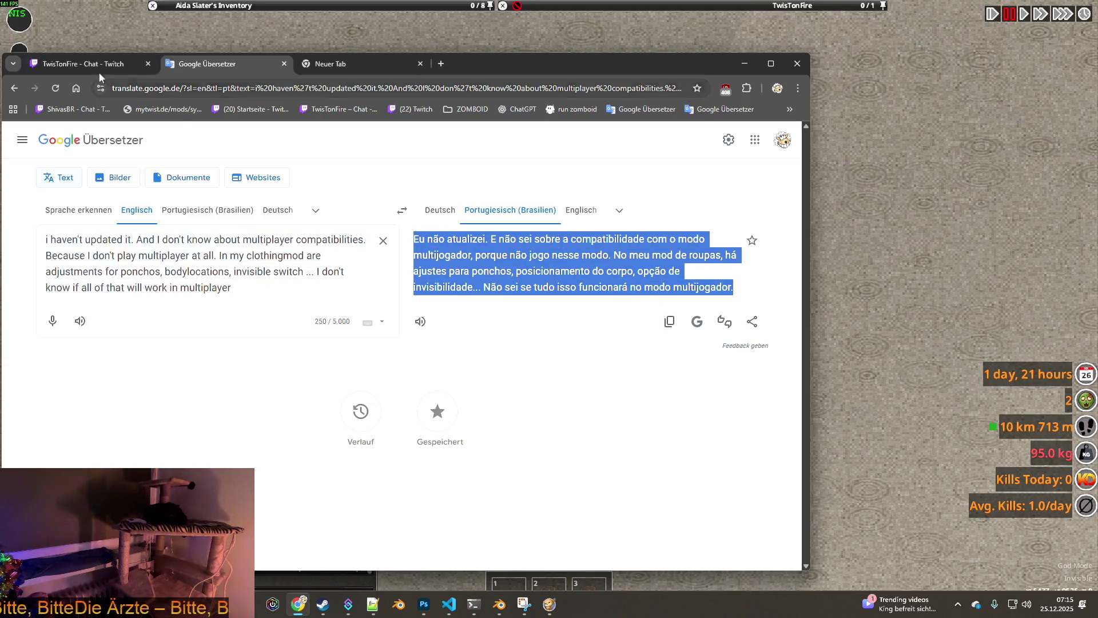
Step: Send the Portuguese reply in the stream chat, then return to the game and unpause it
left_click(82, 64)
key("ctrl+v")
key("Return")
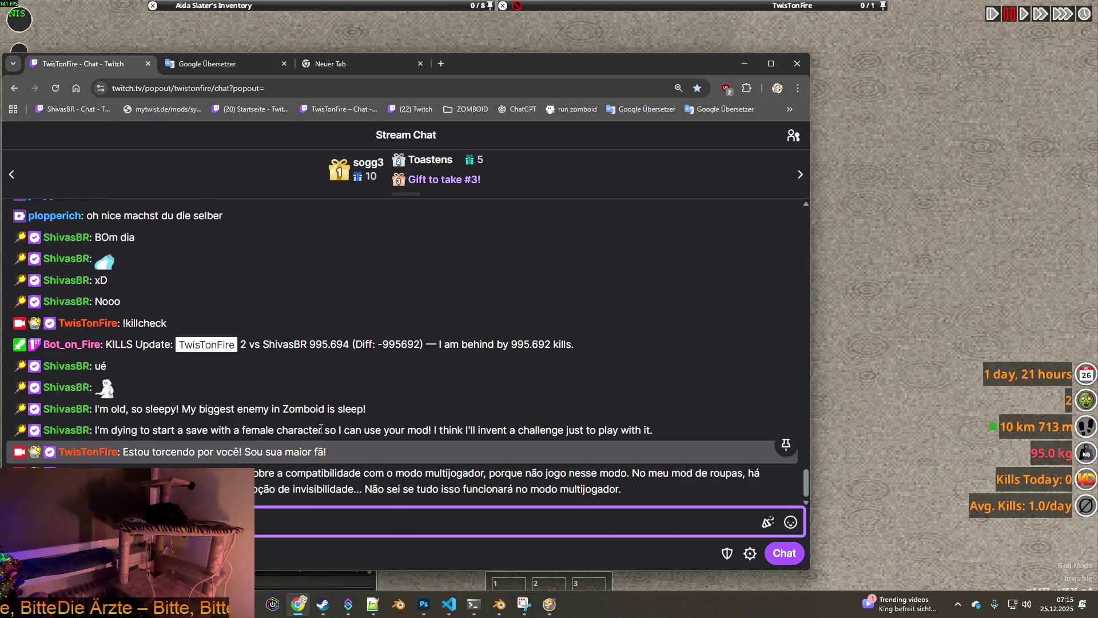
left_click(833, 280)
key("space")
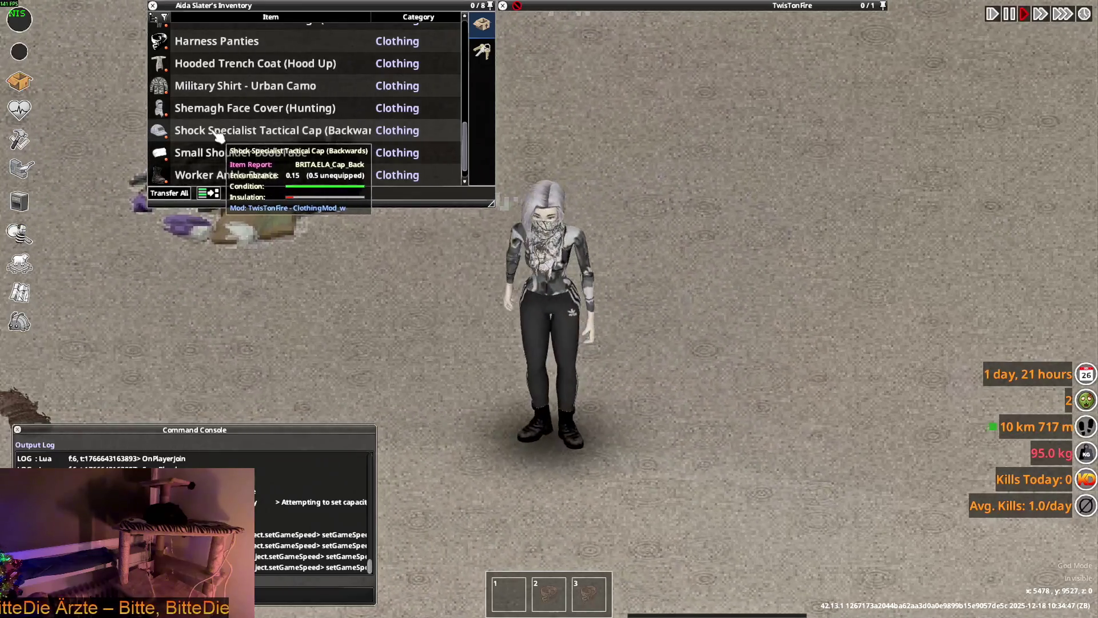
Step: Wear the Shock Specialist Tactical Cap, turn it forward, and expand the Camo Anorak Pants (14) stack
right_click(216, 137)
left_click(280, 307)
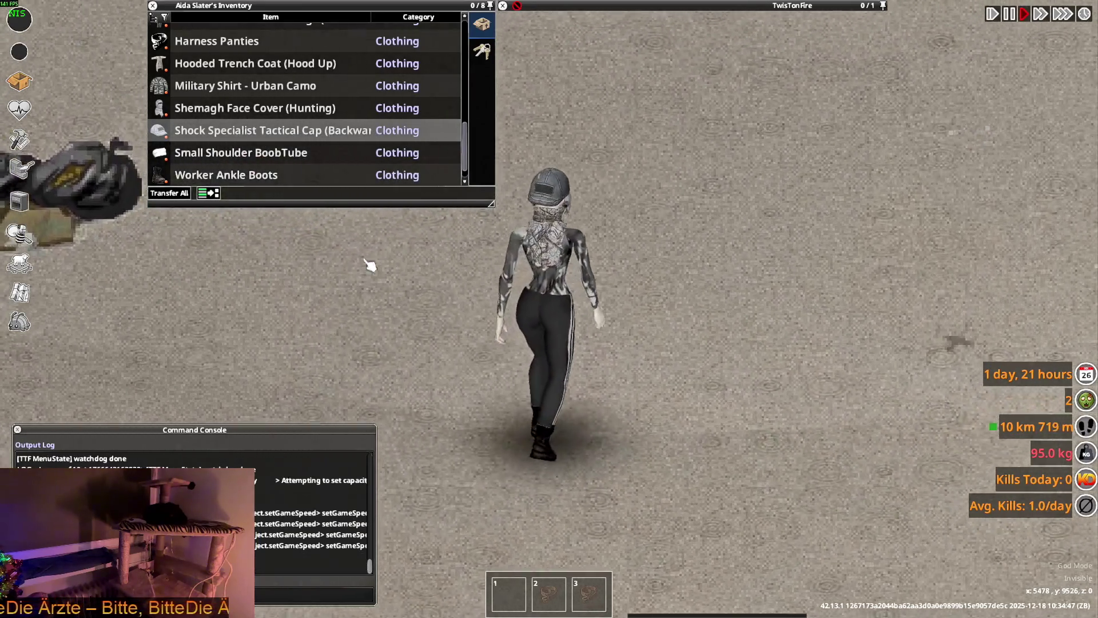
right_click(206, 135)
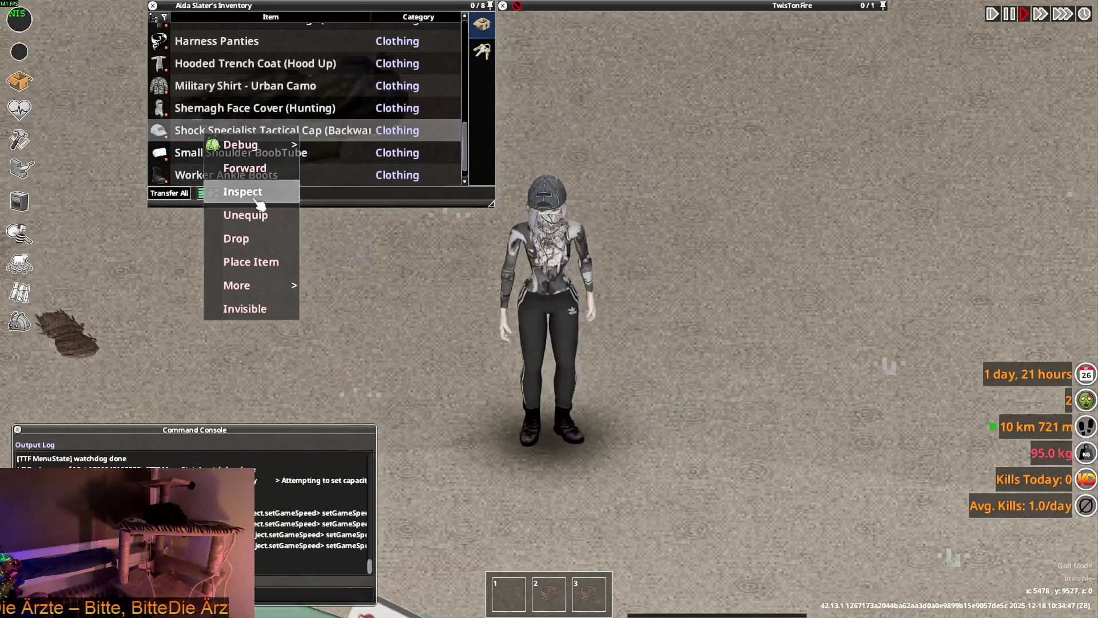
left_click(247, 169)
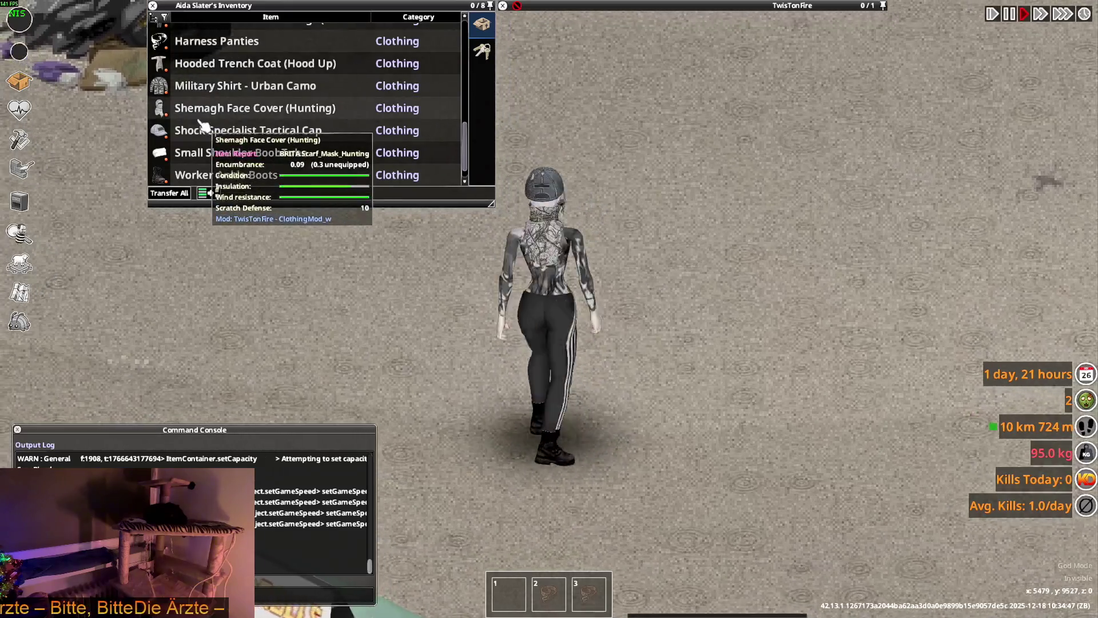
scroll(210, 116, "up", 1)
scroll(215, 117, "down", 4)
scroll(222, 125, "up", 1)
scroll(219, 124, "up", 2)
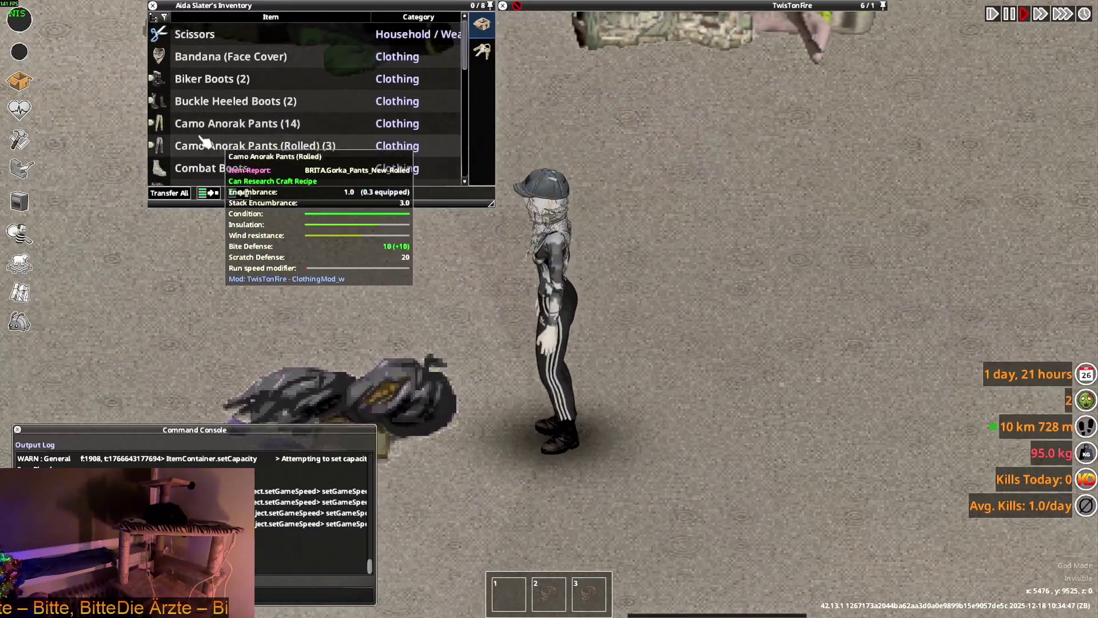
left_click(216, 125)
scroll(216, 129, "down", 3)
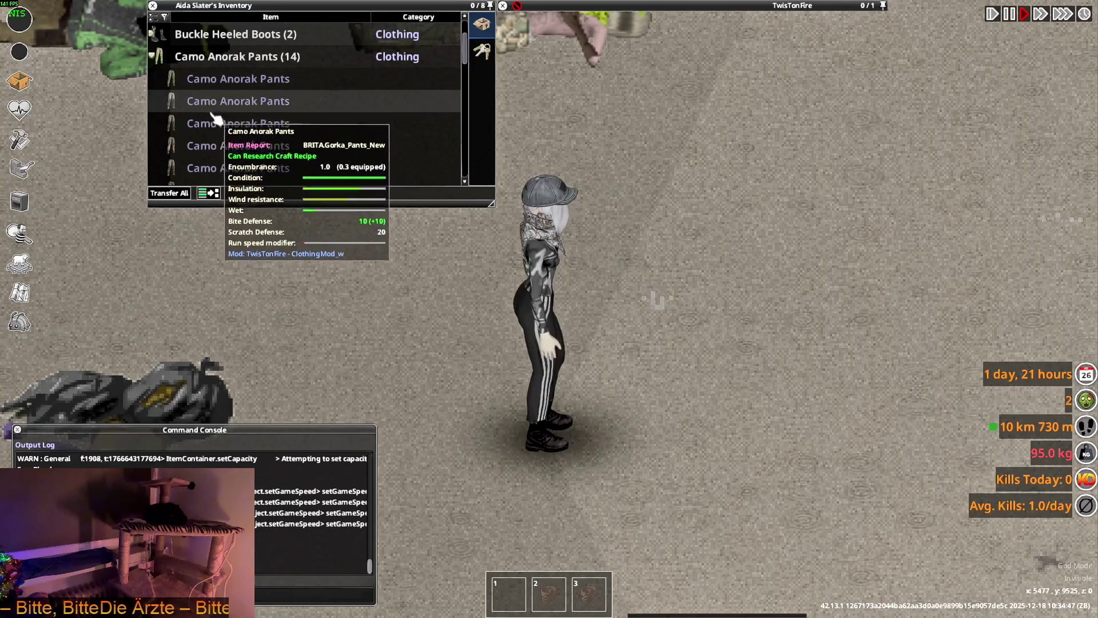
scroll(216, 125, "down", 2)
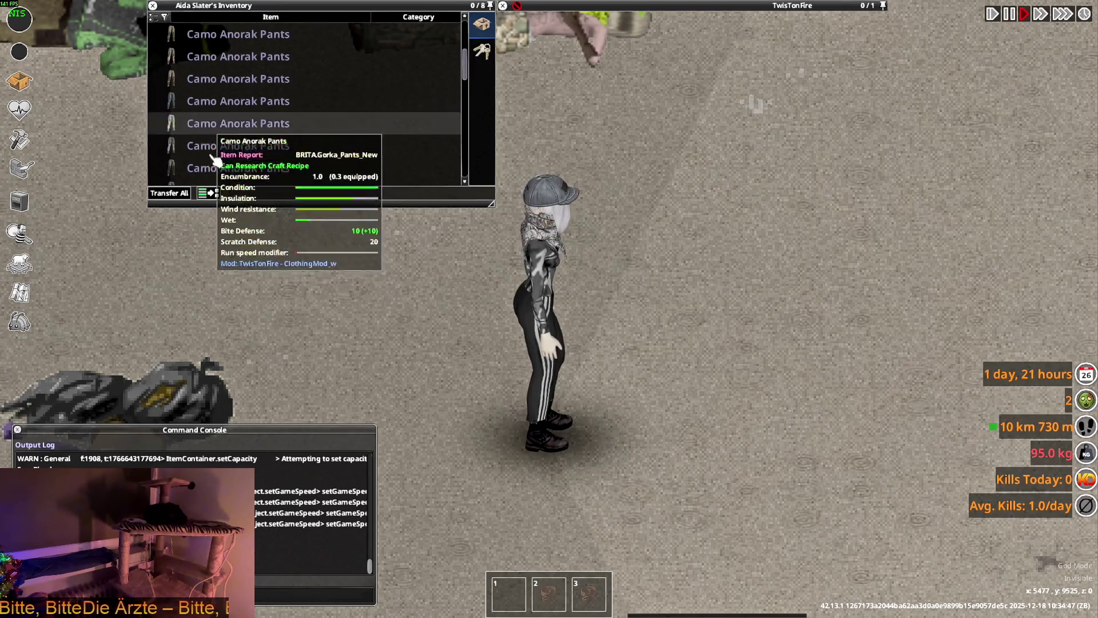
scroll(215, 129, "down", 2)
scroll(220, 129, "down", 1)
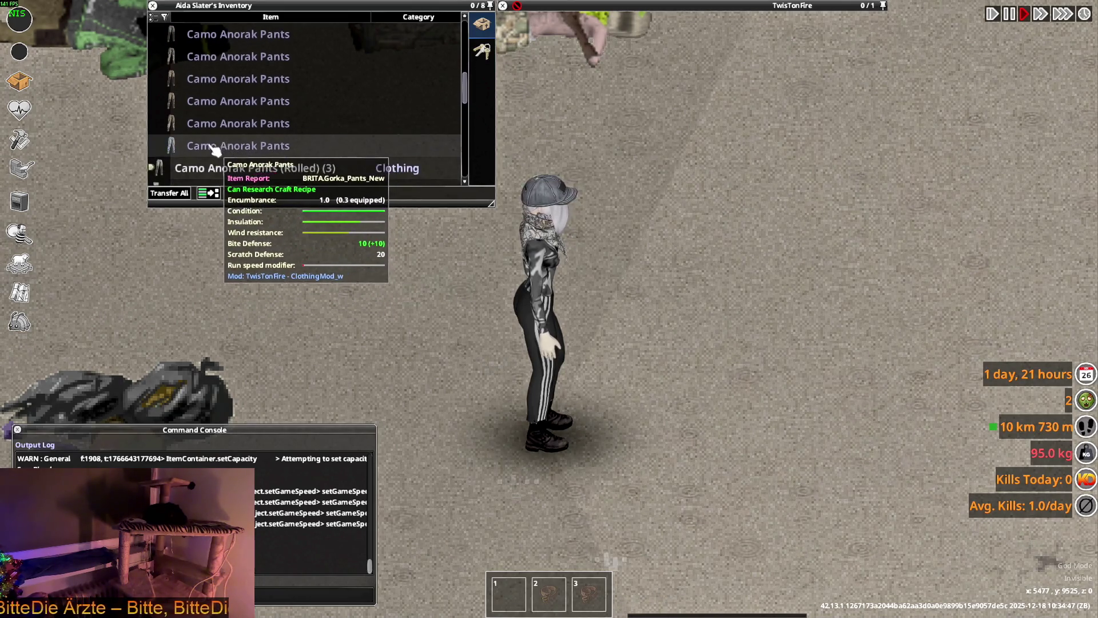
Step: Wear one pair of Camo Anorak Pants and walk Aida around to show them
right_click(215, 152)
left_click(244, 179)
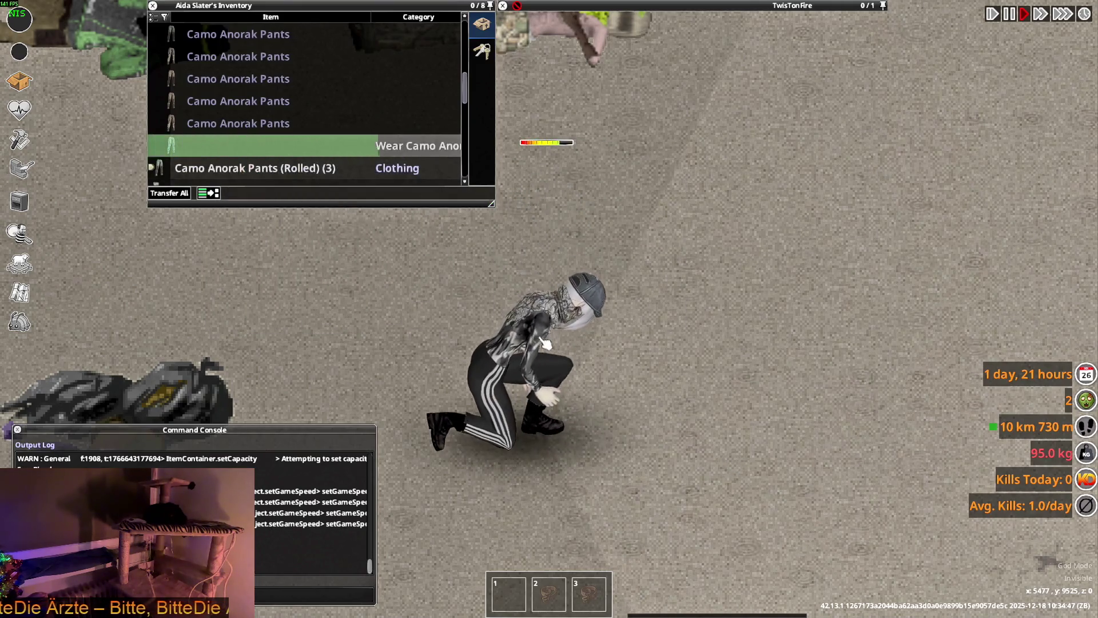
key("s")
key("w")
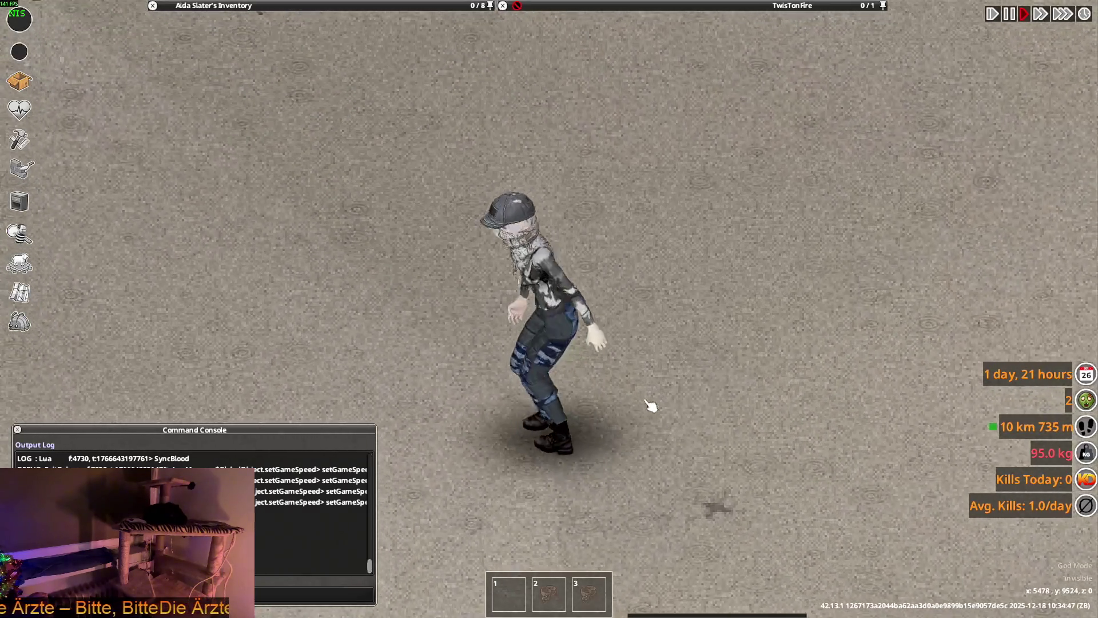
key("s")
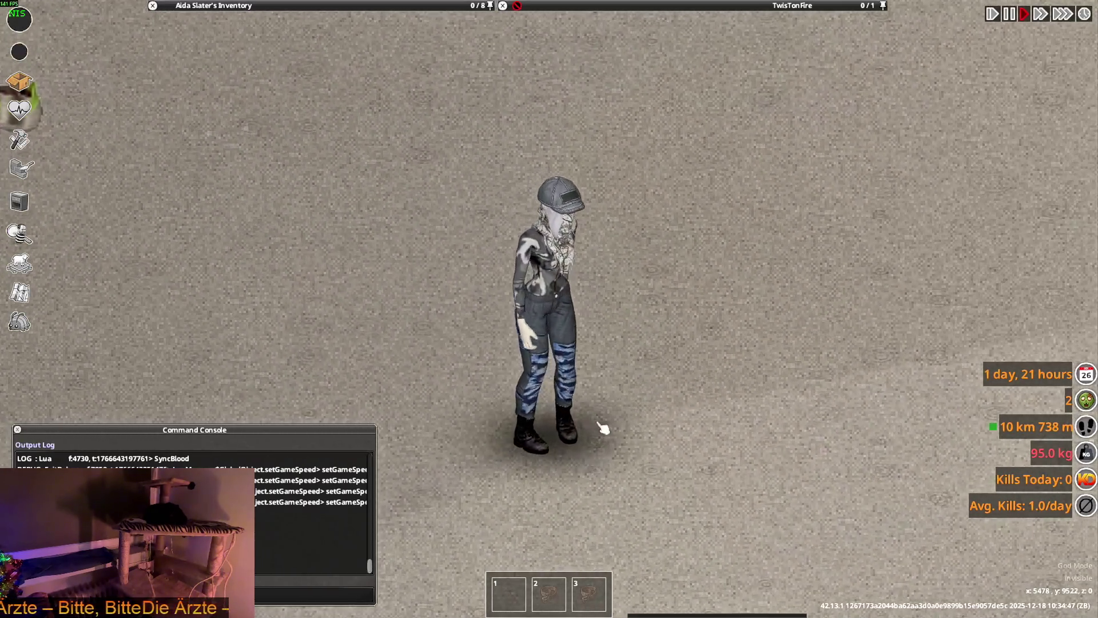
mouse_move(238, 144)
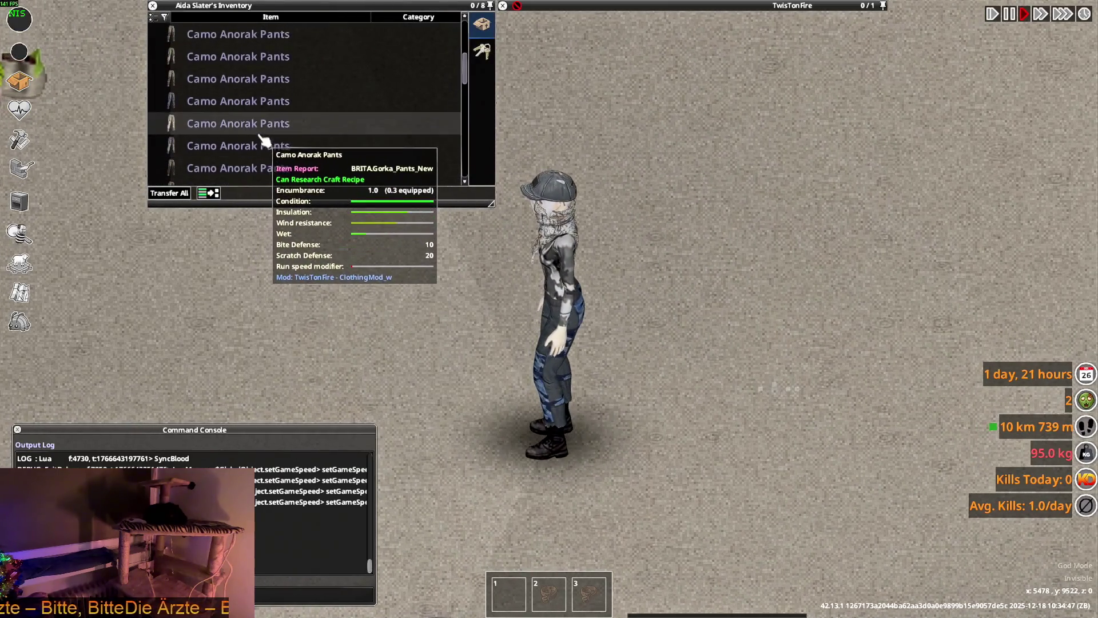
scroll(206, 120, "up", 2)
Step: Collapse the Camo Anorak Pants stack and bring up the worn pair's actions
left_click(206, 116)
scroll(214, 129, "down", 5)
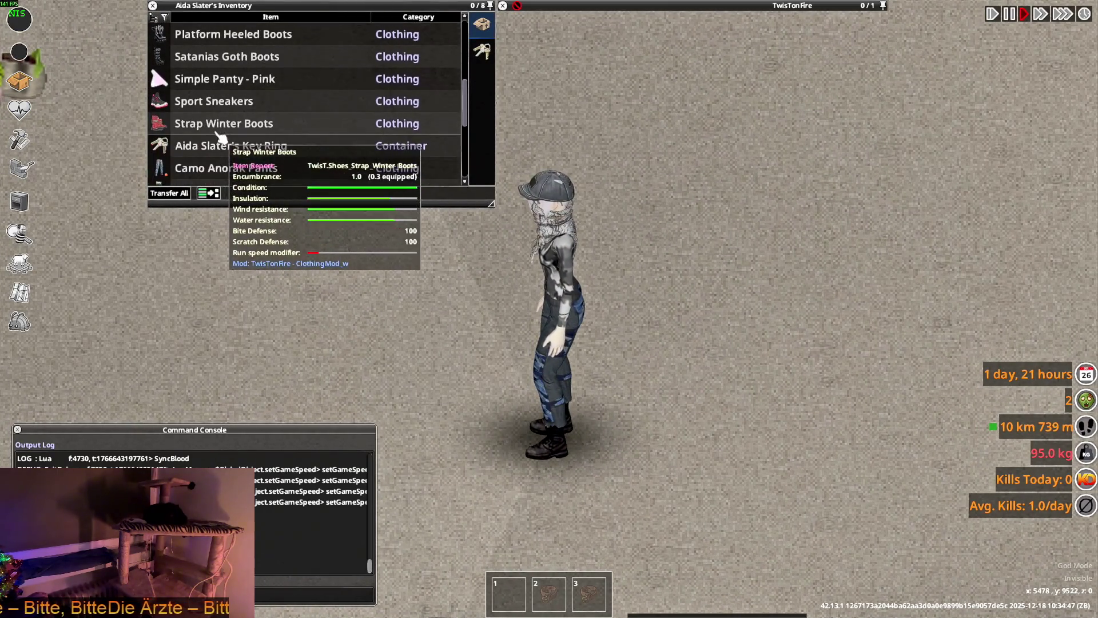
scroll(209, 116, "down", 3)
right_click(204, 106)
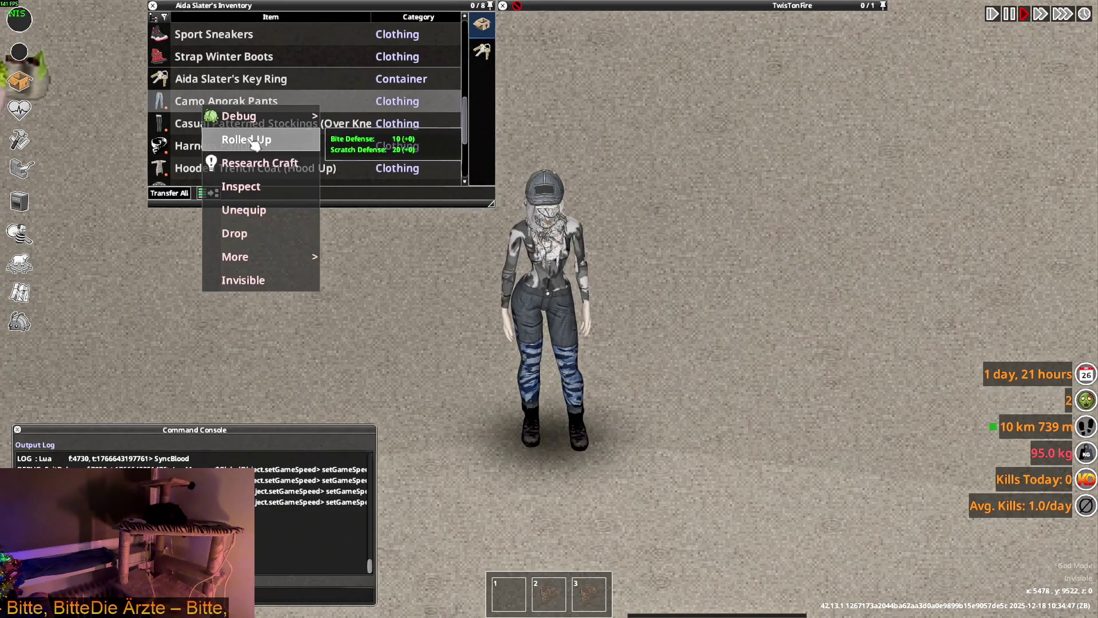
Step: Set the worn Camo Anorak Pants to Rolled Up, check them while walking, then head off
left_click(249, 140)
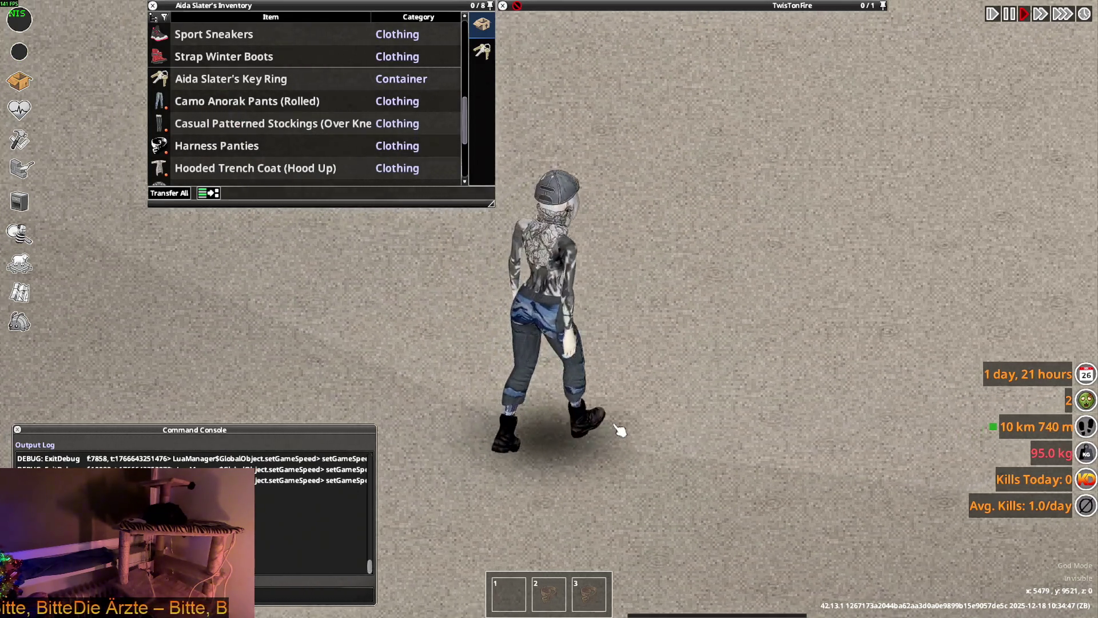
key("w")
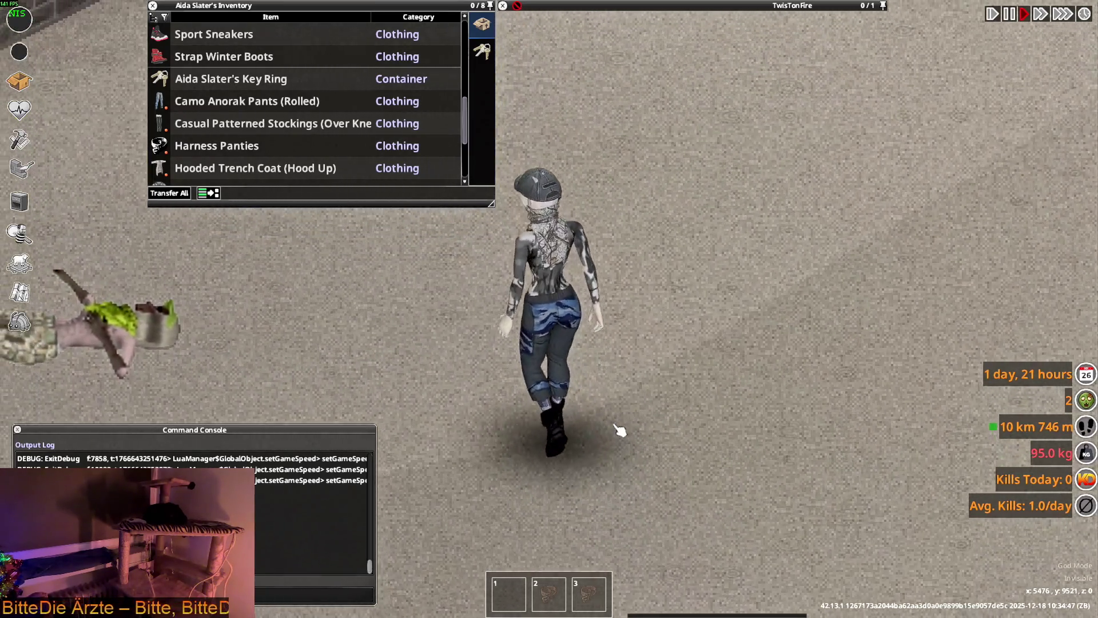
key("s")
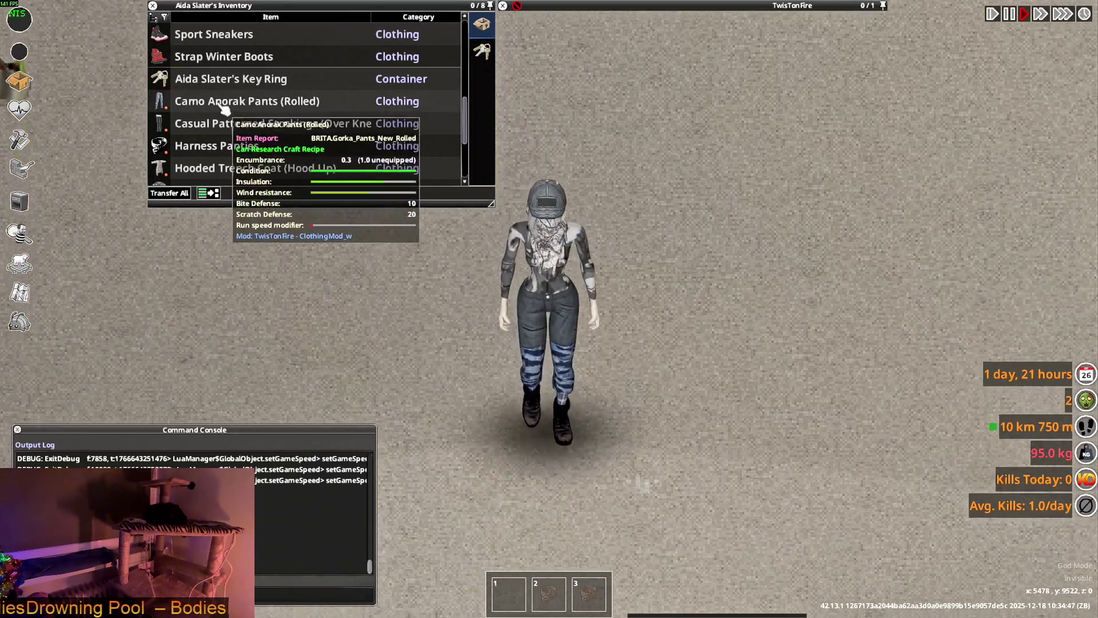
scroll(221, 105, "down", 1)
scroll(214, 116, "up", 2)
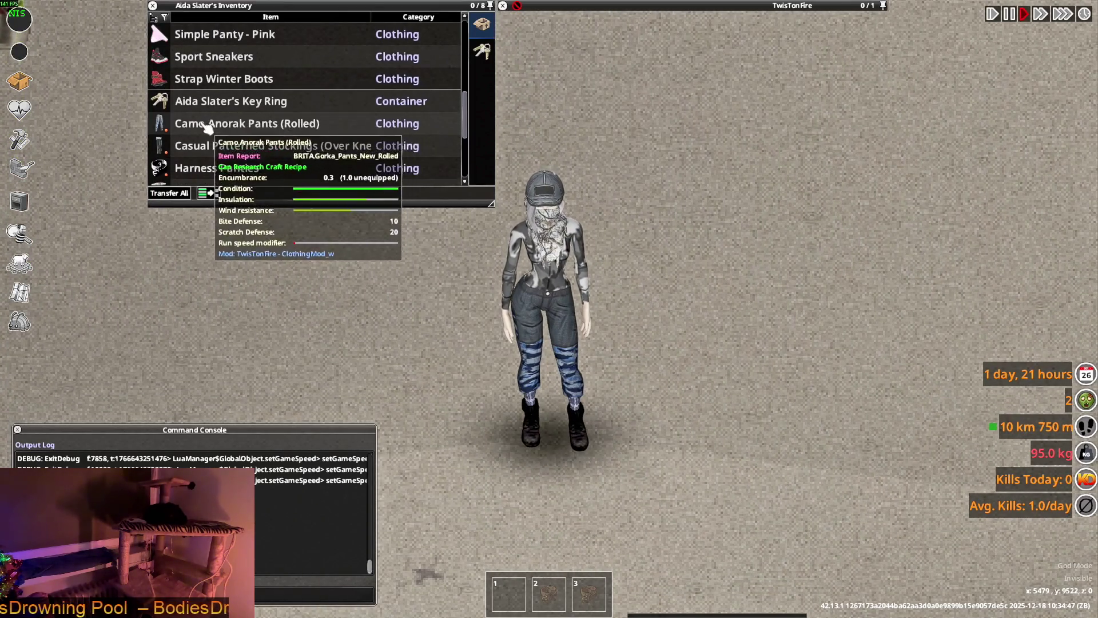
right_click(206, 127)
key("a")
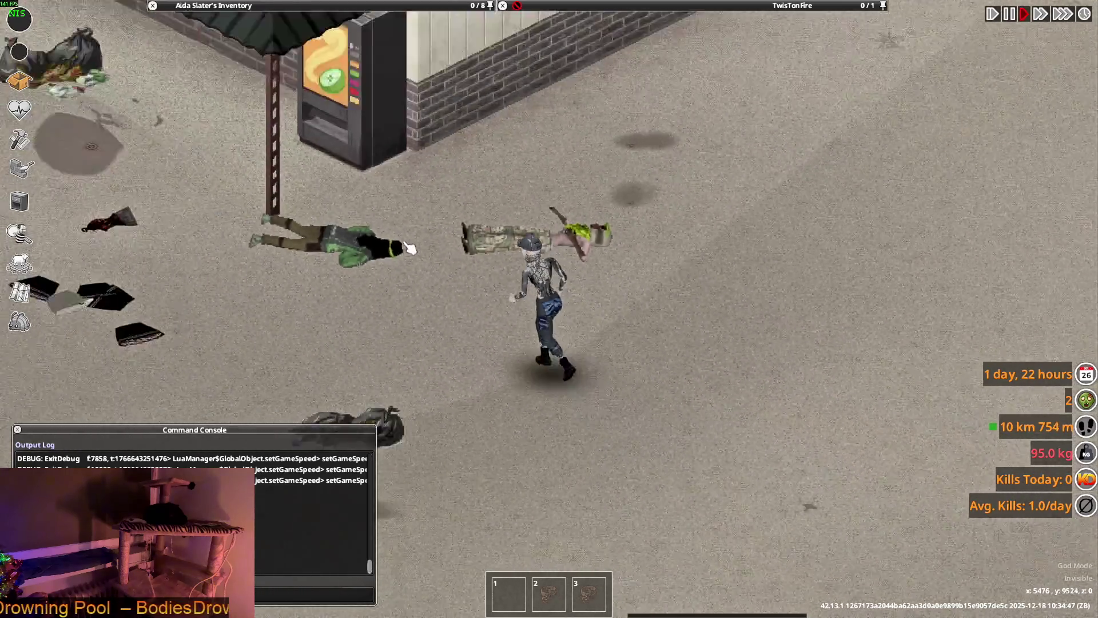
Step: Run Aida past the clothing piles and the garbage bags by the store
key("a")
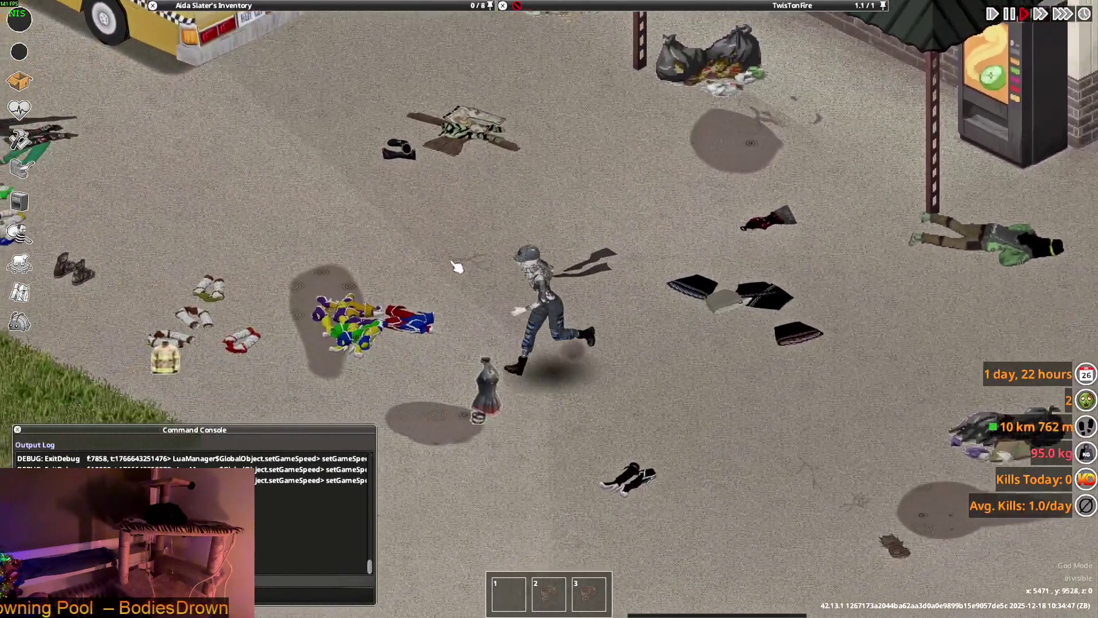
scroll(454, 263, "up", 3)
key("w")
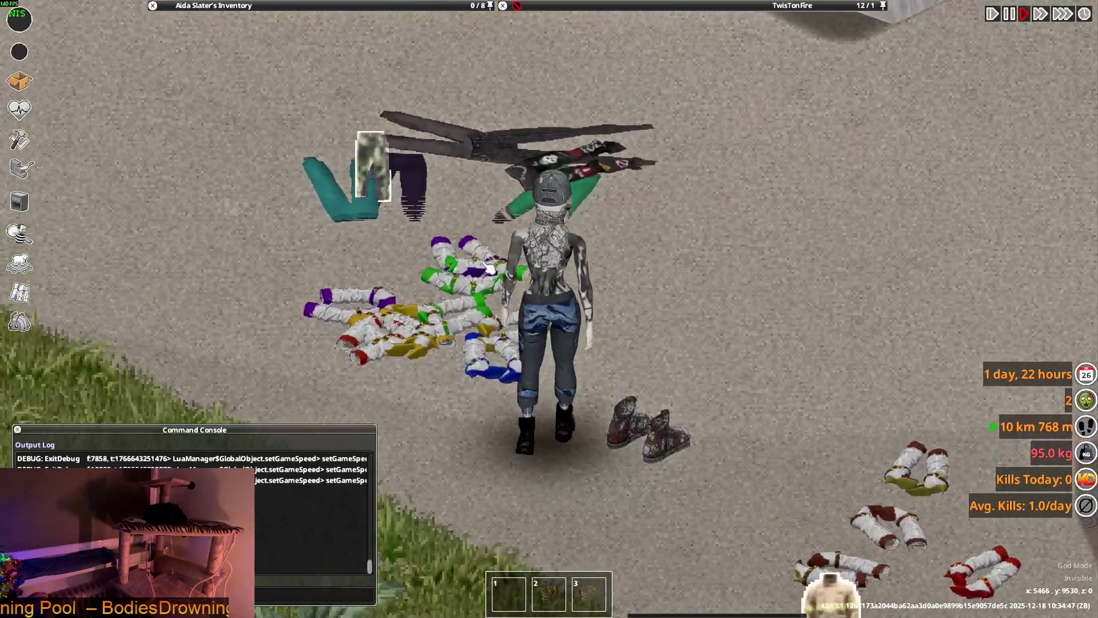
scroll(488, 269, "down", 3)
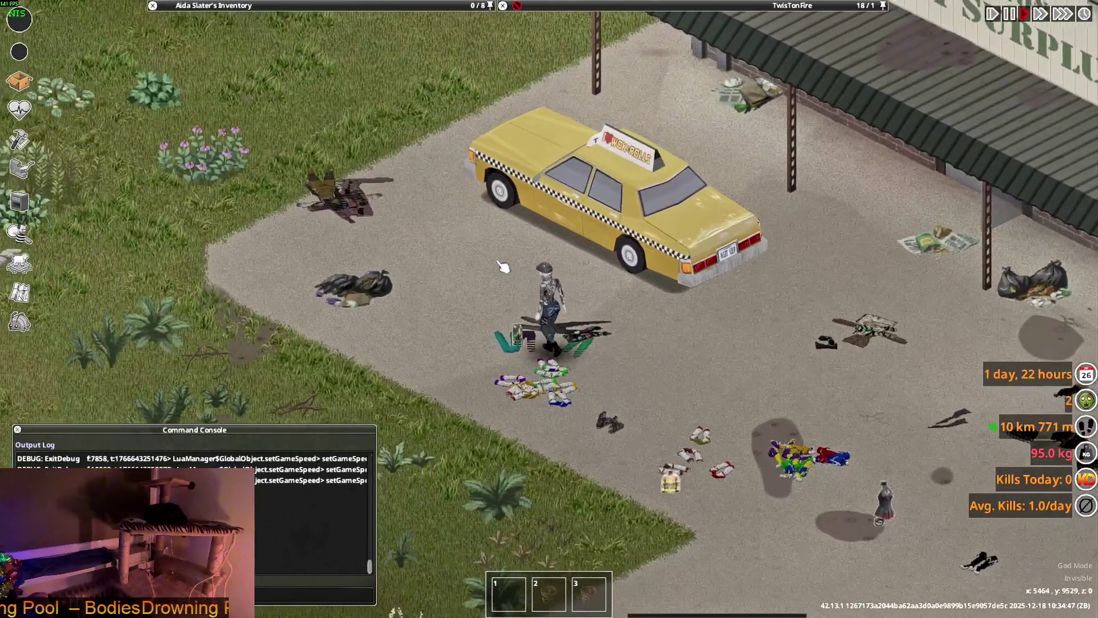
scroll(558, 274, "up", 3)
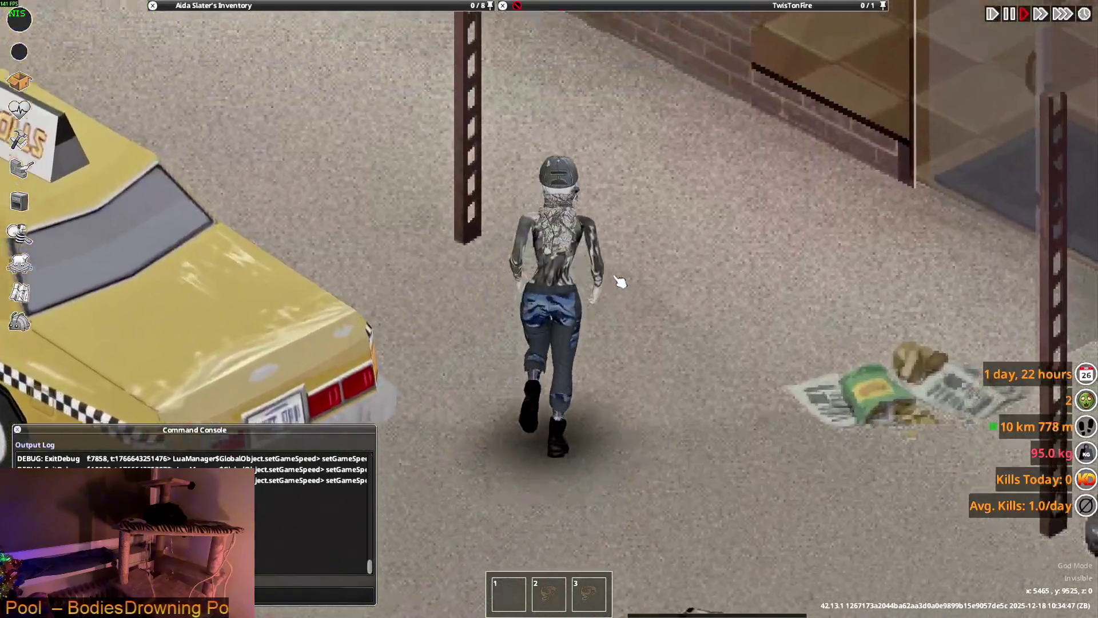
key("w")
scroll(633, 252, "down", 1)
scroll(633, 252, "up", 1)
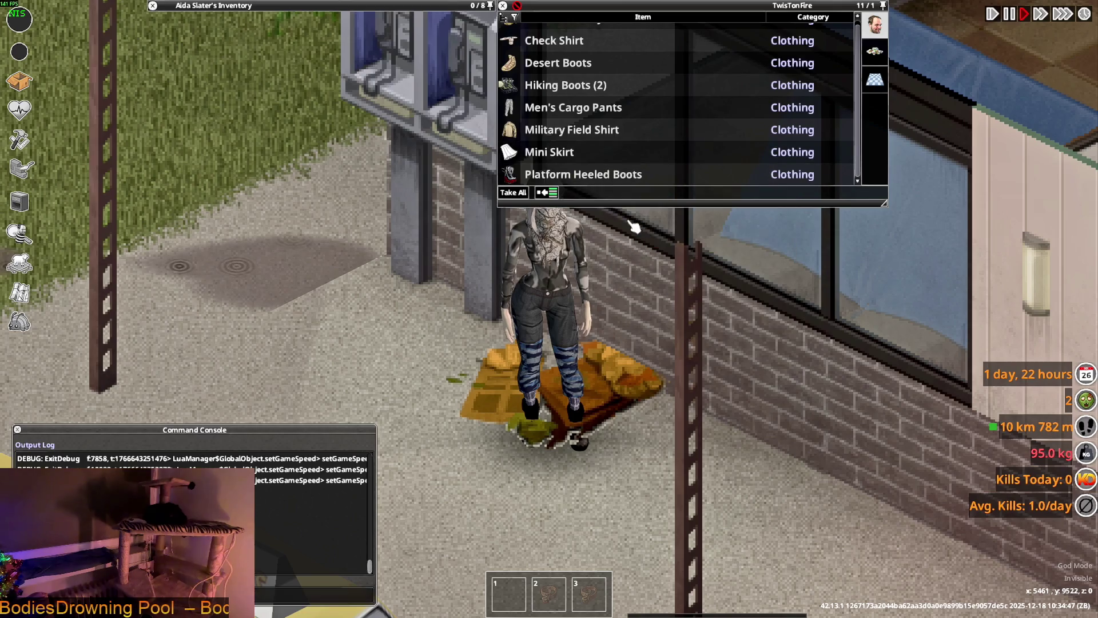
key("a")
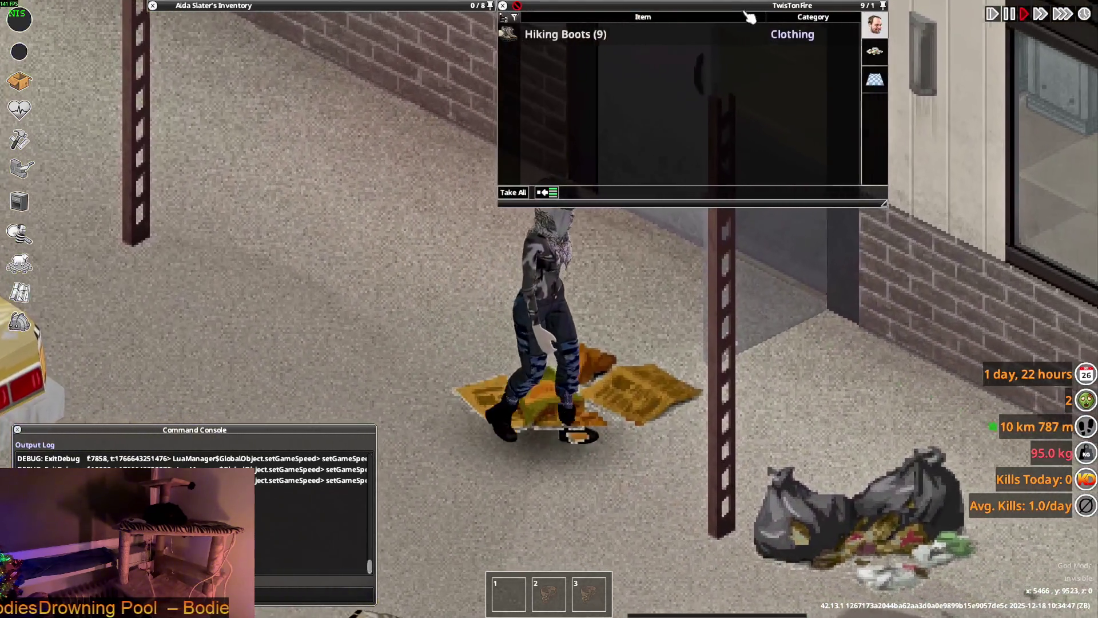
key("d")
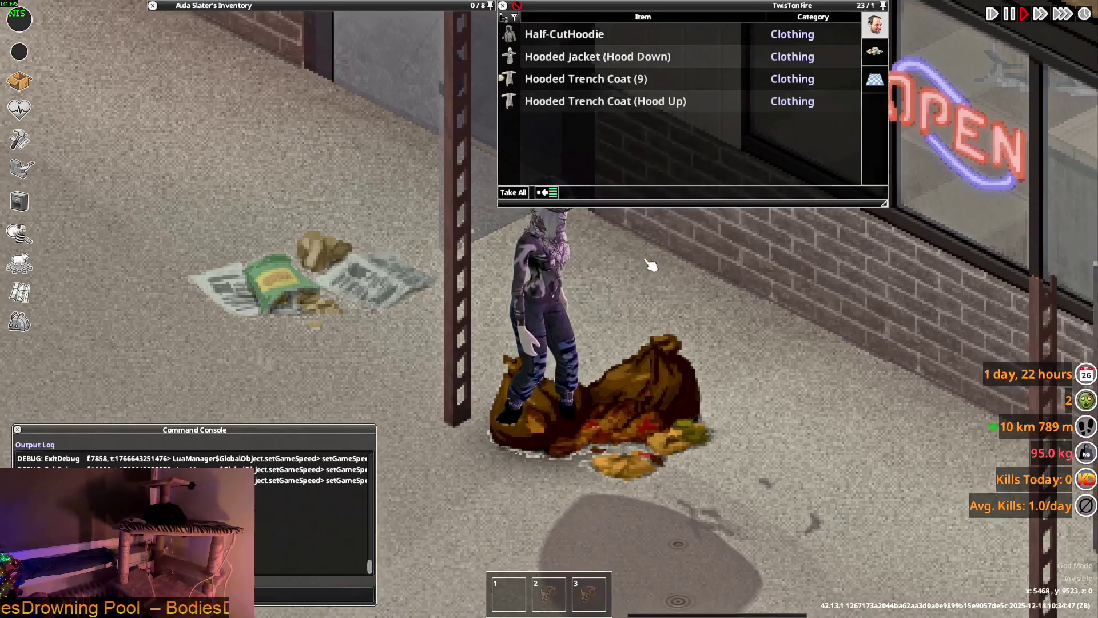
key("a")
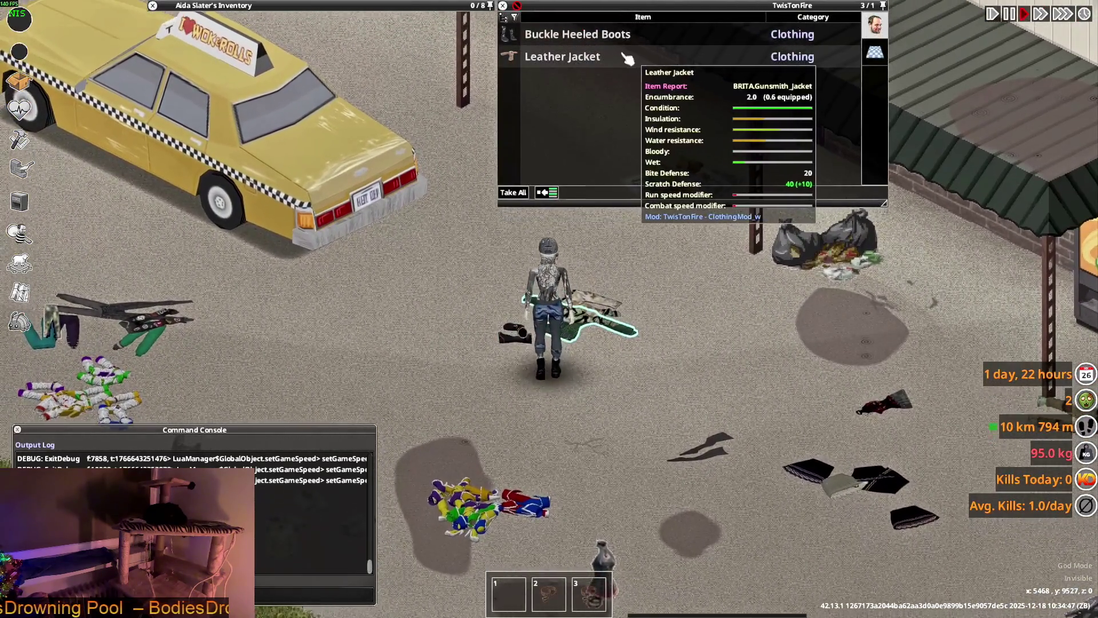
Step: Walk on to the bodies by the vending machine to see their modded clothing loot
key("d")
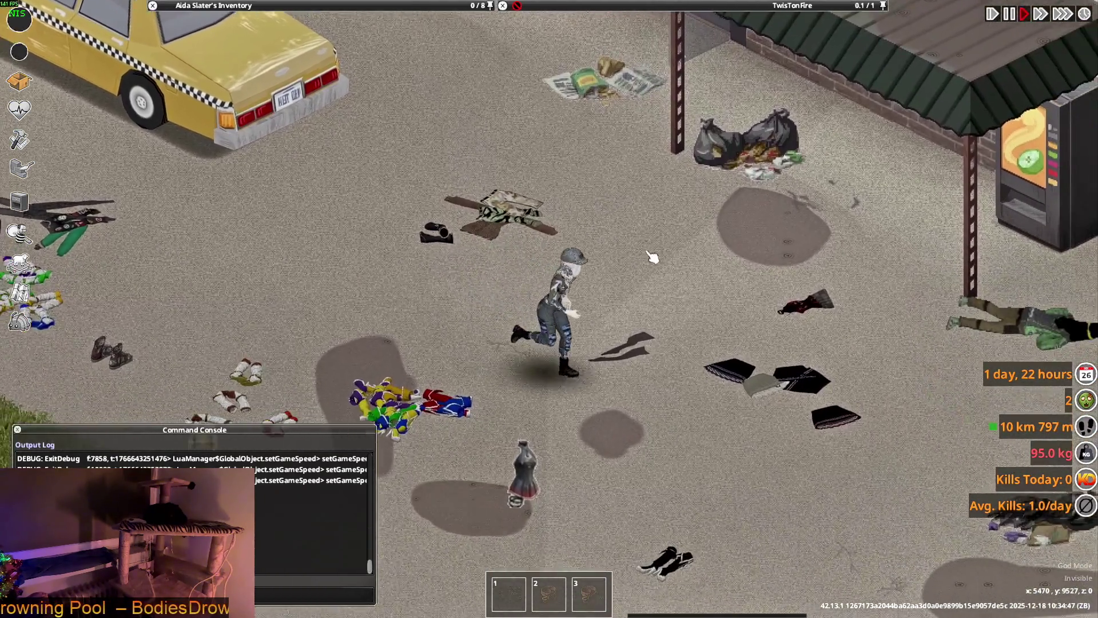
key("d")
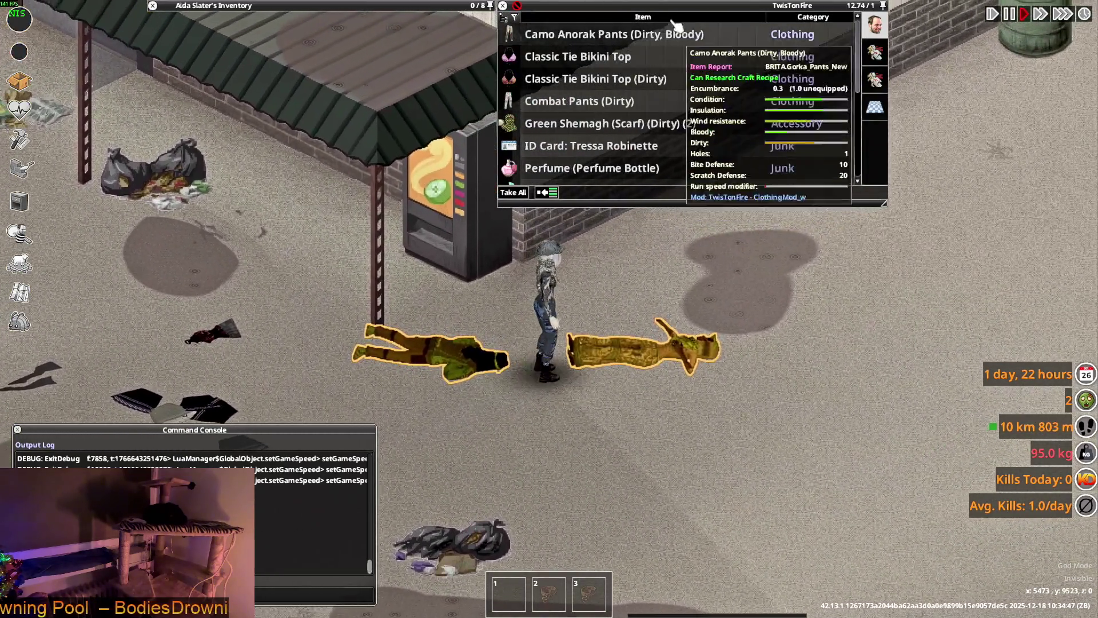
key("d")
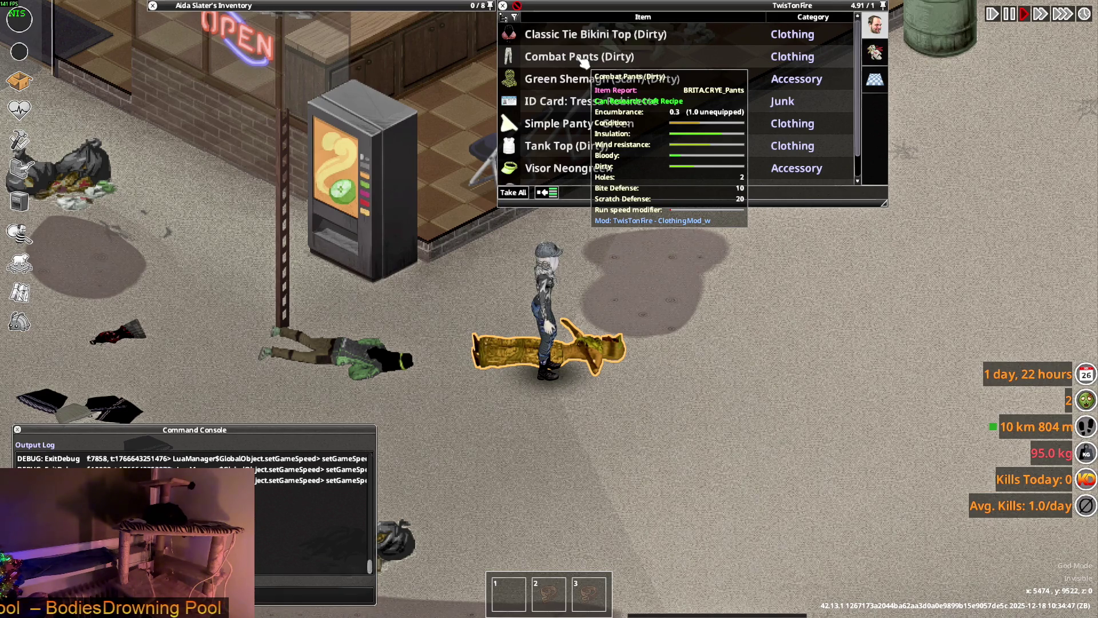
key("alt+Tab")
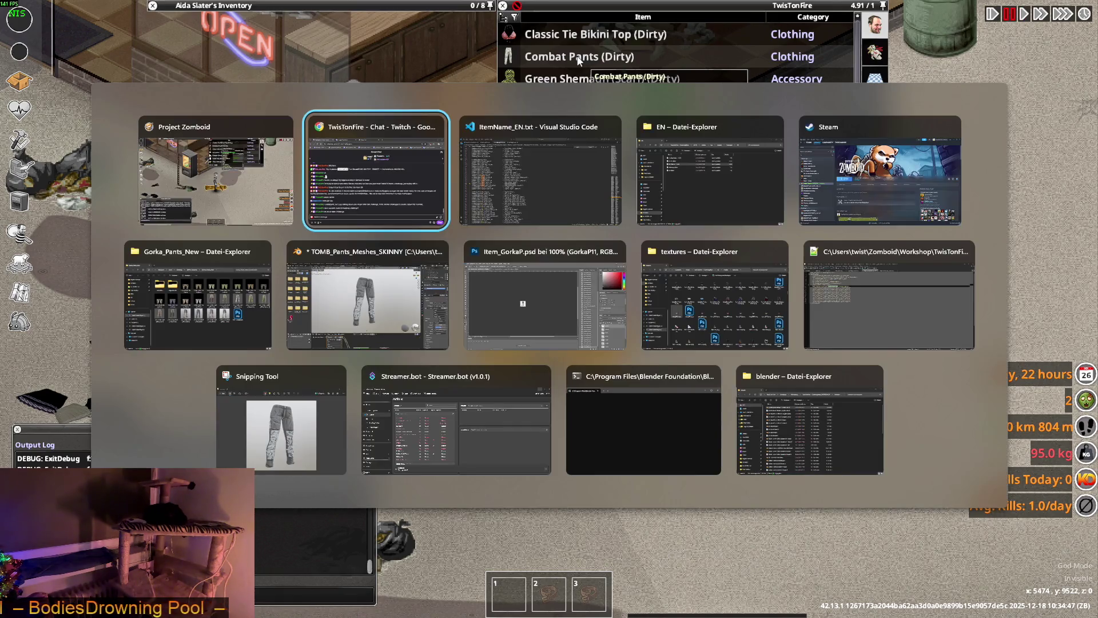
Step: In Steam, list your posted Workshop files and go to their second page
key("alt+Tab")
key("alt+Tab")
key("alt+Tab")
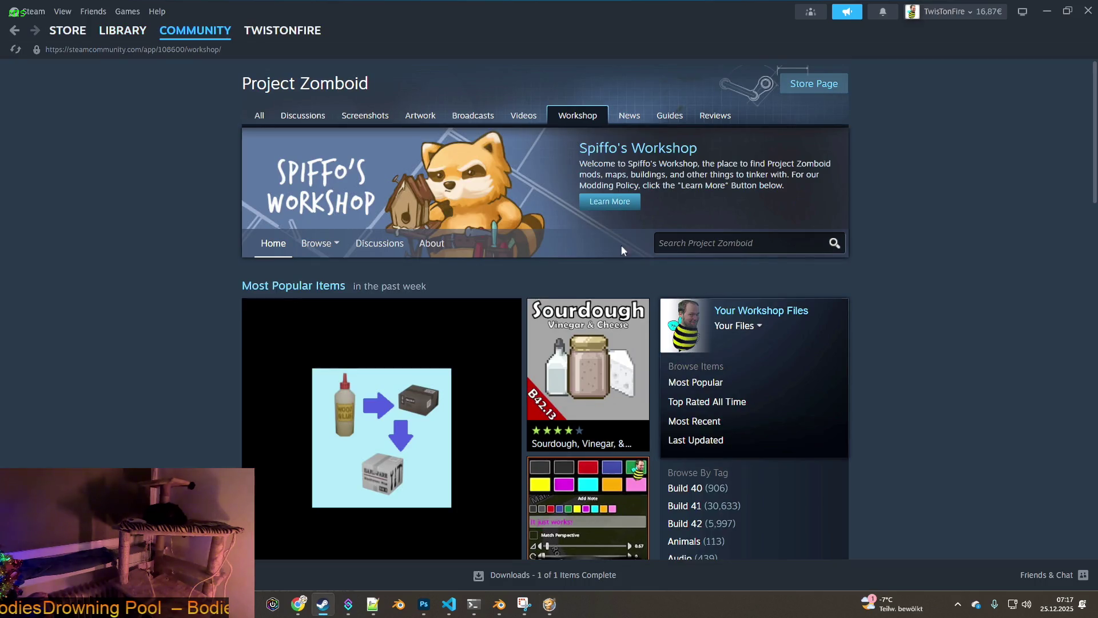
left_click(735, 325)
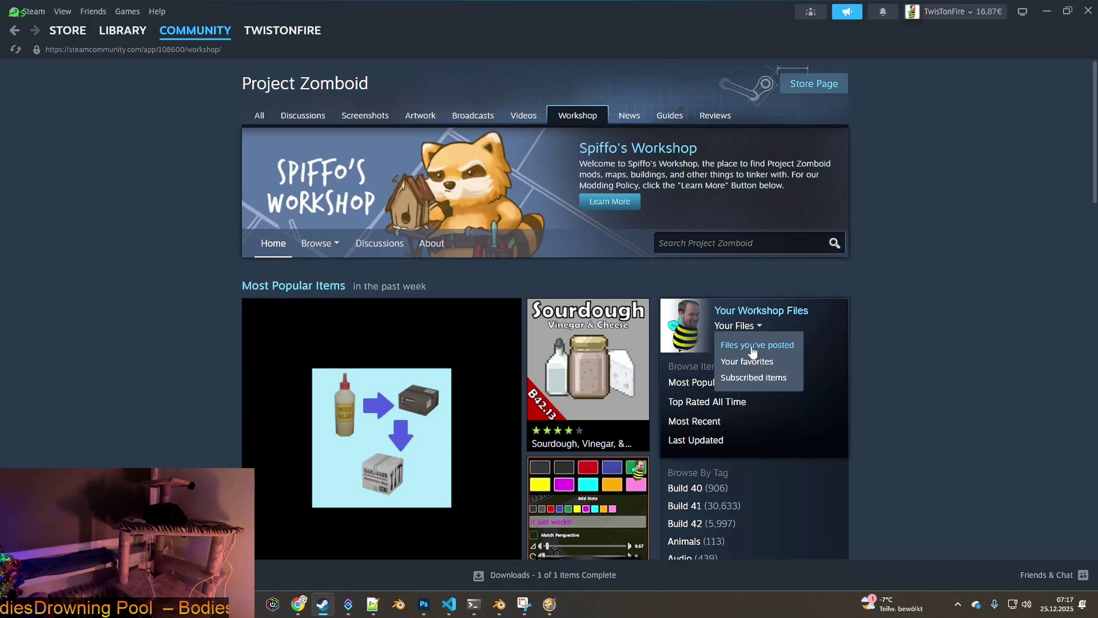
left_click(752, 345)
scroll(614, 461, "down", 5)
left_click(615, 465)
scroll(542, 436, "down", 3)
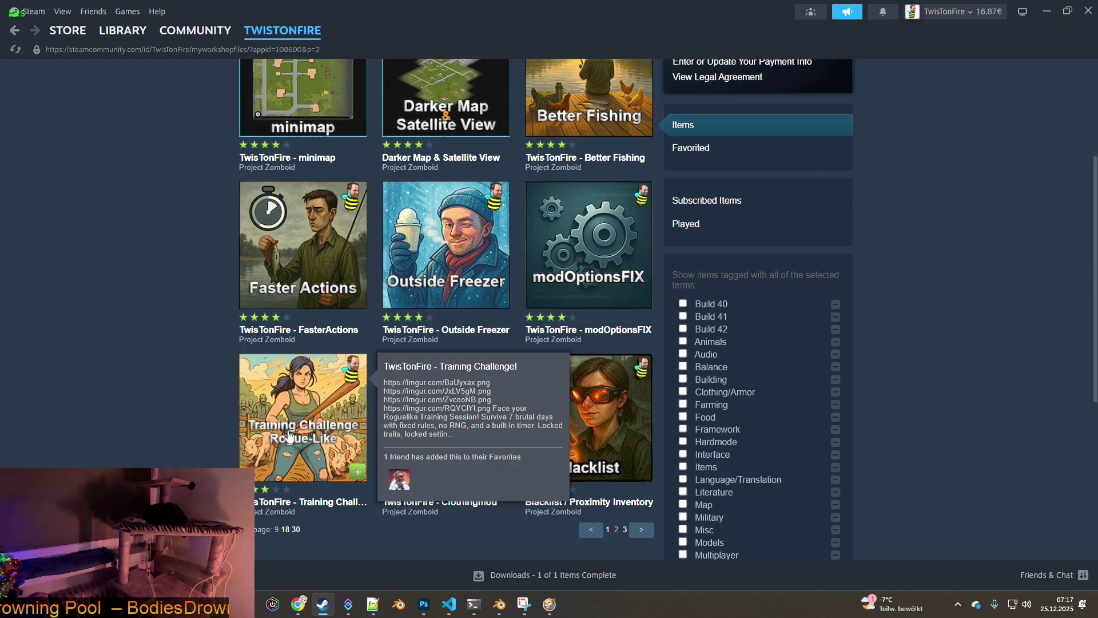
Step: Open the Training Challenge! item and add it to favorites
left_click(327, 415)
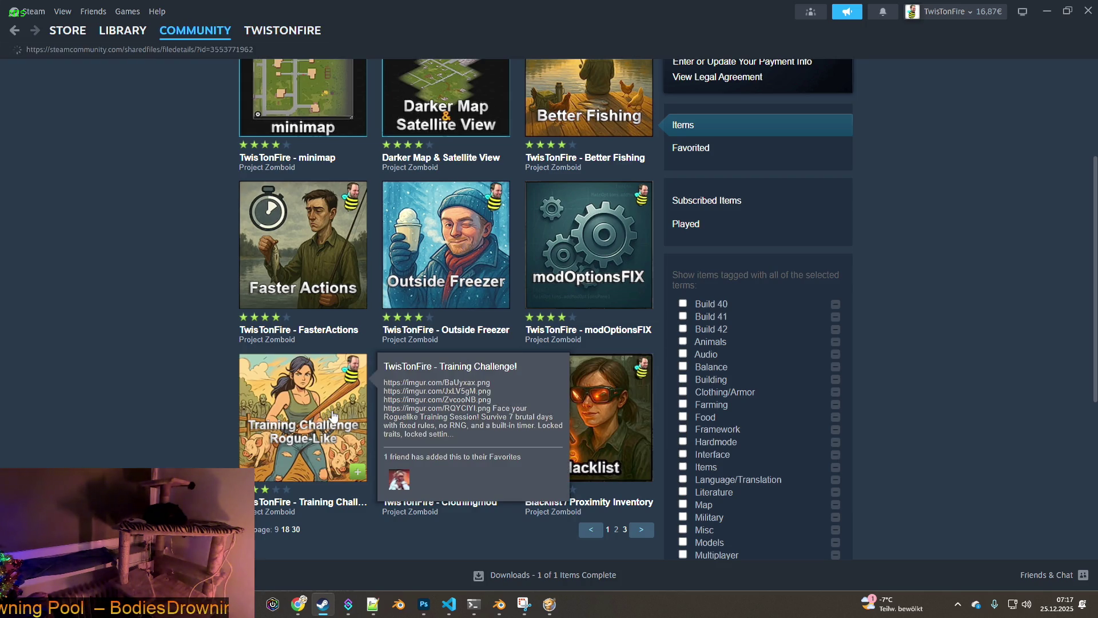
scroll(384, 292, "down", 2)
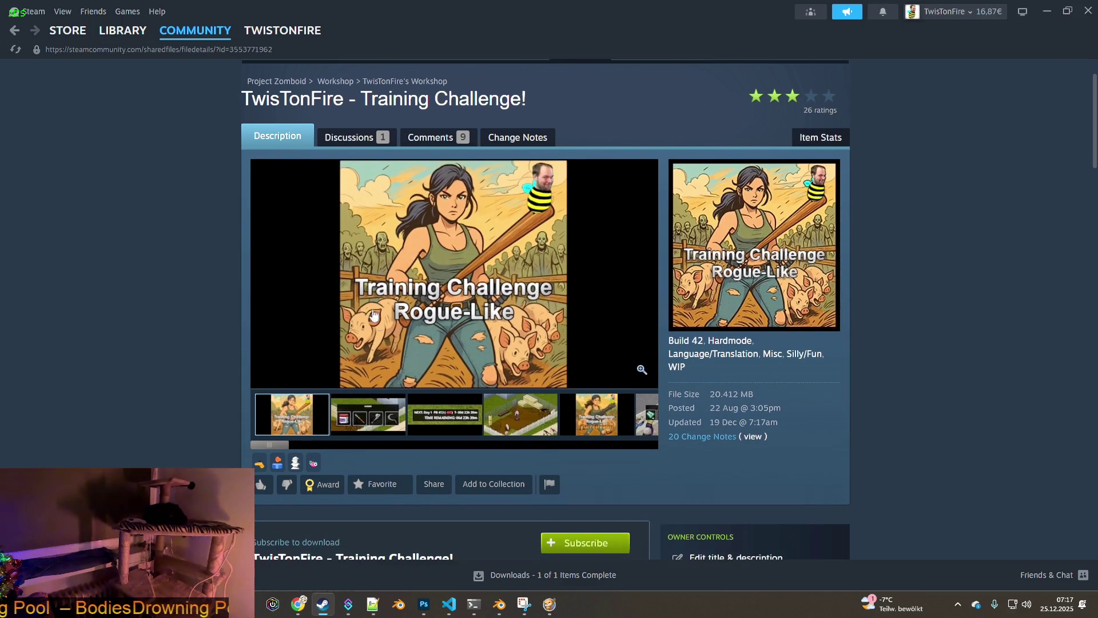
scroll(196, 307, "down", 3)
left_click(324, 184)
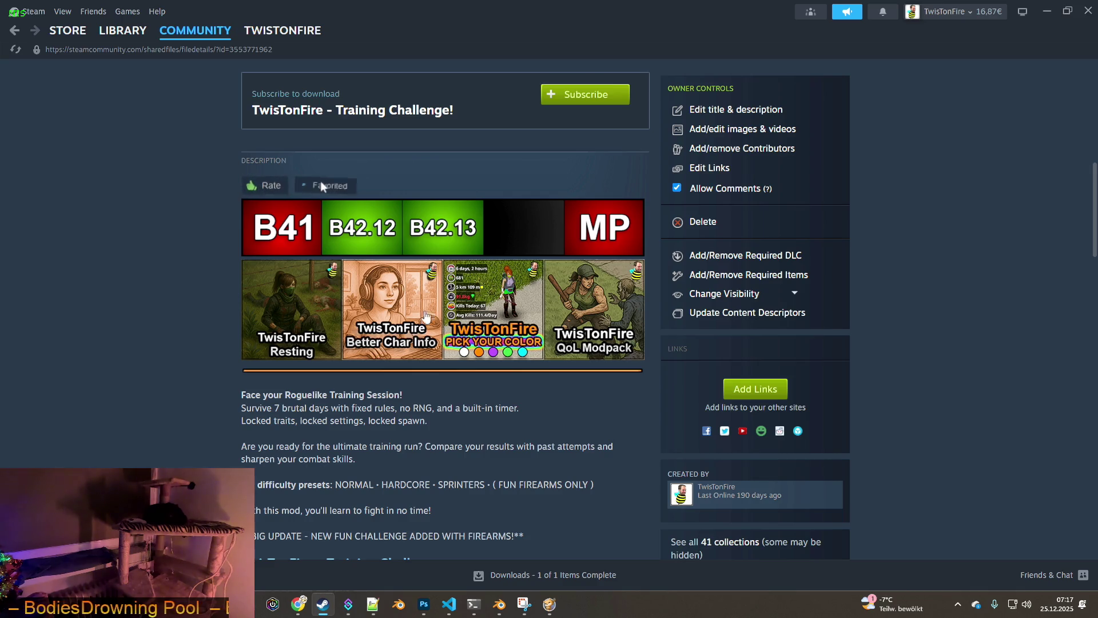
scroll(451, 266, "down", 3)
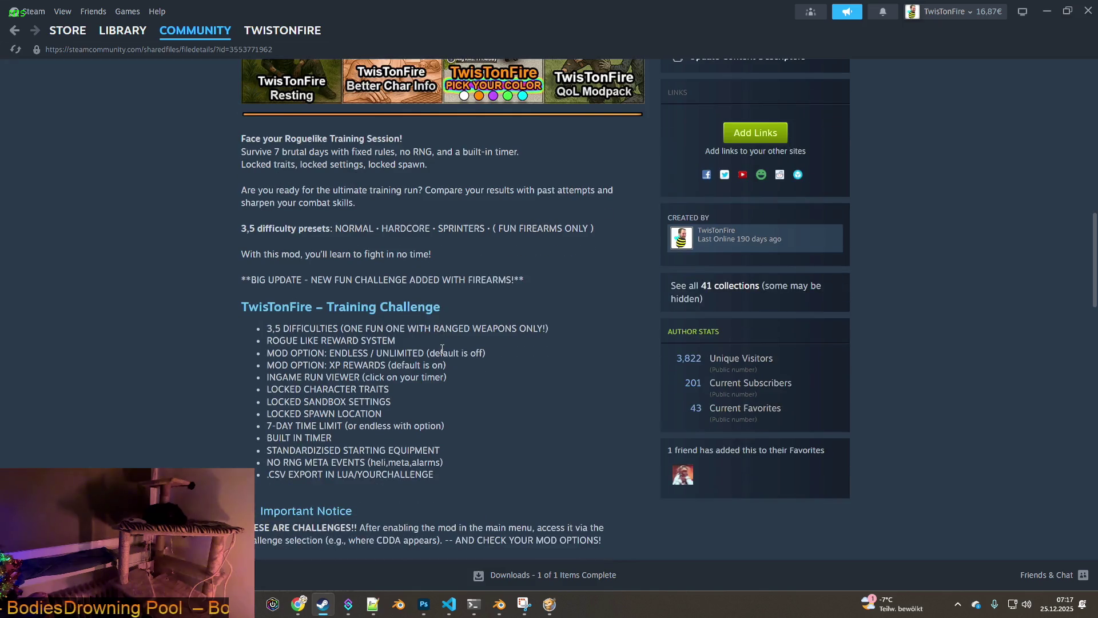
scroll(447, 349, "down", 3)
scroll(488, 358, "down", 3)
scroll(496, 363, "down", 3)
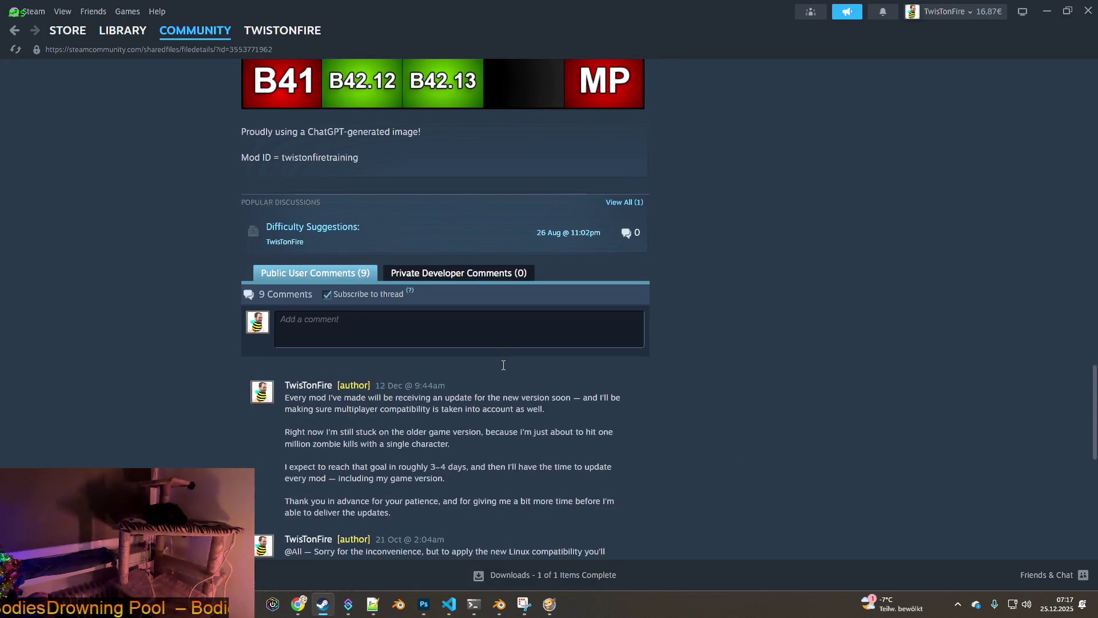
Step: Post the comment "muito bom mod for shivasBR" on the Training Challenge! page
left_click(394, 335)
type("muito bom mod for shivasBR")
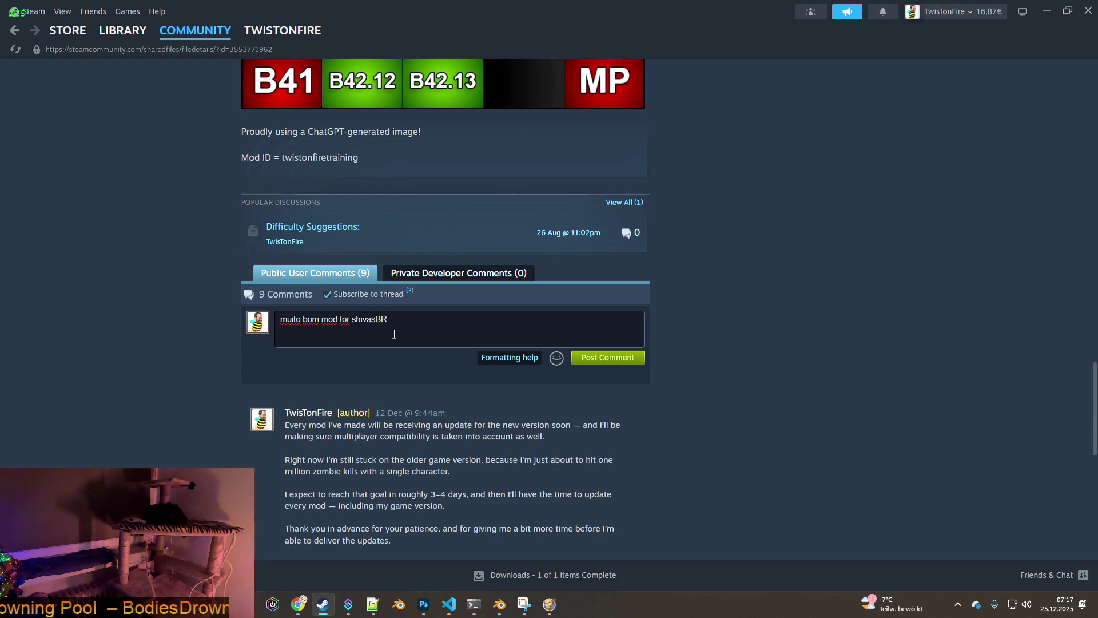
left_click(611, 359)
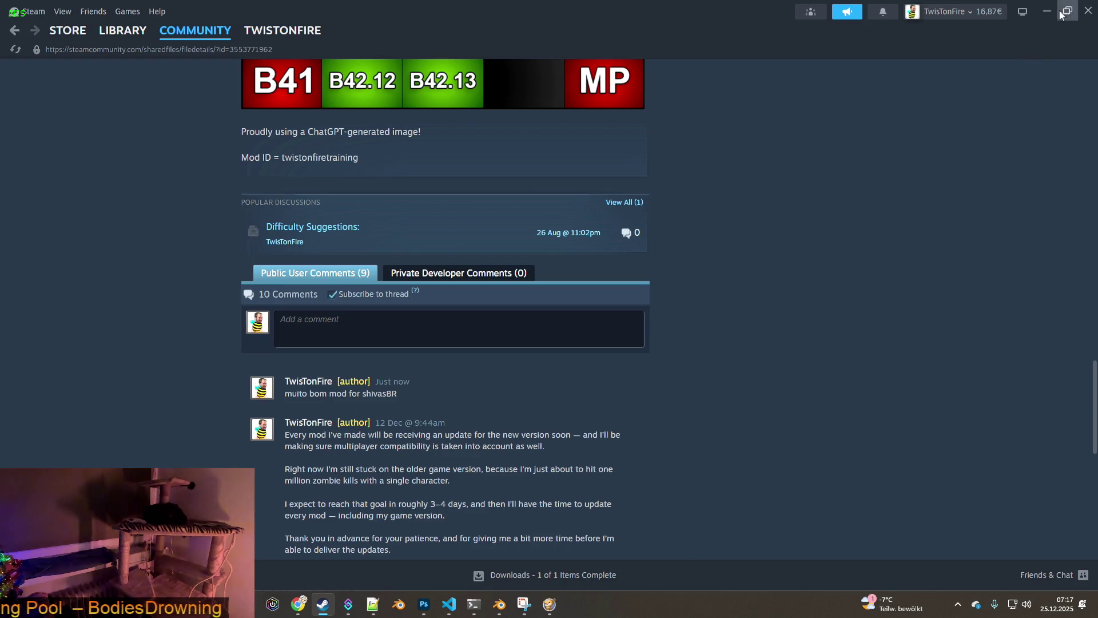
scroll(695, 400, "up", 5)
scroll(699, 393, "up", 5)
scroll(696, 395, "up", 5)
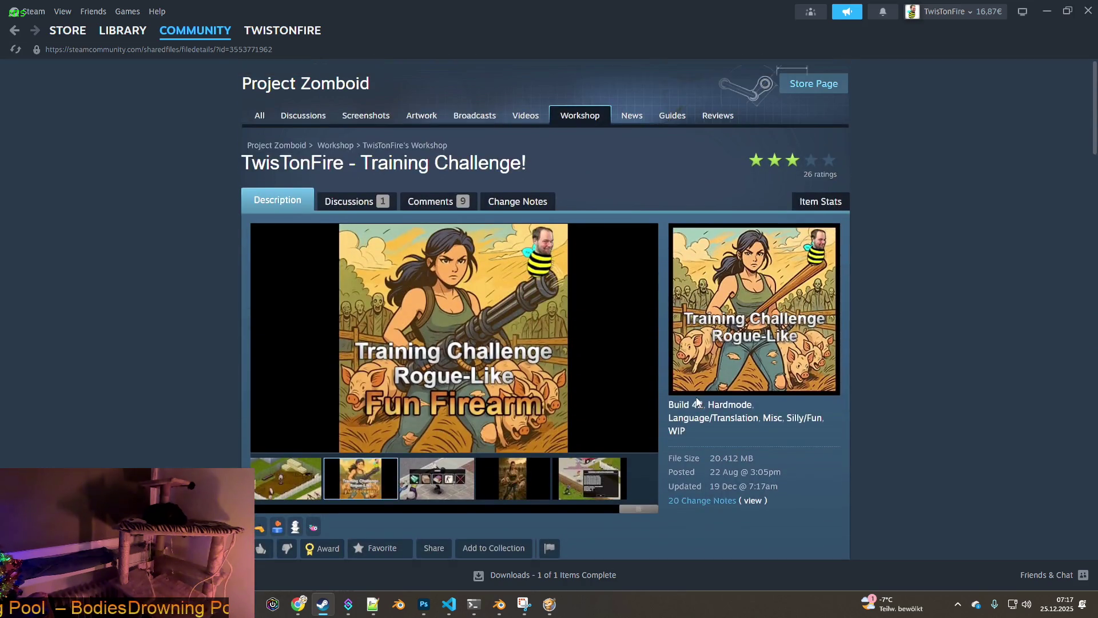
Step: Preview the CHOOSE!, Fun Firearm, farm and Training Completed screenshots in turn
left_click(448, 472)
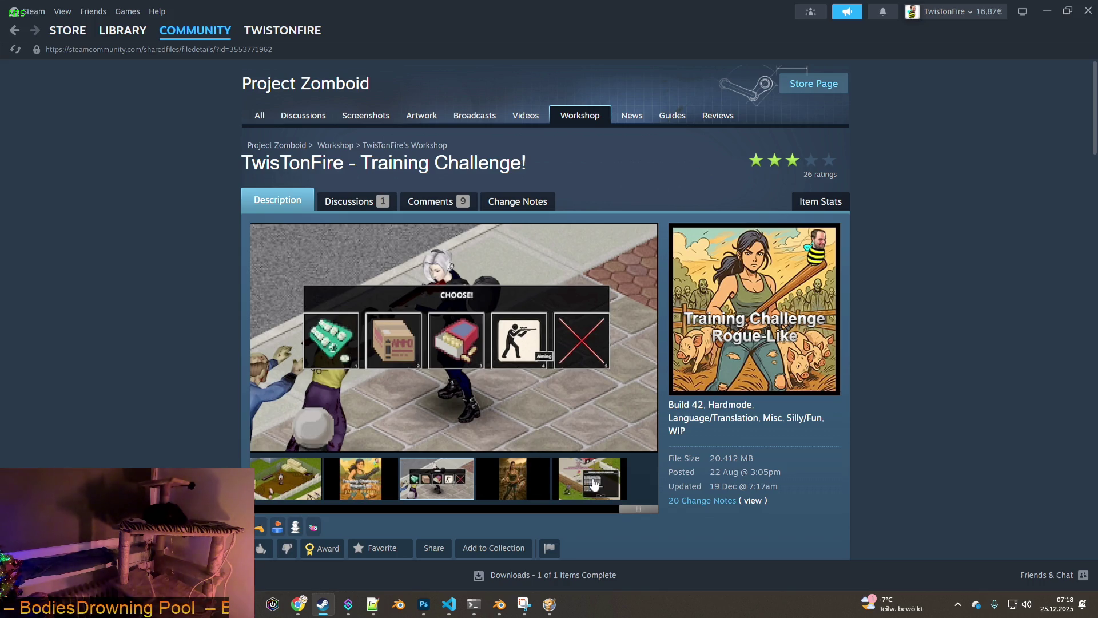
left_click(370, 480)
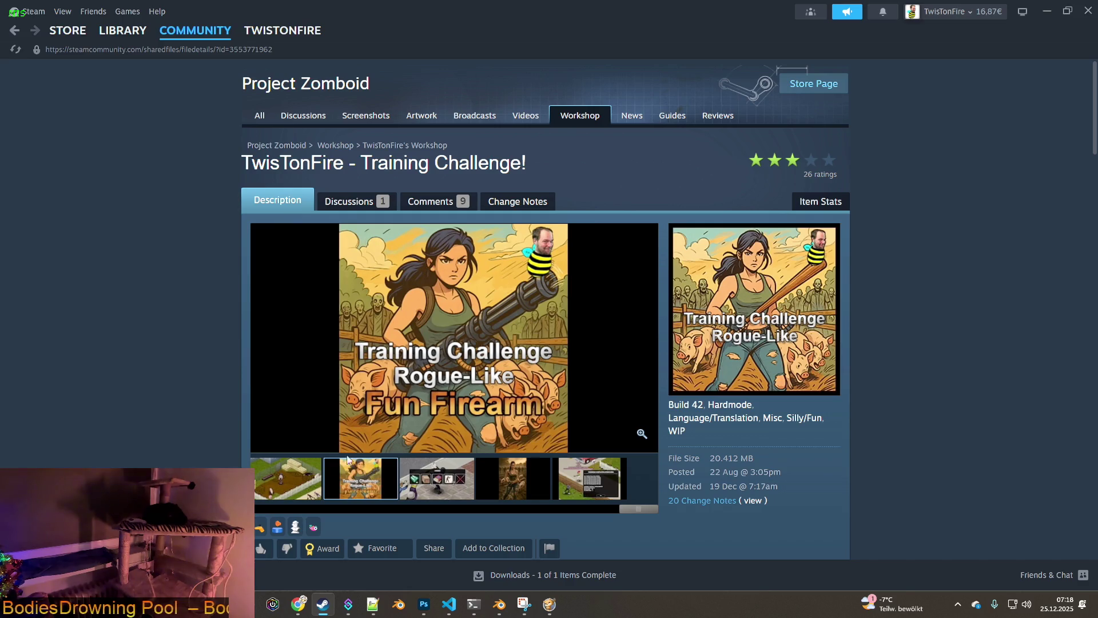
left_click(289, 482)
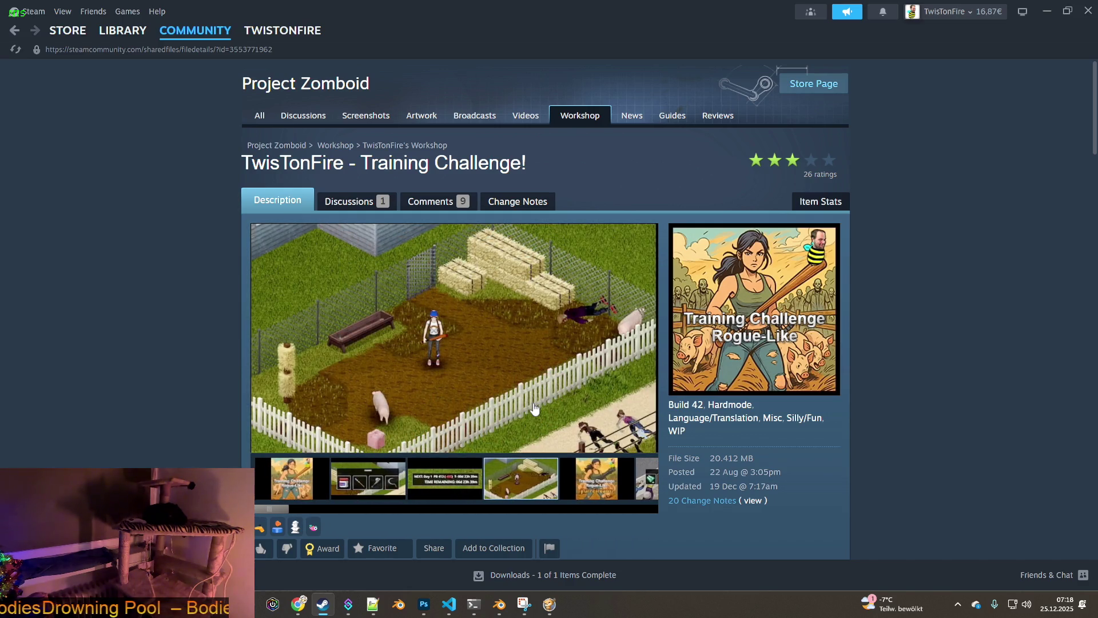
left_click(646, 483)
left_click(589, 483)
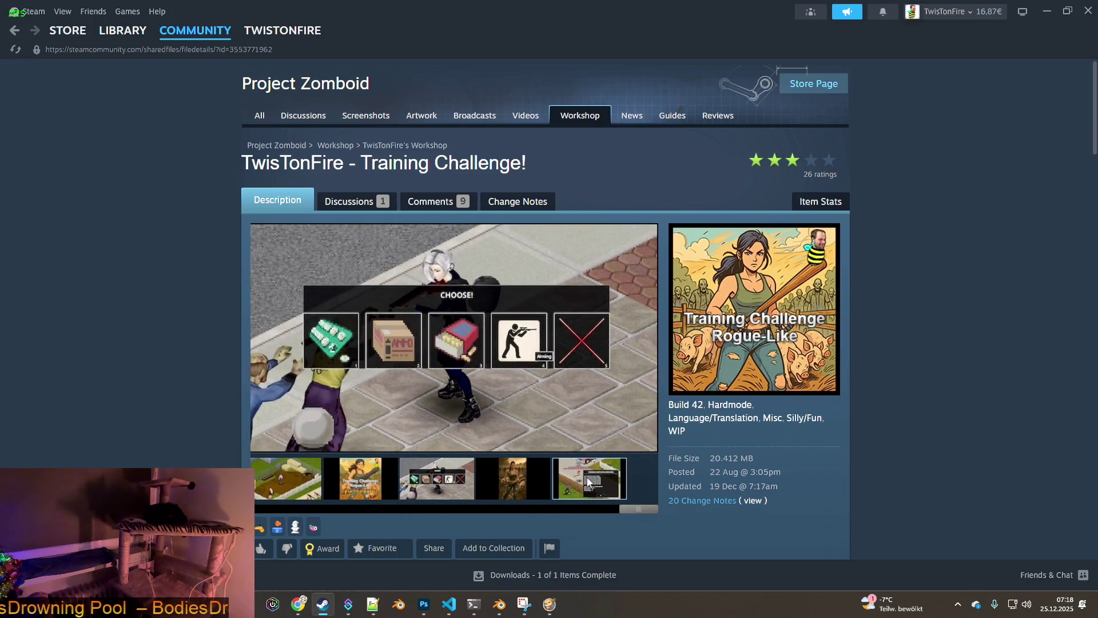
mouse_move(502, 378)
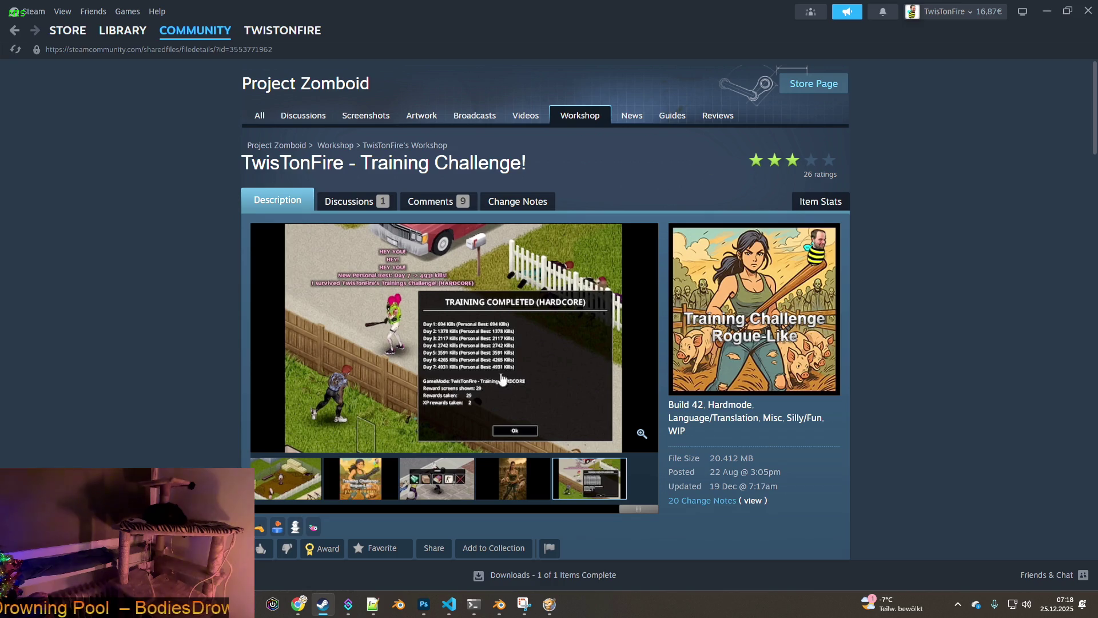
Step: View the Training Completed (Hardcore) screenshot full-size, then leave for the browser
left_click(644, 434)
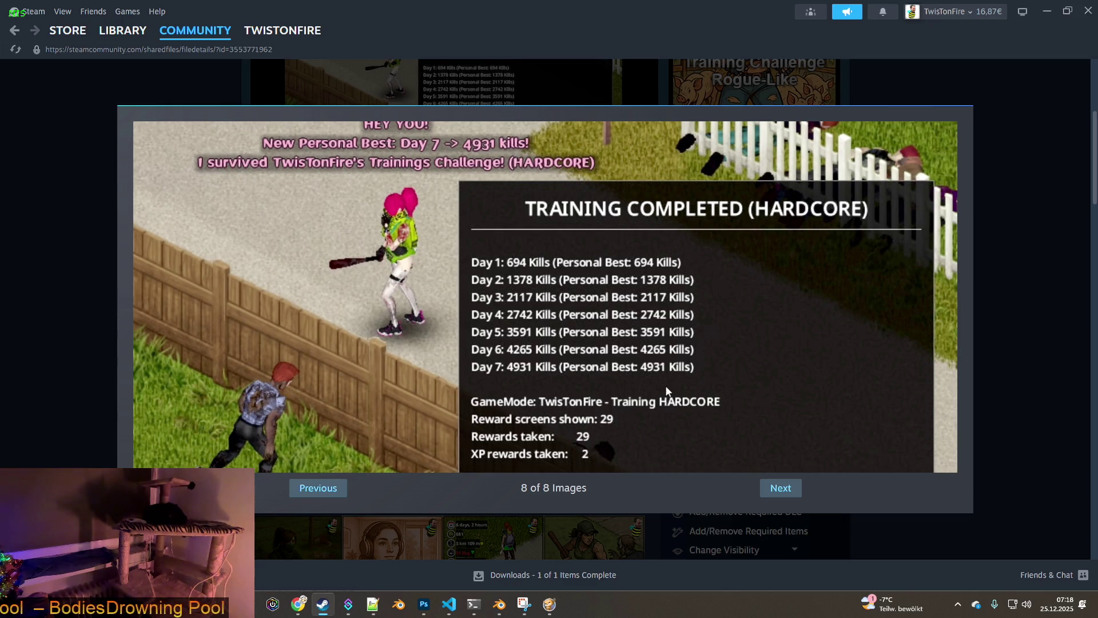
key("alt+Tab")
key("alt+Tab")
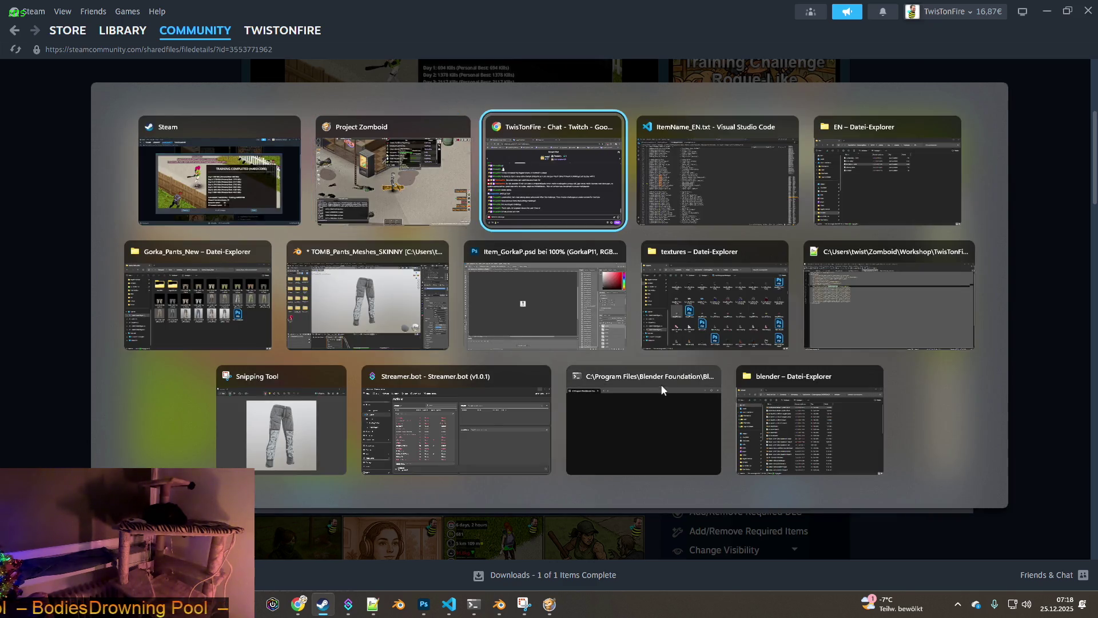
Step: Clear Google Translate and set it to English into Portuguese (Brazil)
left_click(251, 74)
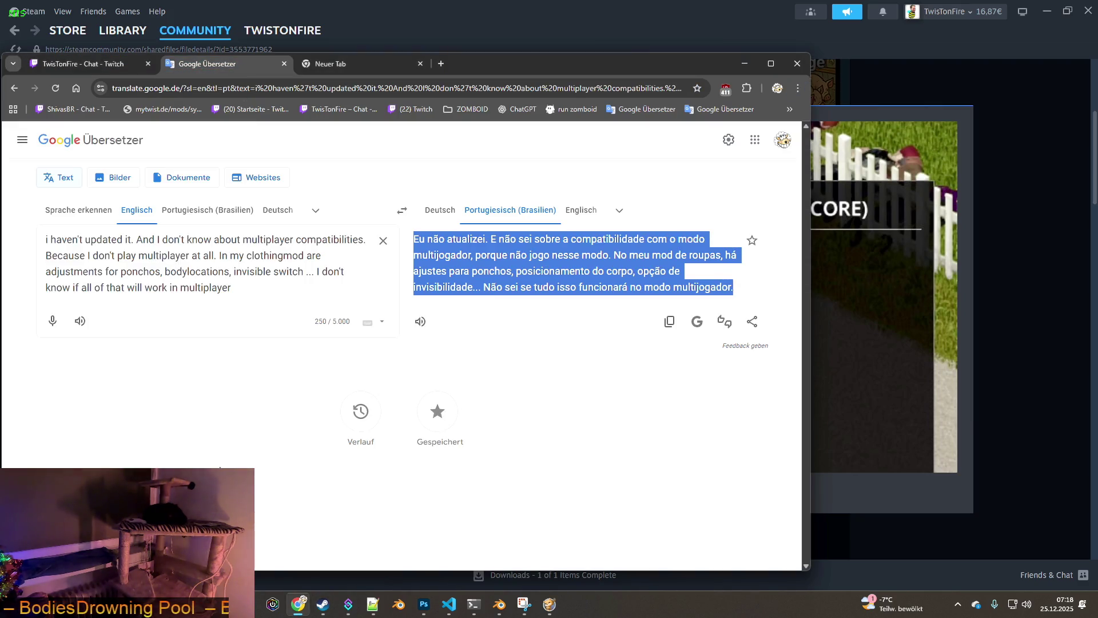
left_click(388, 242)
left_click(391, 216)
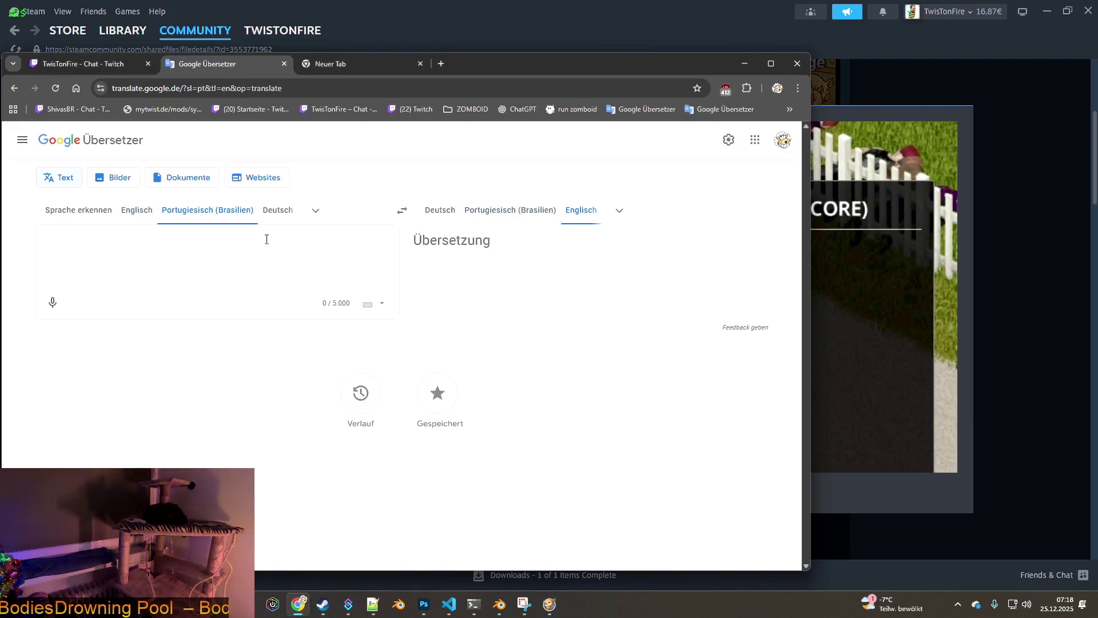
left_click(403, 210)
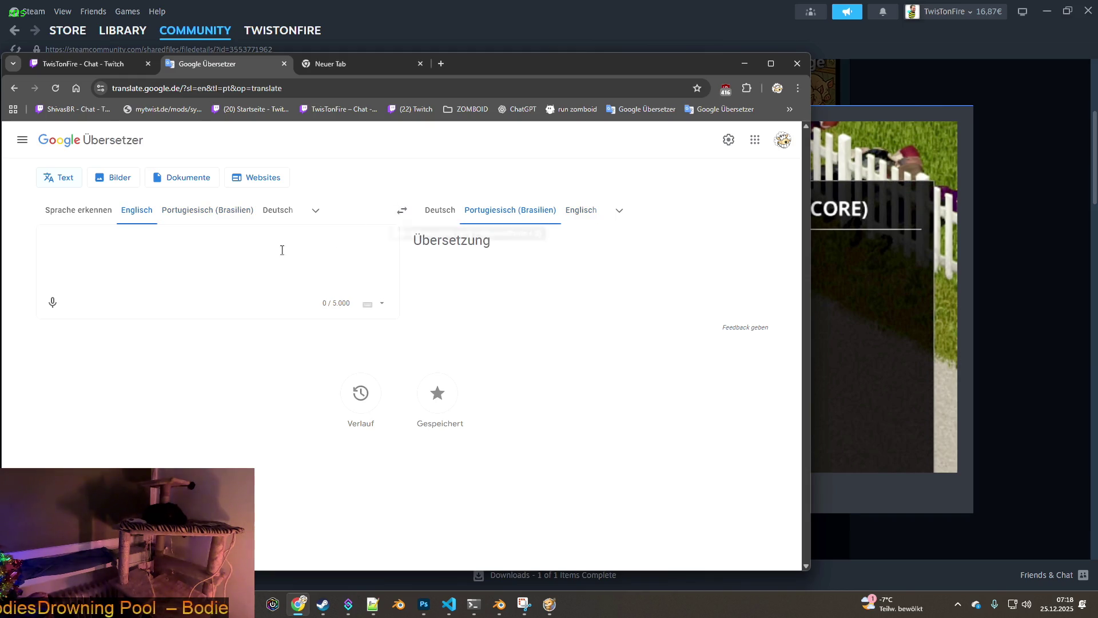
type("Try to beat my scro")
key("BackSpace")
key("BackSpace")
type("or")
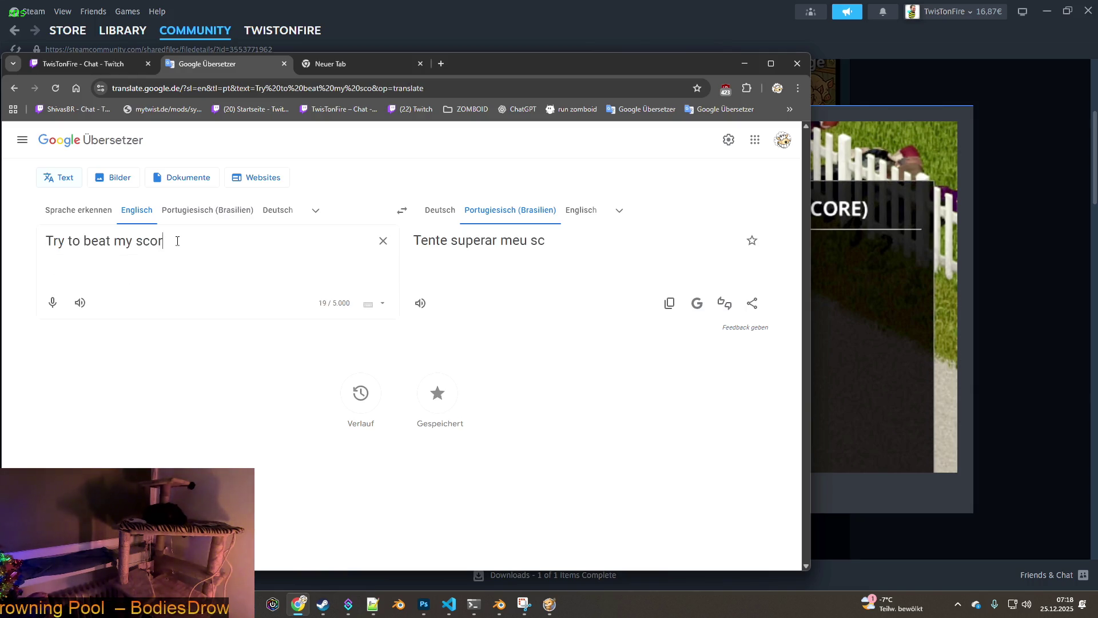
type("e shivasBR")
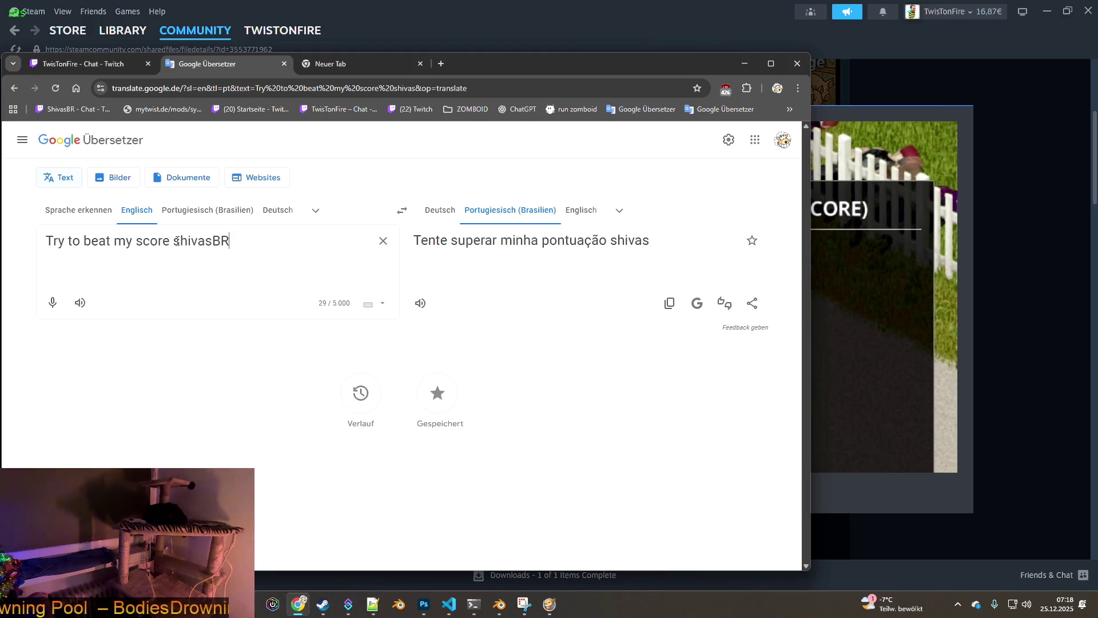
left_click_drag(667, 241, 416, 245)
key("ctrl+c")
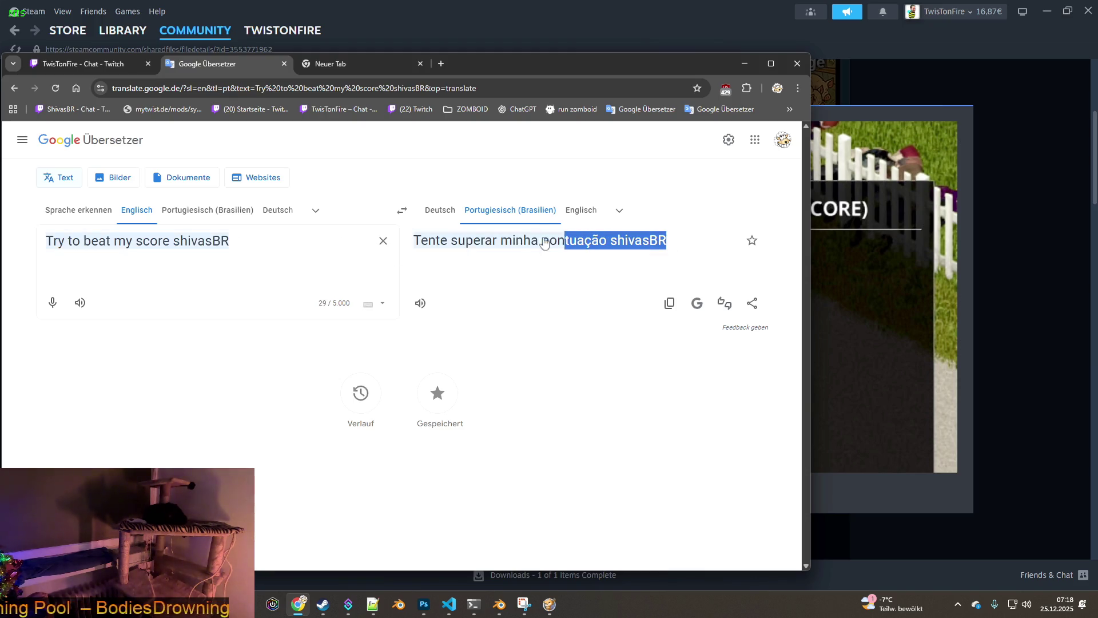
left_click(77, 63)
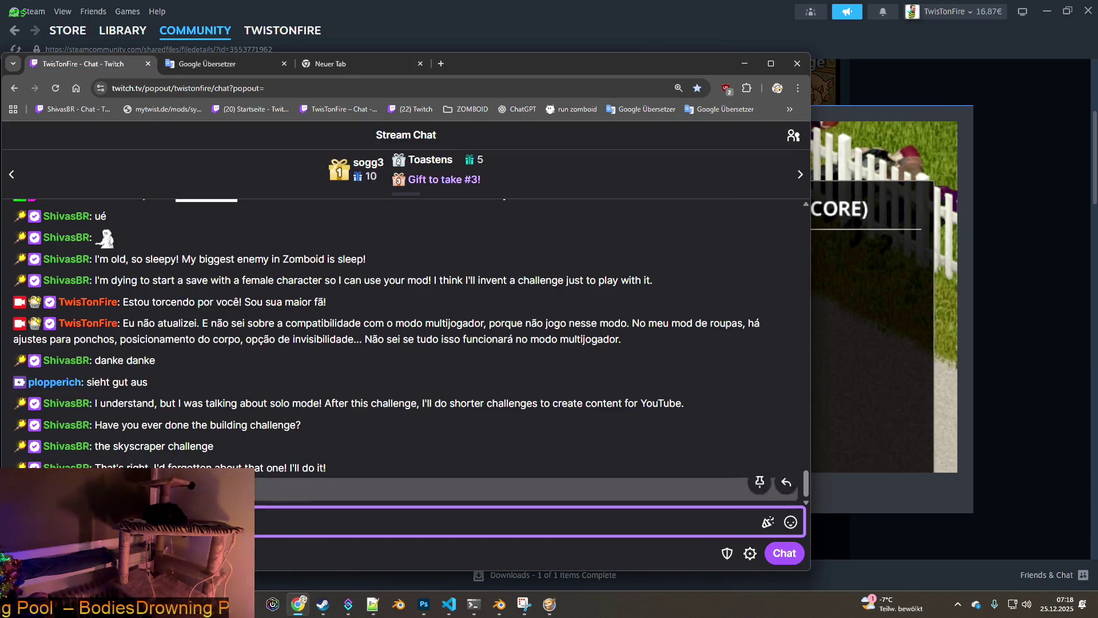
Step: Send the pasted Portuguese reply in Twitch chat, check Steam, and return to the translator
key("ctrl+v")
key("Return")
key("alt+Tab")
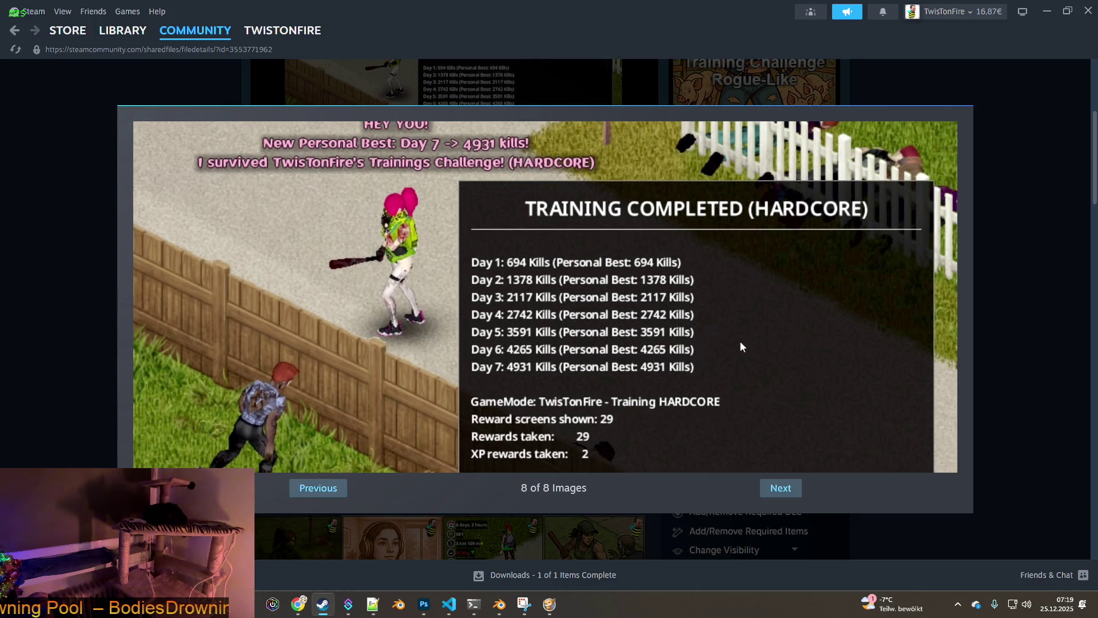
key("alt+Tab")
left_click(226, 64)
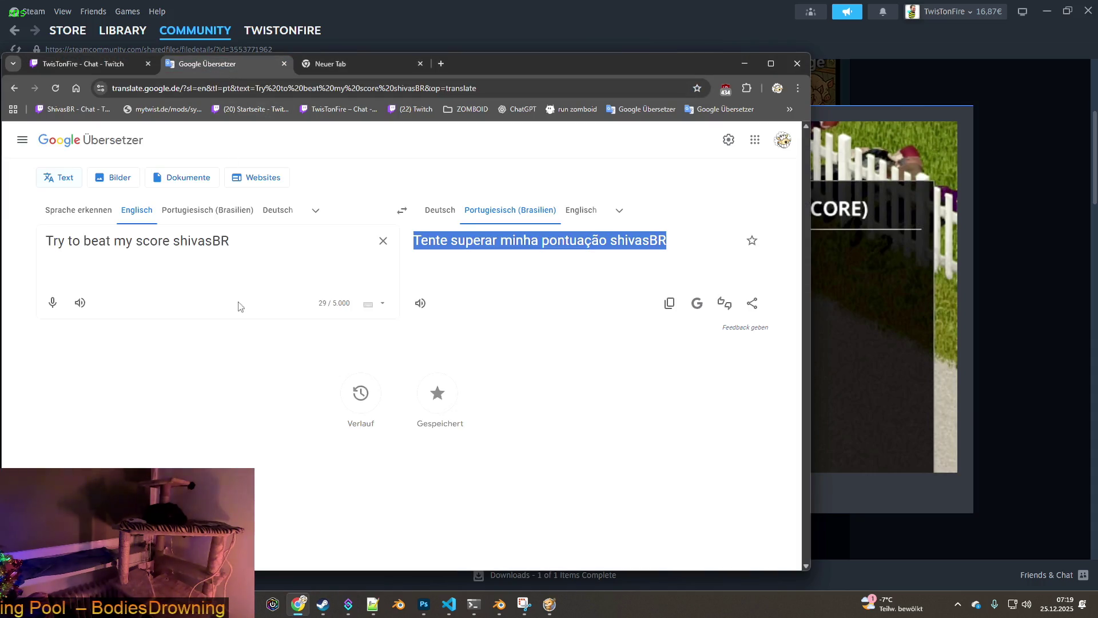
Step: Clear the input and set translation from Deutsch into Portuguese (Brazil)
left_click(385, 241)
left_click(402, 212)
left_click(402, 210)
left_click(277, 210)
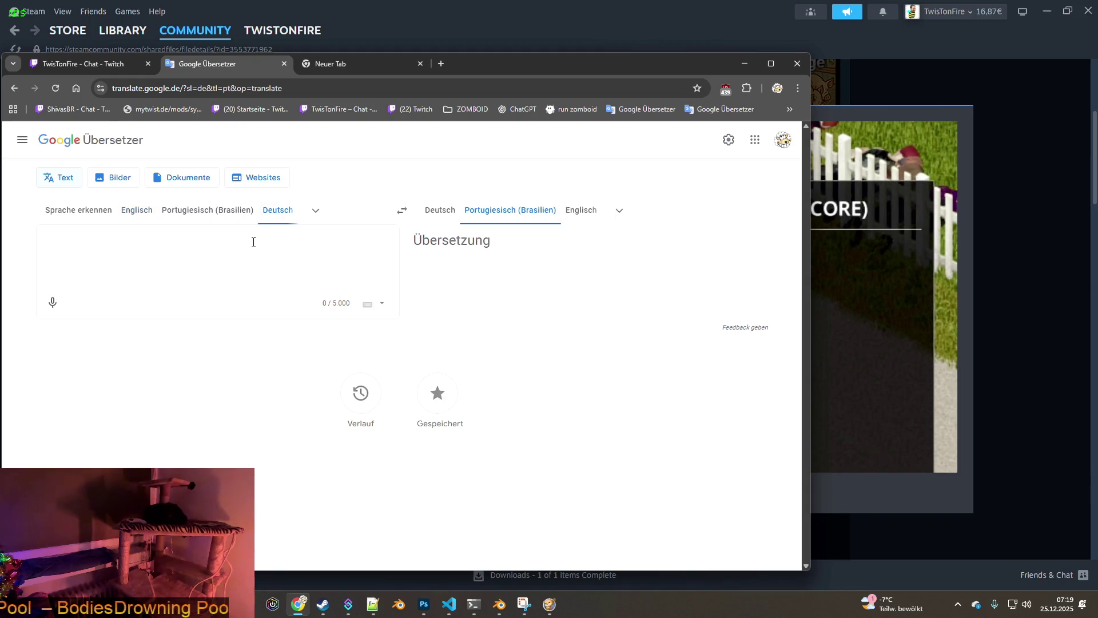
type("Die mod is")
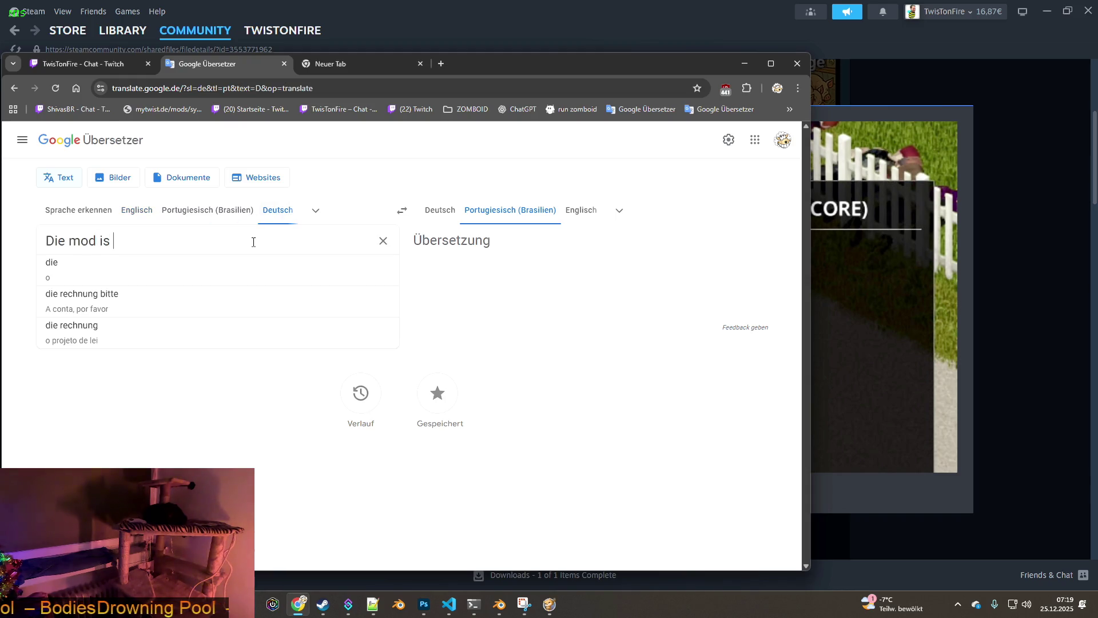
type("t so aufgebaut, das")
Step: Write the German explanation of the mod's rewards in paragraphs and select the Portuguese output
key("BackSpace")
type("s du")
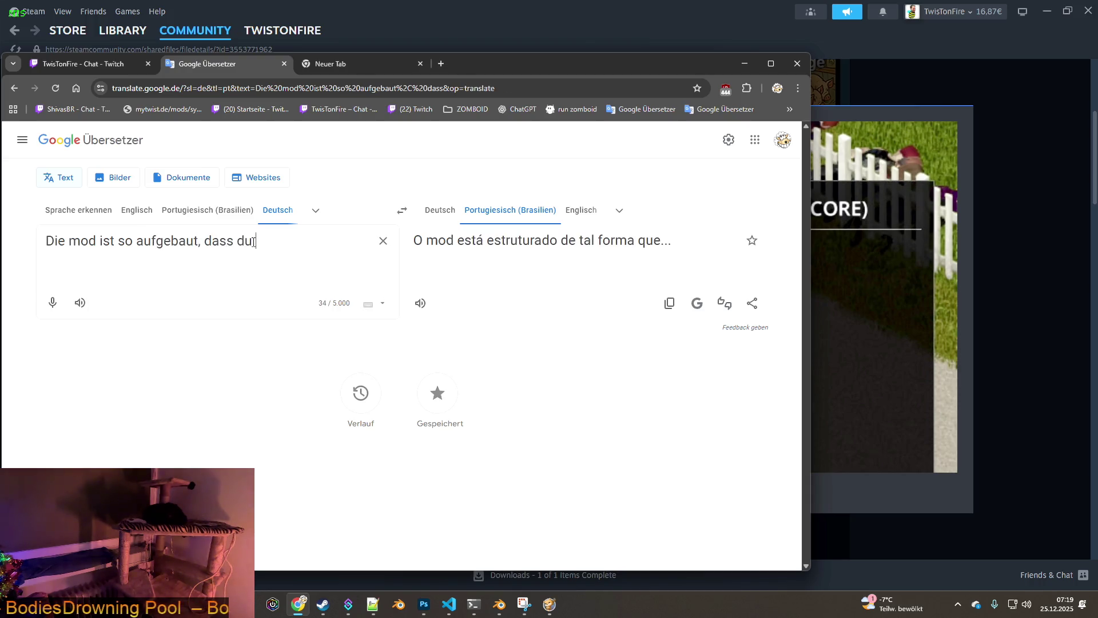
type(" für gewisse kill anzahlen belohnungen bekommst. Du kannst dir dann waffe")
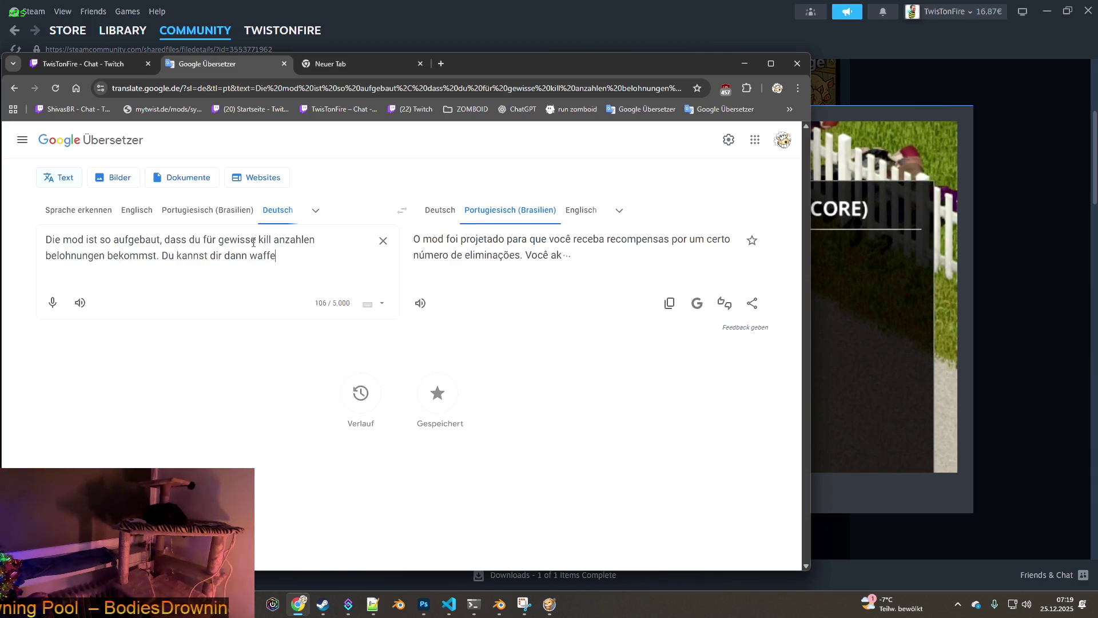
type("n aussuchen, oder")
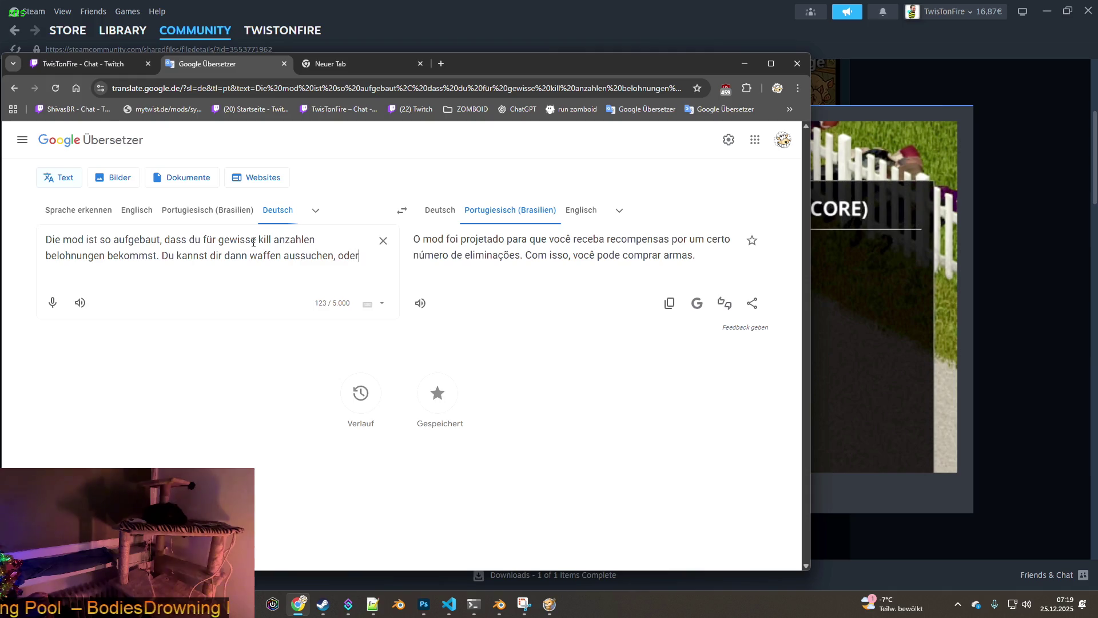
type(" sogar erfahrungs belohnunge")
key("Return")
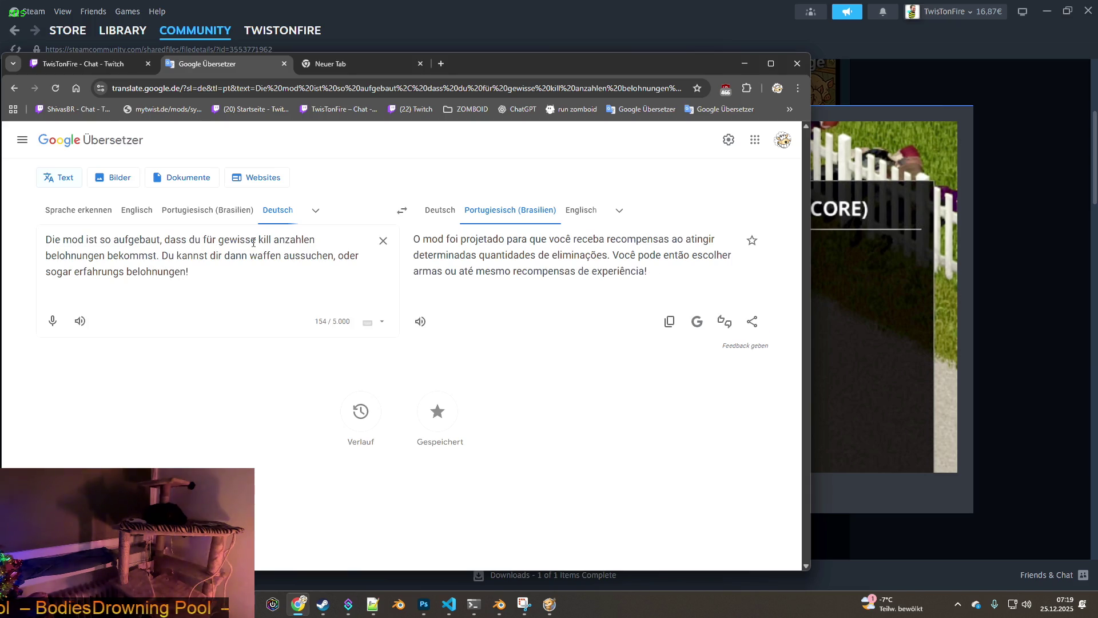
key("Return")
type("Abe")
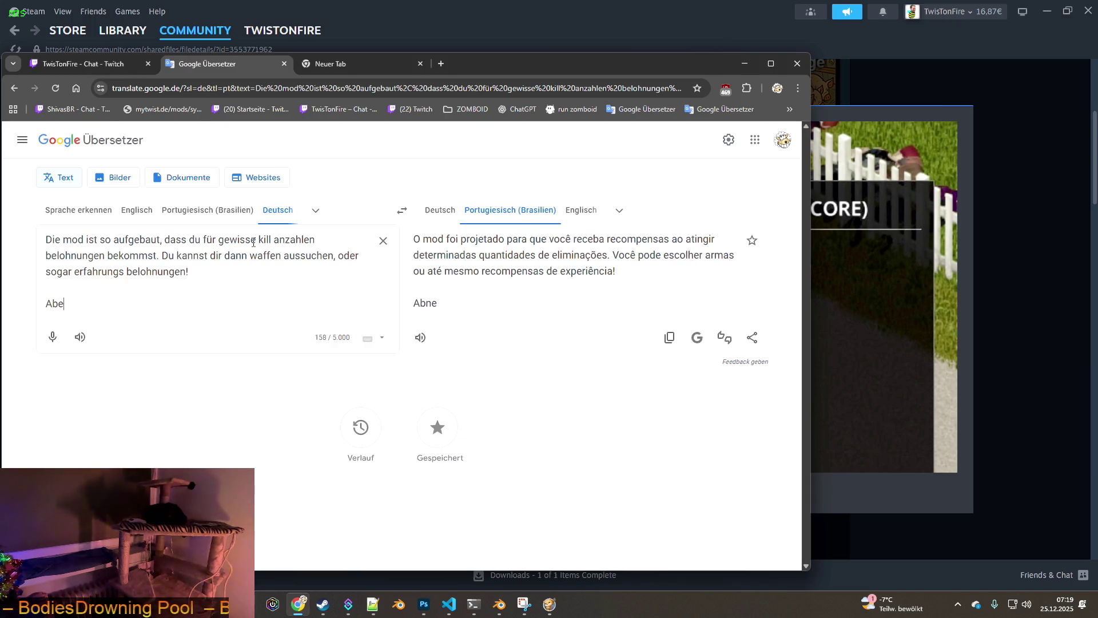
type("h mein")
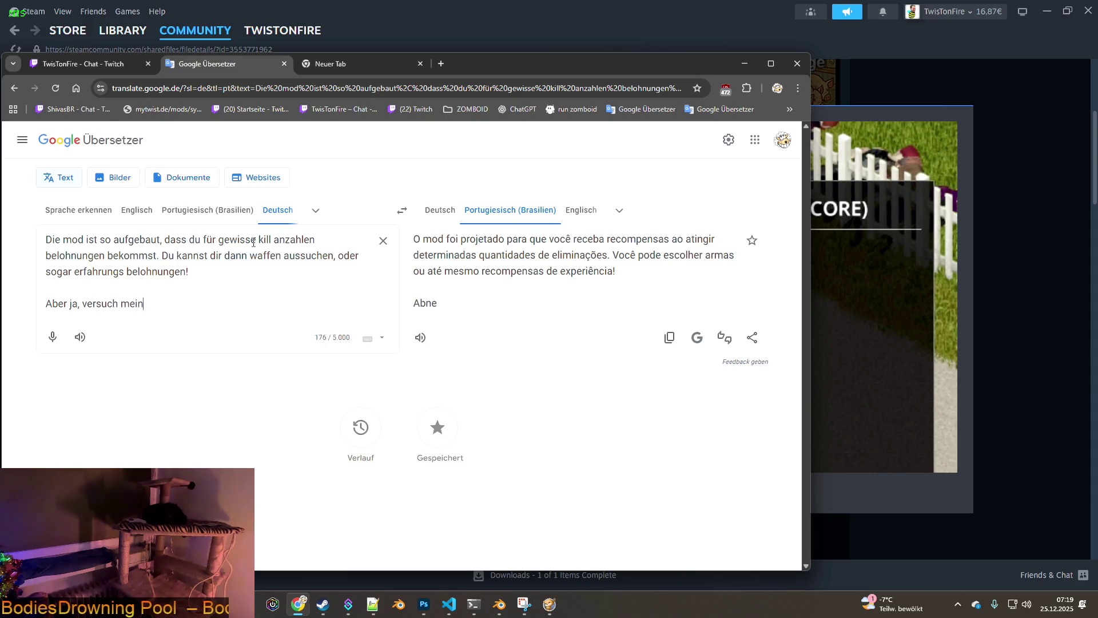
type(" ergeb")
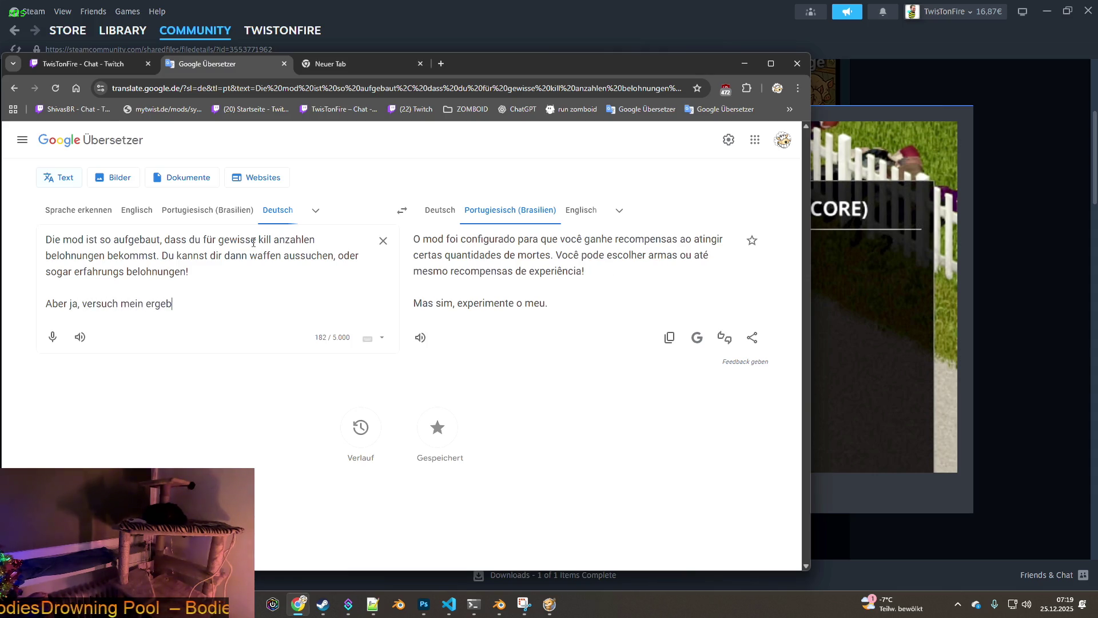
type("schlagen. DAs ist eine 1A ")
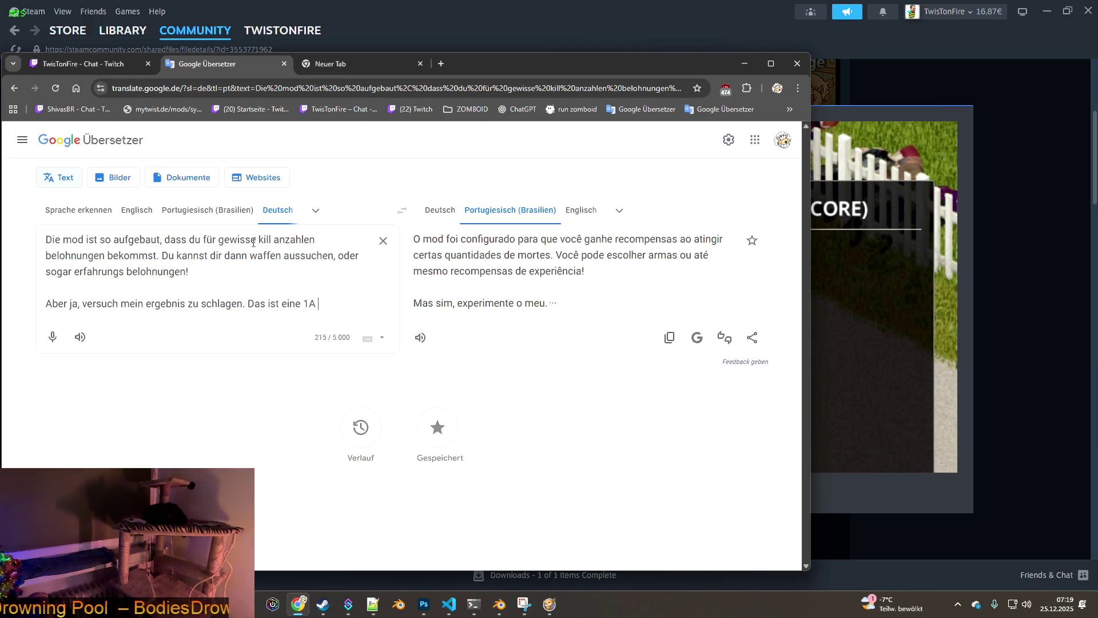
type("Training")
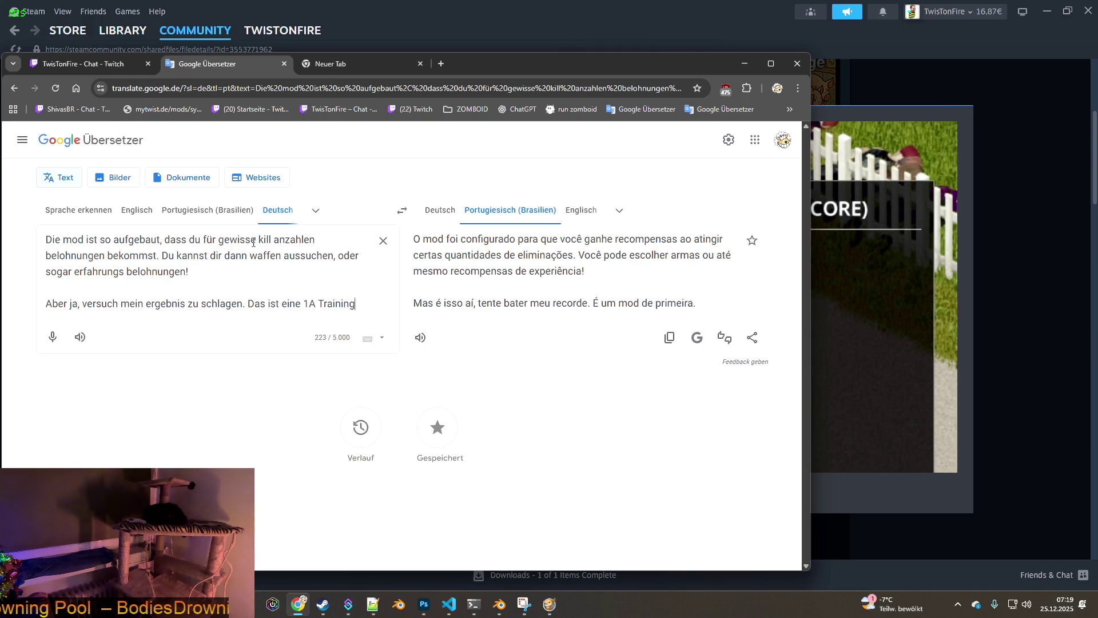
type("s-Mod")
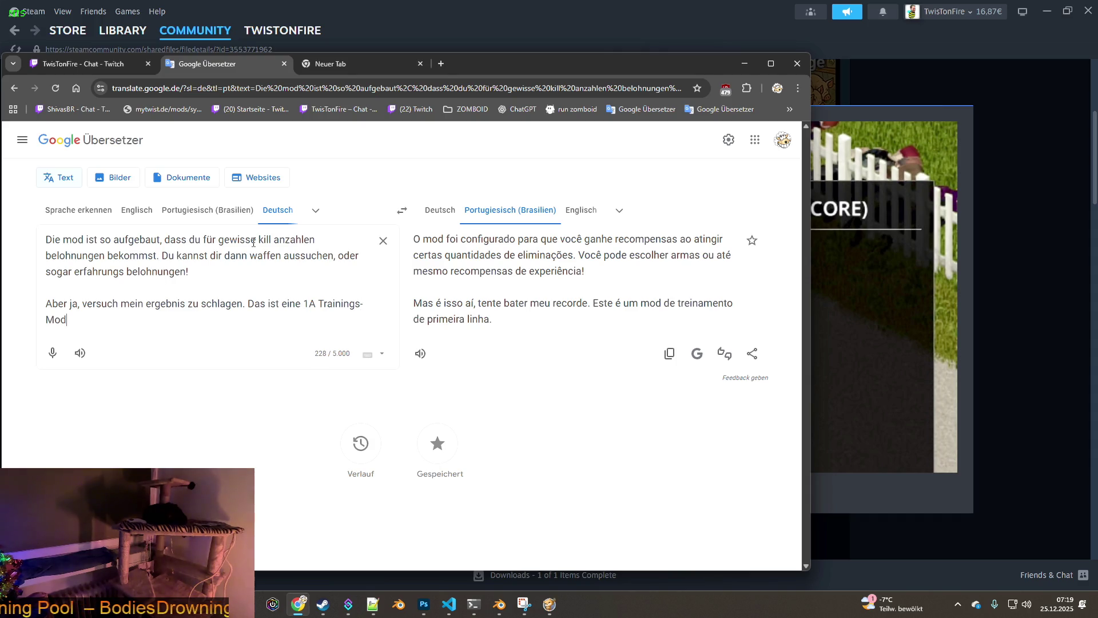
type("Zaun")
type("kam")
key("Return")
key("Return")
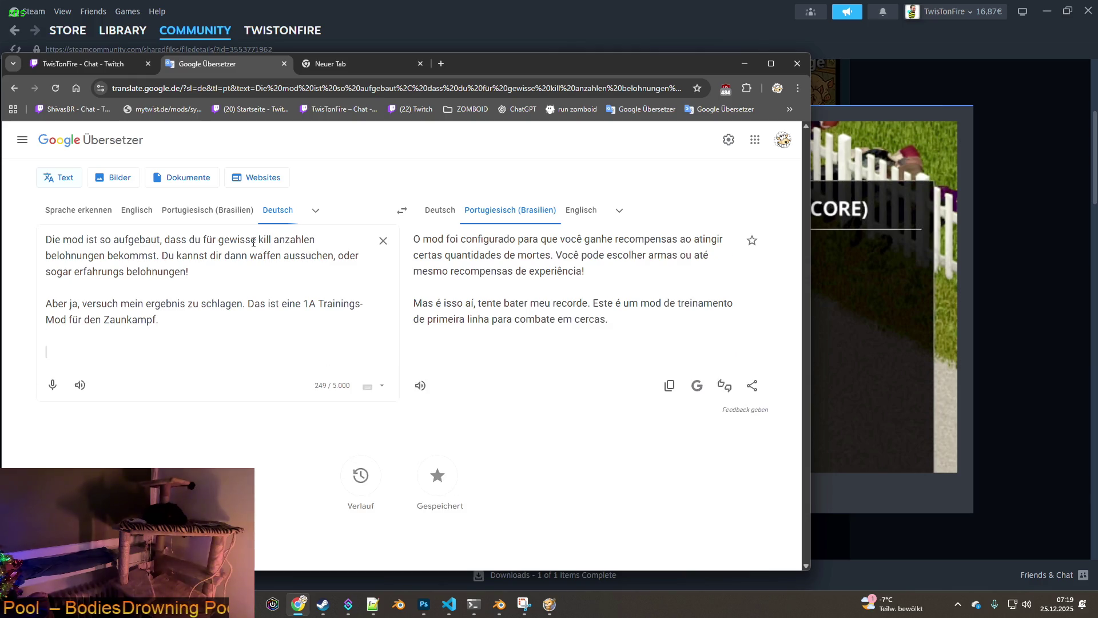
type("annst damit ")
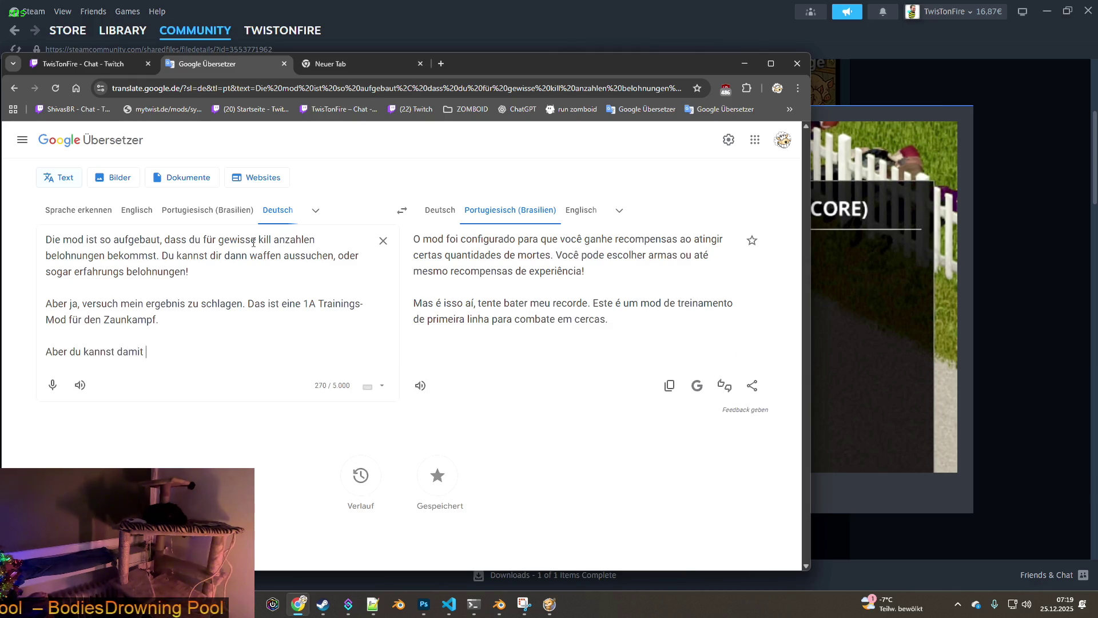
type("auch spaß haben und rumschießen gehen. mi")
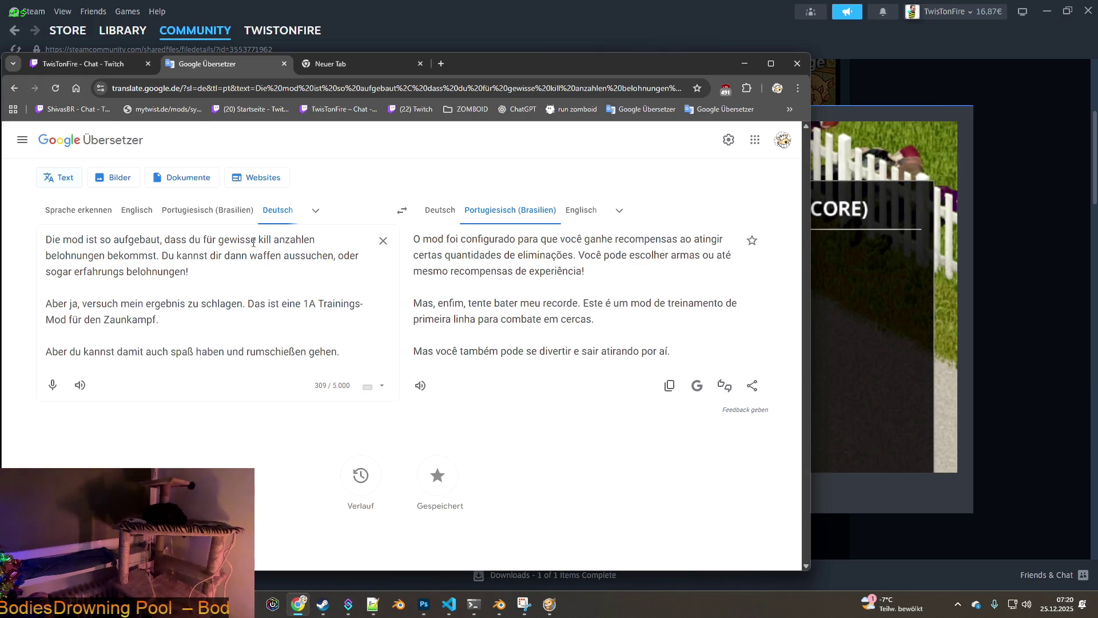
type("t nah")
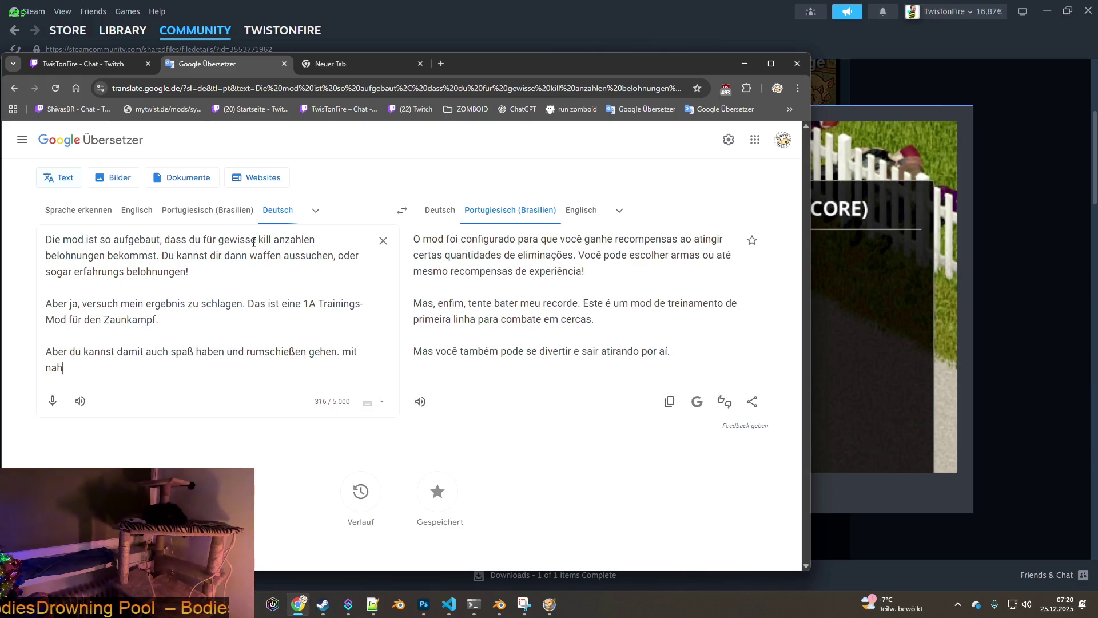
type("ezu un")
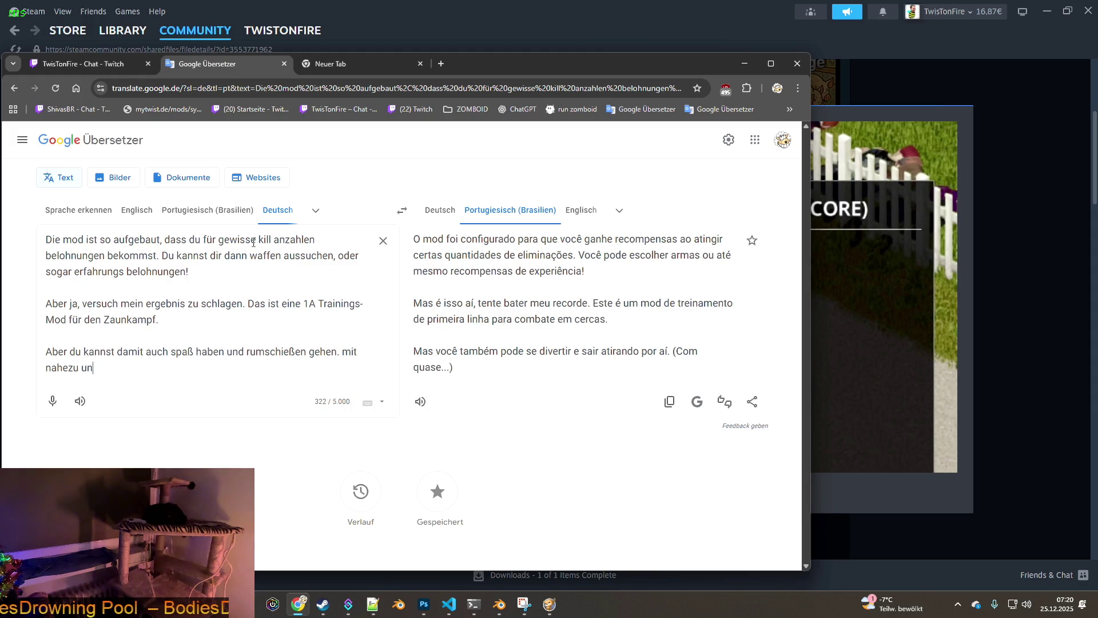
type("endlich vorrat")
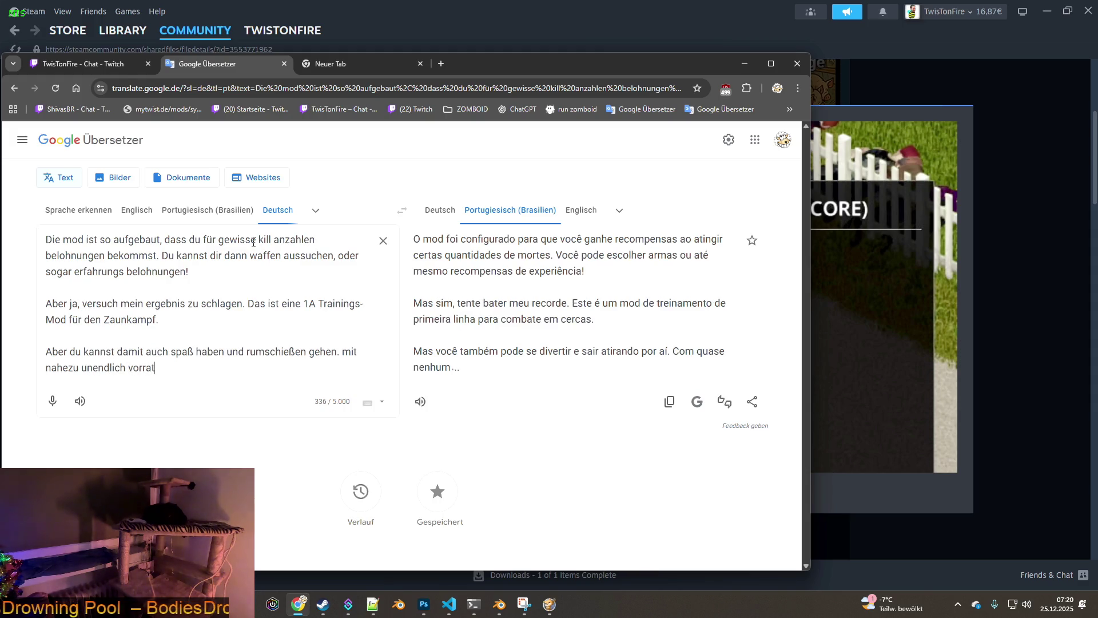
type(" an waffen und munition.")
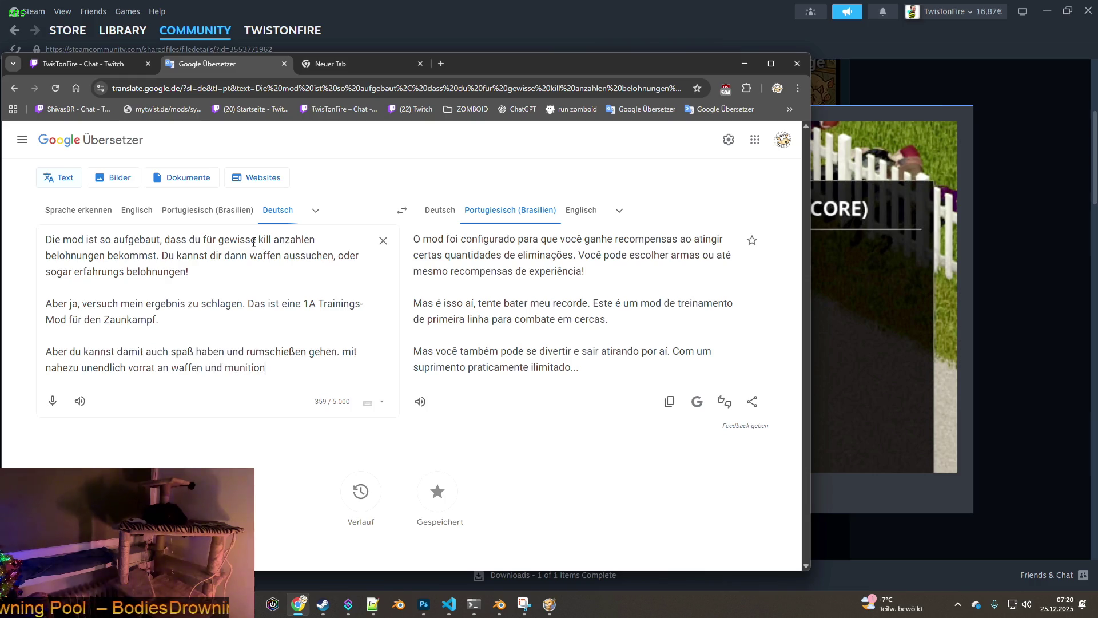
left_click_drag(615, 368, 419, 245)
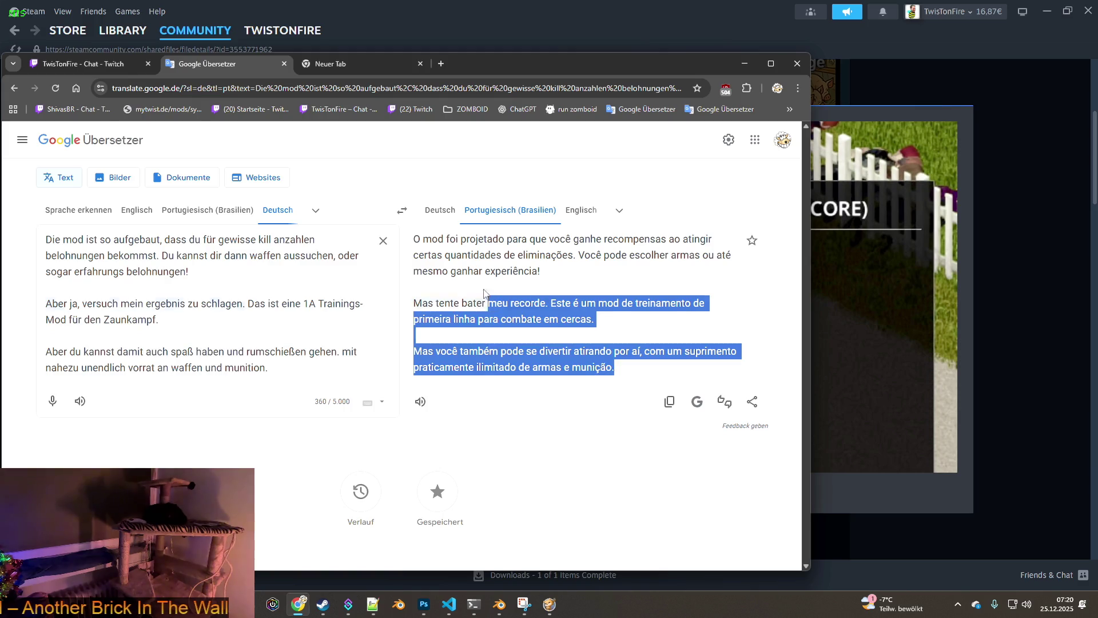
Step: Send the Portuguese description in Twitch chat, then close Steam's screenshot viewer and minimize it
key("ctrl+1")
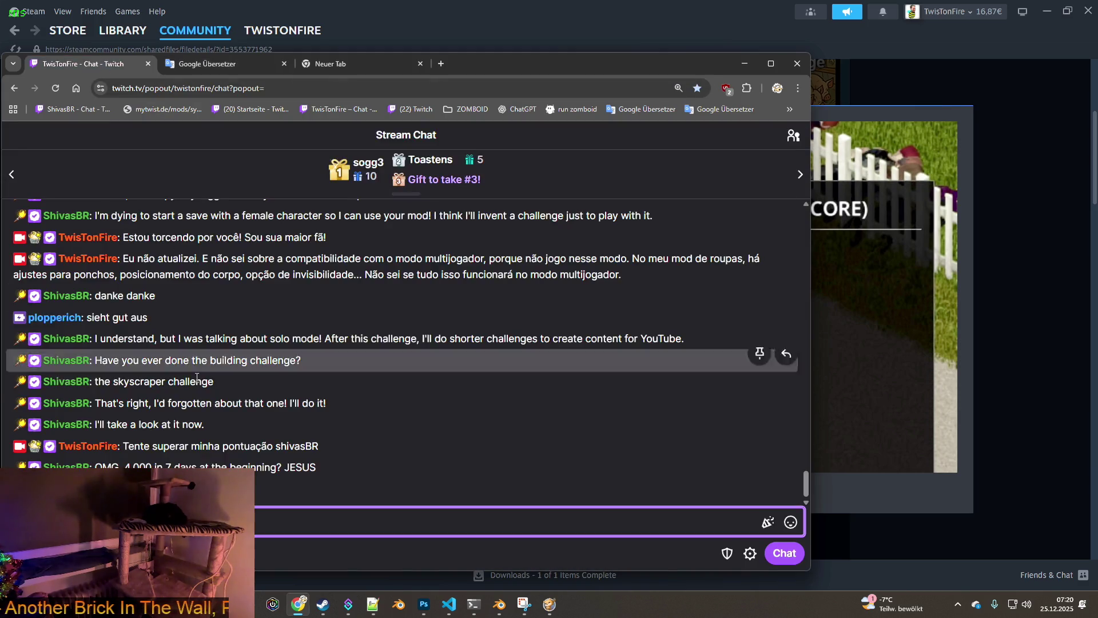
key("ctrl+v")
key("Return")
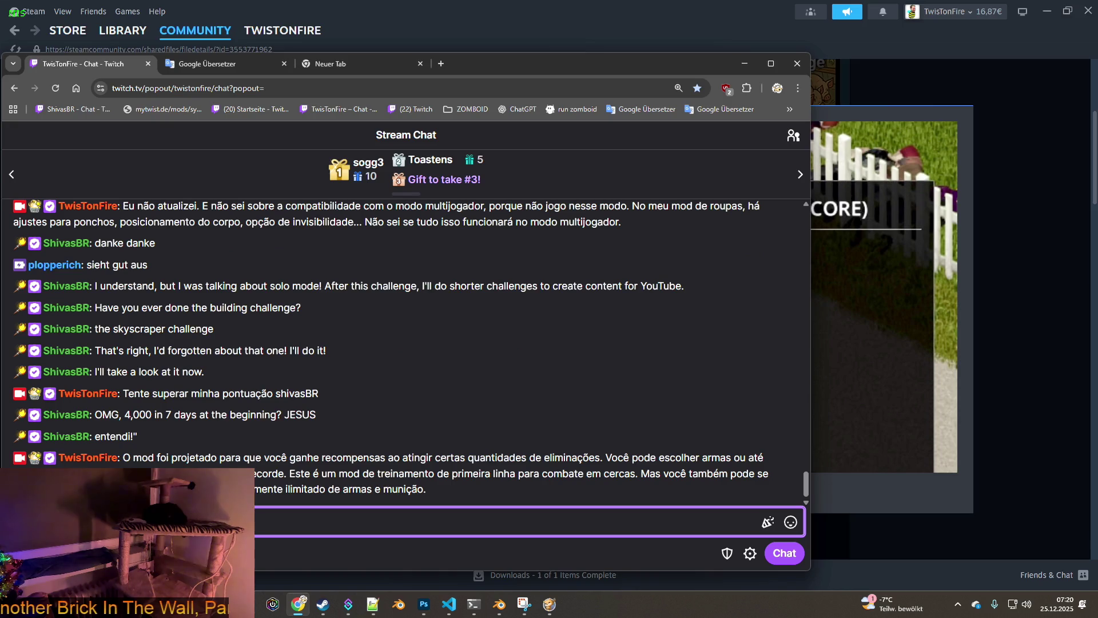
left_click(972, 315)
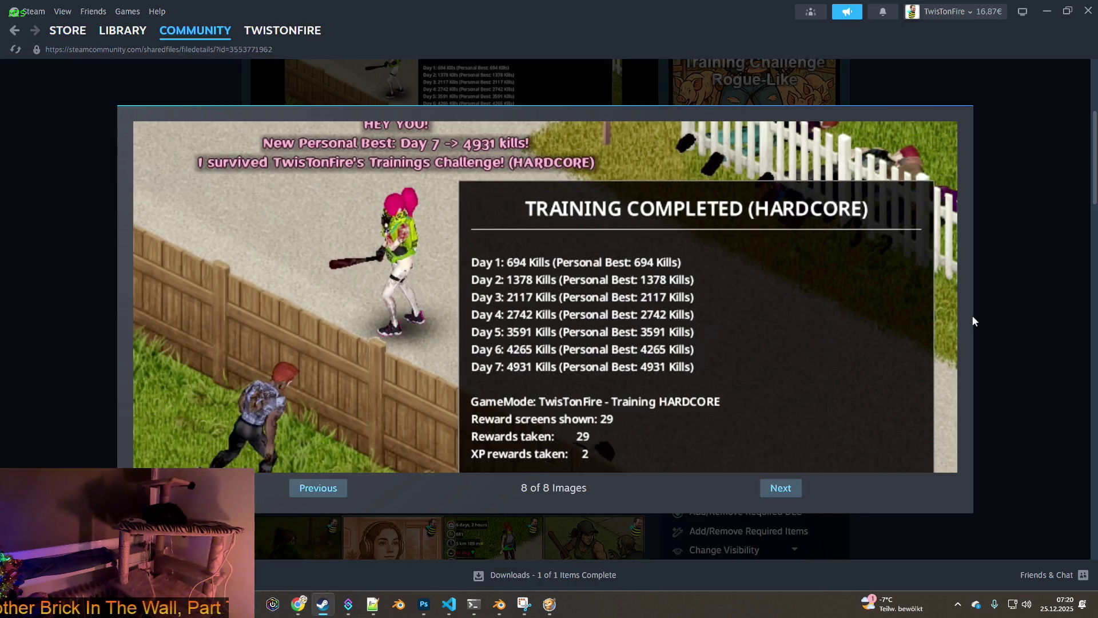
left_click(988, 226)
left_click(1046, 10)
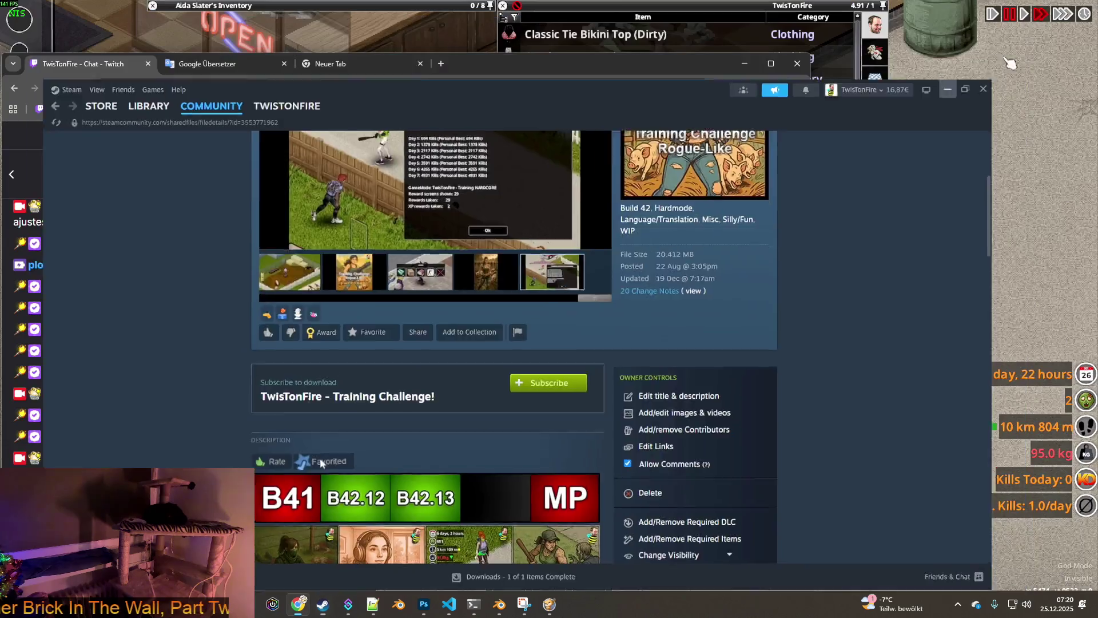
Step: Back in game, unroll and remove the Camo Anorak Pants, then wear a pair from the stack
left_click(837, 331)
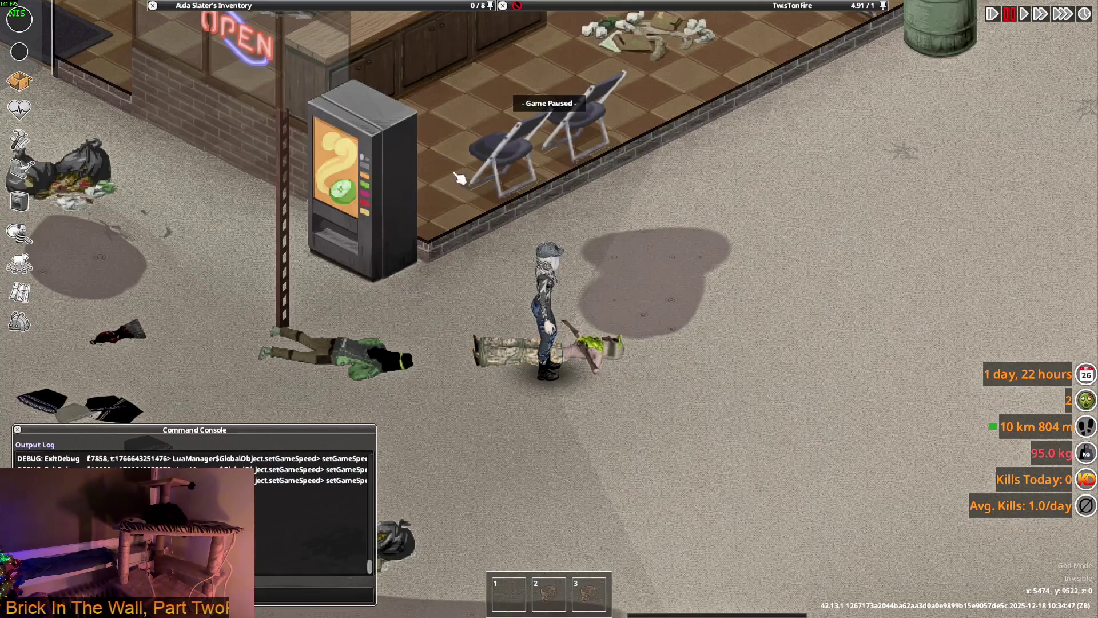
right_click(227, 124)
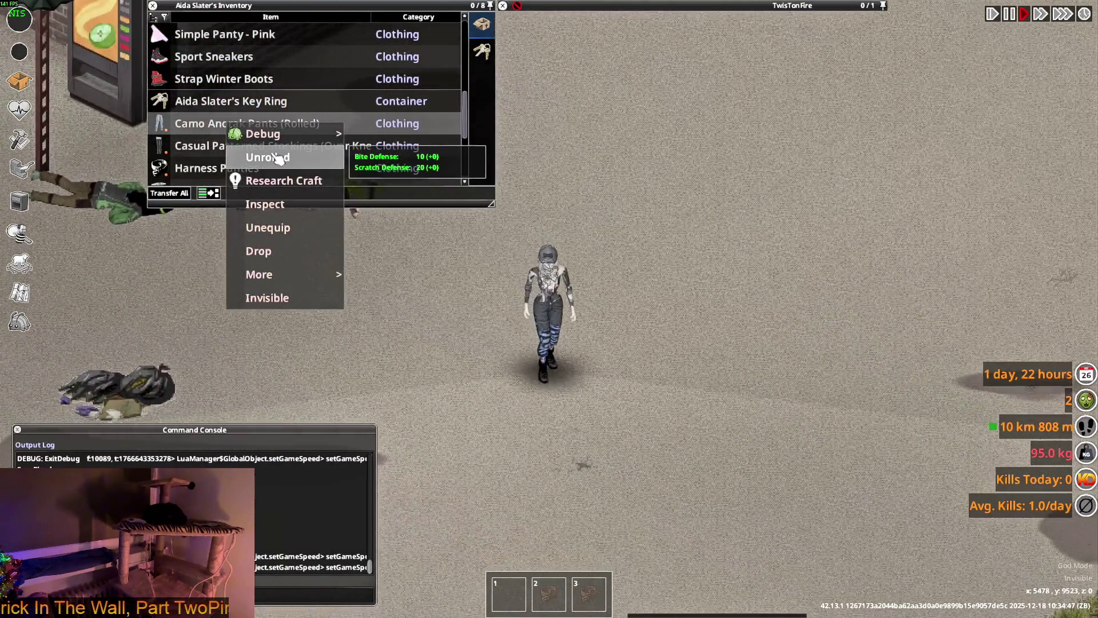
left_click(269, 157)
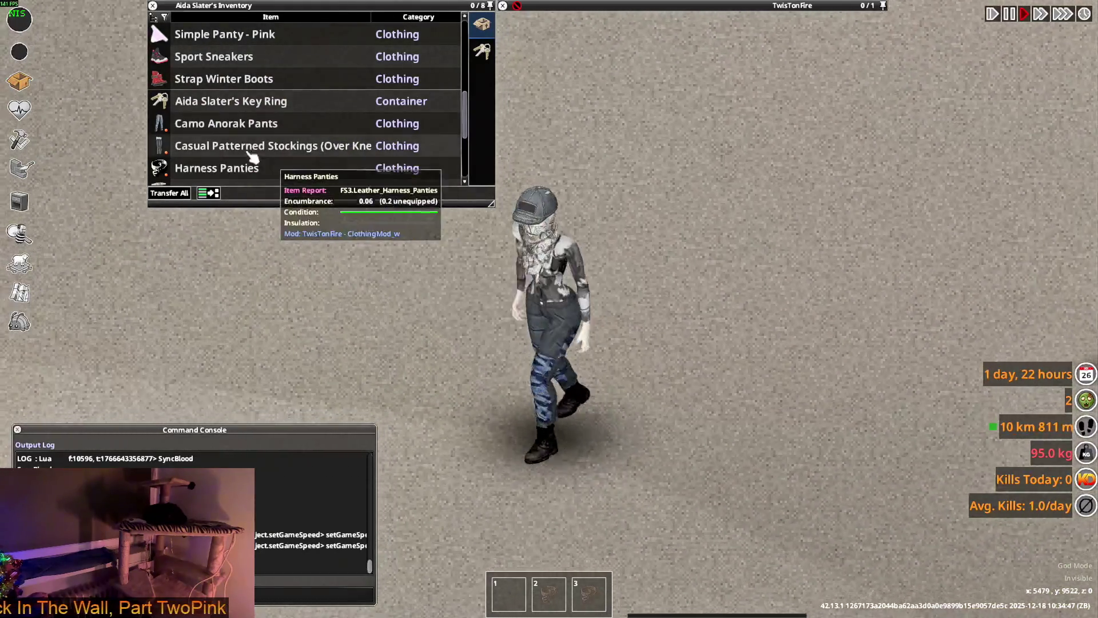
double_click(206, 128)
scroll(211, 124, "up", 3)
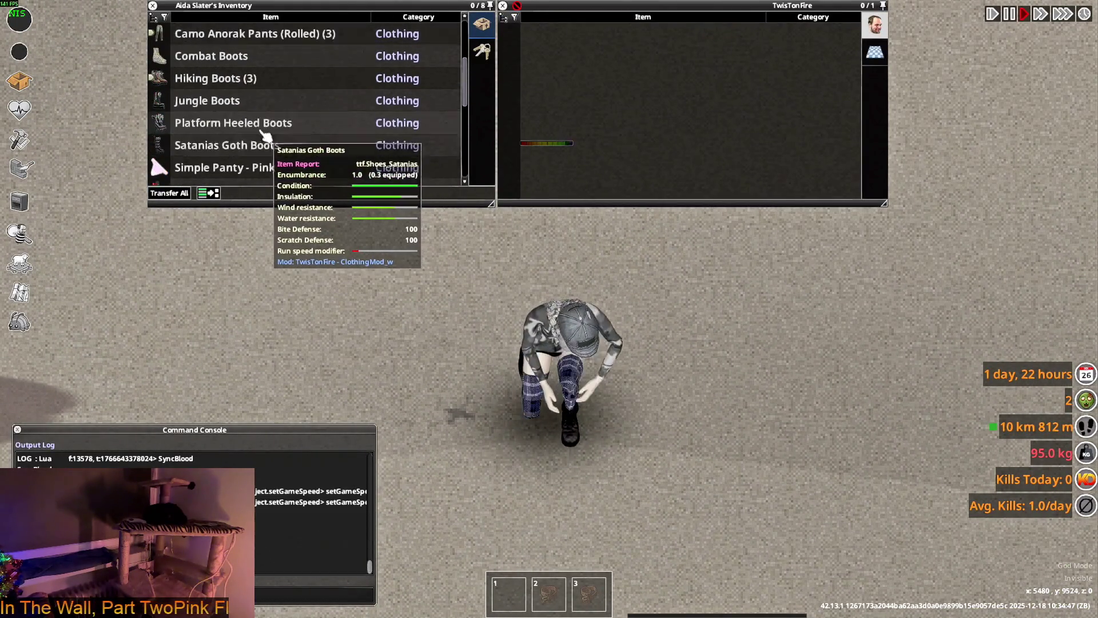
scroll(225, 123, "up", 2)
right_click(220, 59)
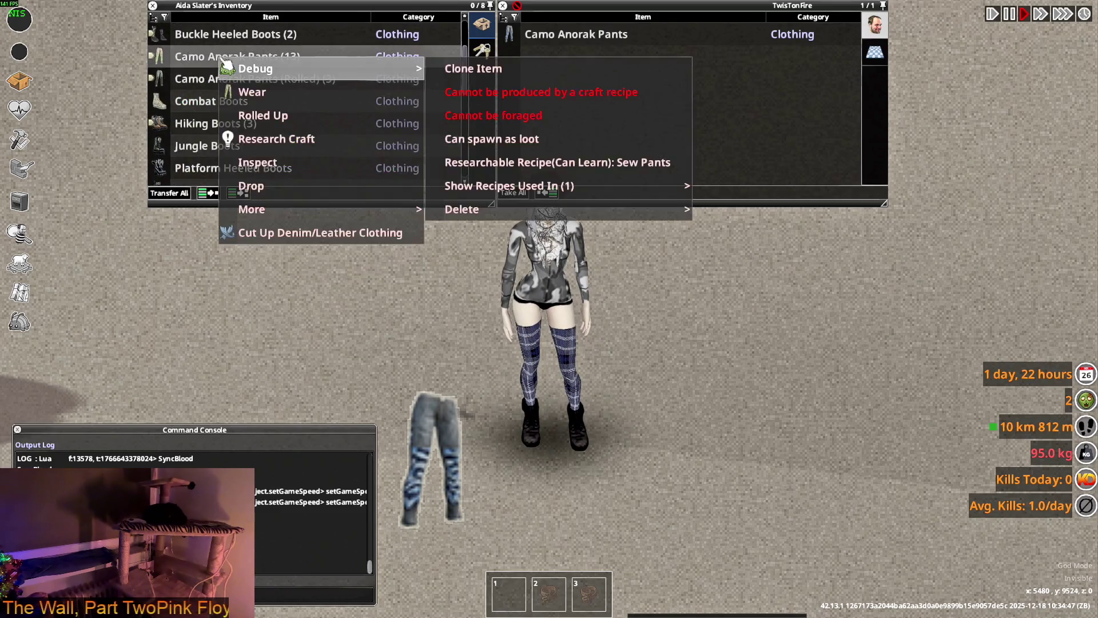
left_click(269, 102)
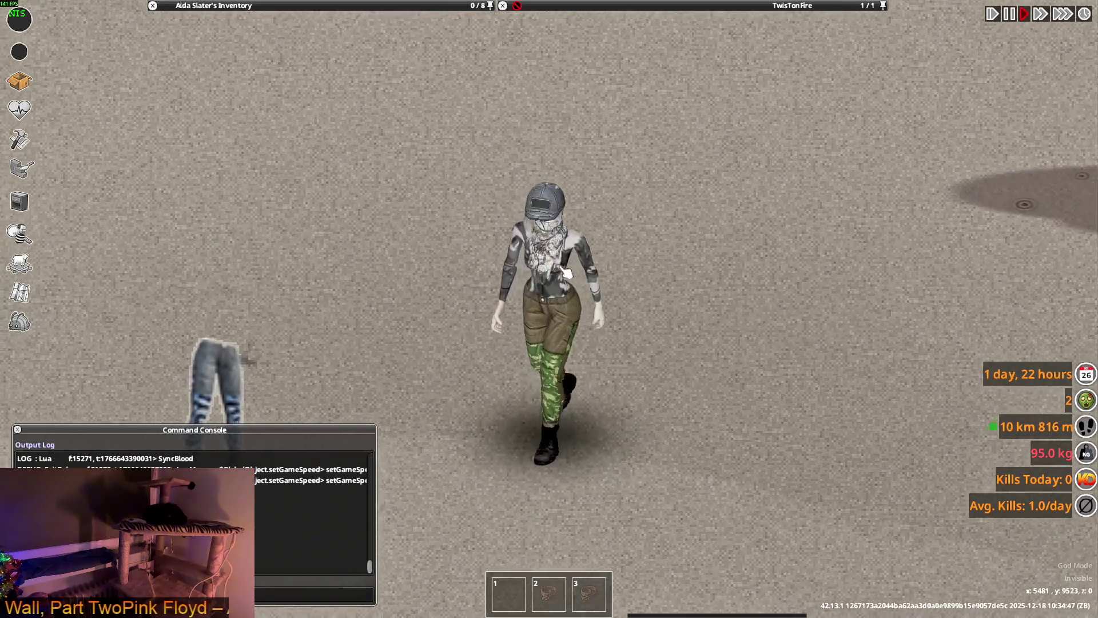
scroll(249, 137, "down", 3)
scroll(249, 145, "down", 2)
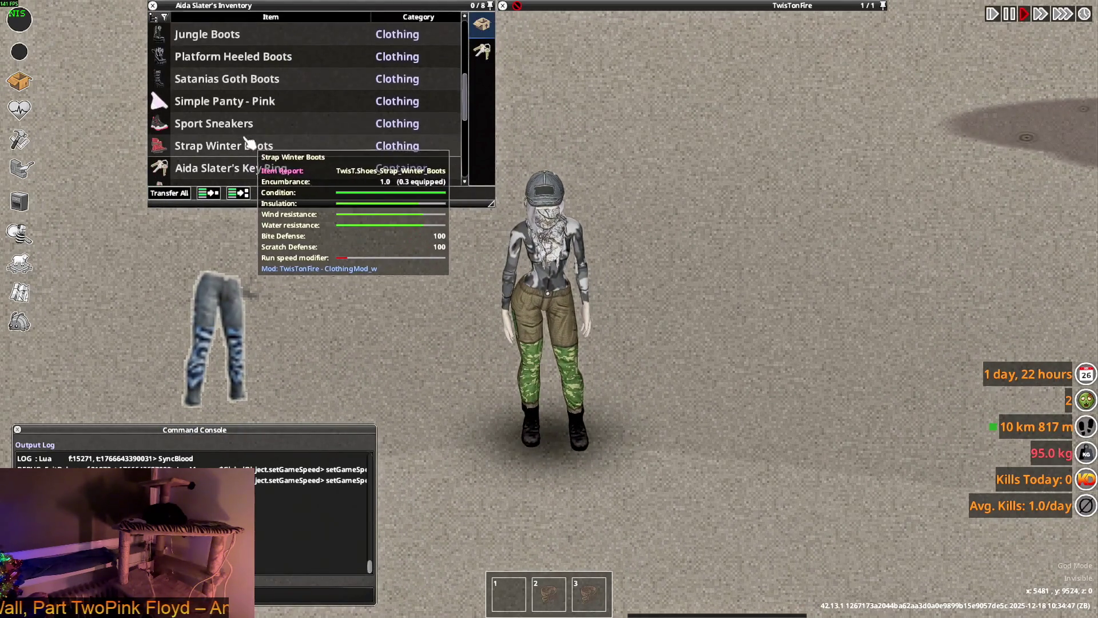
scroll(245, 146, "down", 3)
Step: Roll up the worn pants, take them off and drop them on the ground, then walk away
right_click(220, 122)
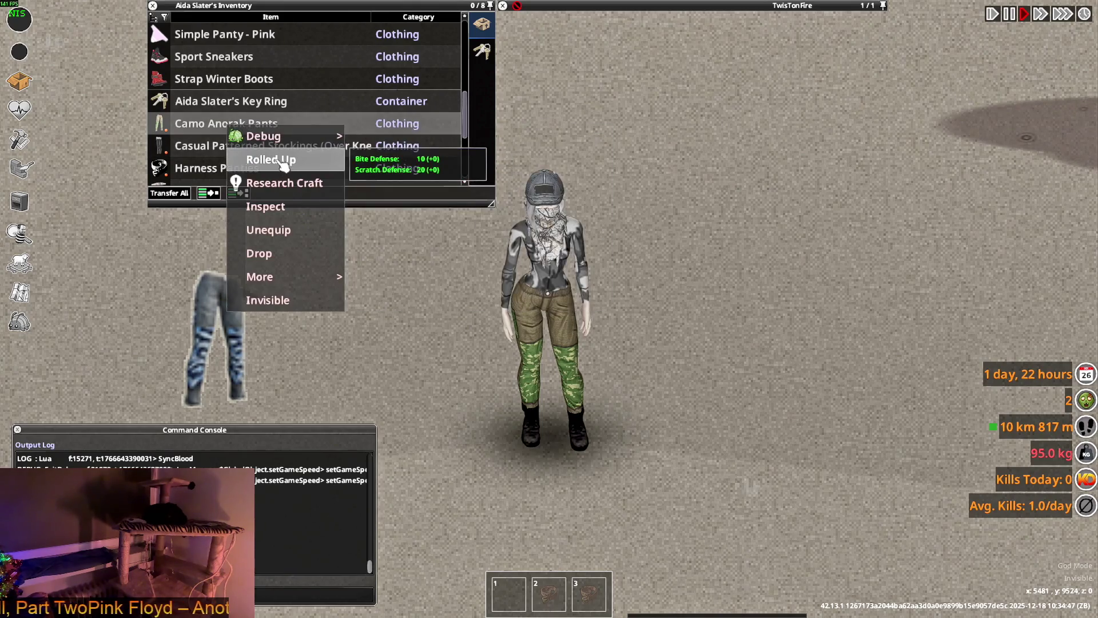
left_click(258, 158)
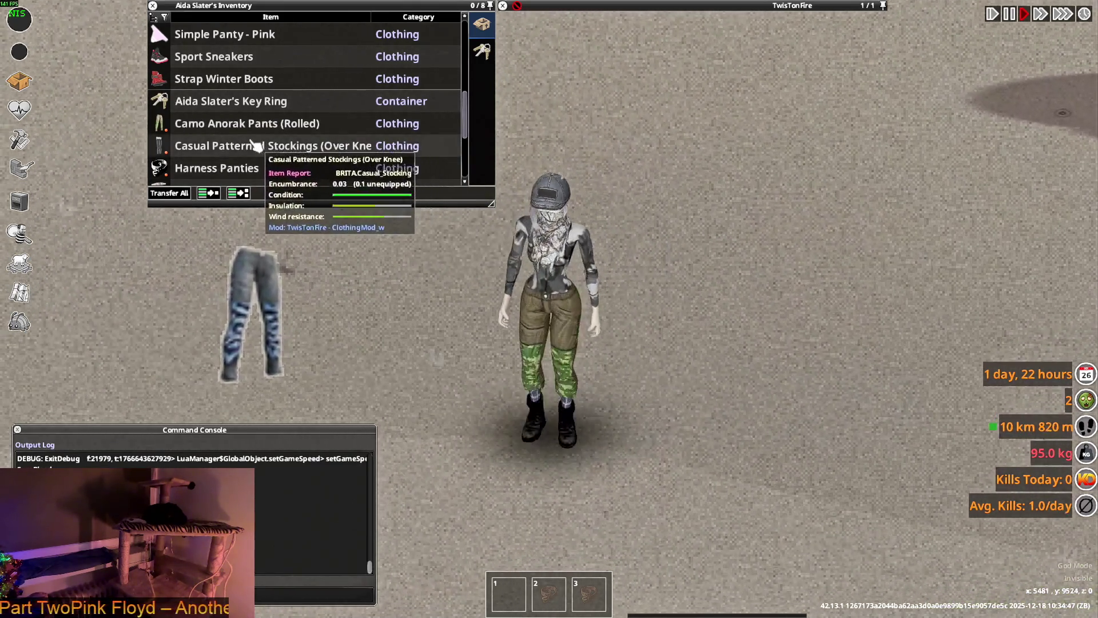
scroll(250, 146, "down", 3)
scroll(256, 152, "down", 2)
scroll(253, 156, "up", 5)
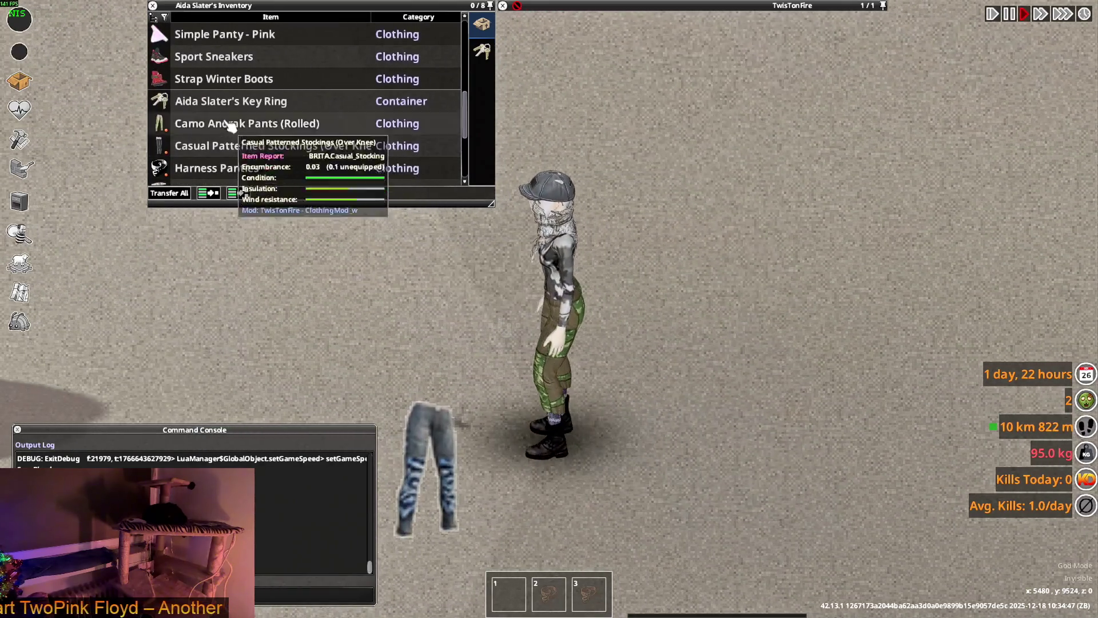
double_click(228, 127)
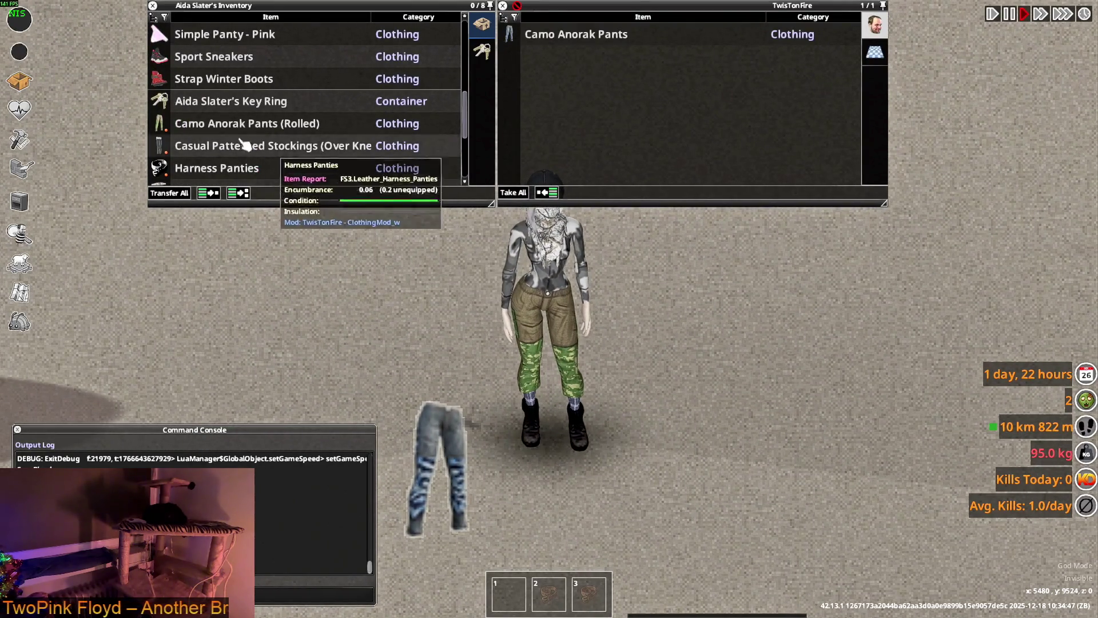
left_click_drag(222, 138, 654, 402)
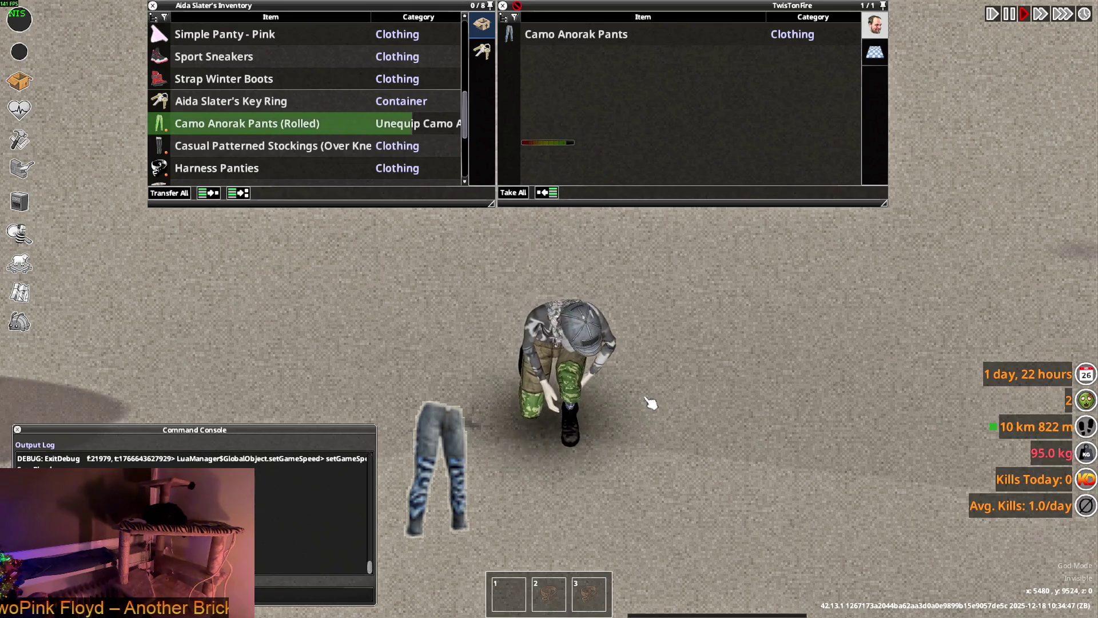
key("d")
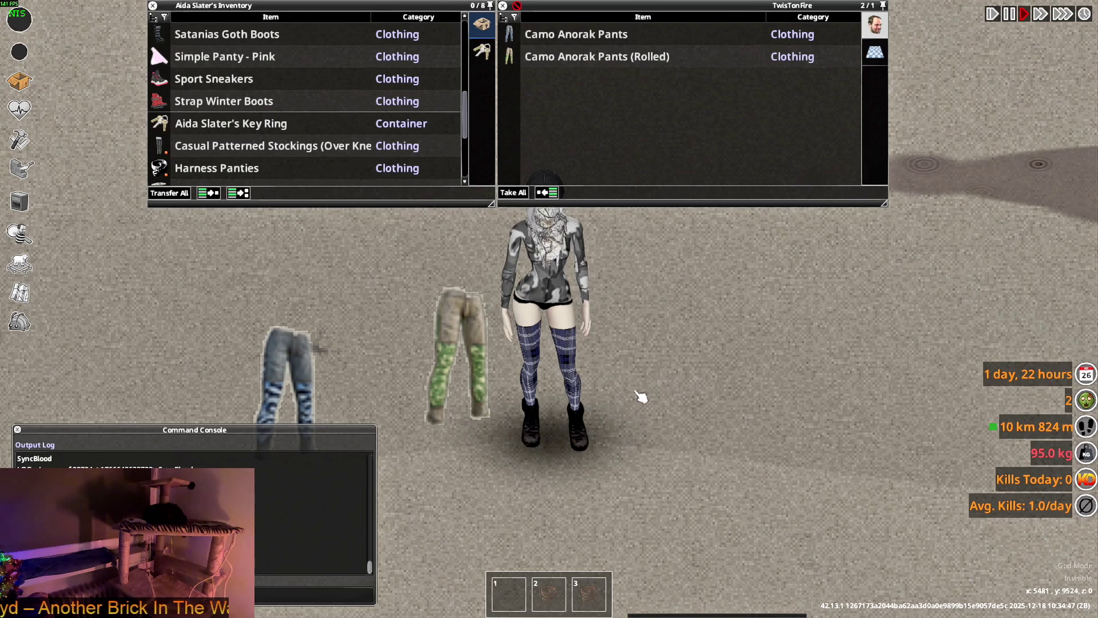
key("alt+Tab")
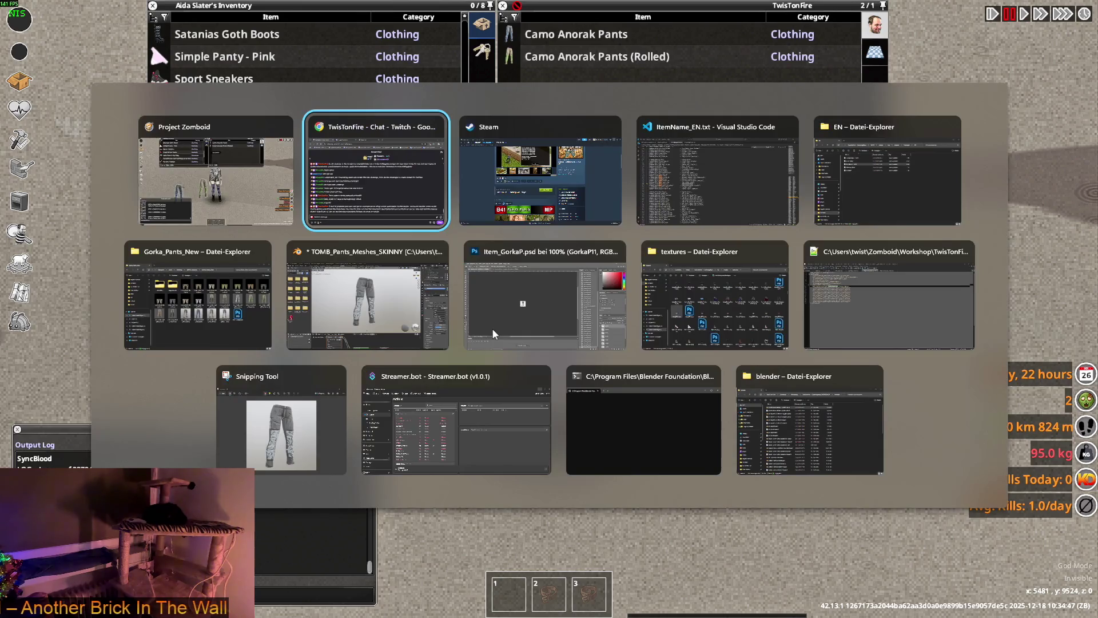
Step: Bring the EN Explorer window forward and open the pinned ProjectZomboid folder in a new window
key("Tab")
key("Tab")
key("Tab")
key("Tab")
key("Tab")
key("Tab")
key("Tab")
key("Tab")
key("Tab")
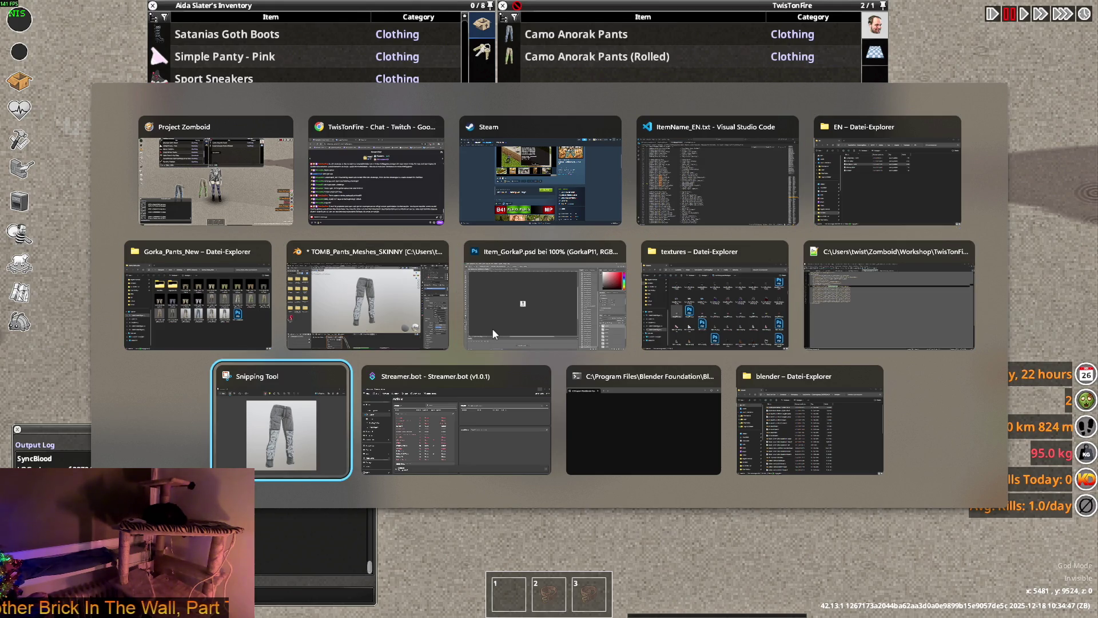
key("Tab")
key("Tab")
key("Tab")
key("Tab")
key("Tab")
key("Tab")
key("Tab")
key("alt")
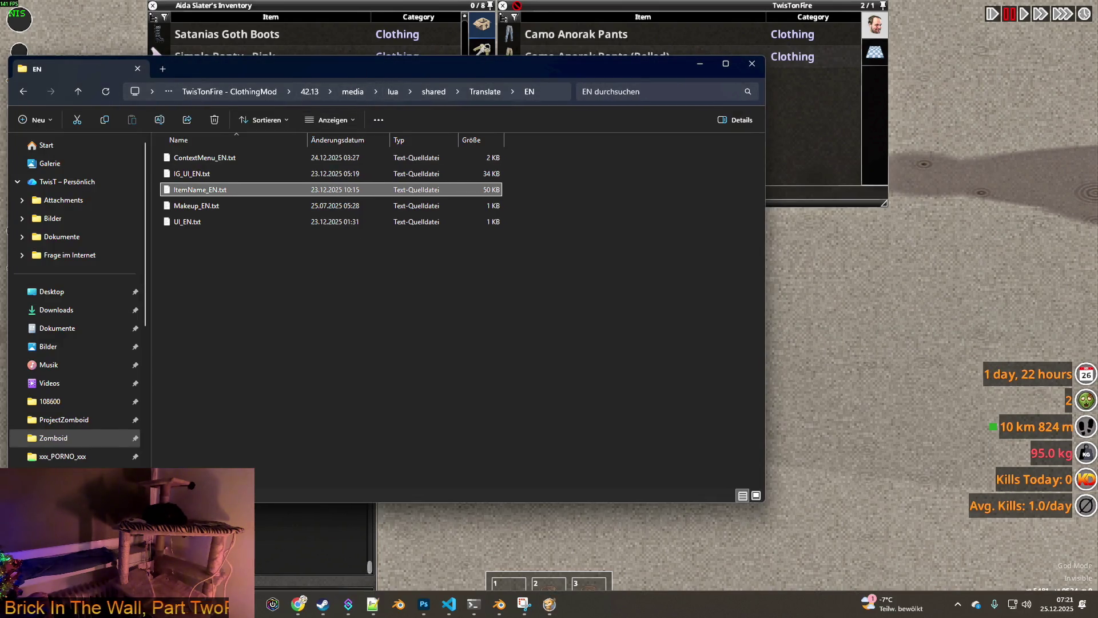
left_click_drag(359, 68, 426, 73)
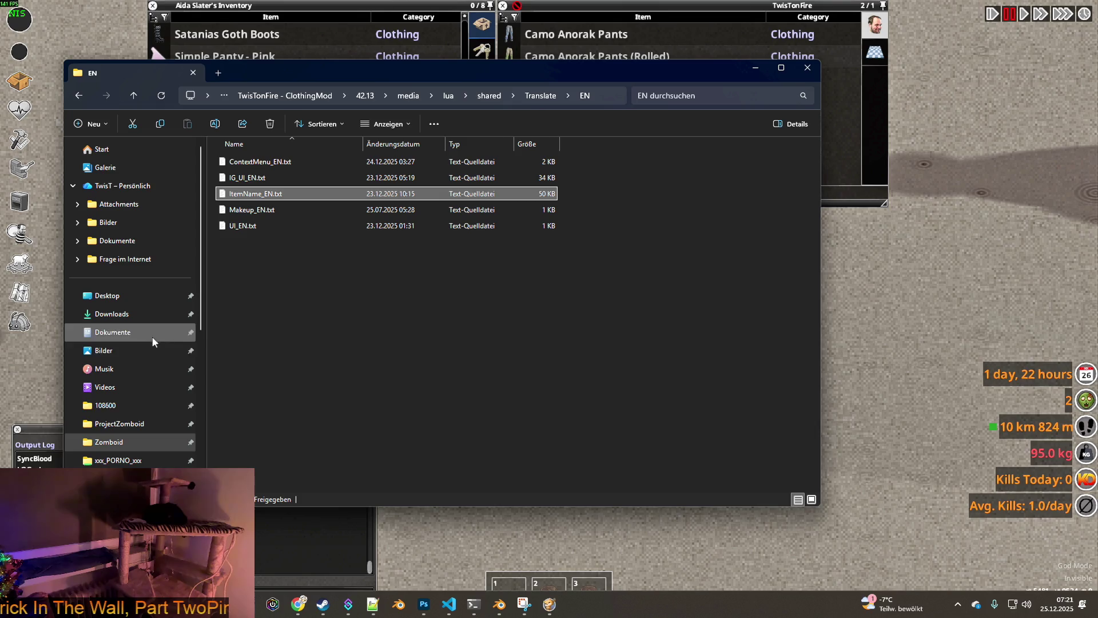
left_click(125, 428)
right_click(125, 438)
left_click(183, 234)
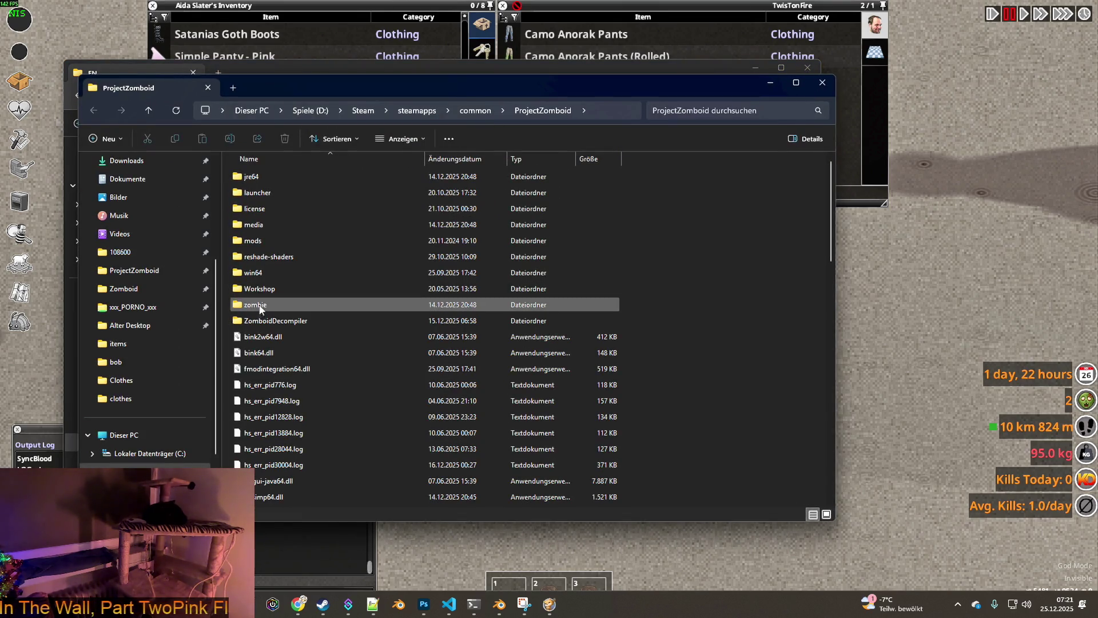
Step: Browse media > scripts > generated > items and open clothing.txt in the code editor
double_click(258, 225)
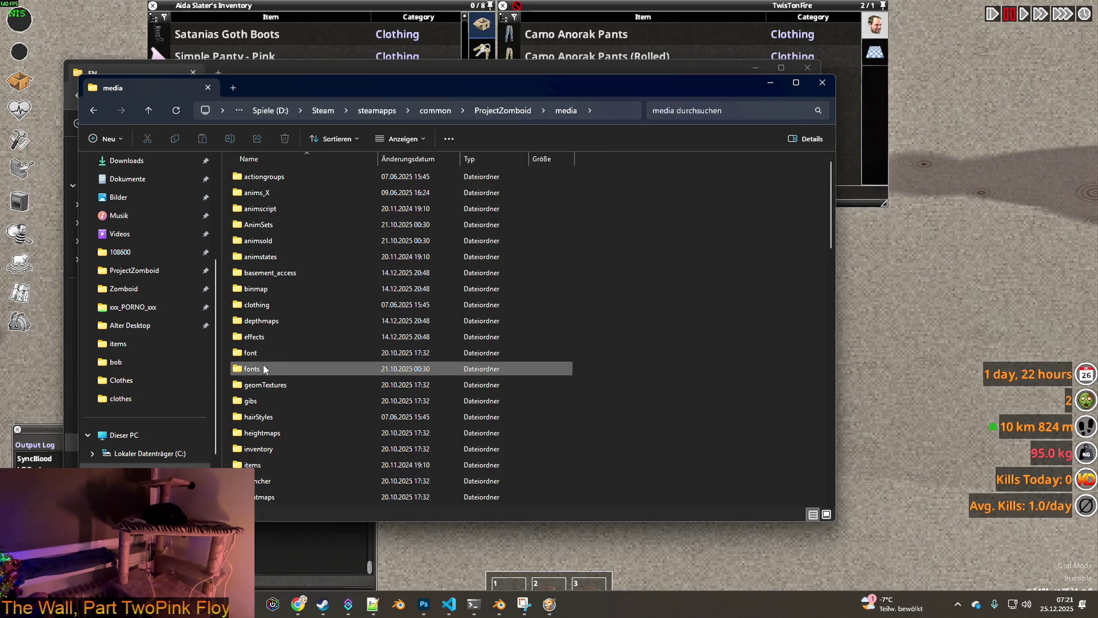
scroll(264, 361, "down", 2)
scroll(275, 425, "down", 1)
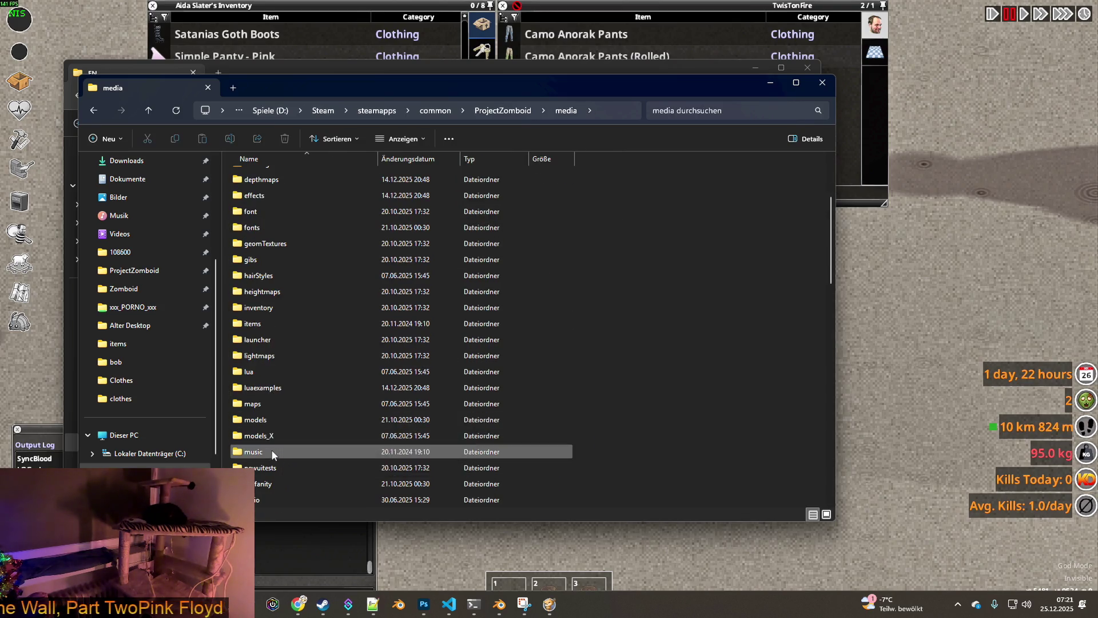
scroll(284, 434, "down", 1)
double_click(266, 468)
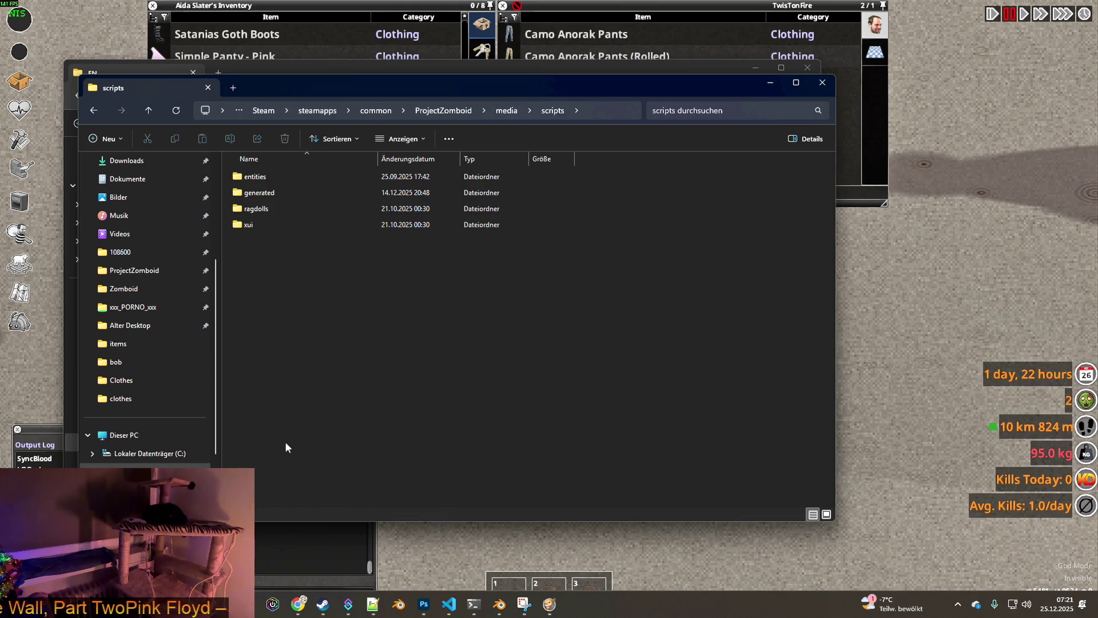
double_click(258, 193)
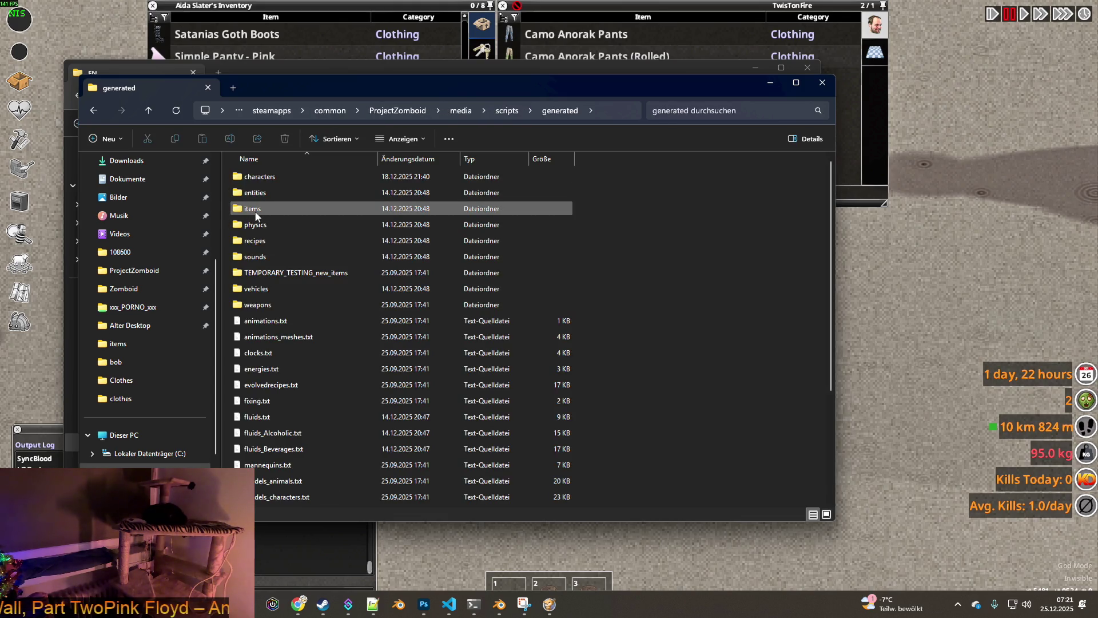
double_click(255, 211)
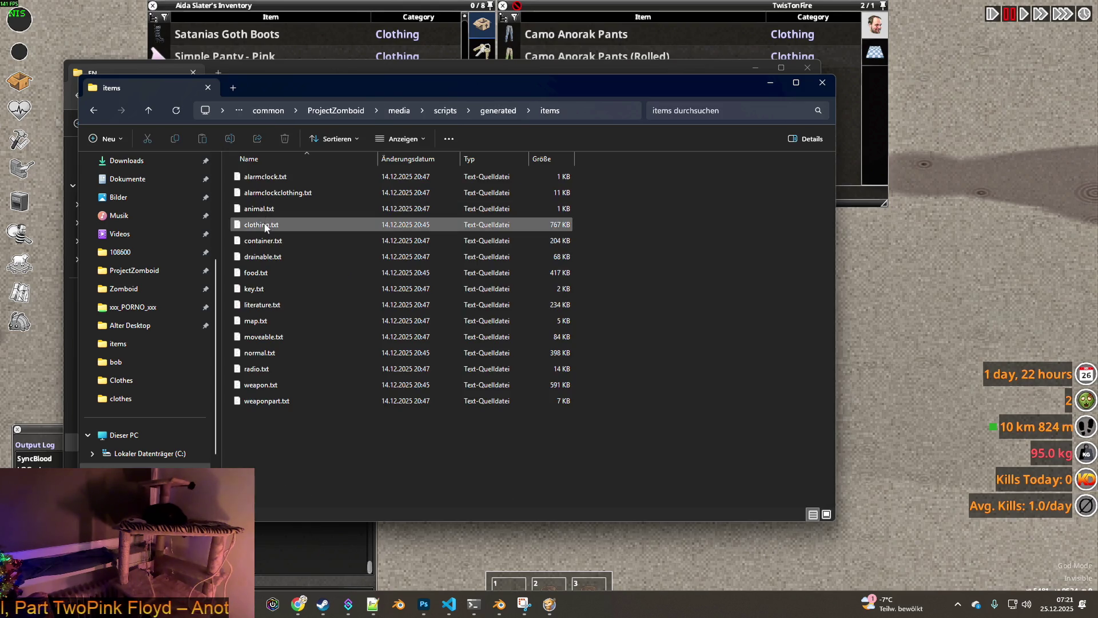
double_click(284, 230)
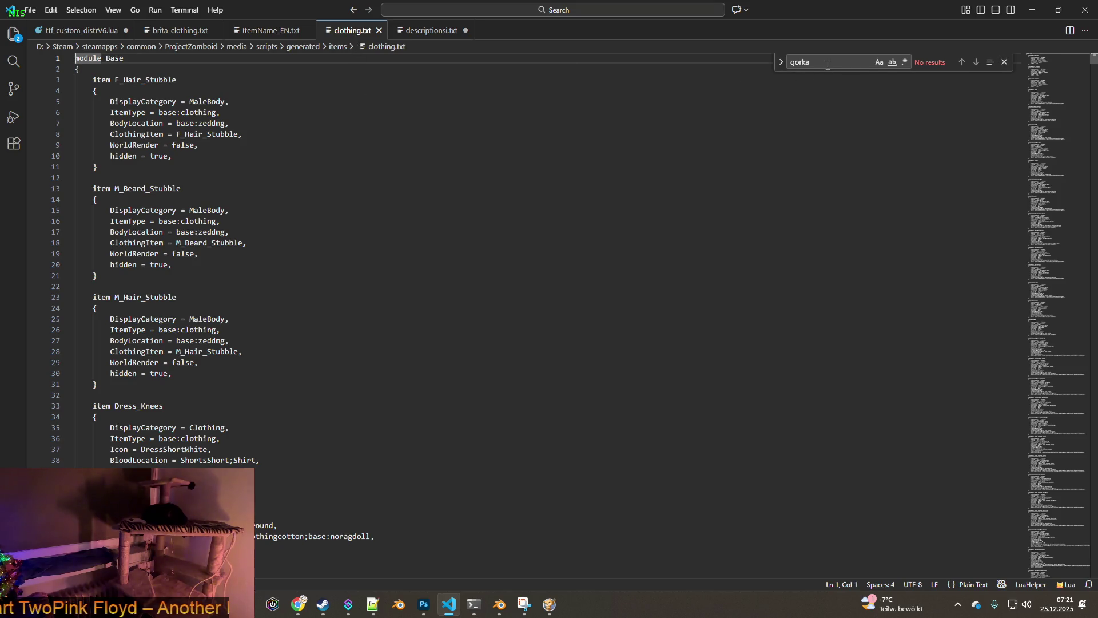
type("trousers")
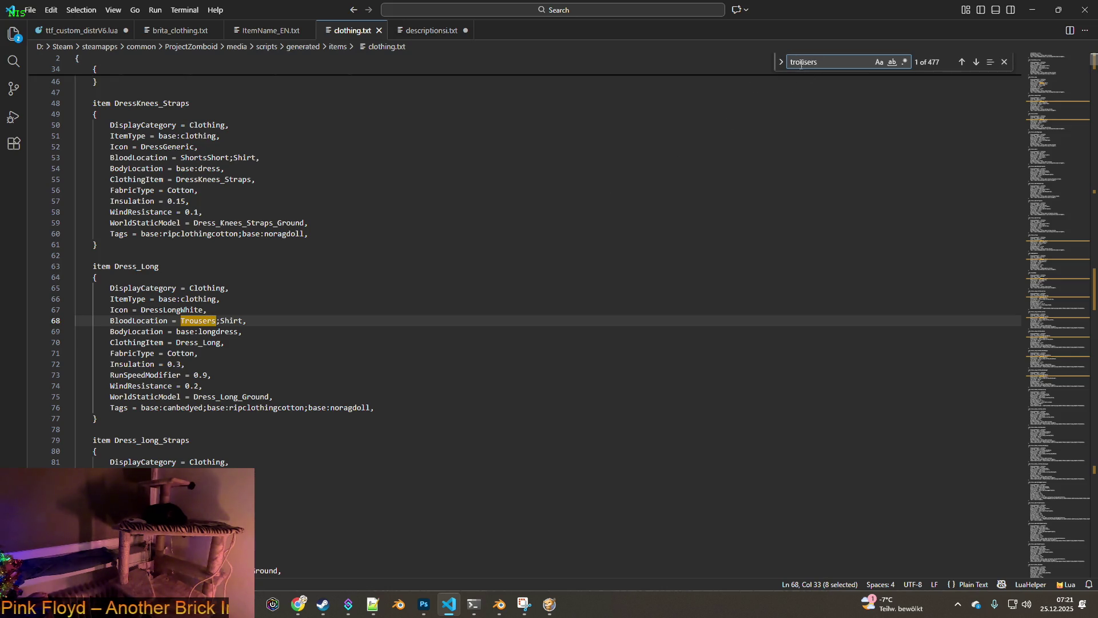
Step: Jump to the item Trousers definition and select its 'WorldStaticModel = Trousers_Ground,' line
key("Home")
type("item")
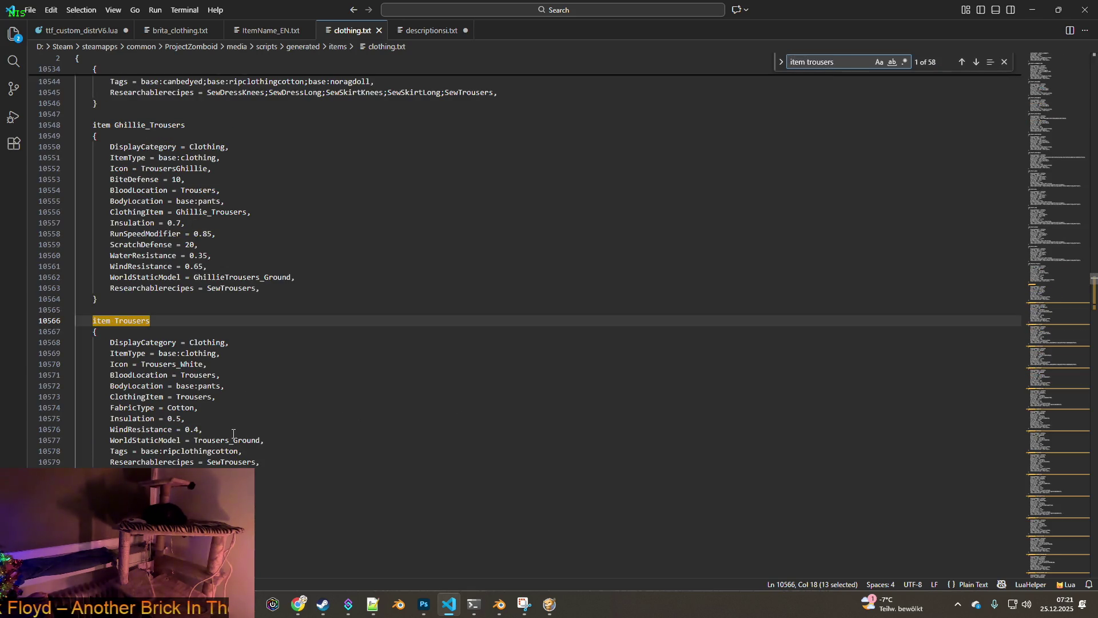
left_click_drag(263, 440, 108, 441)
key("ctrl+c")
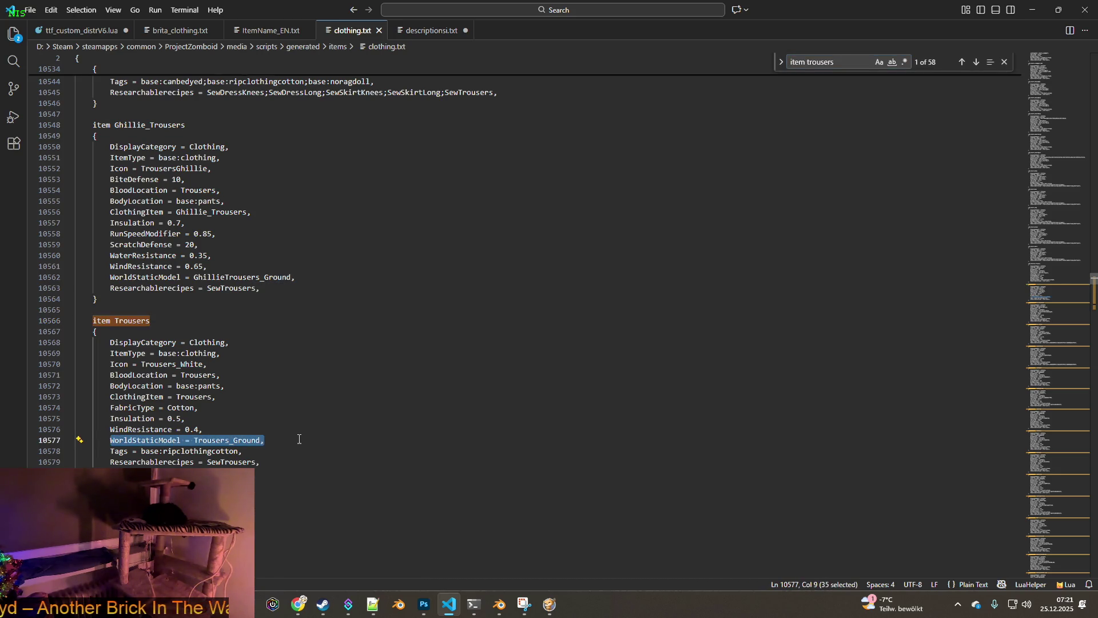
Step: In brita_clothing.txt, paste the Trousers_Ground world model line after line 495 of Gorka_Pants_New
left_click(185, 31)
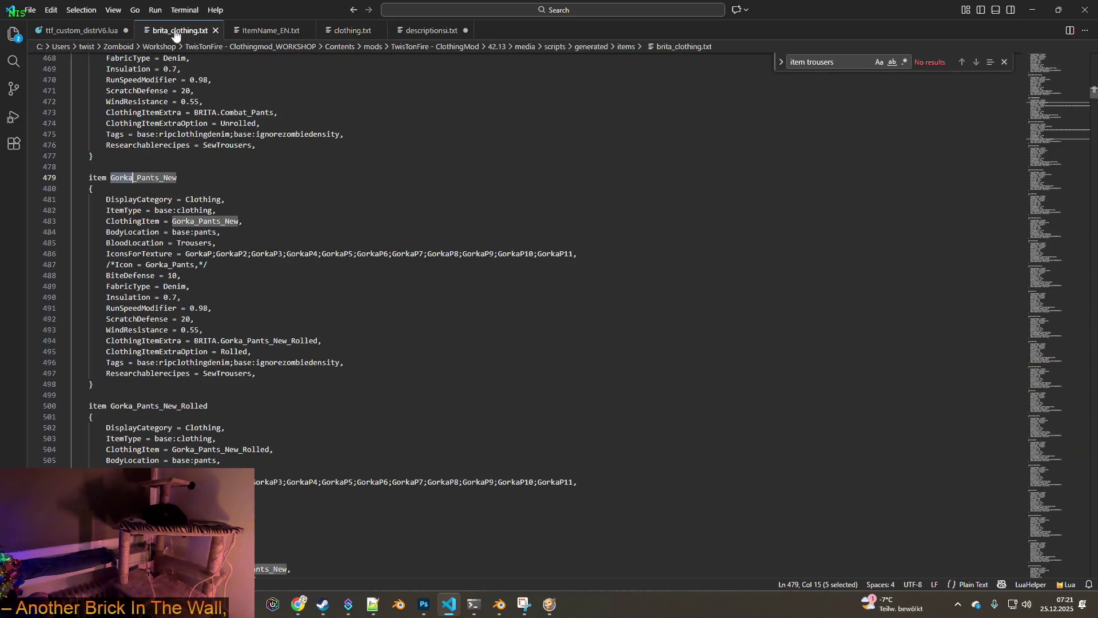
left_click(266, 373)
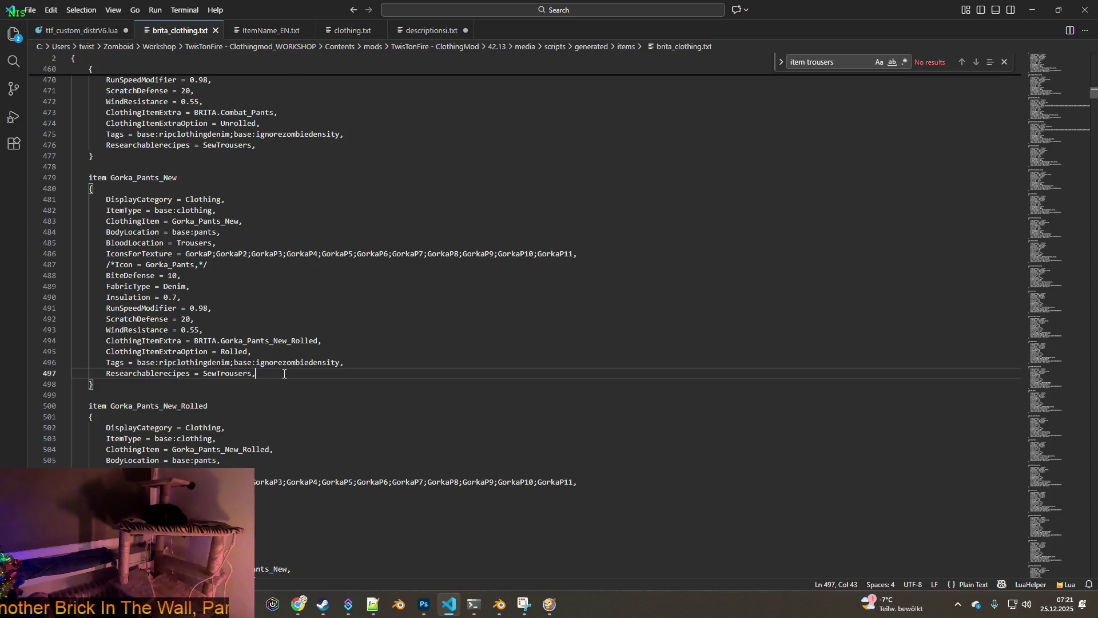
left_click(338, 353)
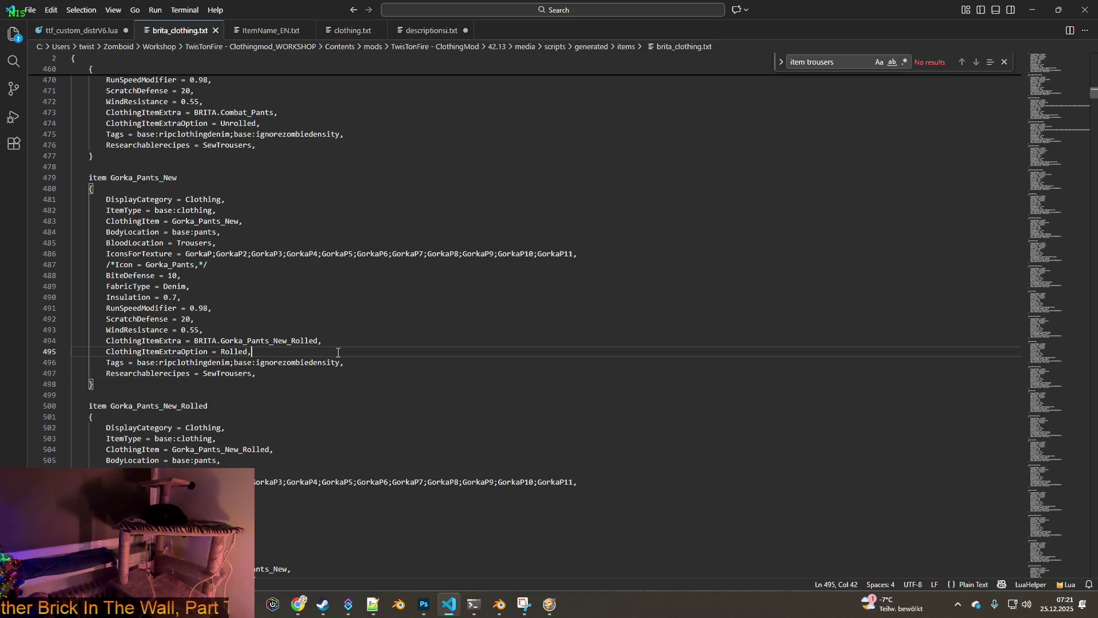
key("Return")
key("ctrl+v")
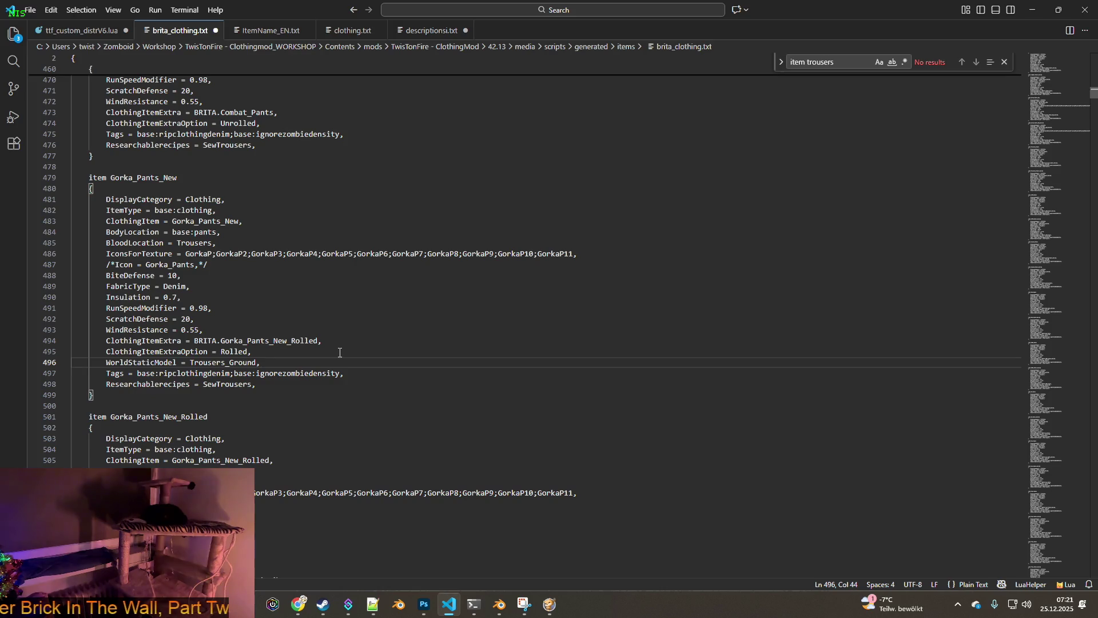
scroll(340, 353, "down", 3)
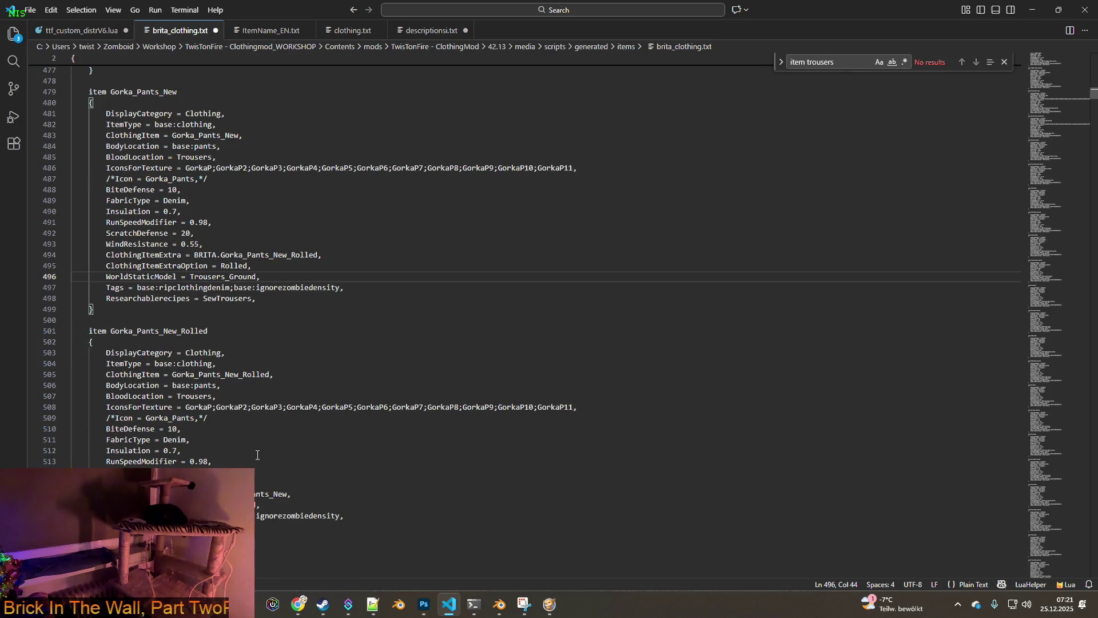
Step: Add the same line after line 517 in the rolled variant, save brita_clothing.txt and return to the game
left_click(270, 506)
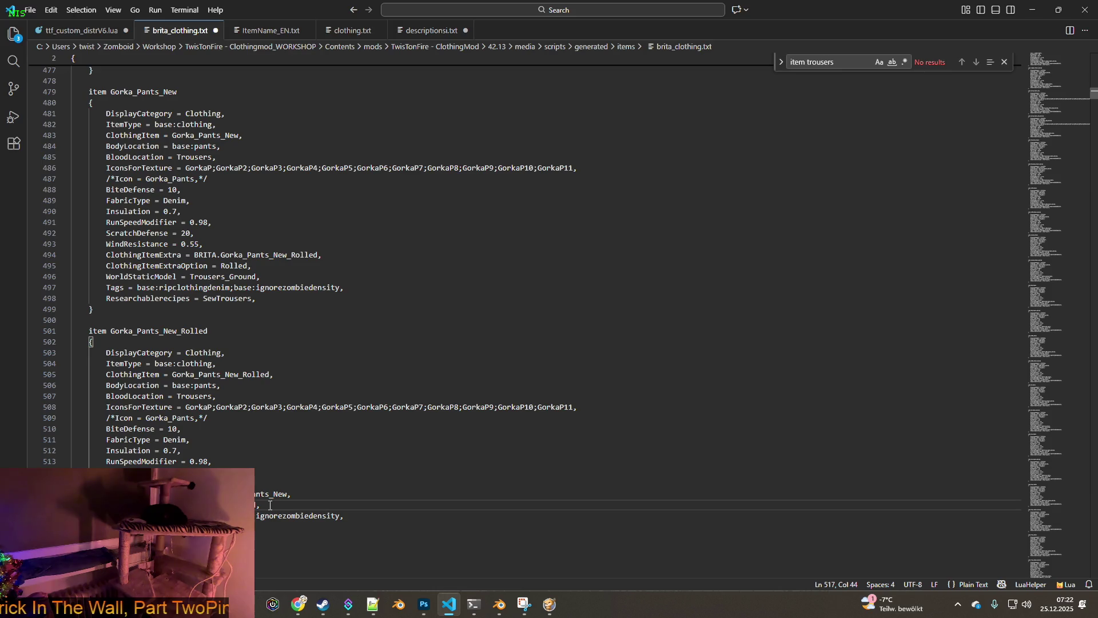
key("Return")
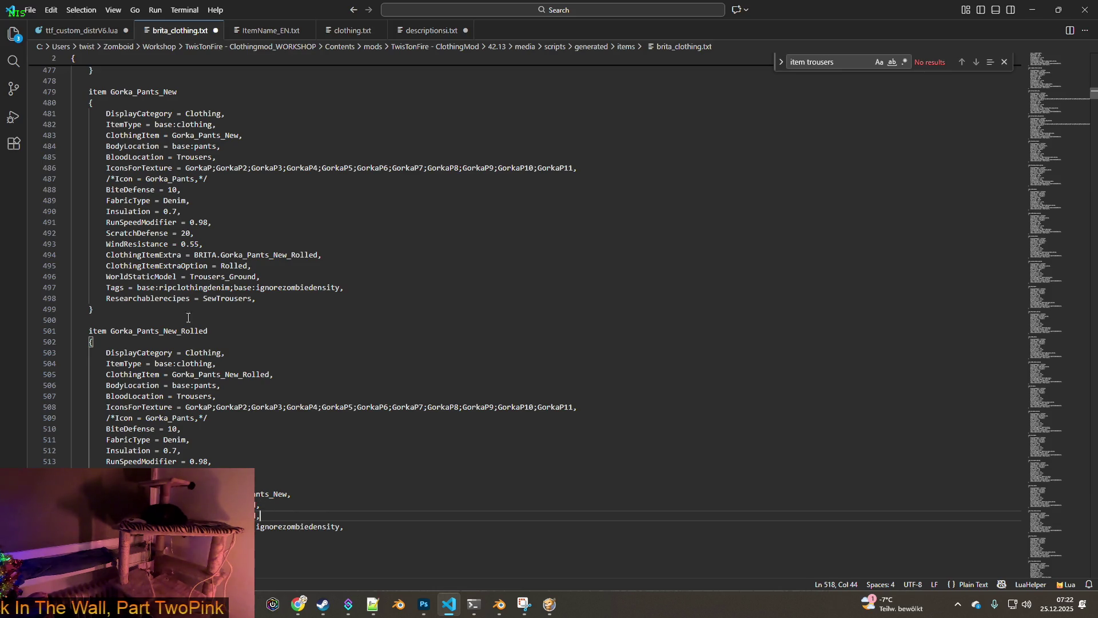
left_click(30, 11)
left_click(55, 211)
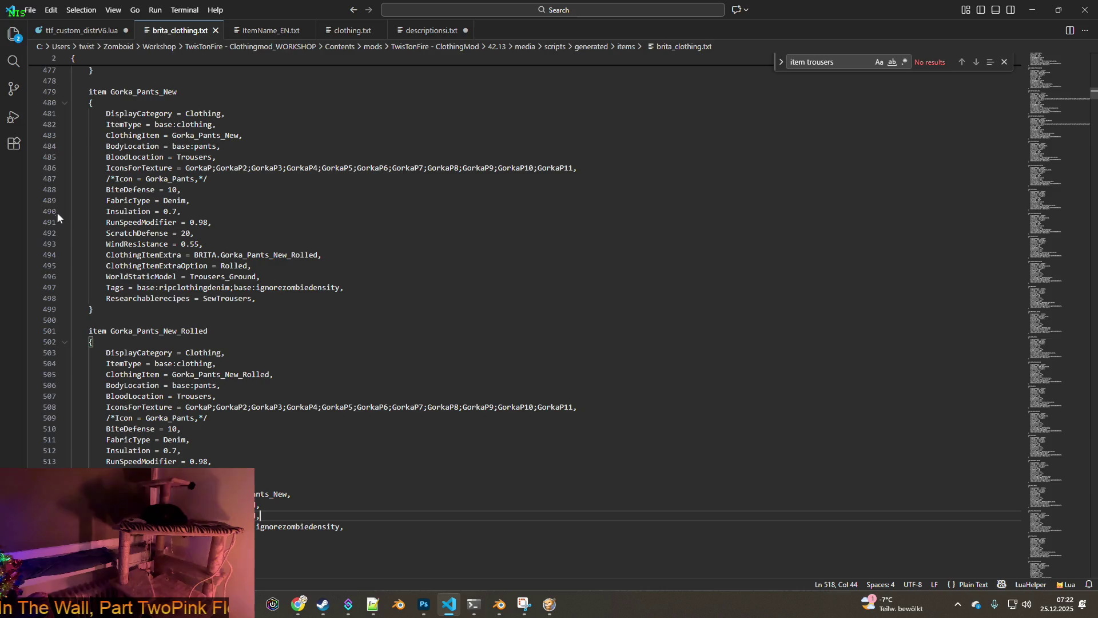
left_click(549, 605)
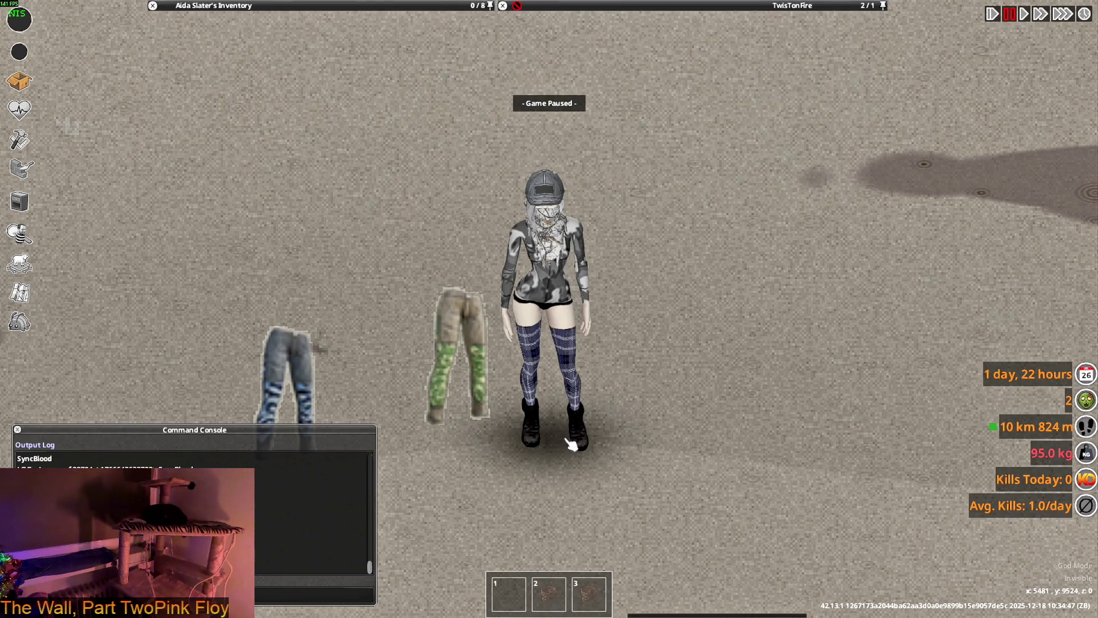
Step: Quit the current session and continue the save so the script change reloads
key("Escape")
left_click(151, 407)
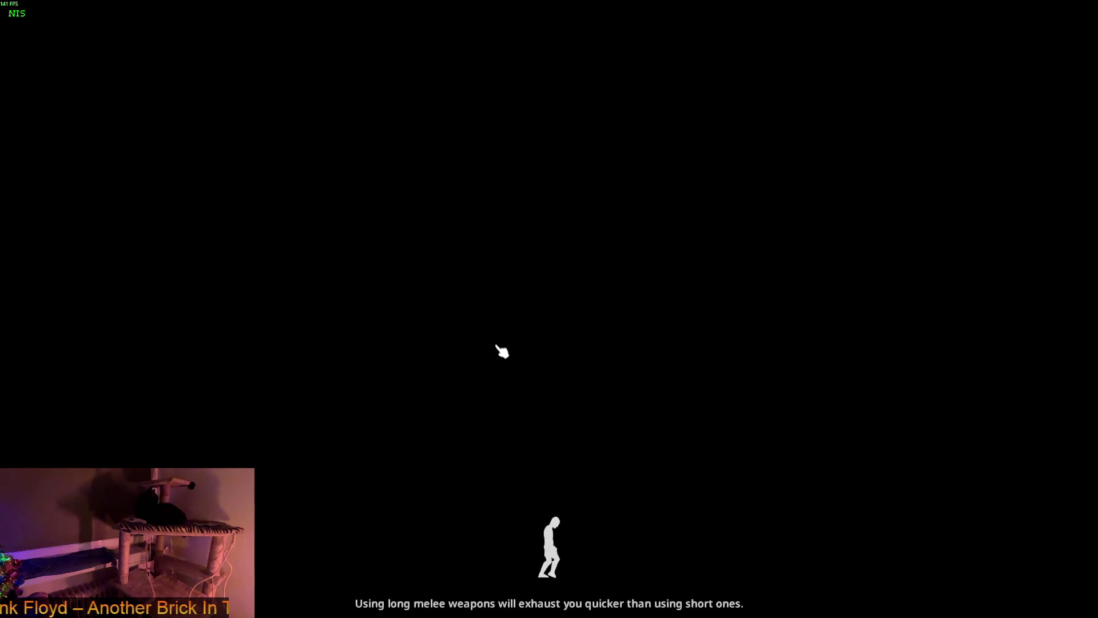
left_click(502, 350)
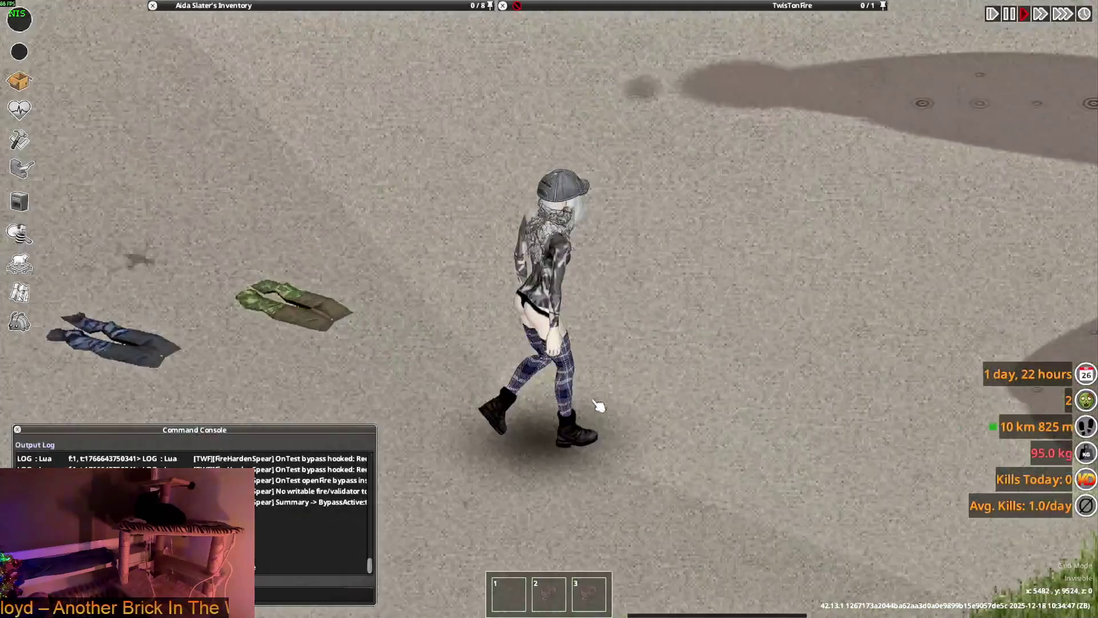
Step: Walk Aida over the dropped Camo Anorak Pants, put one pair on, and walk away
key("a")
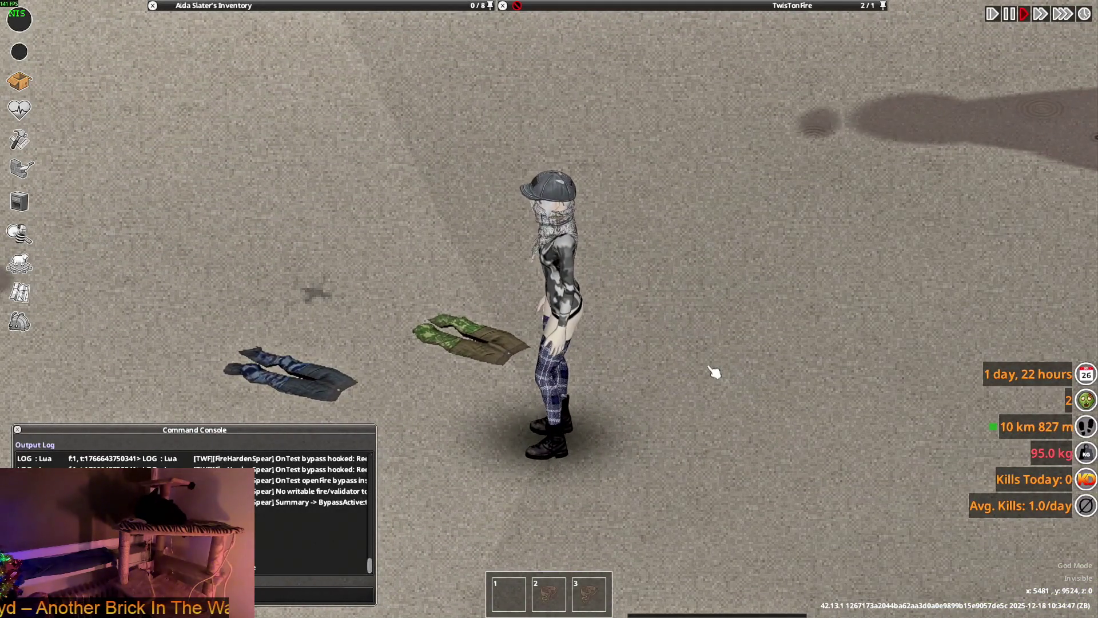
key("w")
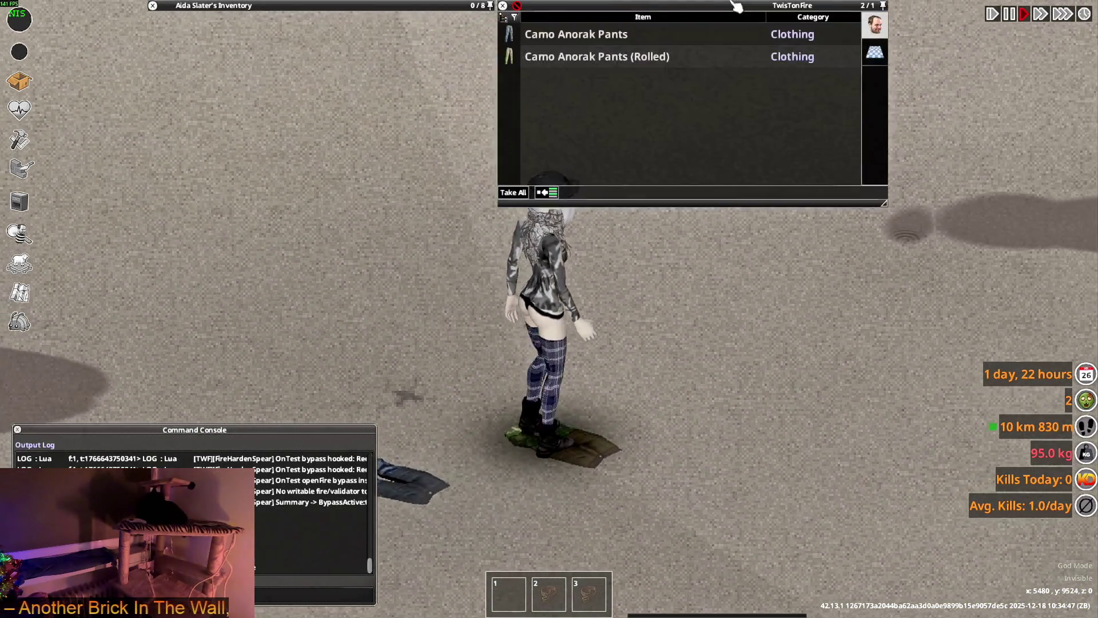
key("s")
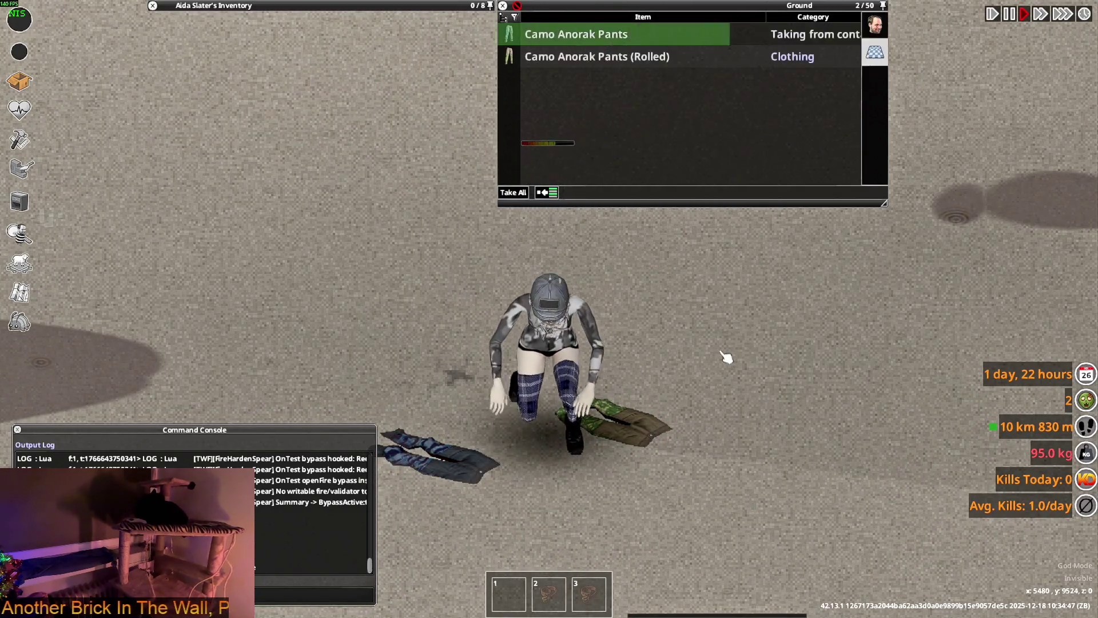
key("d")
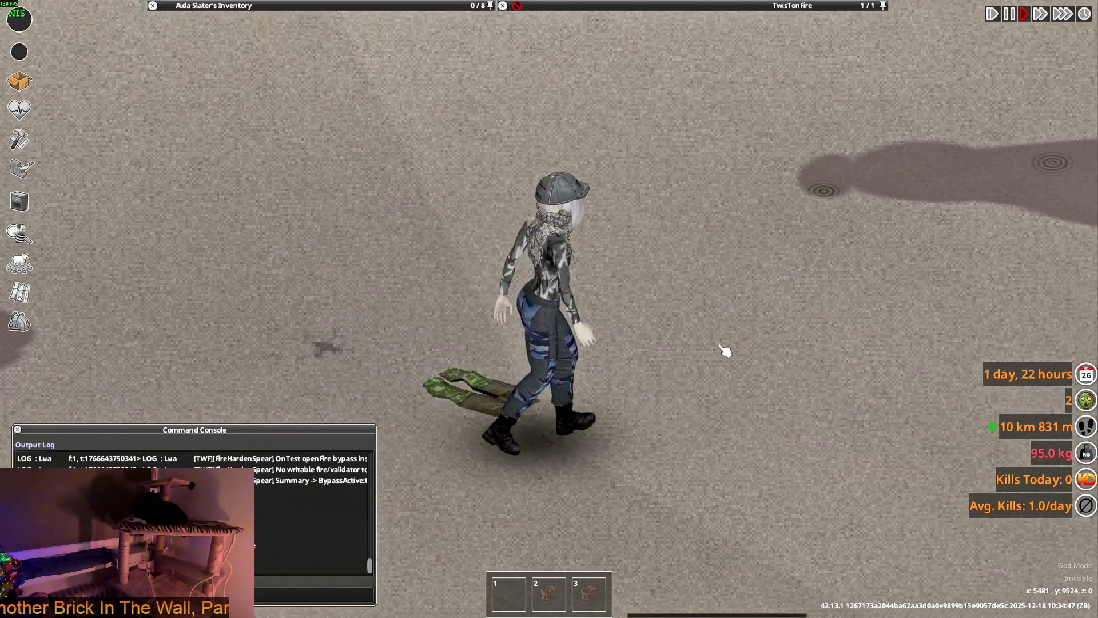
scroll(253, 111, "down", 1)
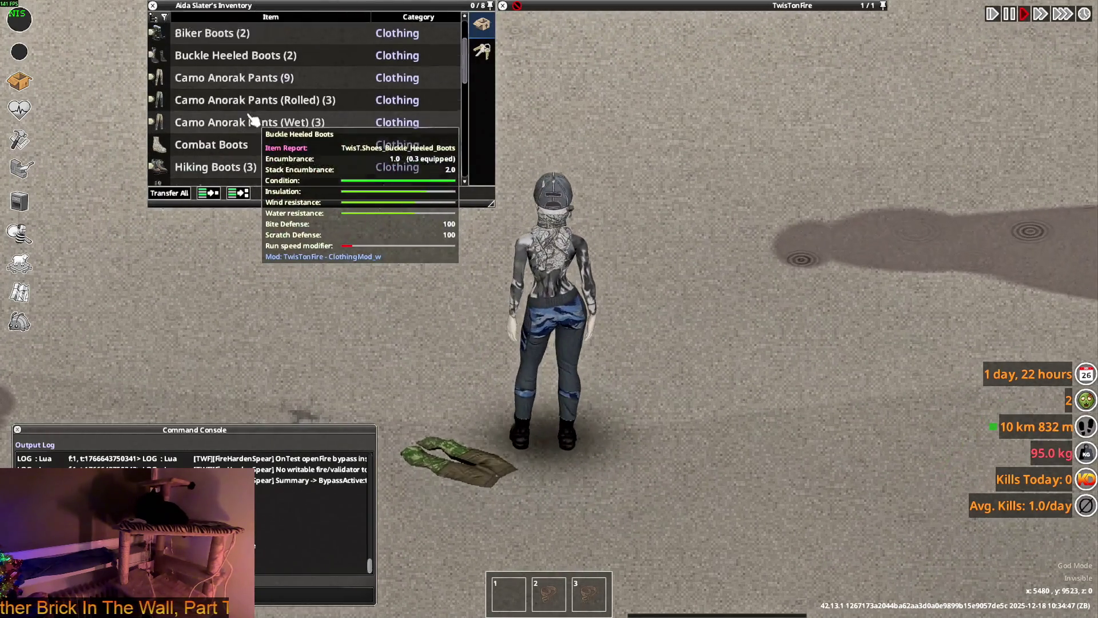
scroll(246, 94, "up", 1)
Step: Wear the Adidas Killa Pants from the inventory and walk around to view them
right_click(249, 57)
left_click(255, 91)
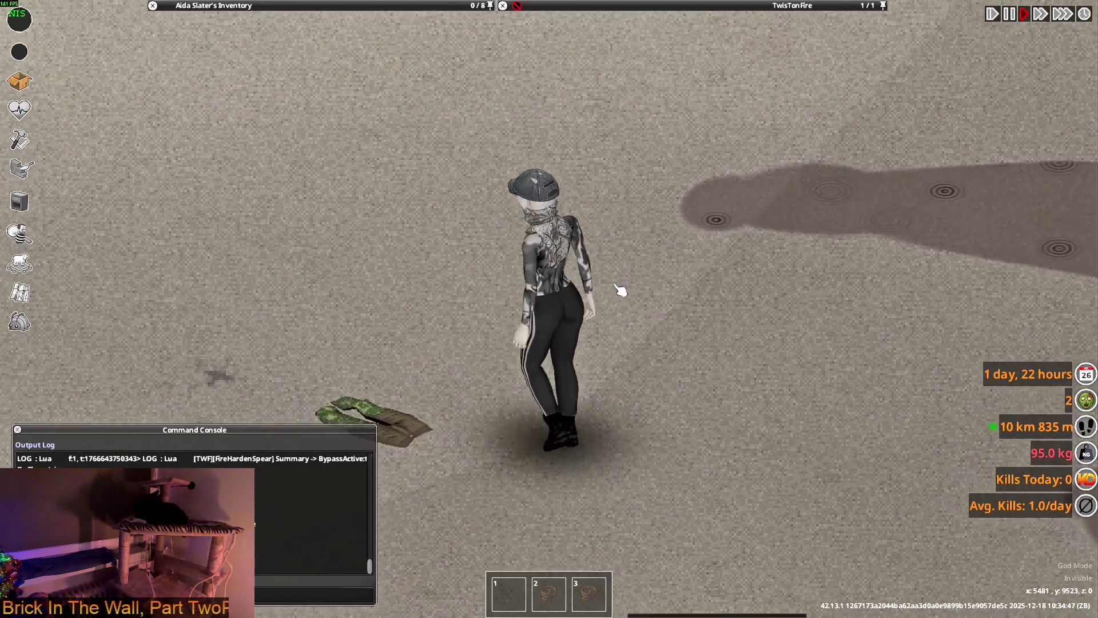
key("a")
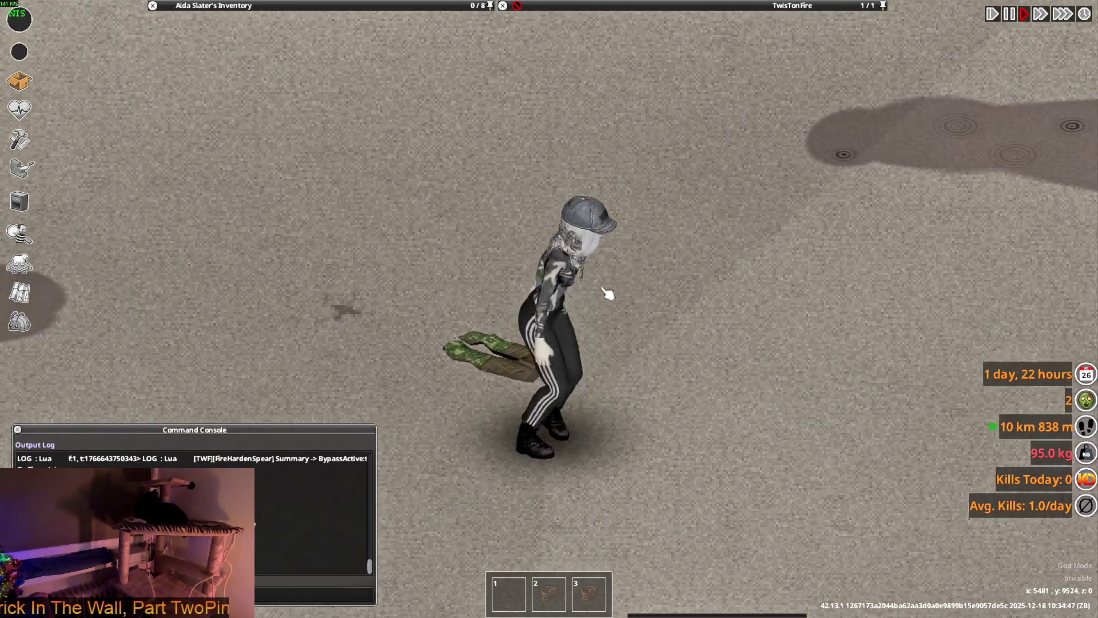
key("d")
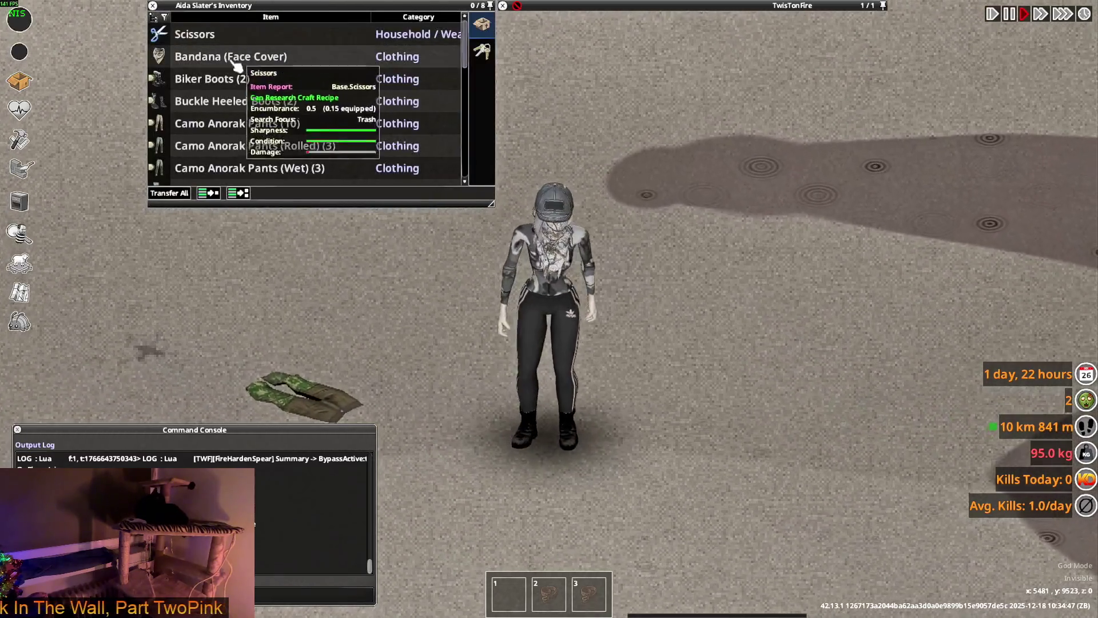
key("w")
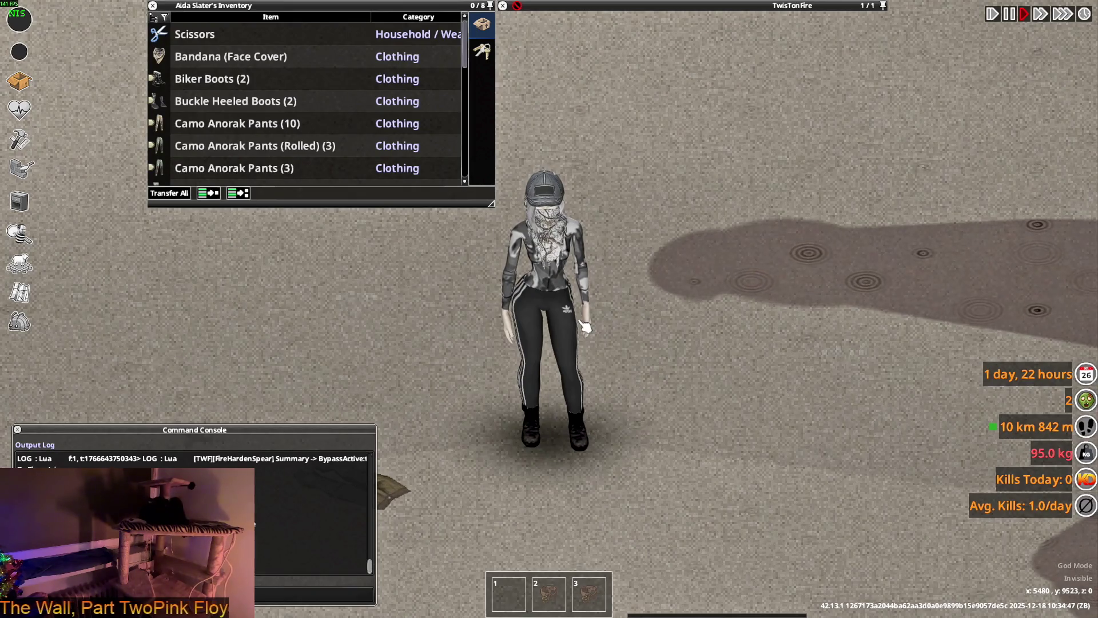
scroll(257, 147, "down", 2)
scroll(258, 146, "up", 2)
scroll(257, 147, "down", 3)
scroll(235, 144, "down", 2)
scroll(234, 144, "down", 2)
scroll(232, 144, "down", 3)
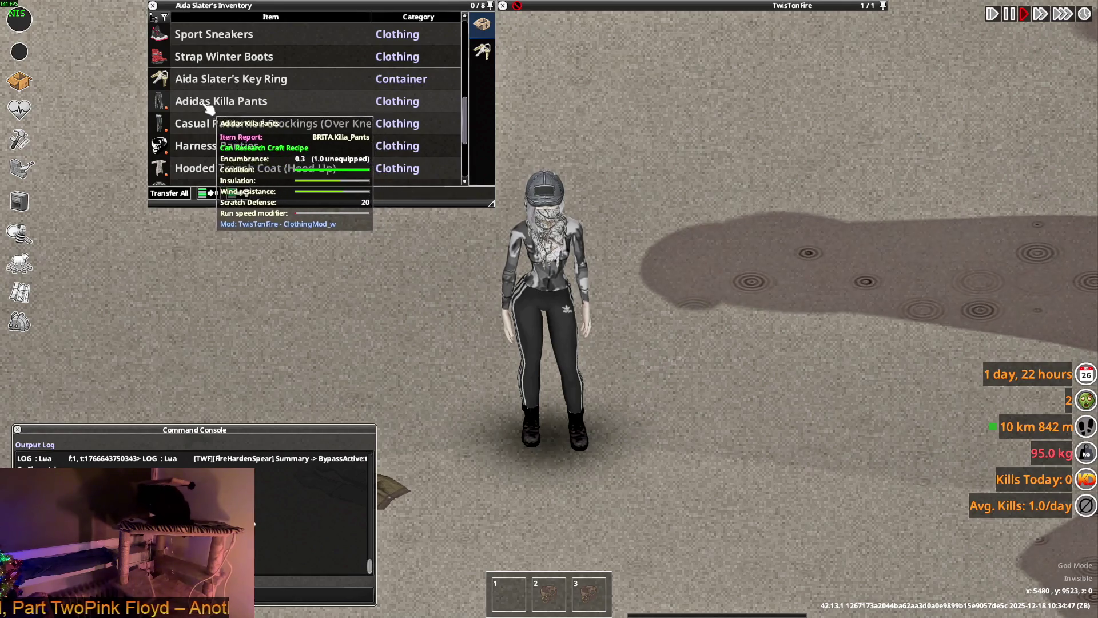
Step: Drop the Adidas Killa Pants from the inventory onto the ground and switch to the code editor
left_click(220, 111)
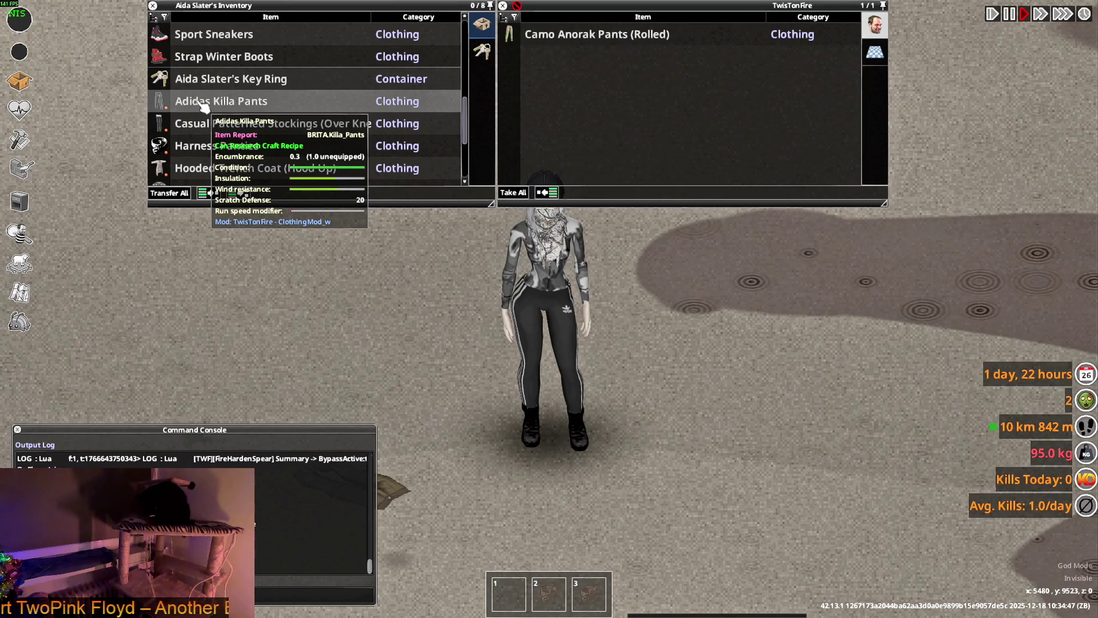
left_click_drag(203, 103, 774, 361)
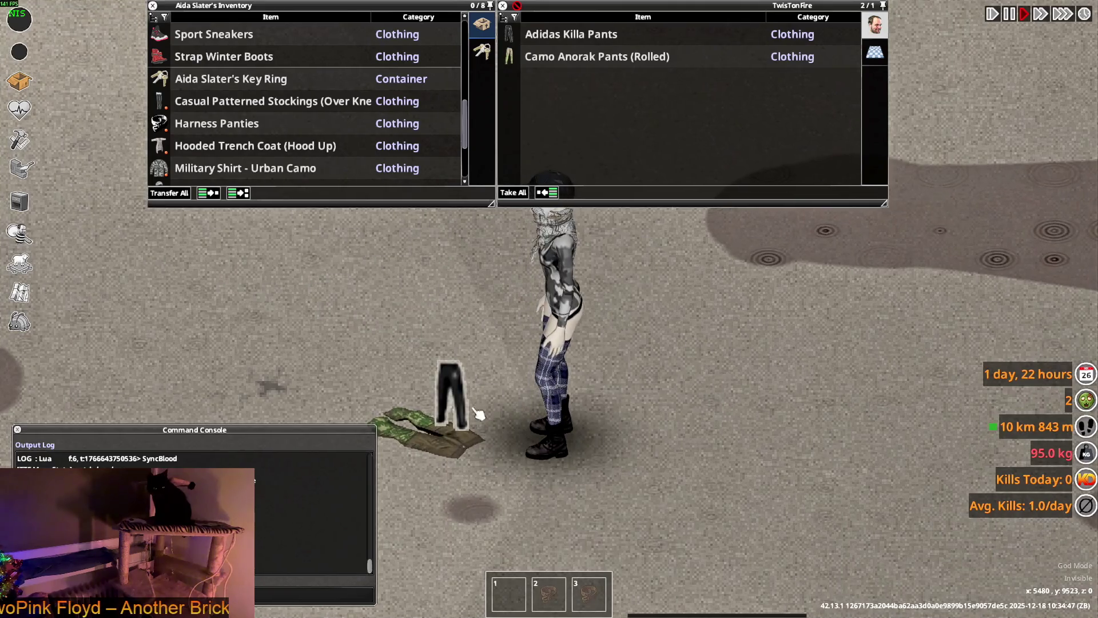
key("alt+Tab")
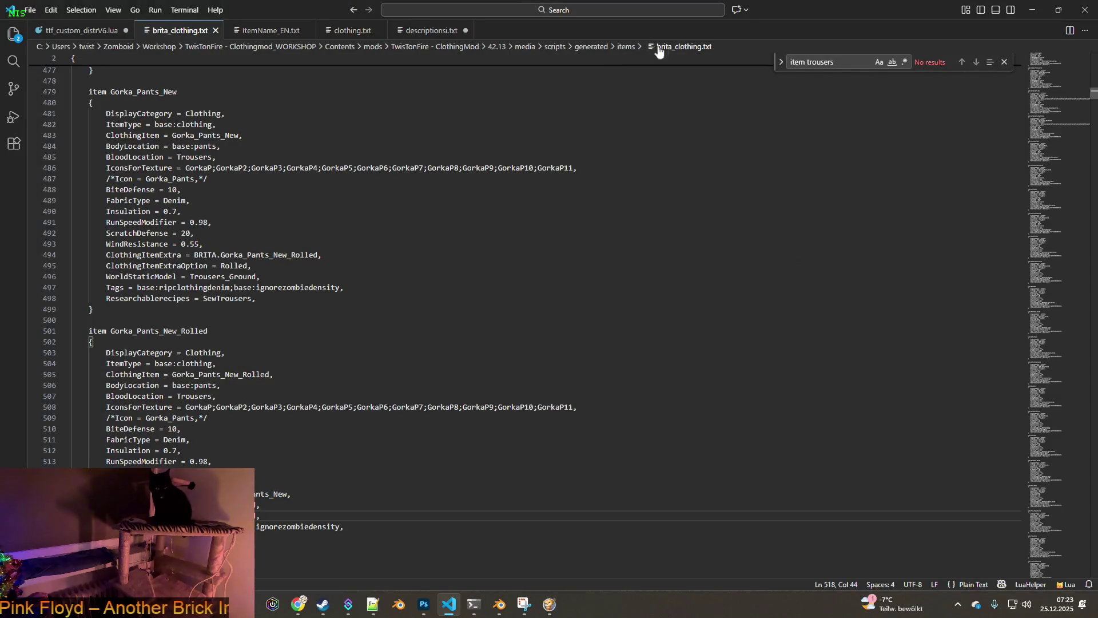
Step: Find the Killa_Pants item and replace its Tags line with 'WorldStaticModel = Trousers_Ground,'
key("ctrl+f")
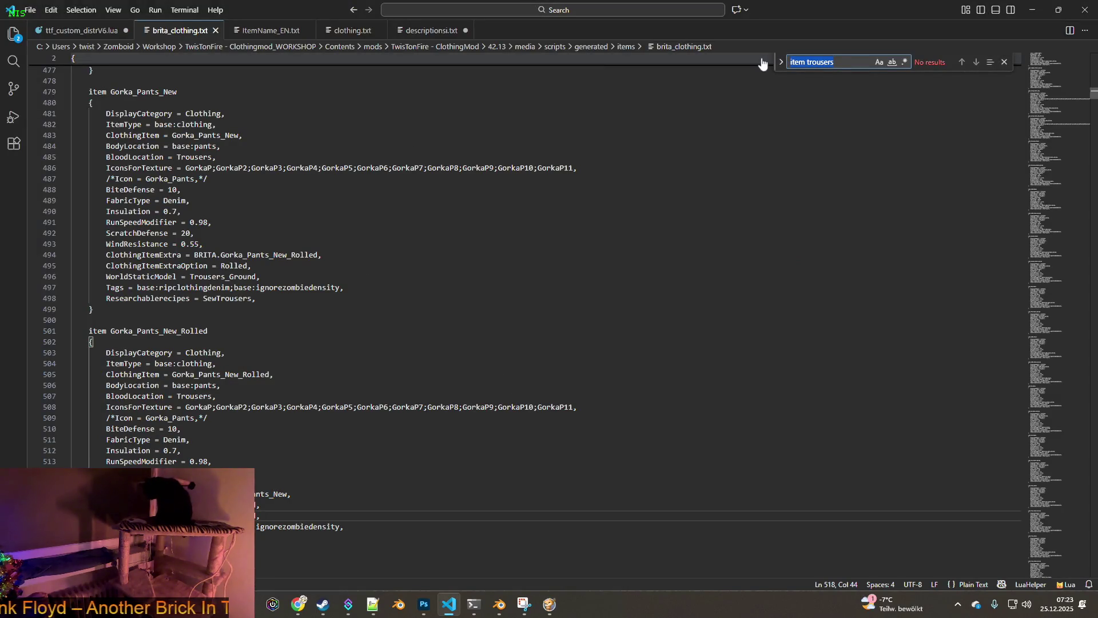
type("item killa")
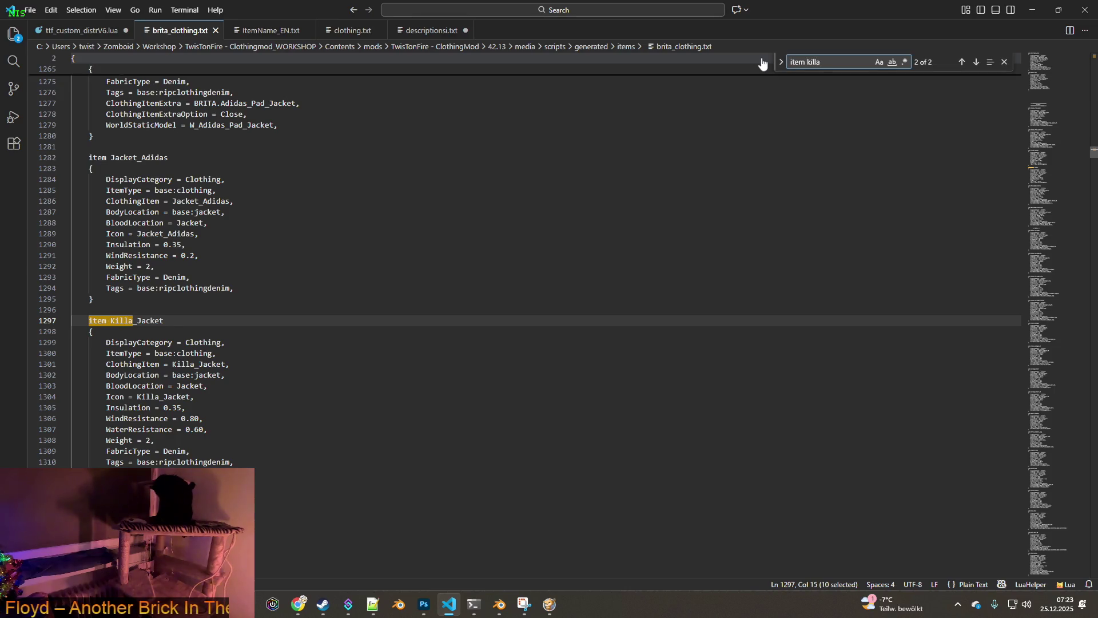
left_click(962, 63)
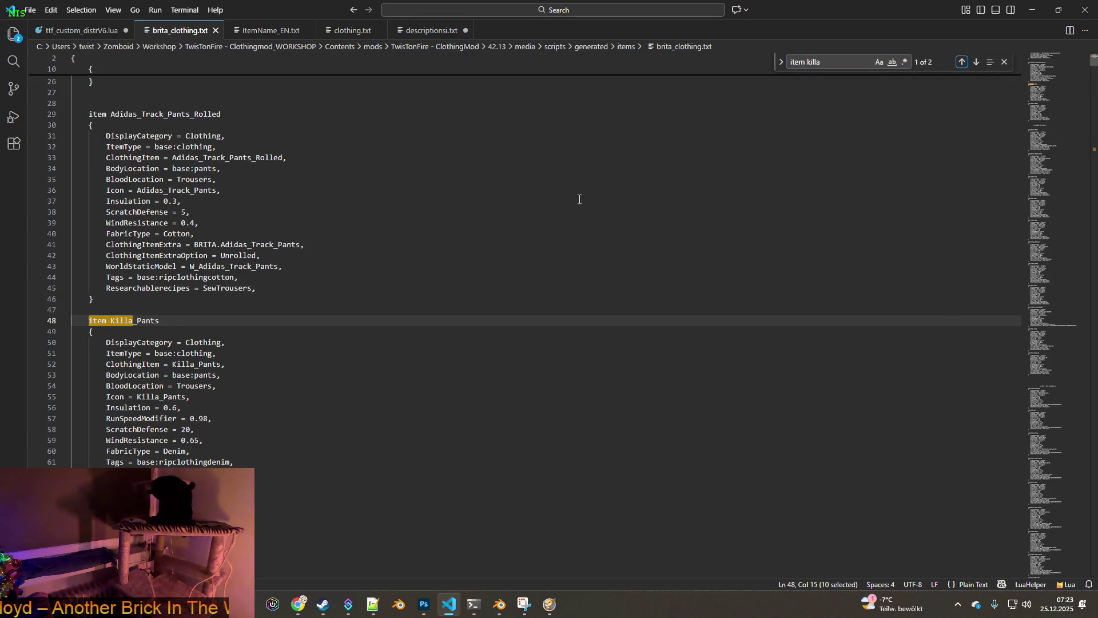
left_click(261, 469)
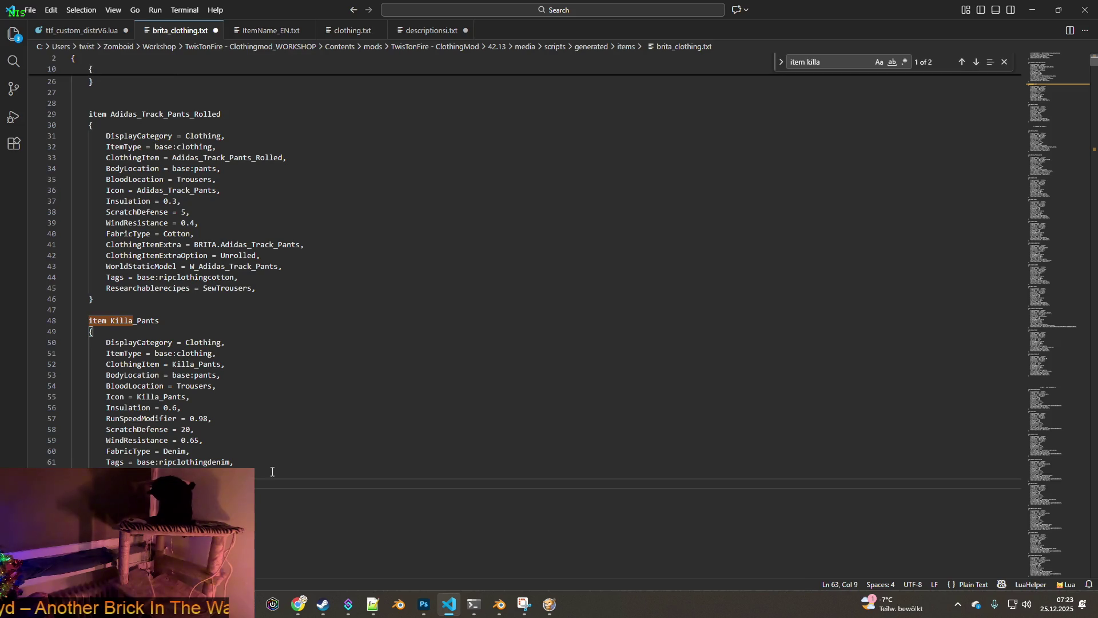
key("BackSpace")
key("BackSpace")
key("BackSpace")
key("BackSpace")
key("BackSpace")
key("BackSpace")
type("WorldStaticModel = Trousers_Ground,")
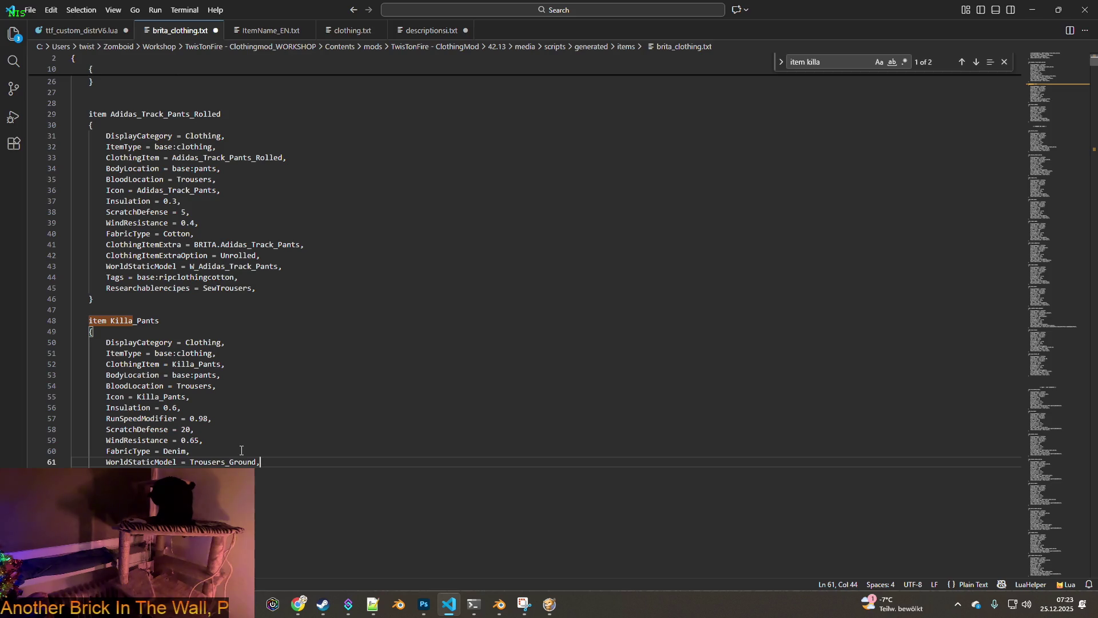
Step: Save brita_clothing.txt and switch back to the game
left_click(30, 10)
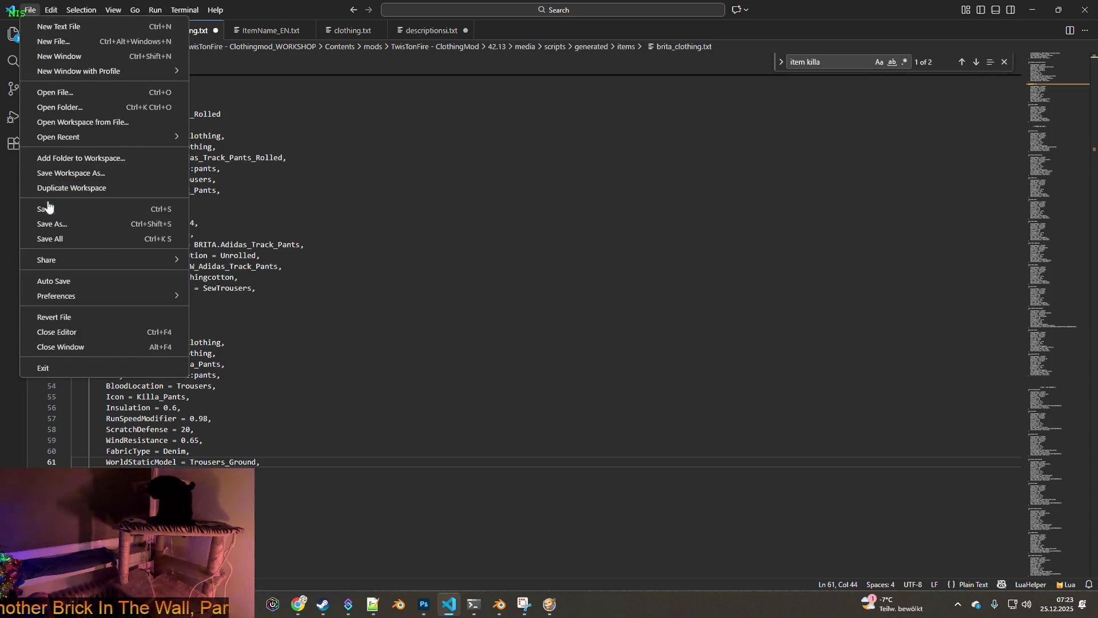
left_click(104, 208)
key("alt+Tab")
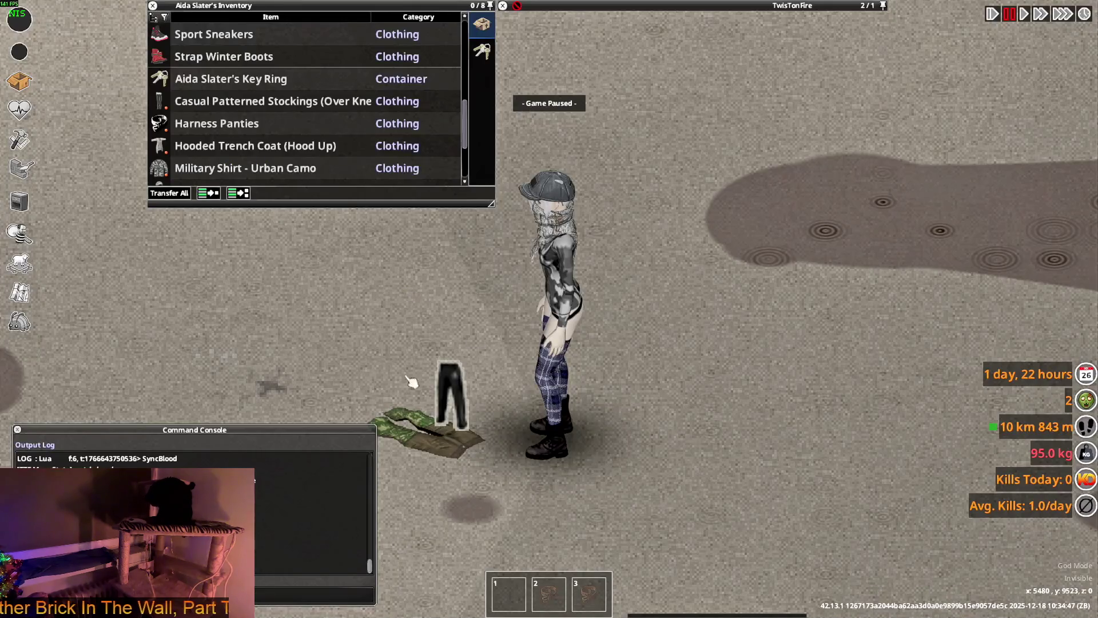
Step: Quit to the main menu, Reset Lua, then Continue the save and start playing
key("Escape")
left_click(154, 407)
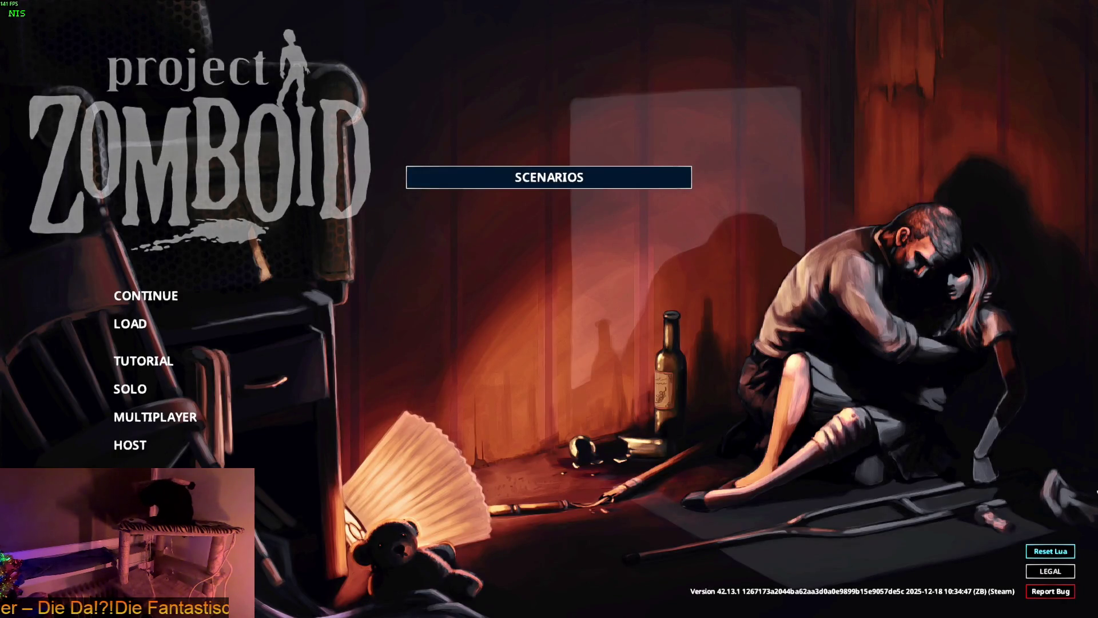
left_click(1060, 551)
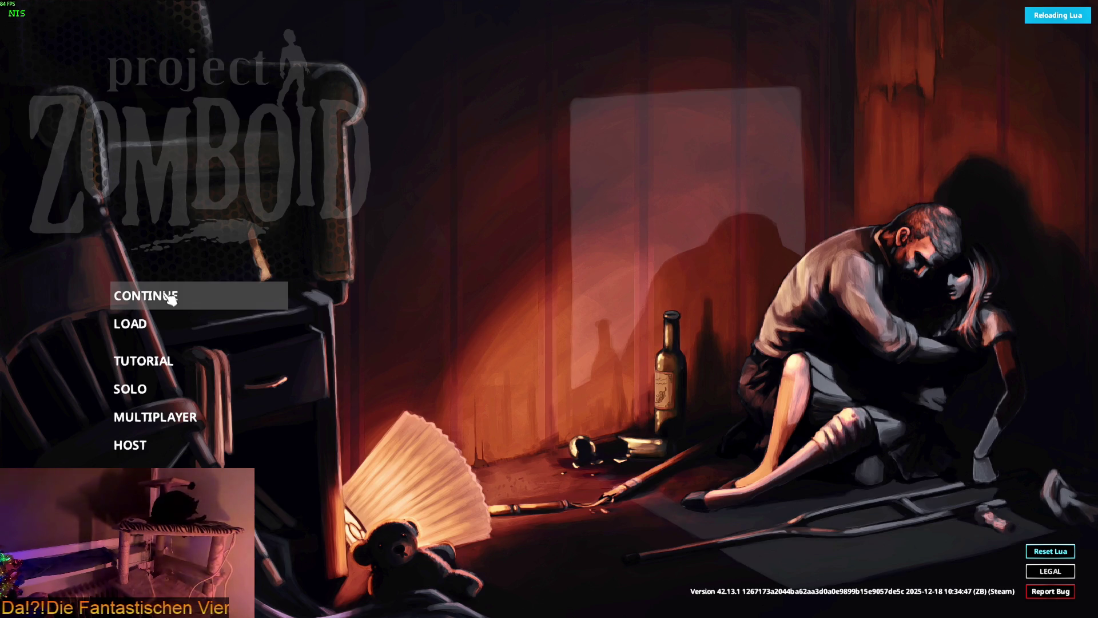
left_click(171, 298)
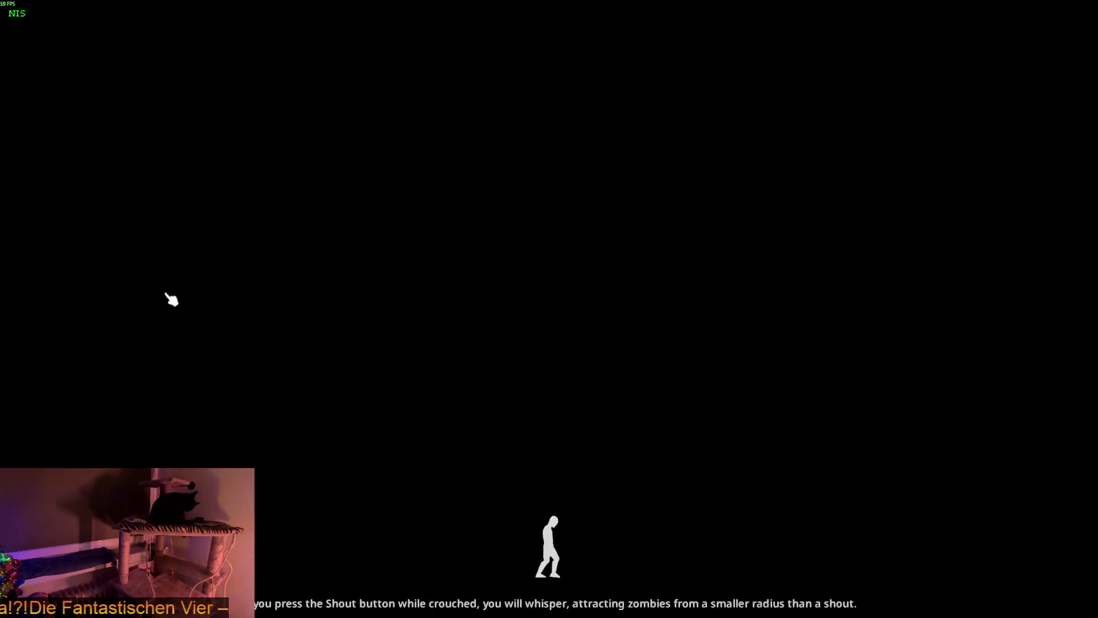
left_click(378, 335)
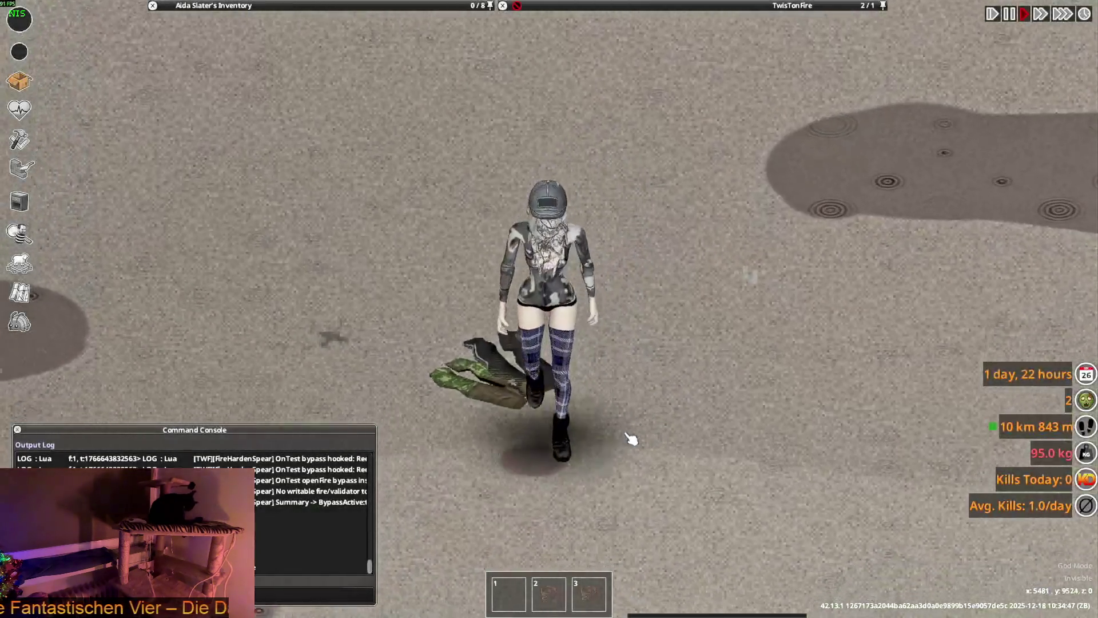
Step: Walk to the dropped pants, pick up and re-drop the Adidas Killa Pants, and step away
key("w")
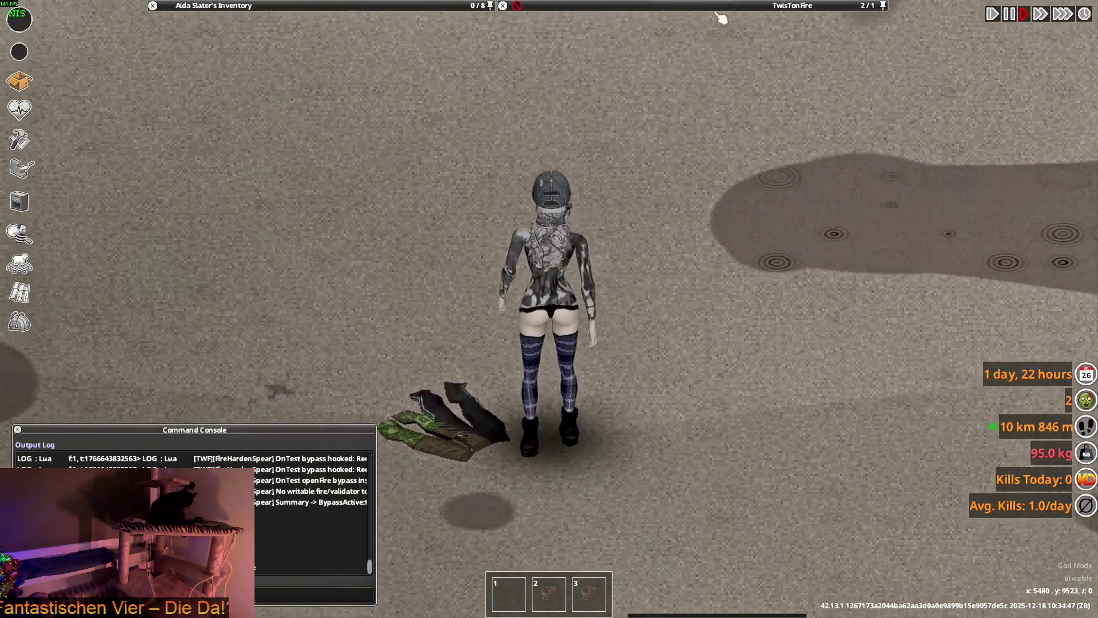
double_click(571, 35)
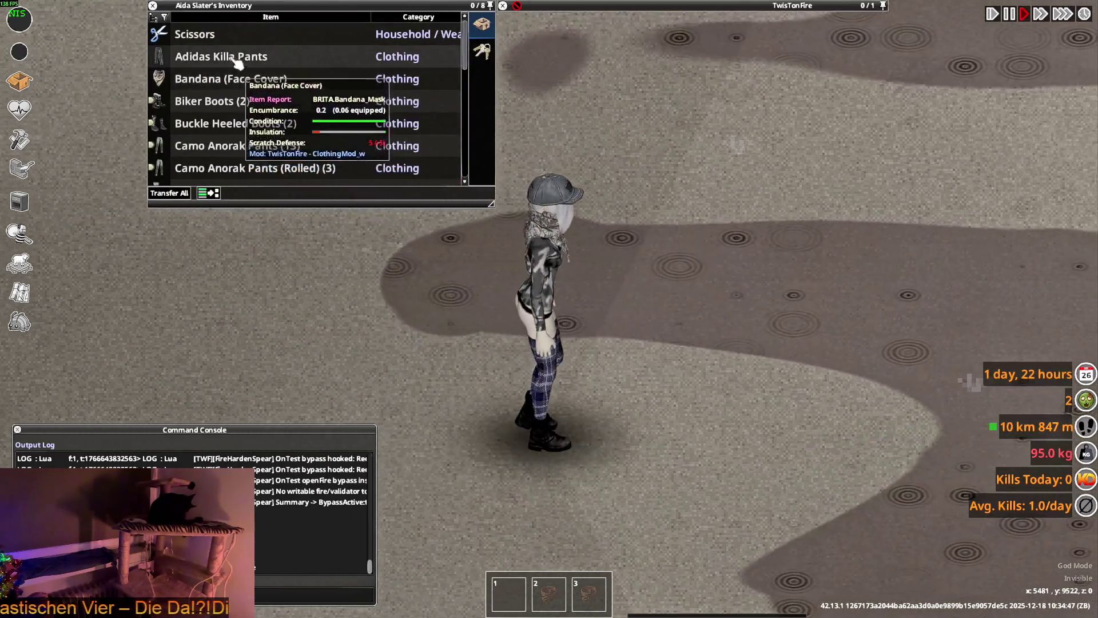
double_click(301, 57)
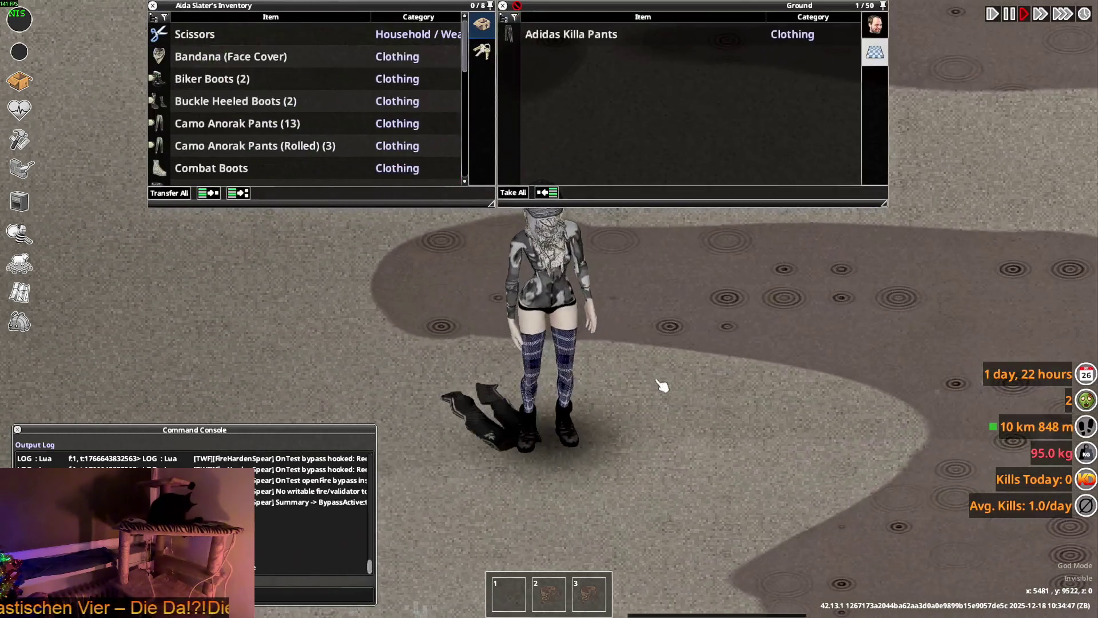
key("s")
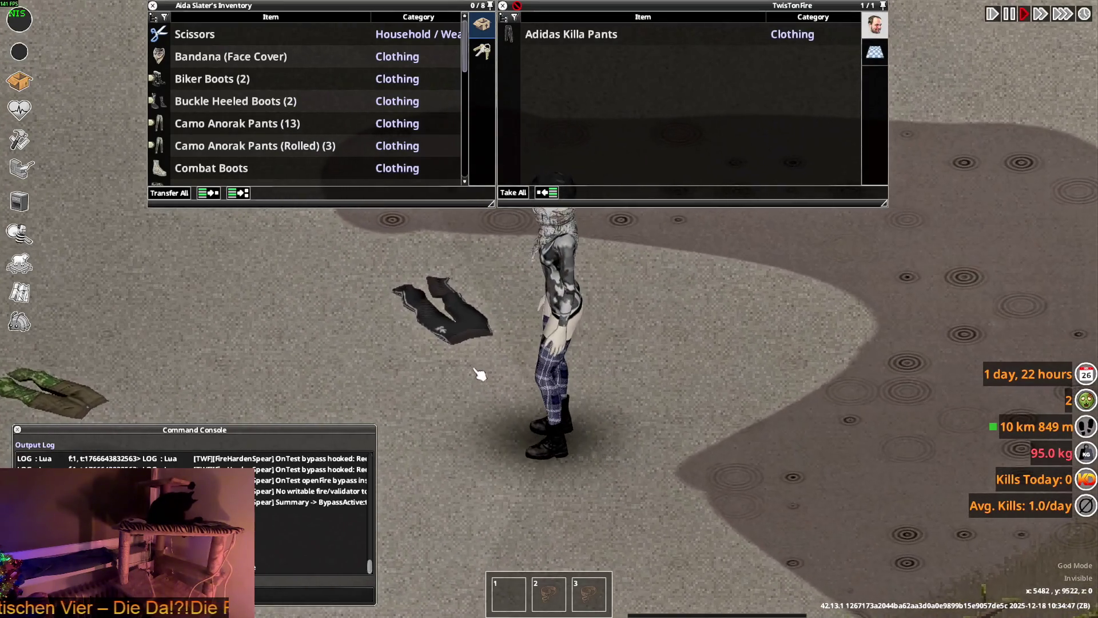
key("a")
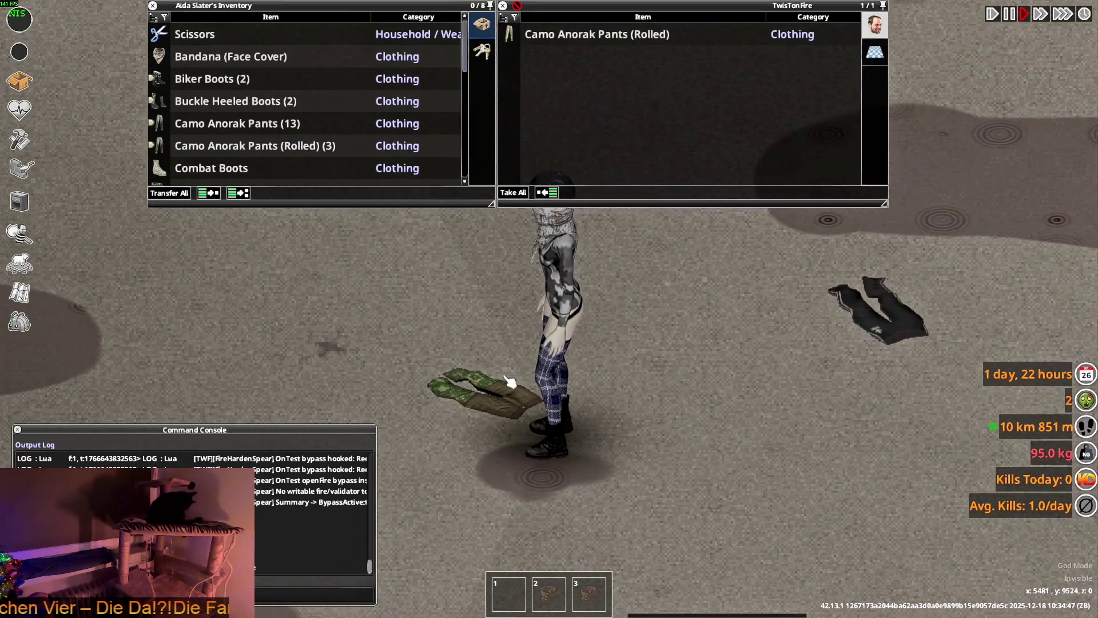
scroll(601, 383, "down", 2)
key("a")
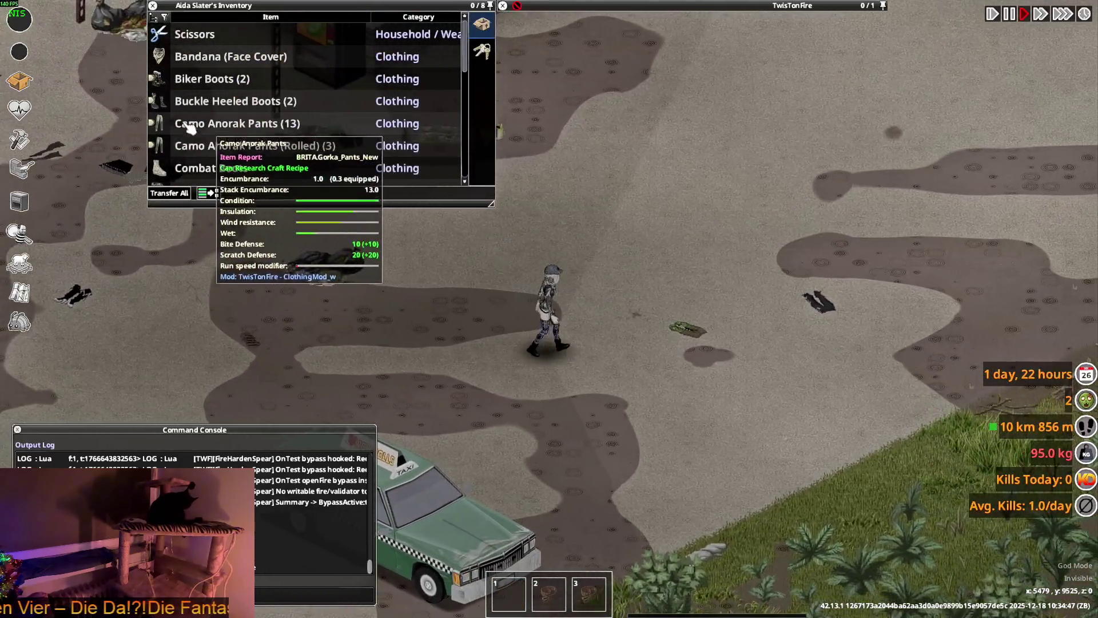
Step: Expand the Camo Anorak Pants stack and wear one pair, then walk off
left_click(225, 123)
scroll(220, 146, "down", 3)
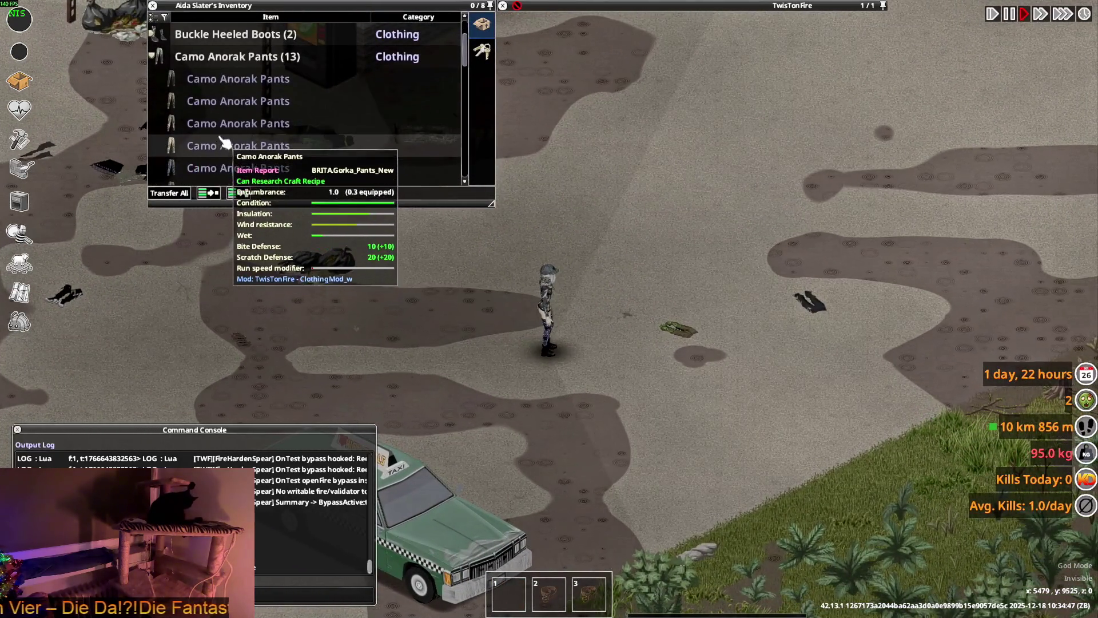
right_click(216, 153)
left_click(241, 182)
scroll(514, 338, "up", 2)
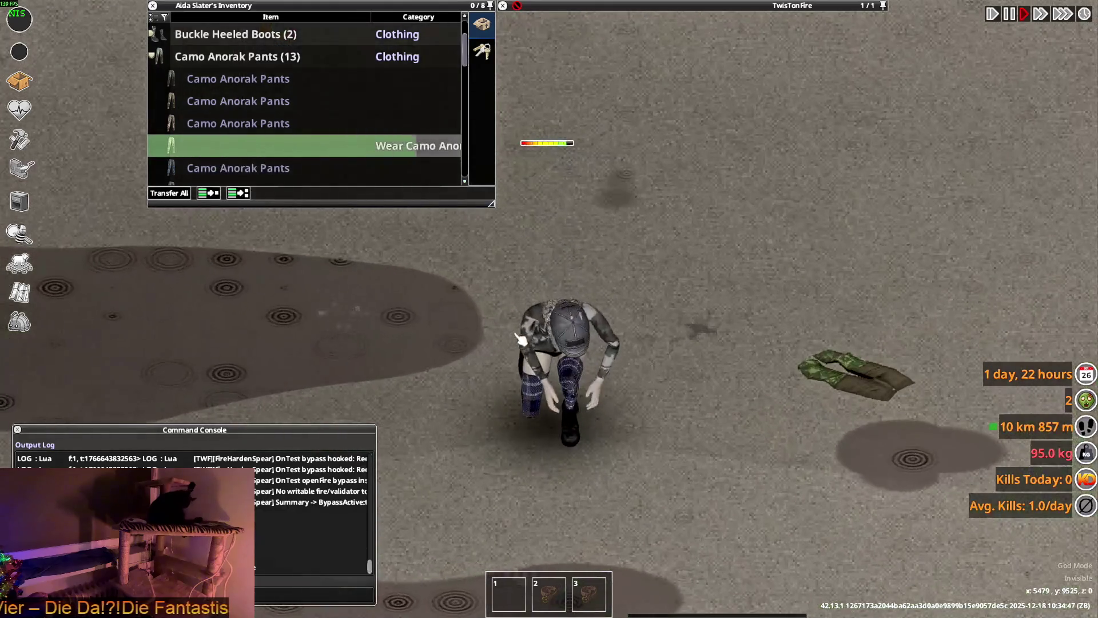
scroll(533, 341, "up", 1)
key("d")
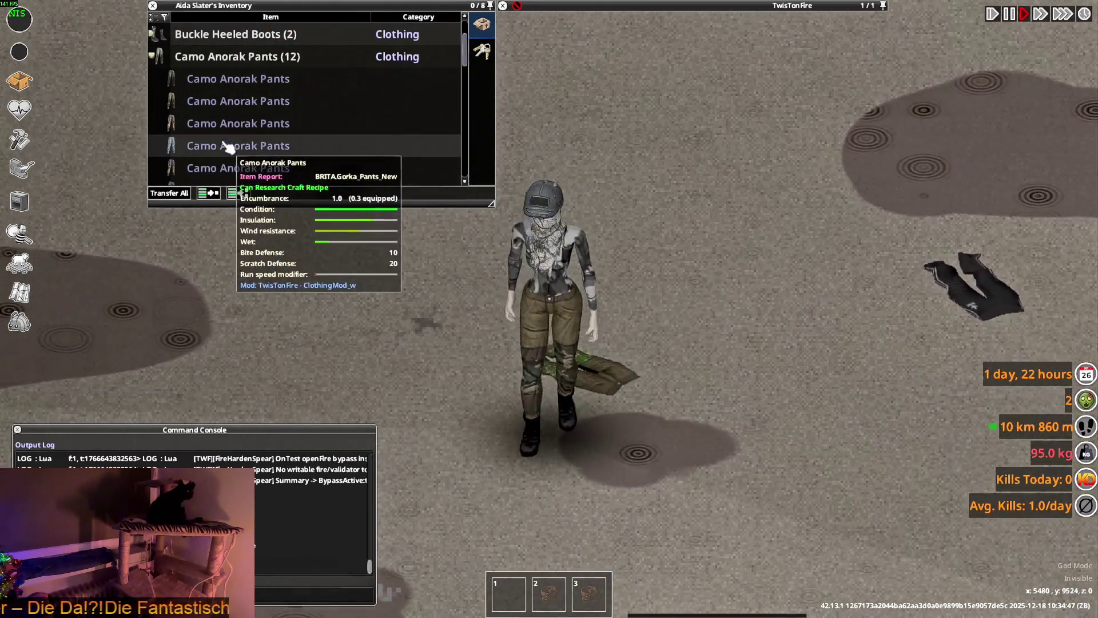
scroll(198, 103, "down", 1)
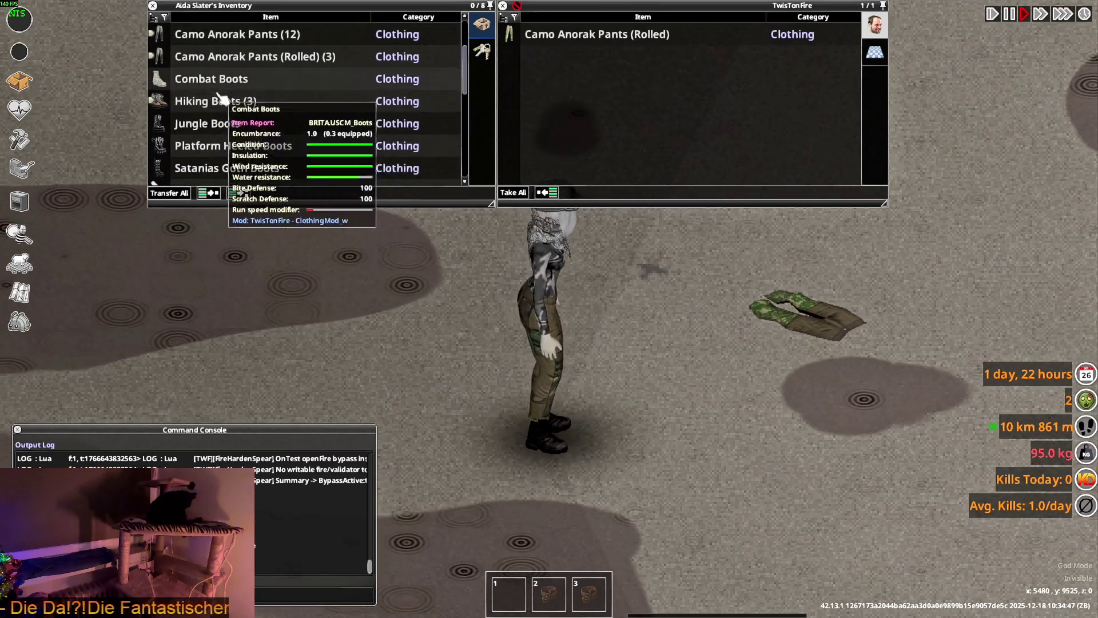
scroll(232, 130, "down", 2)
scroll(230, 130, "down", 3)
Step: Put on the Strap Winter Boots and walk Aida around to inspect the outfit
key("d")
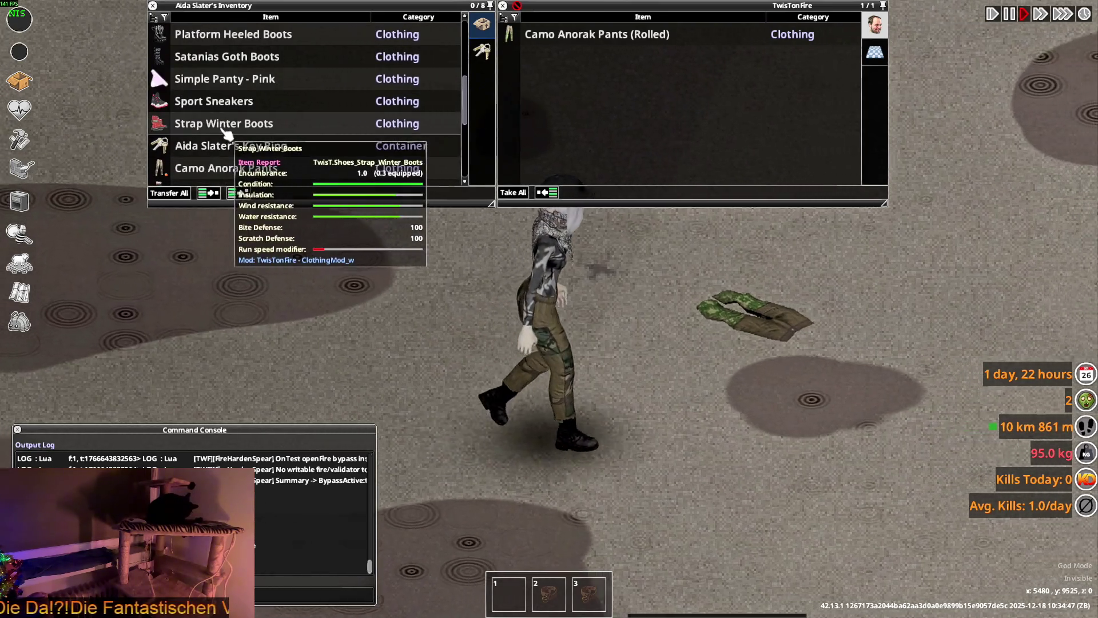
right_click(217, 131)
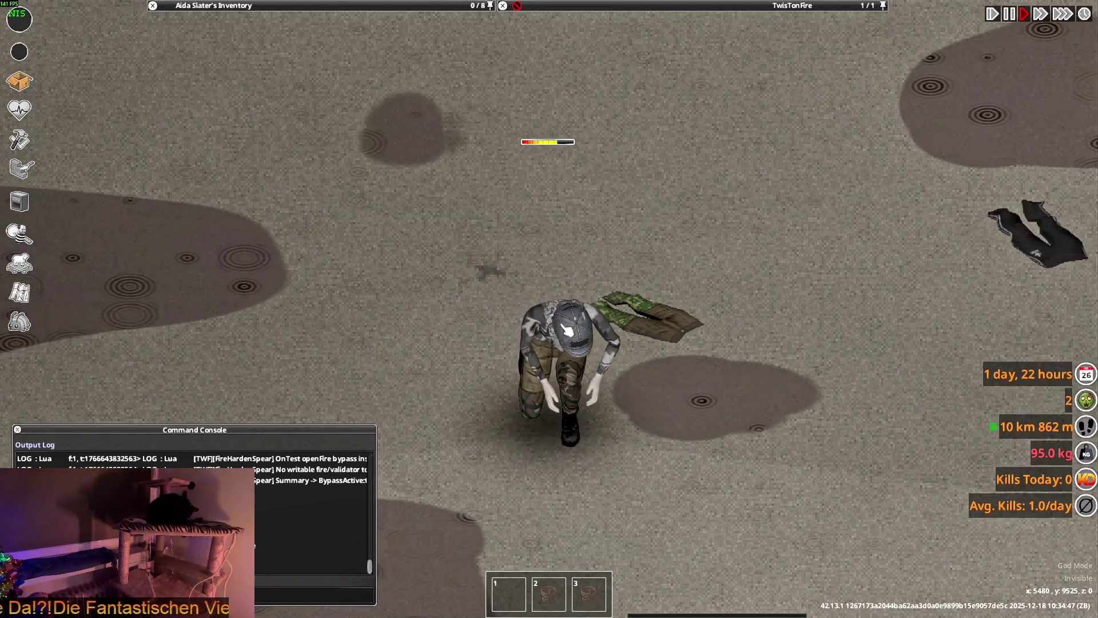
key("s")
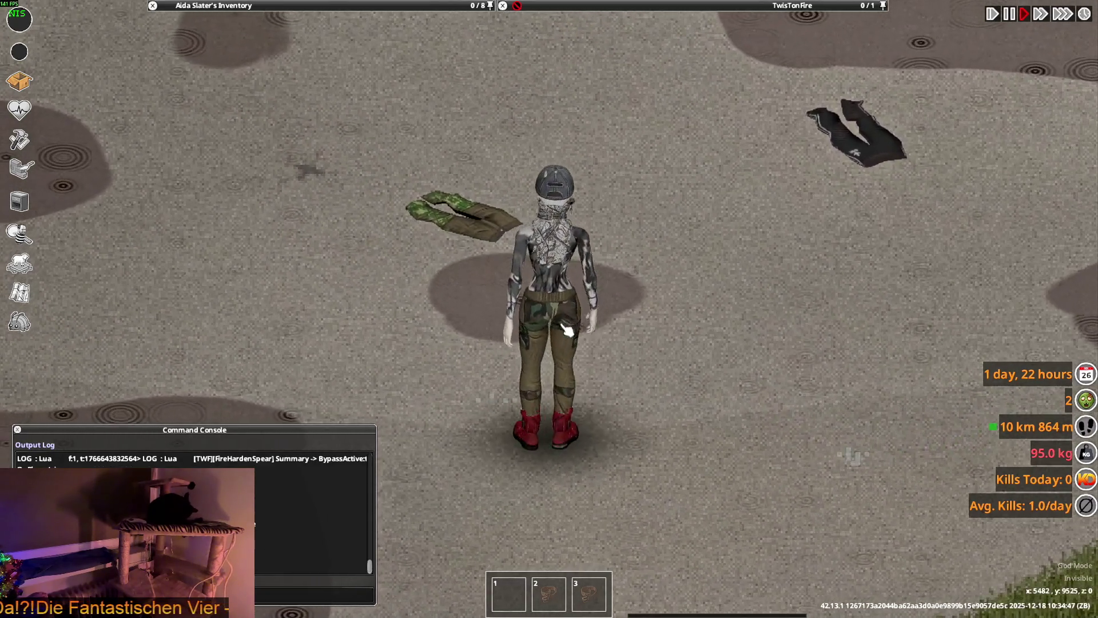
scroll(249, 140, "up", 3)
scroll(249, 140, "down", 2)
scroll(241, 129, "down", 3)
scroll(224, 112, "down", 2)
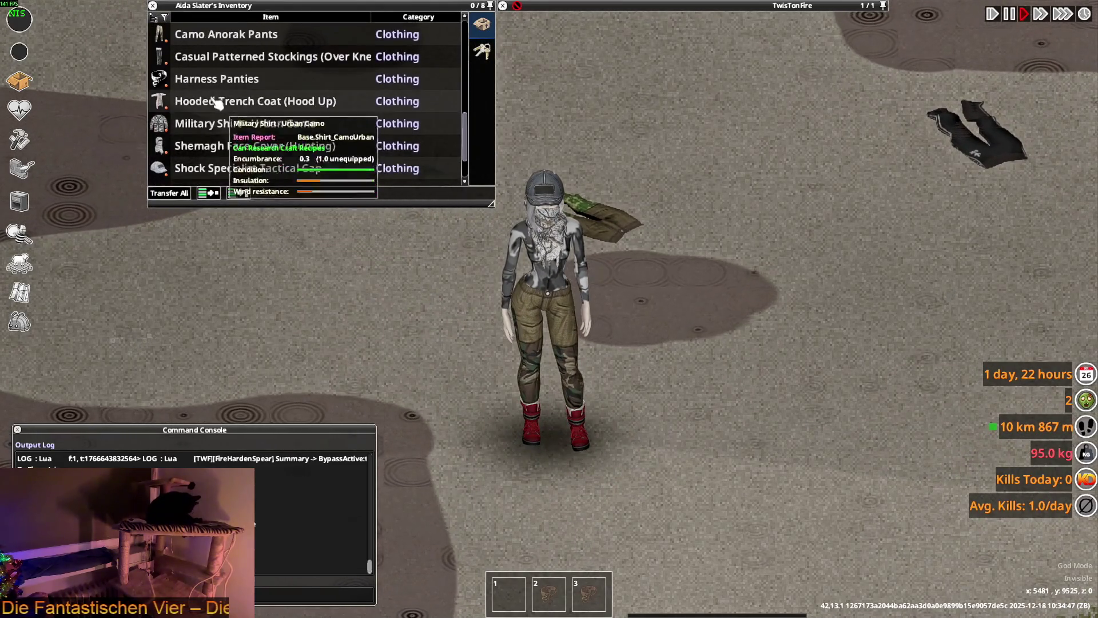
right_click(221, 39)
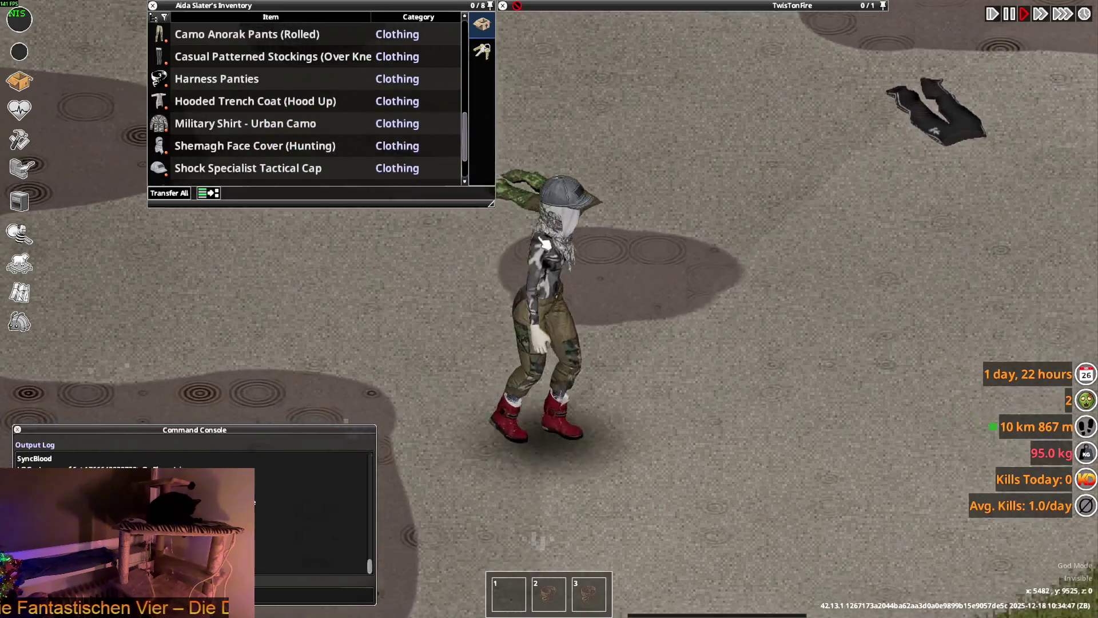
key("d")
key("s")
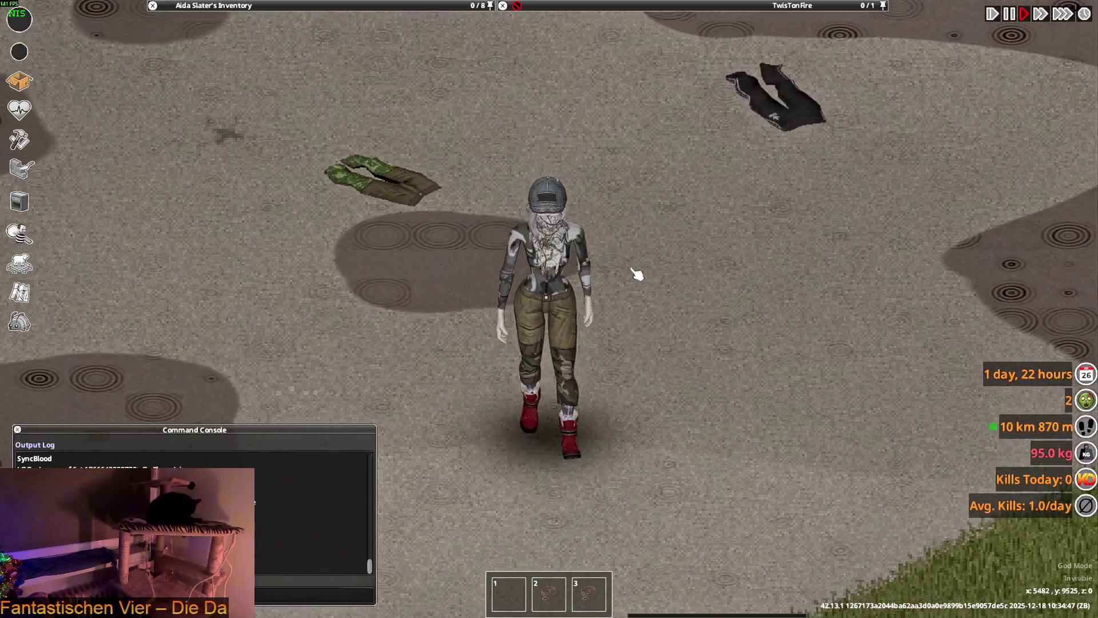
key("d")
key("w")
key("a")
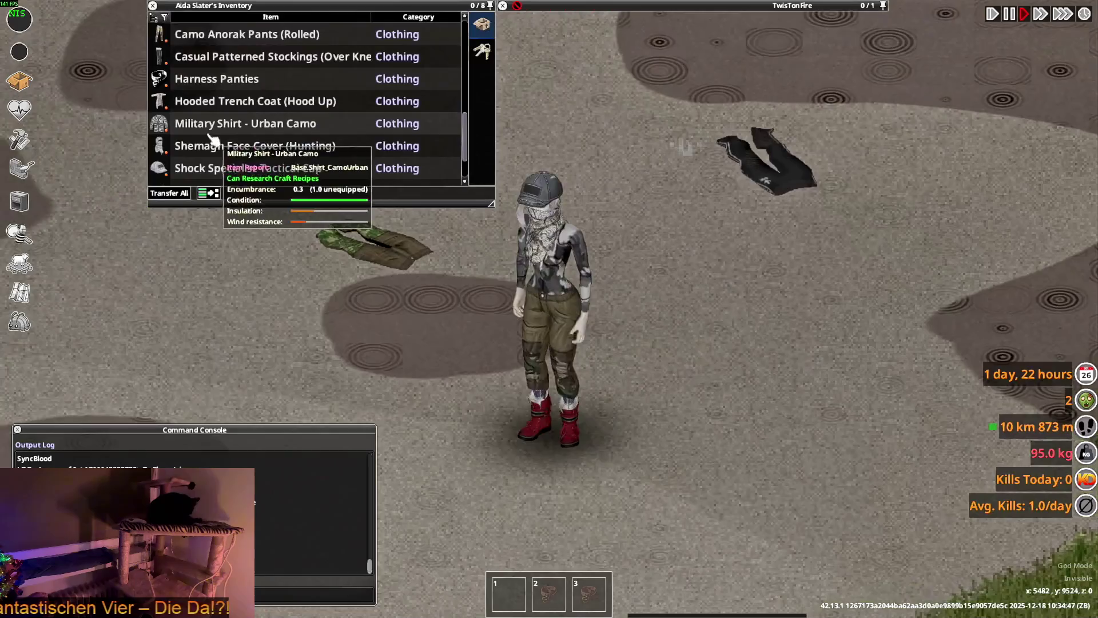
scroll(210, 129, "down", 3)
scroll(214, 146, "up", 3)
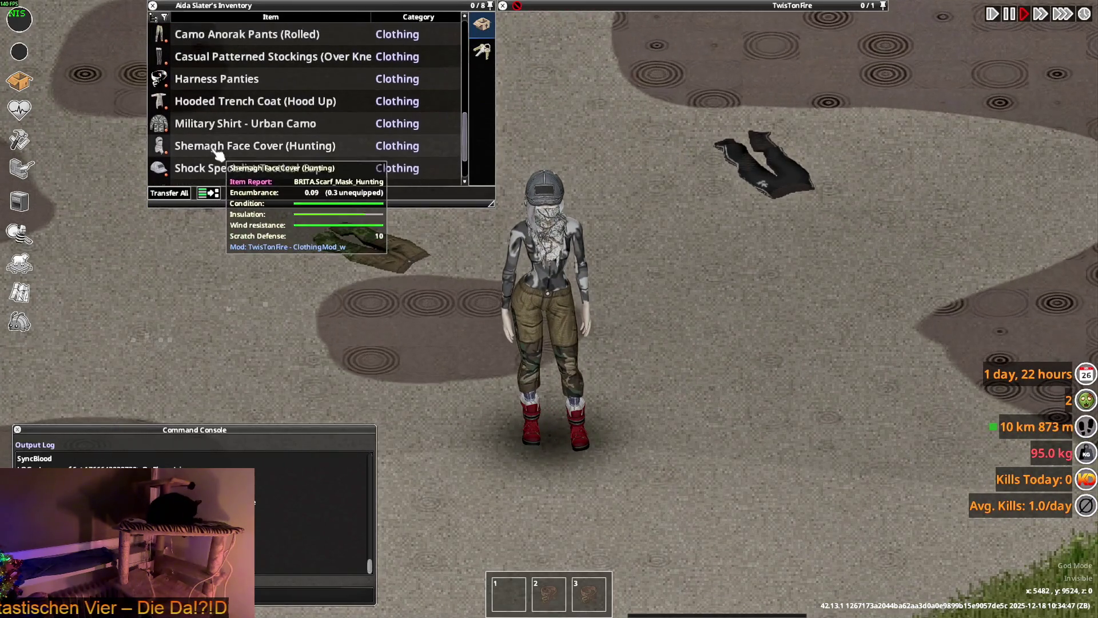
key("a")
scroll(220, 153, "up", 2)
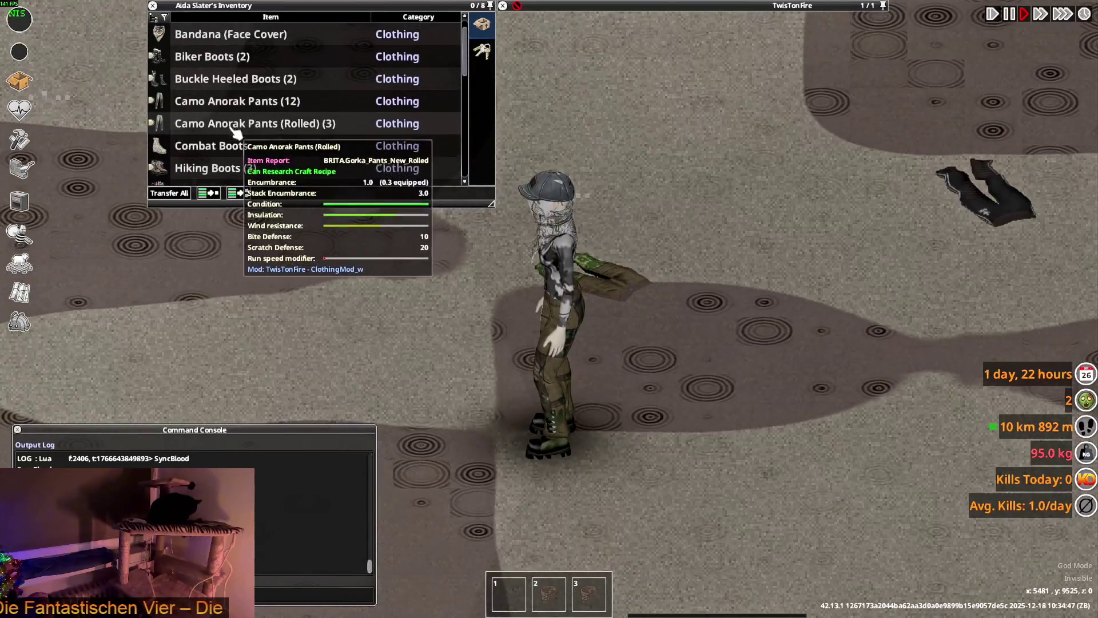
scroll(228, 151, "down", 3)
scroll(232, 153, "down", 3)
scroll(227, 147, "down", 1)
Step: Set the worn Camo Anorak Pants to Rolled Up and walk around to view them
right_click(215, 126)
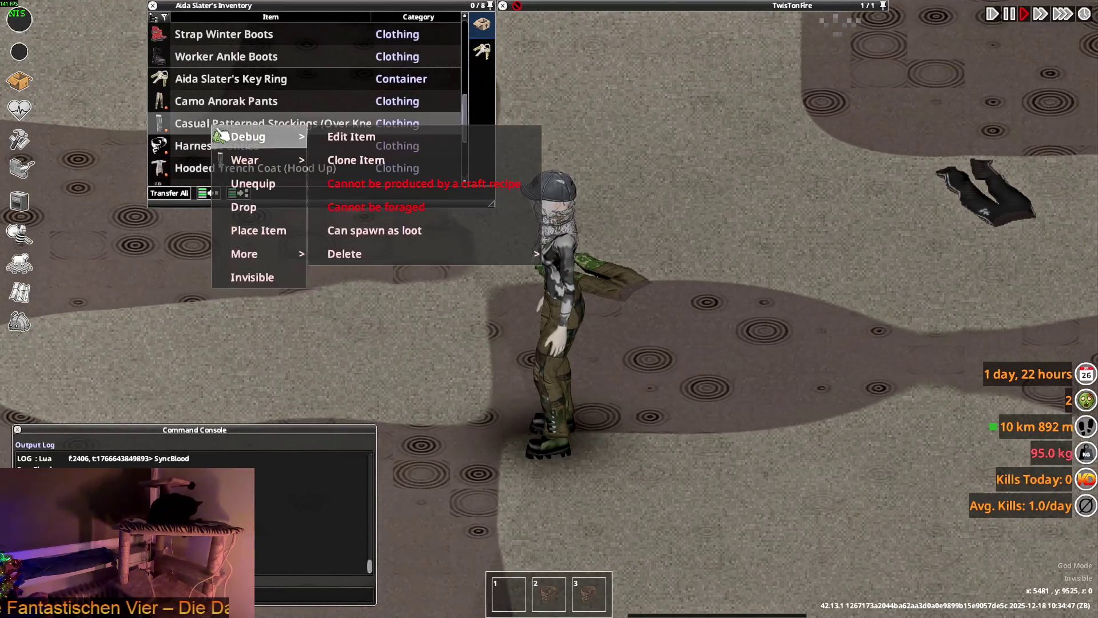
right_click(199, 104)
left_click(246, 138)
key("d")
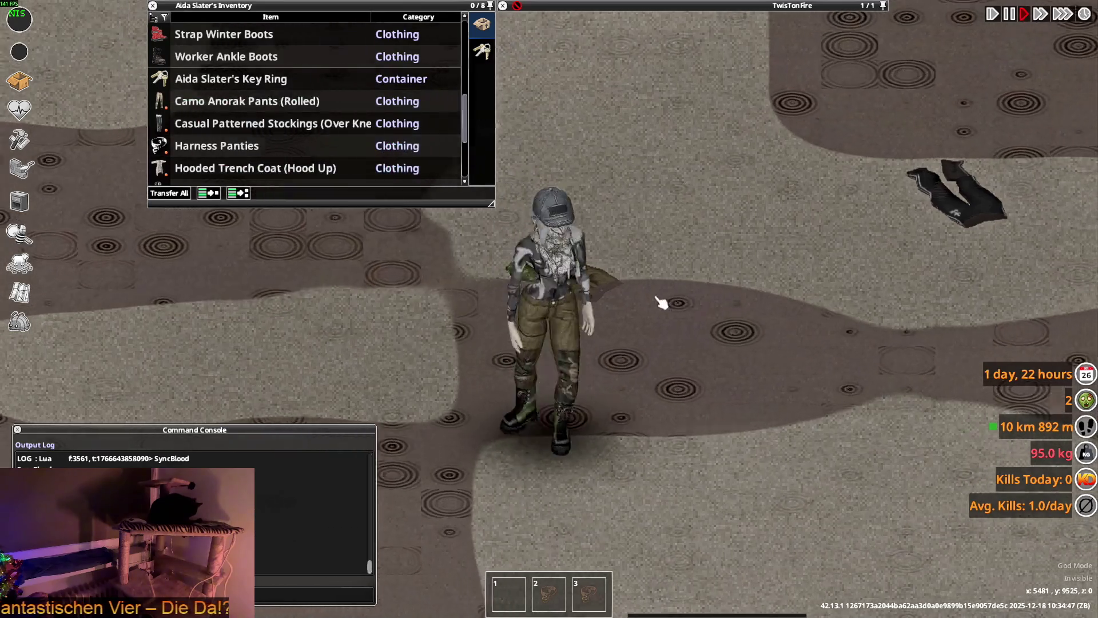
key("w")
key("s")
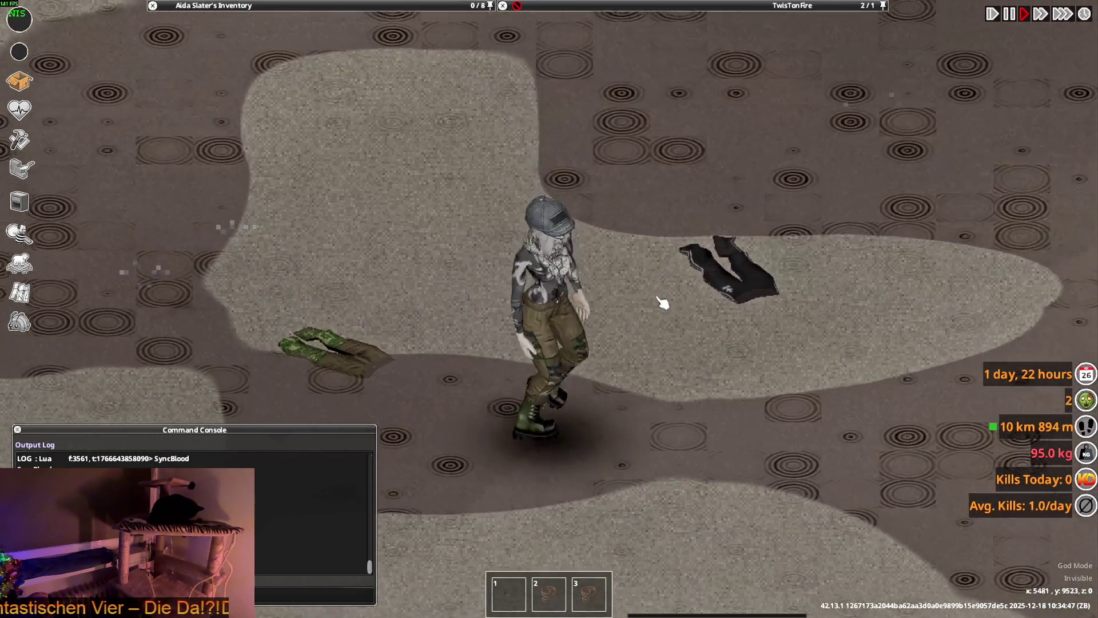
Step: Walk Aida to face the camera and wear a pair of boots from the Hiking Boots stack
key("a")
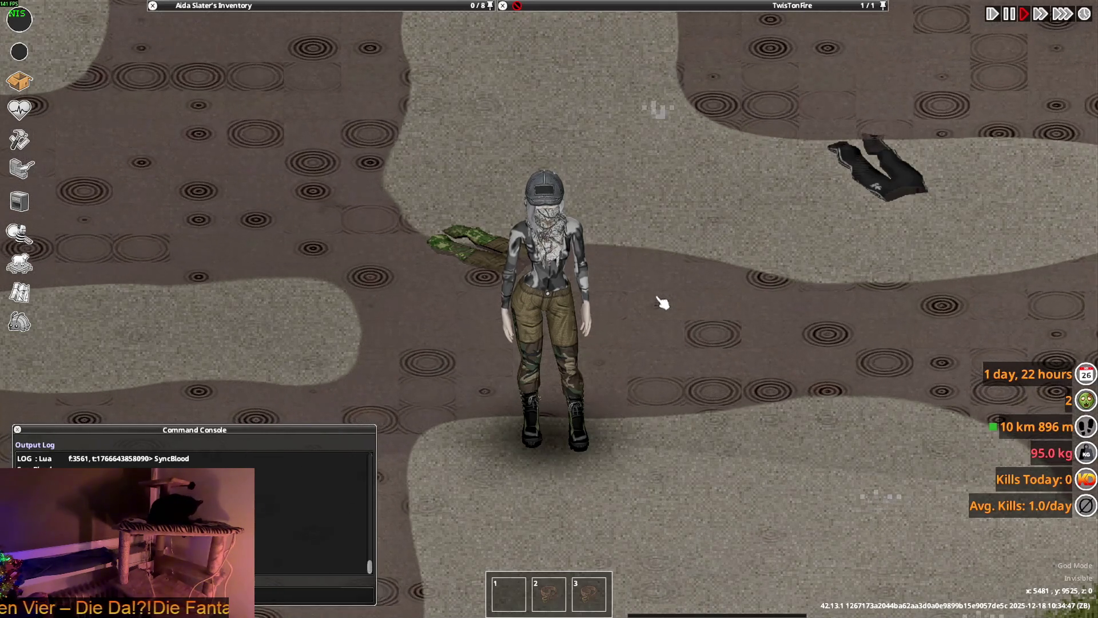
key("w+d")
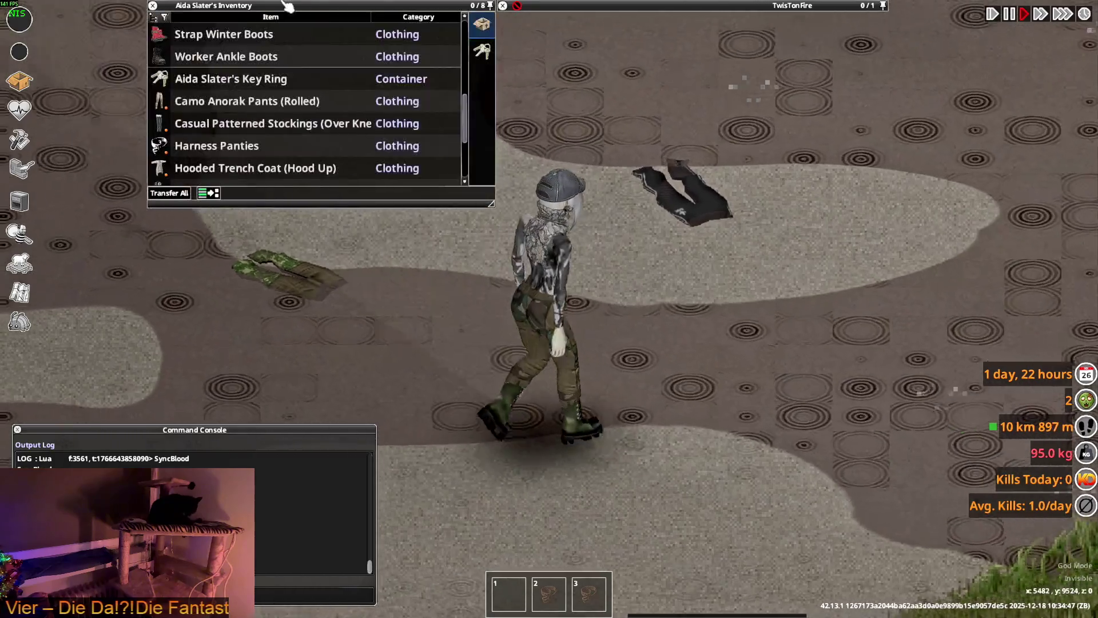
key("a")
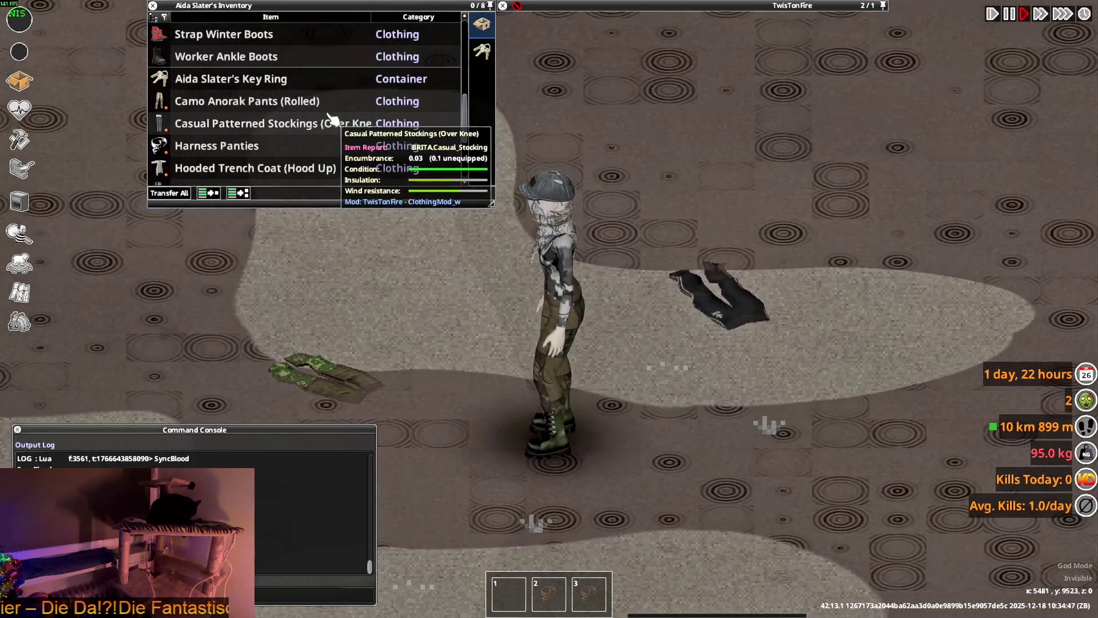
scroll(242, 120, "down", 2)
scroll(241, 120, "down", 4)
scroll(238, 120, "up", 5)
scroll(232, 121, "up", 8)
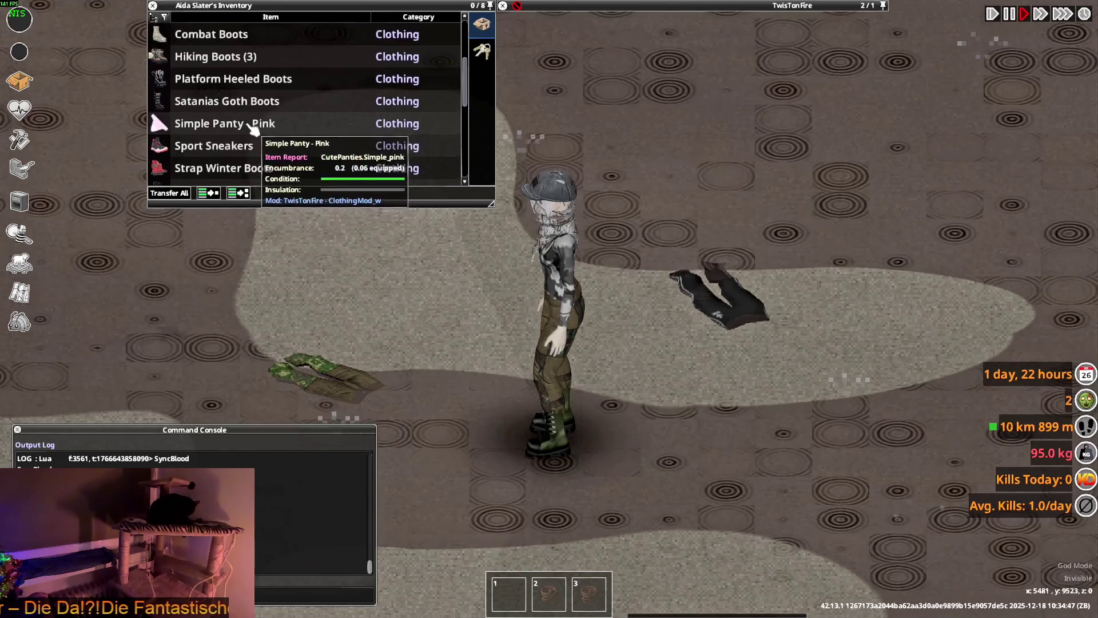
scroll(227, 120, "up", 1)
left_click(206, 79)
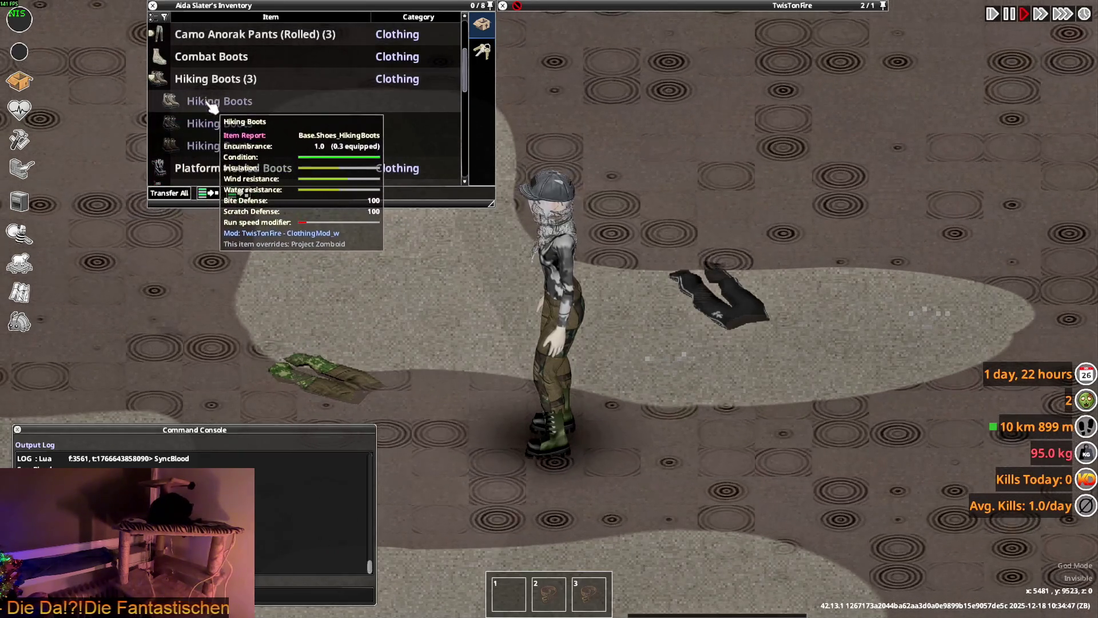
right_click(195, 57)
left_click(231, 89)
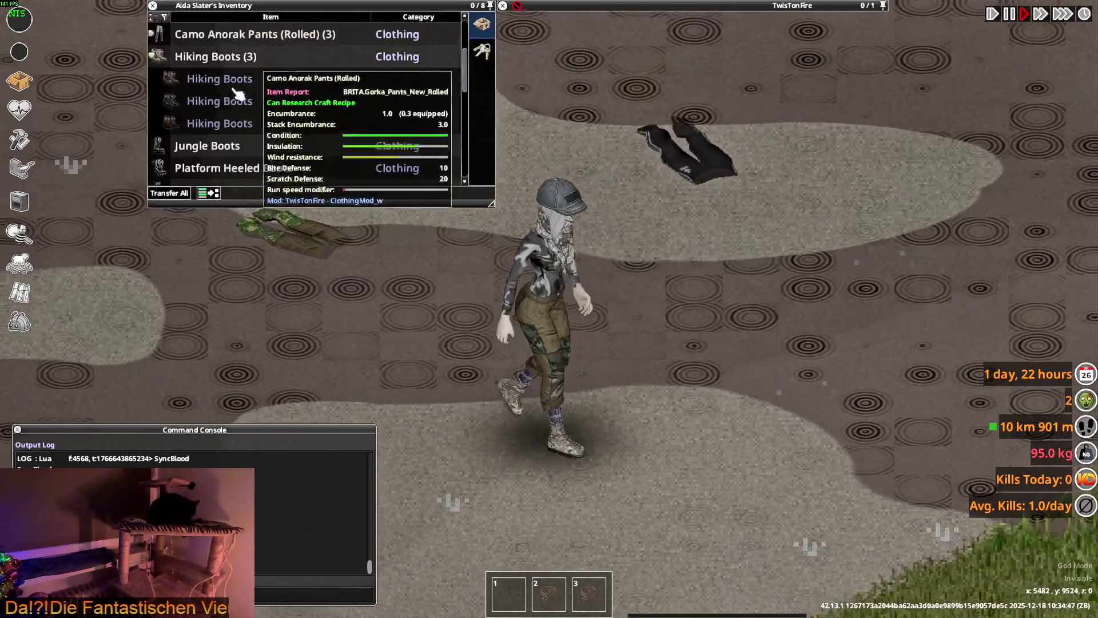
scroll(232, 125, "up", 1)
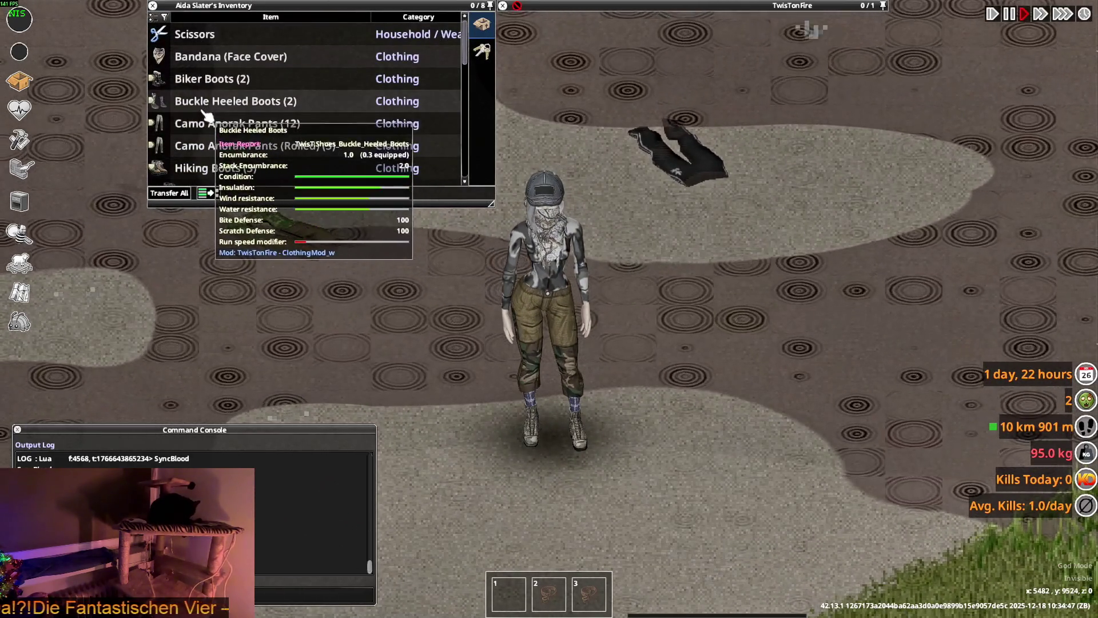
scroll(213, 120, "down", 2)
left_click(214, 122)
scroll(214, 123, "down", 2)
scroll(218, 129, "down", 2)
scroll(216, 125, "down", 4)
scroll(216, 125, "down", 3)
scroll(216, 120, "down", 3)
Step: Unroll the Camo Anorak Pants, walk around, and drag that pair onto the ground
right_click(221, 82)
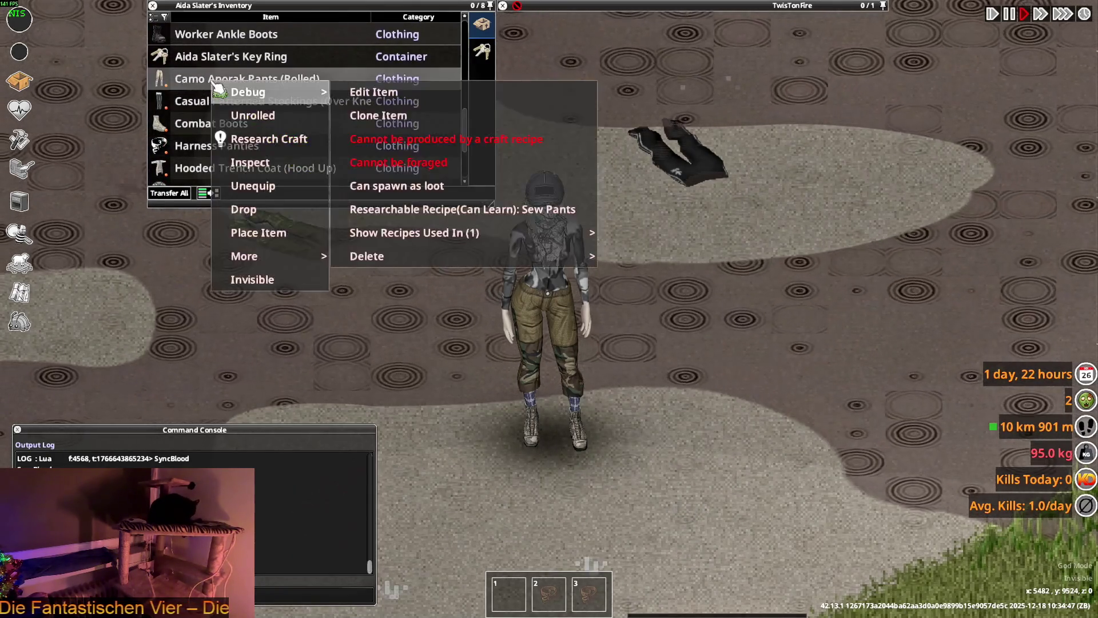
left_click(249, 112)
key("d")
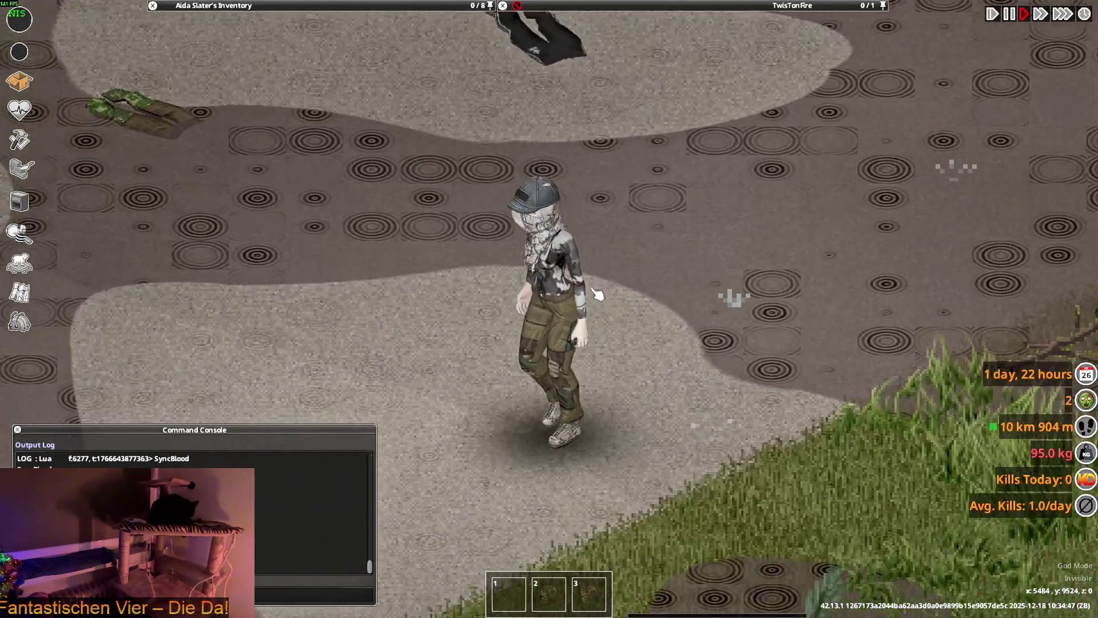
key("w")
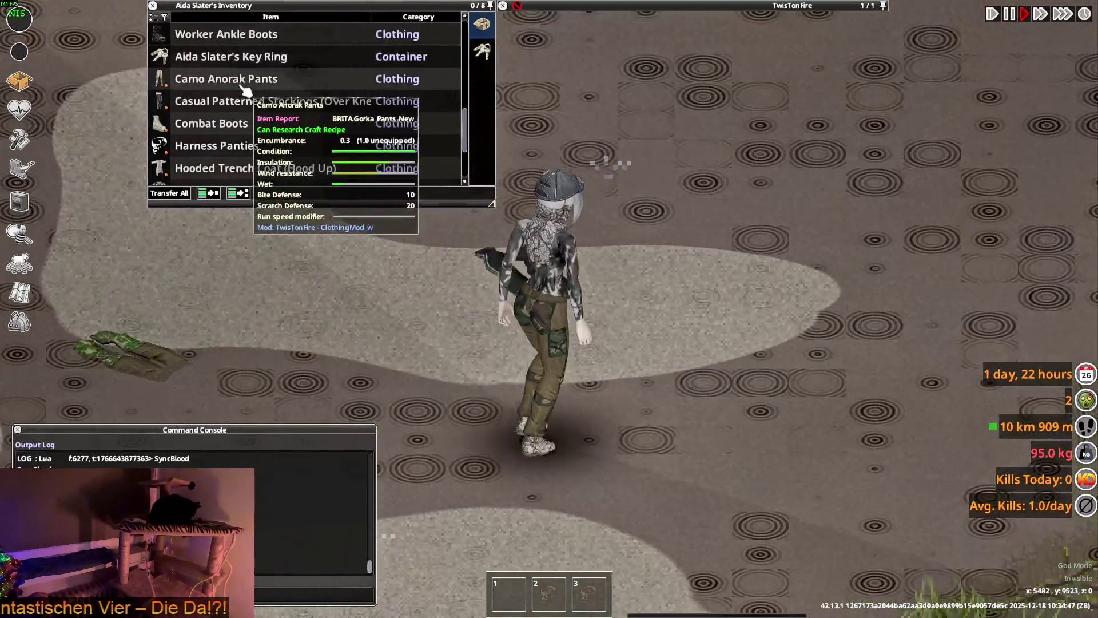
key("a")
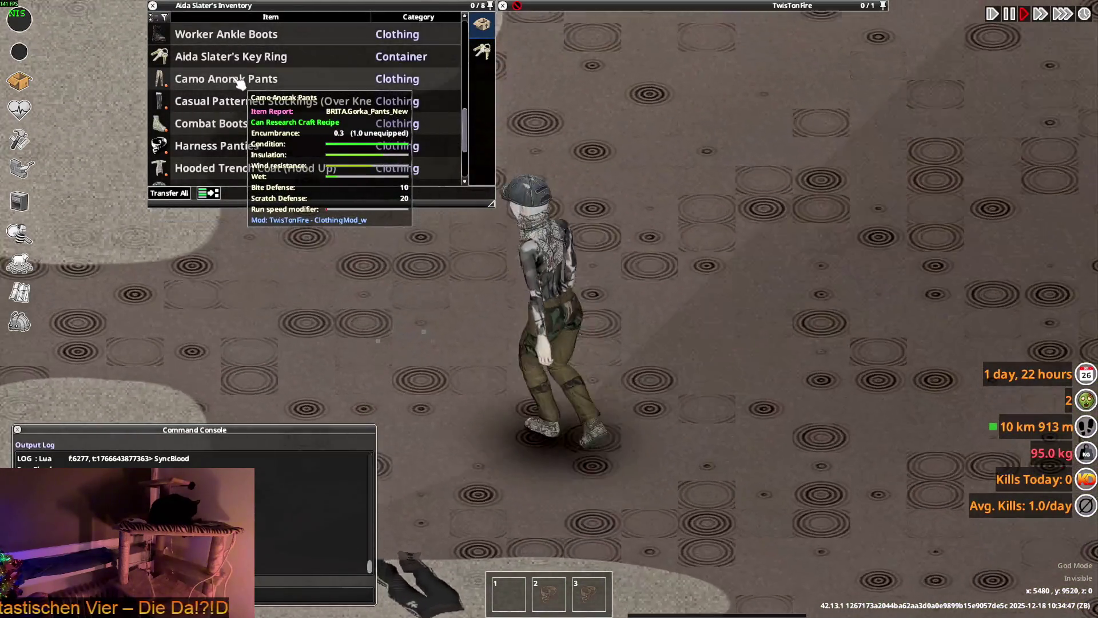
left_click_drag(241, 82, 403, 250)
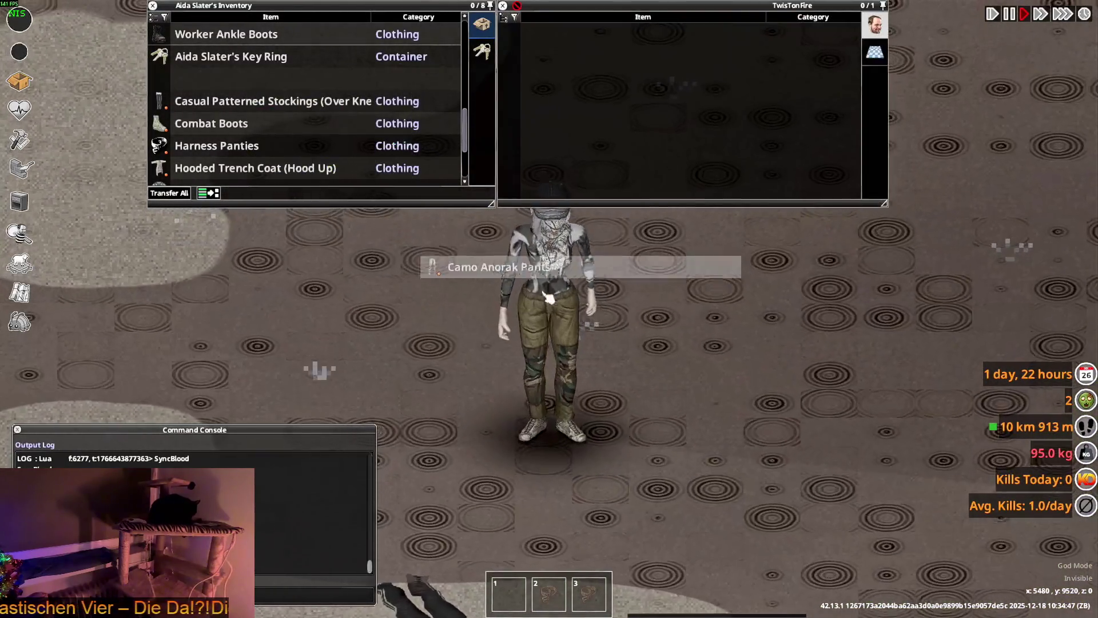
scroll(303, 124, "up", 4)
scroll(283, 120, "up", 3)
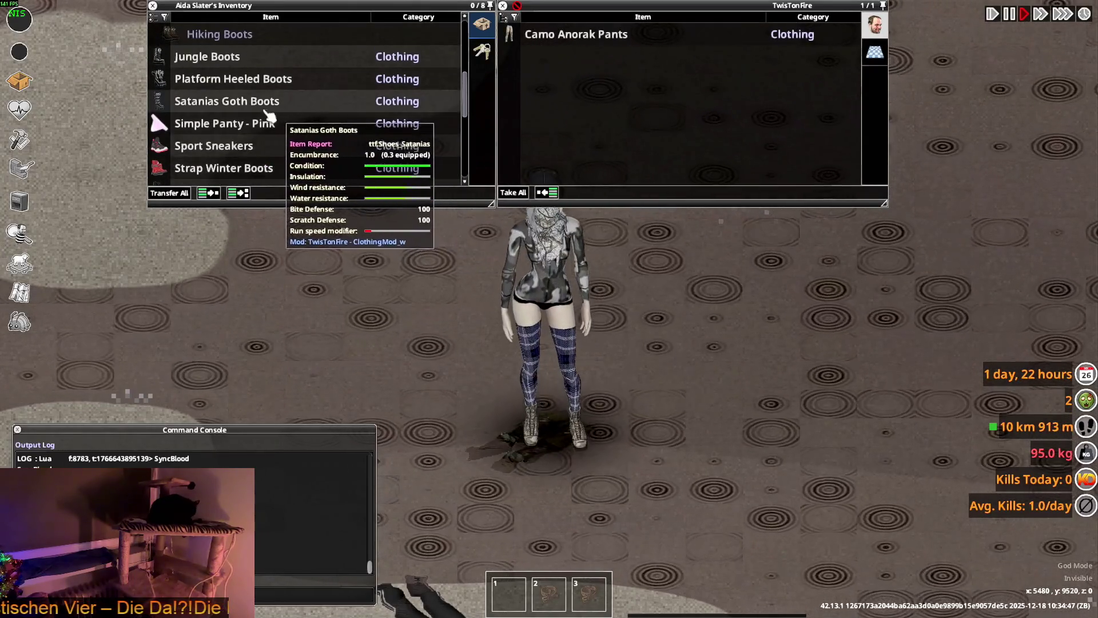
scroll(262, 118, "up", 3)
scroll(262, 119, "up", 3)
Step: Wear the rolled Camo Anorak Pants and the black Biker Boots, then walk a few steps
left_click(215, 78)
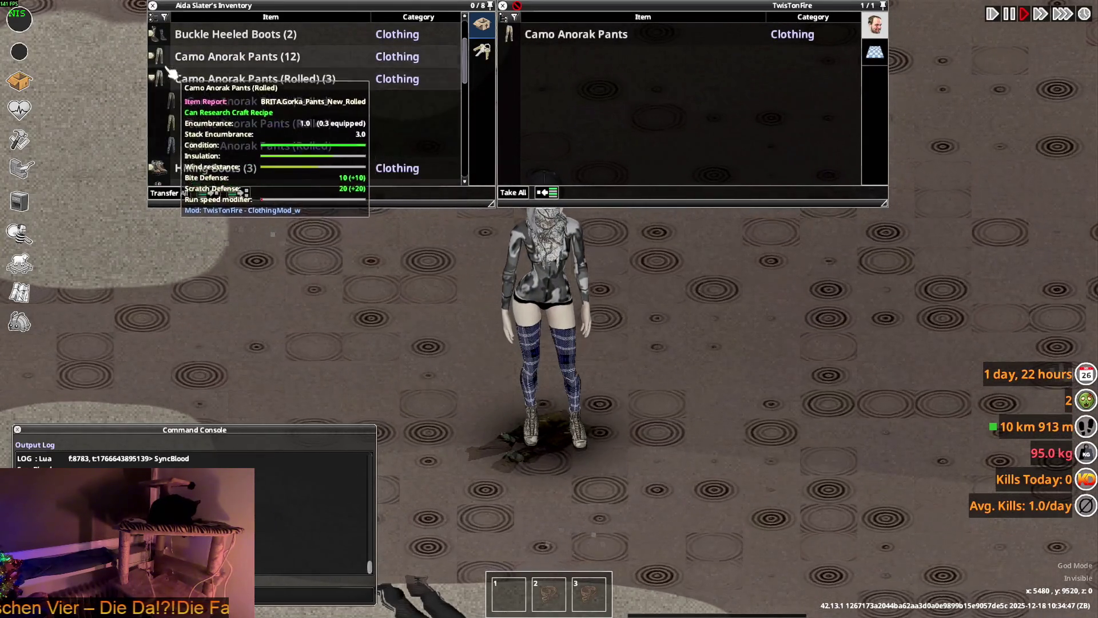
scroll(244, 116, "down", 1)
right_click(232, 126)
mouse_move(261, 159)
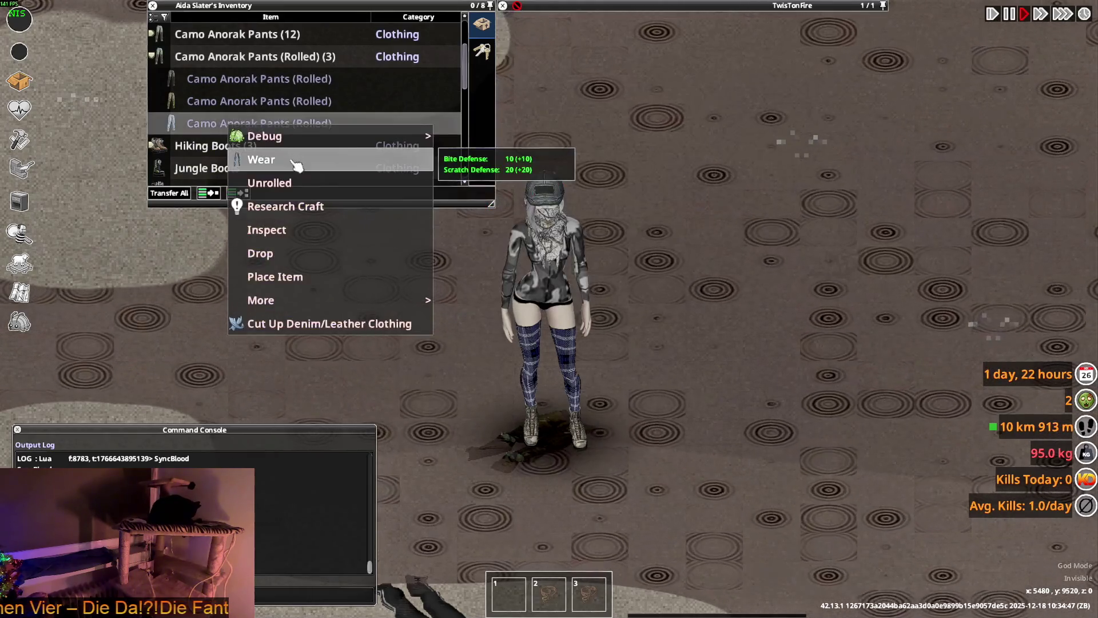
key("d")
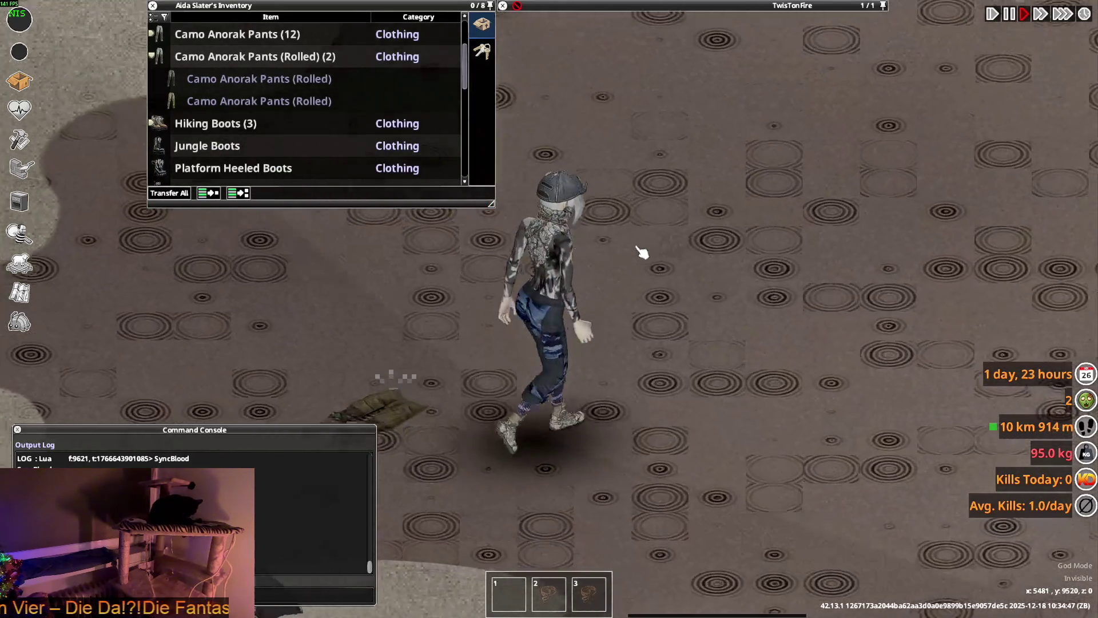
scroll(257, 120, "up", 4)
scroll(241, 104, "up", 1)
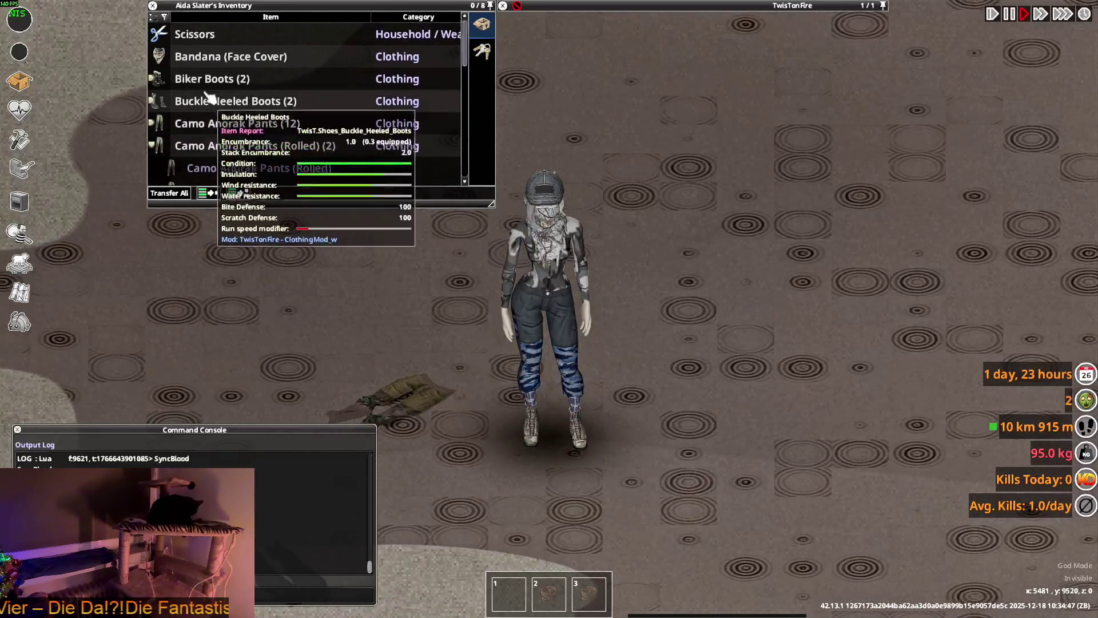
left_click(214, 78)
right_click(201, 100)
left_click(232, 133)
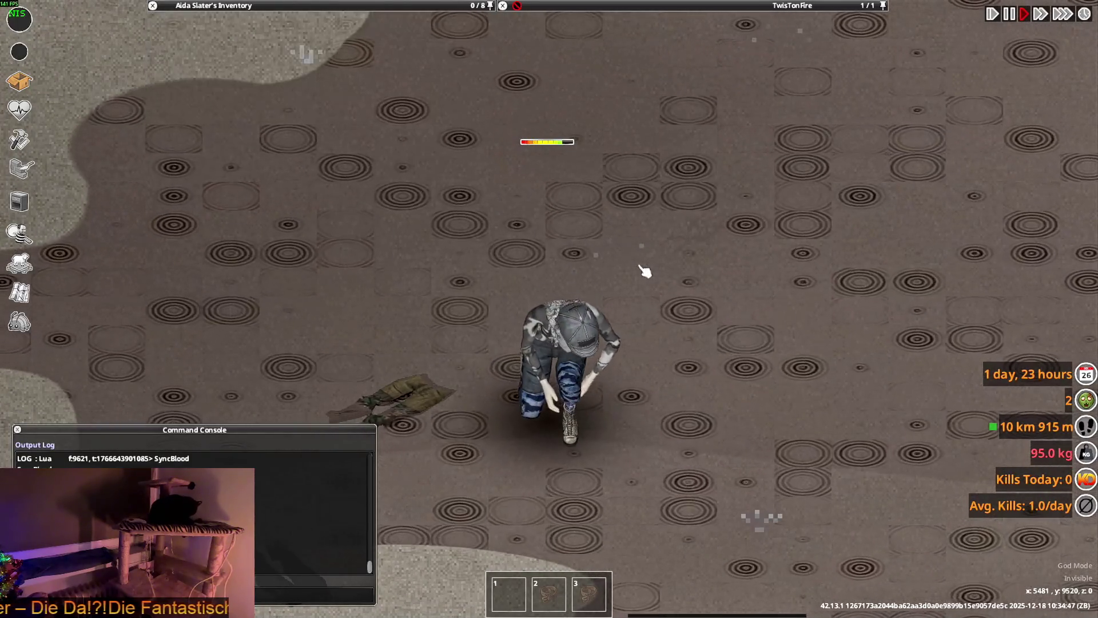
key("w")
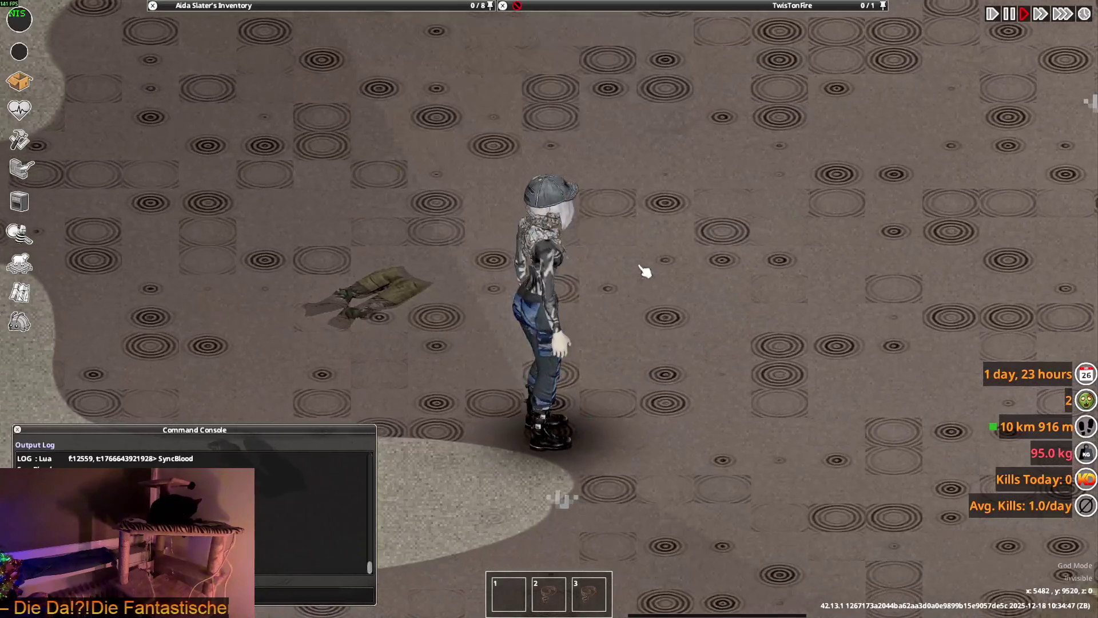
key("d")
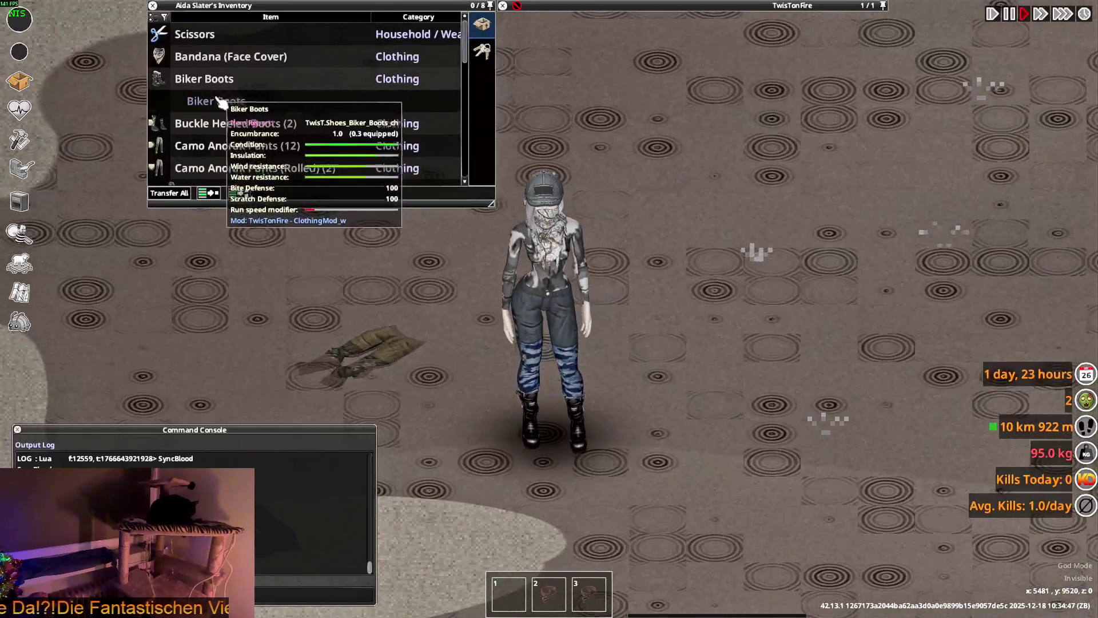
scroll(221, 122, "down", 2)
scroll(227, 128, "down", 2)
scroll(227, 127, "down", 3)
scroll(228, 127, "down", 4)
scroll(227, 127, "down", 3)
Step: Unroll the worn camo anorak pants to full length and turn to face the camera
right_click(226, 128)
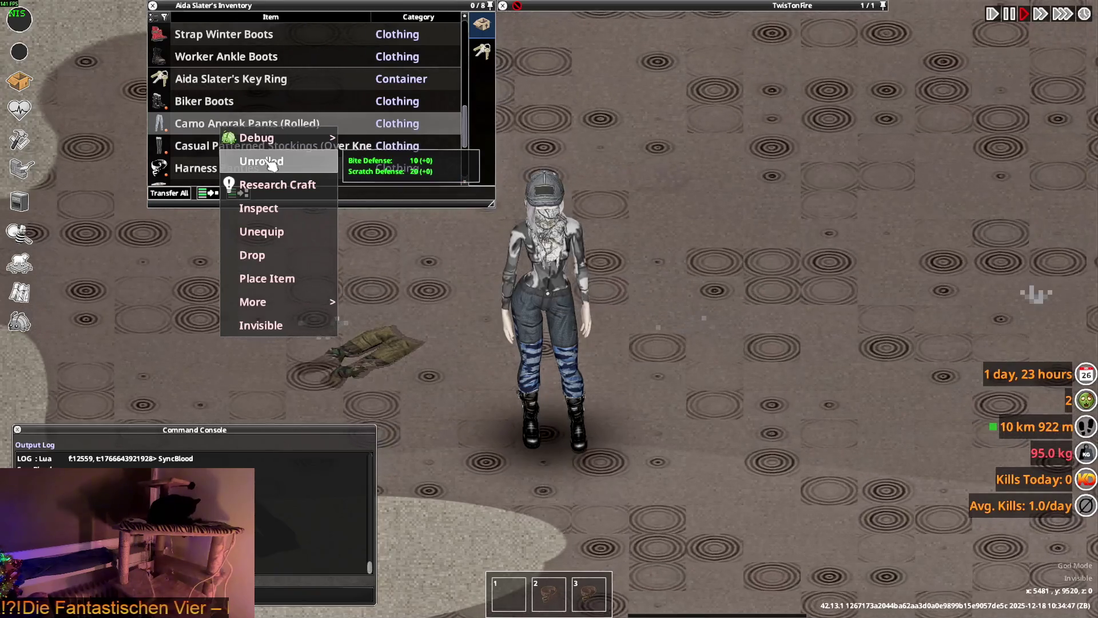
left_click(270, 163)
key("d")
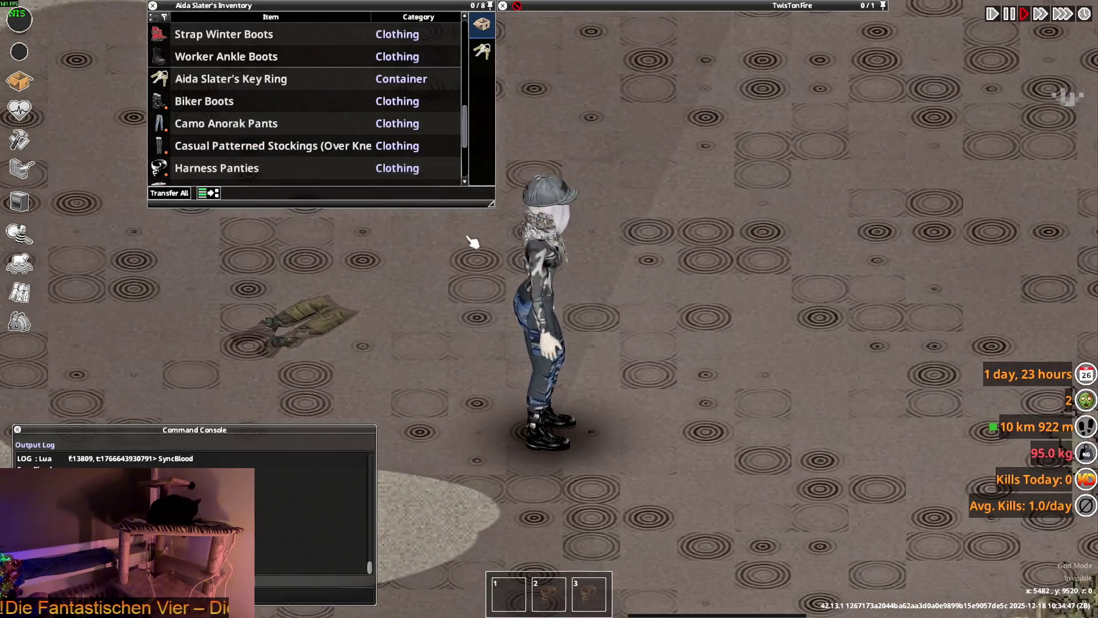
key("s")
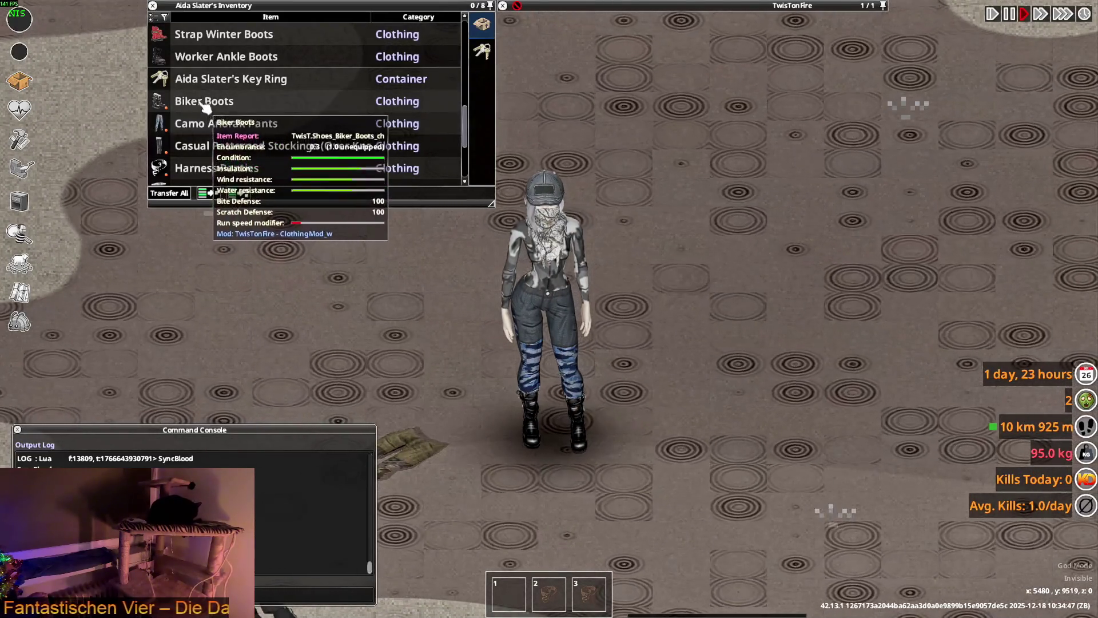
left_click(203, 101)
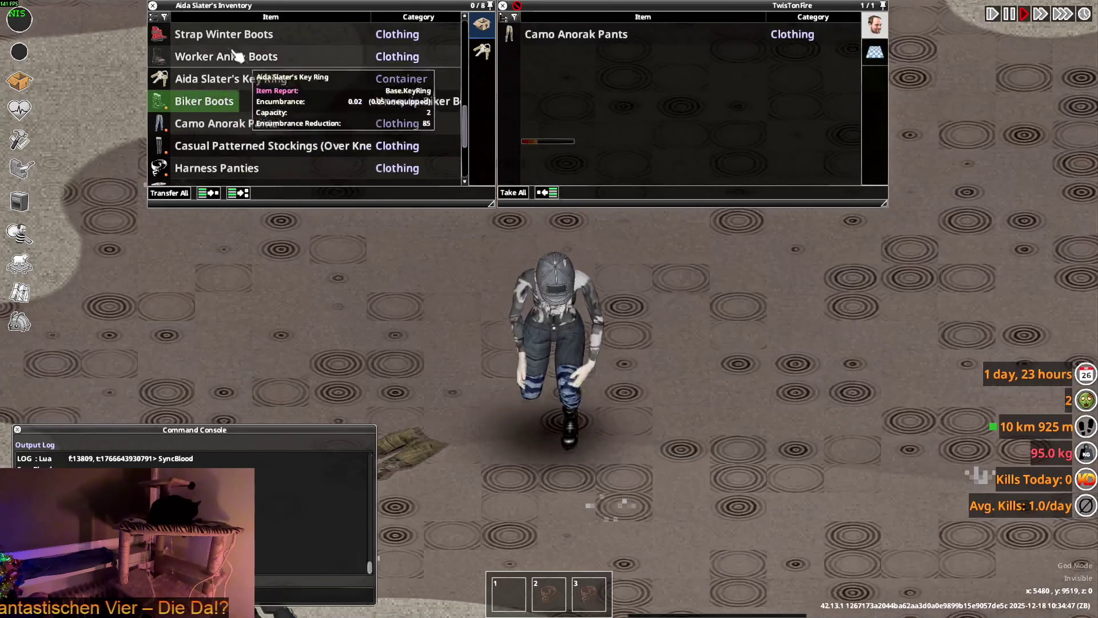
Step: Drop the Worker Ankle Boots, Sport Sneakers and Strap Winter Boots on the floor and wear the Hiking Boots
double_click(222, 90)
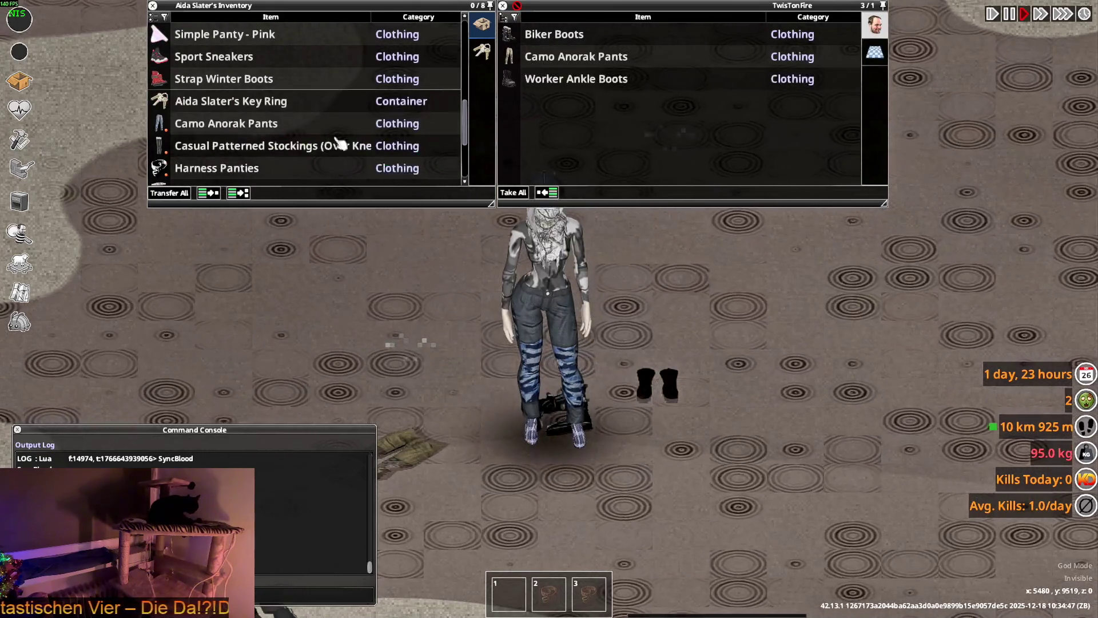
double_click(215, 78)
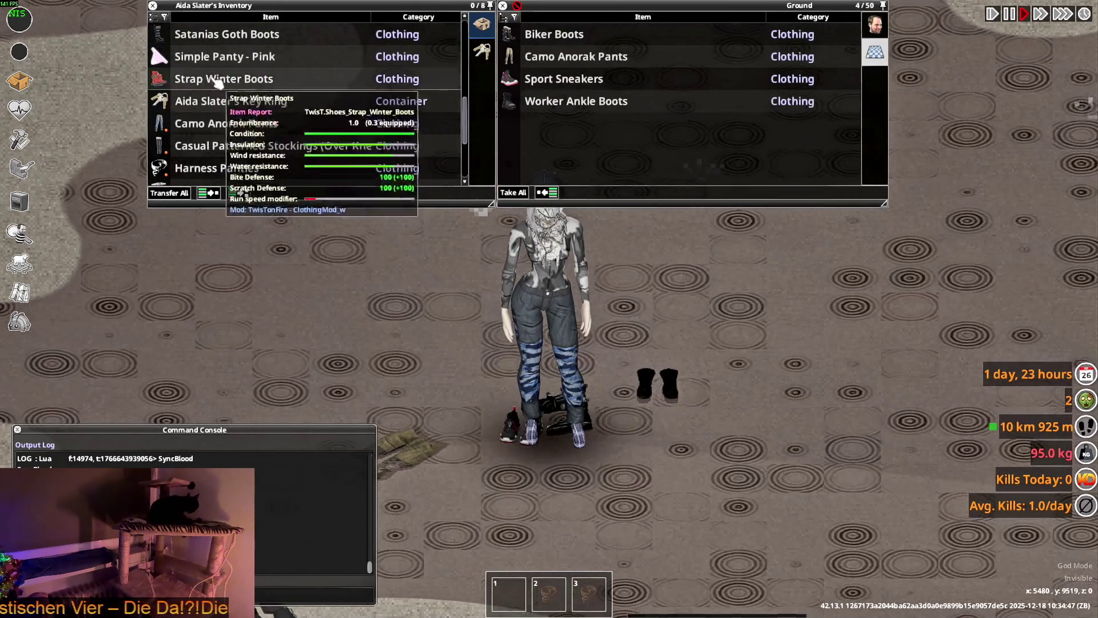
double_click(215, 78)
scroll(240, 104, "up", 1)
scroll(215, 90, "up", 1)
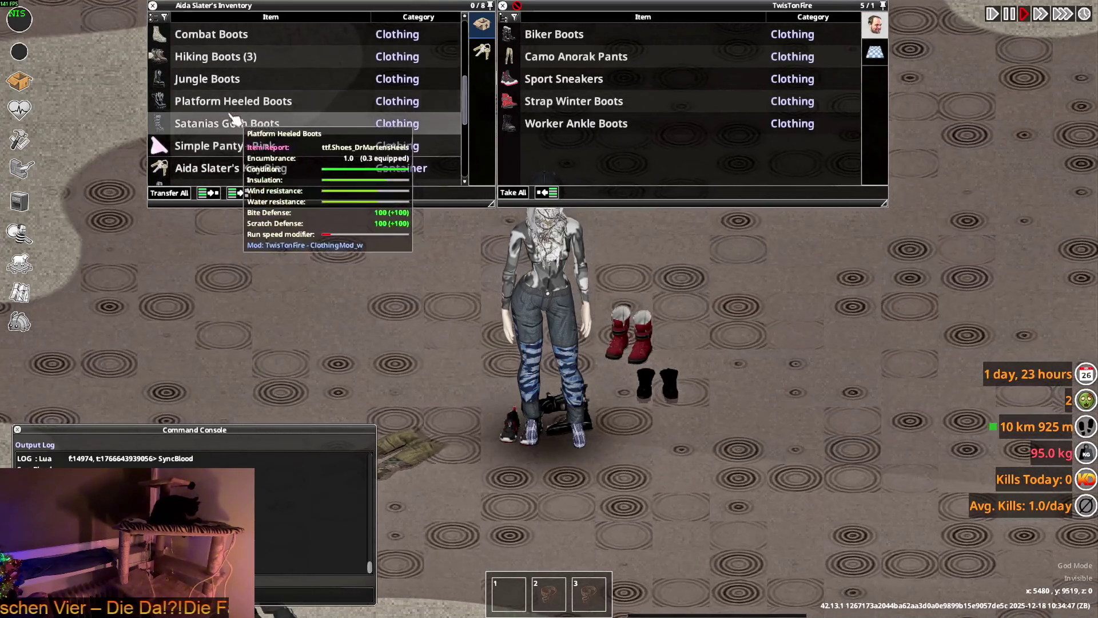
scroll(193, 108, "up", 1)
scroll(209, 127, "down", 1)
right_click(204, 105)
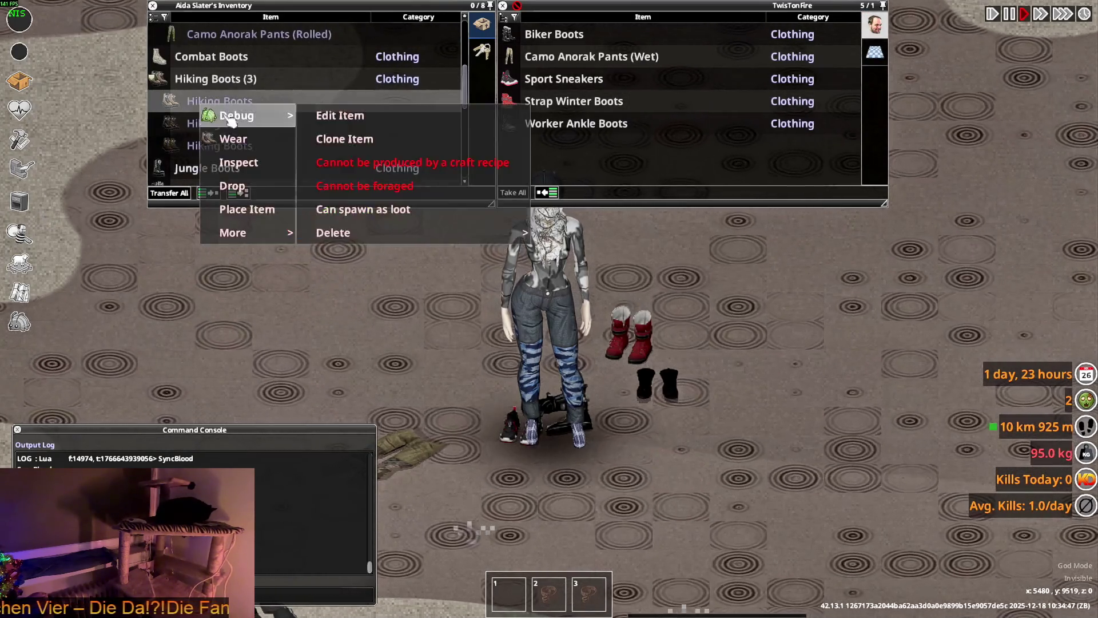
Step: Walk around the dropped boots to inspect their flat ground models
key("d")
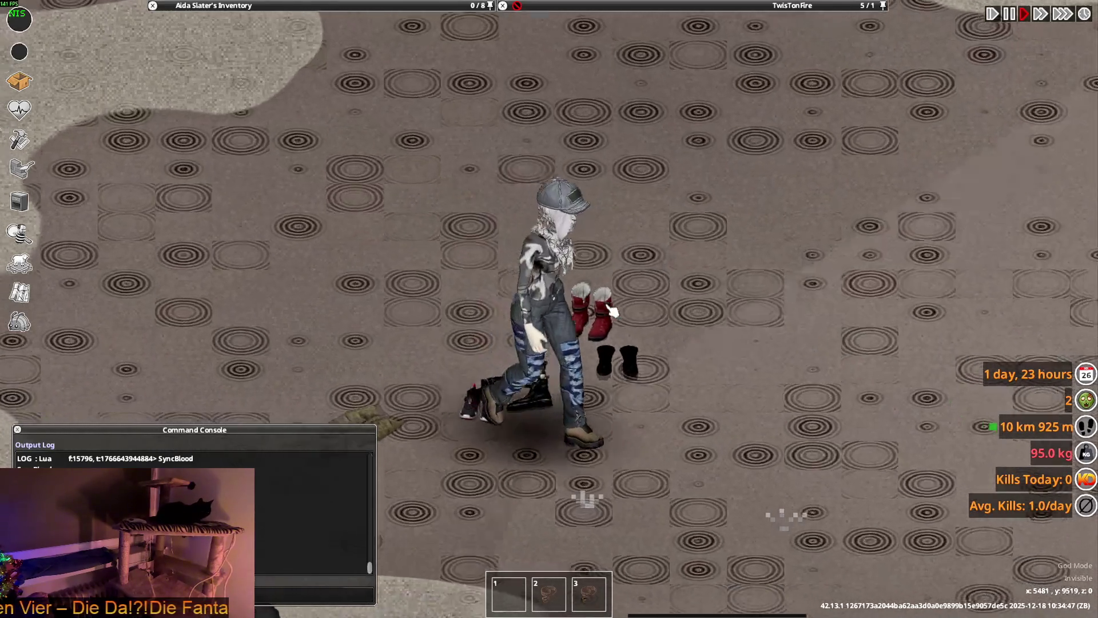
key("w+a")
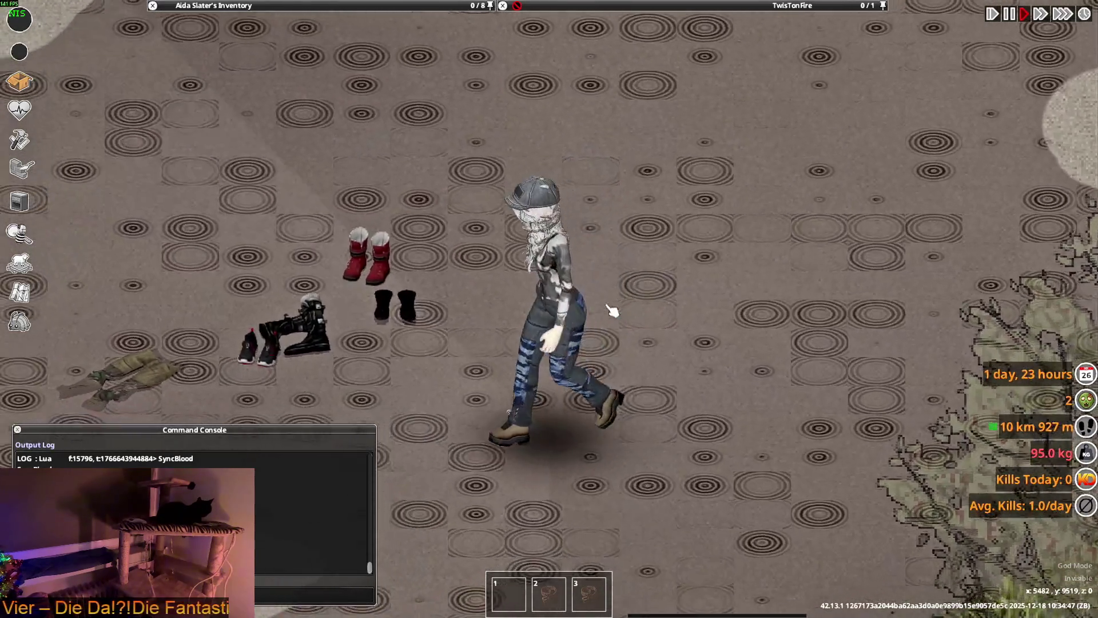
key("d")
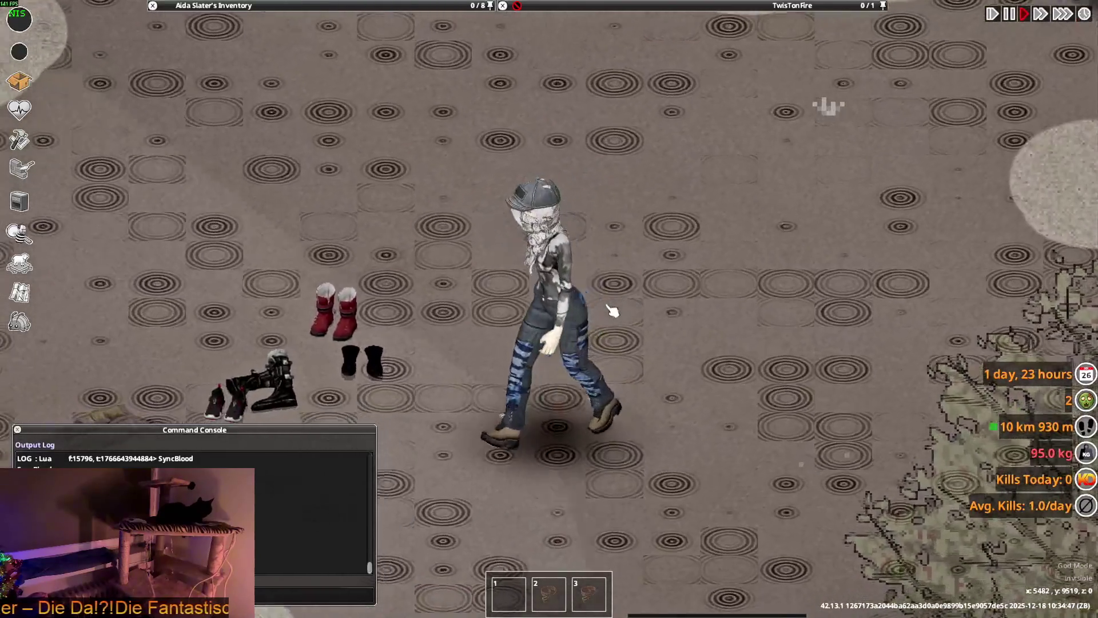
key("a")
key("w")
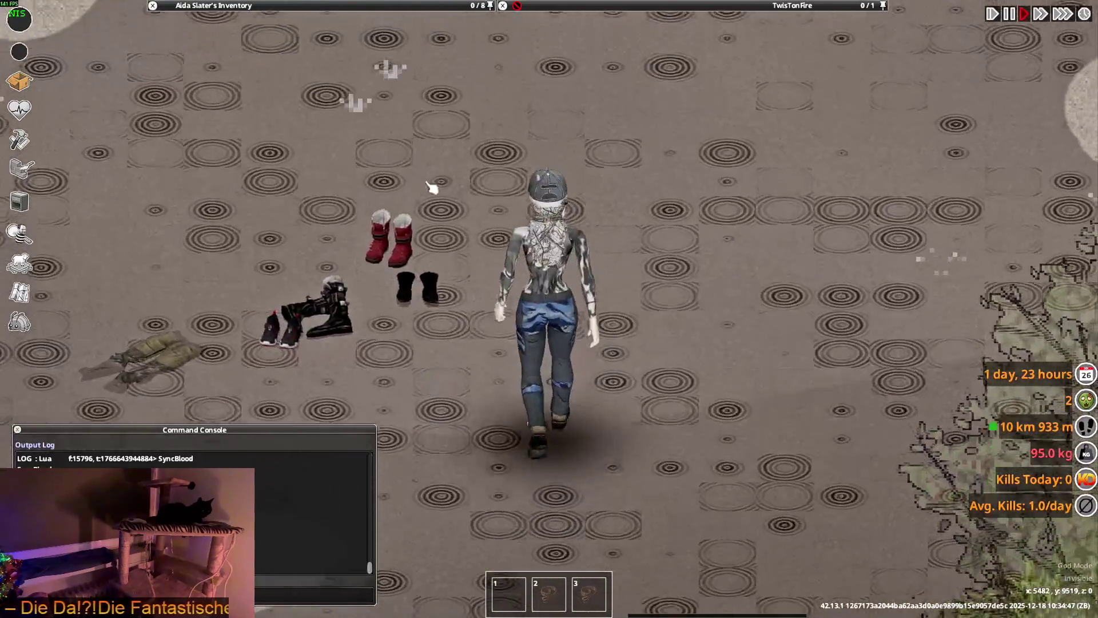
key("s+a")
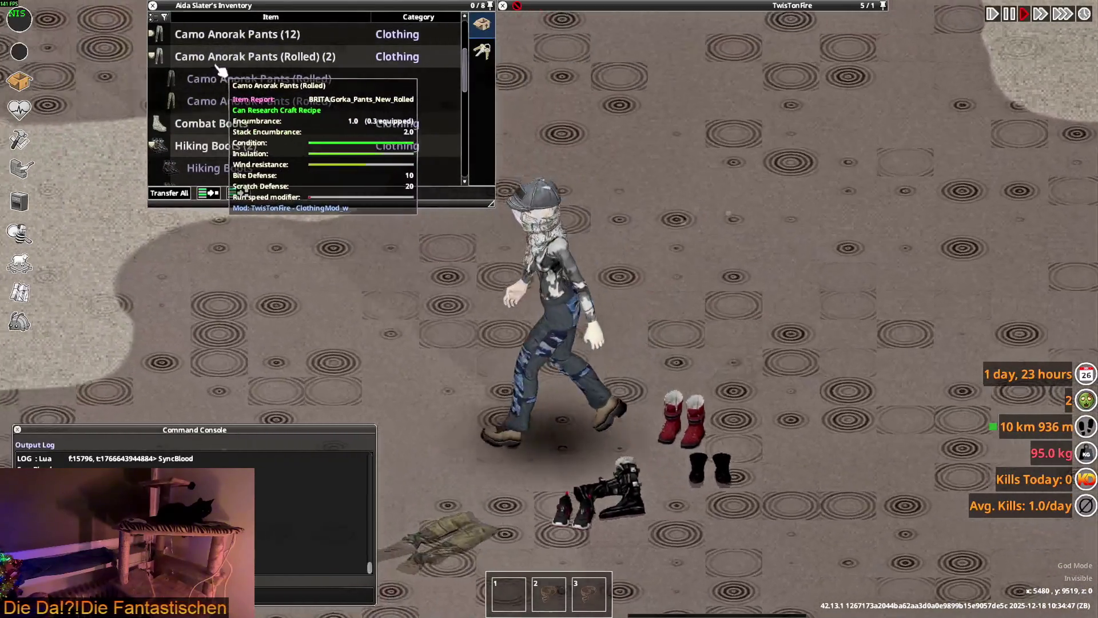
key("w")
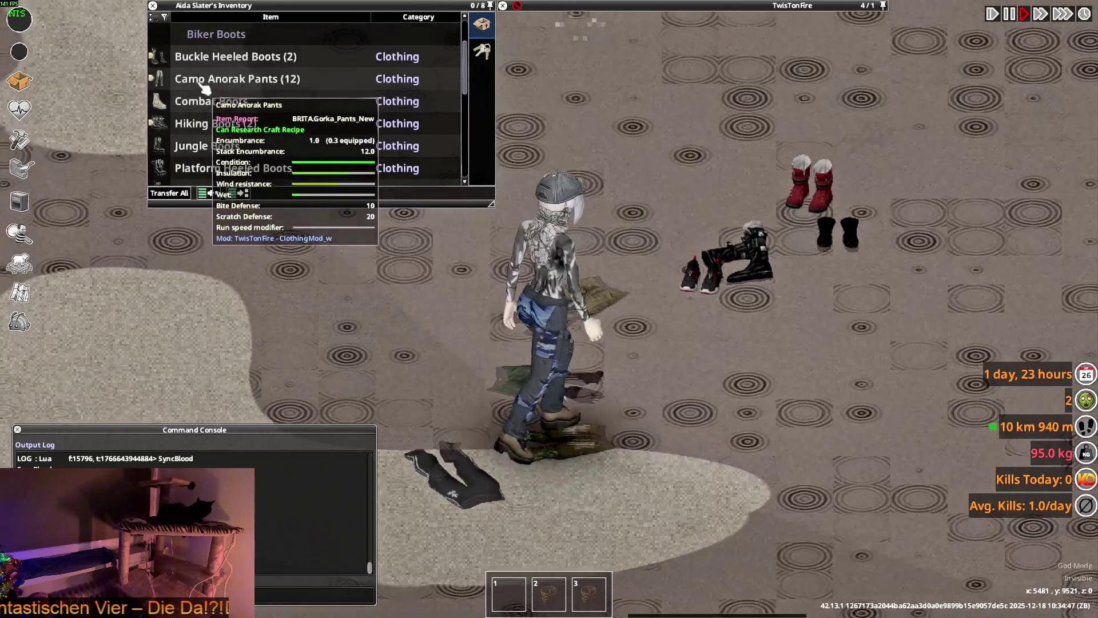
right_click(210, 57)
Step: Wear the chosen item and walk around the pants lying on the floor
left_click(232, 86)
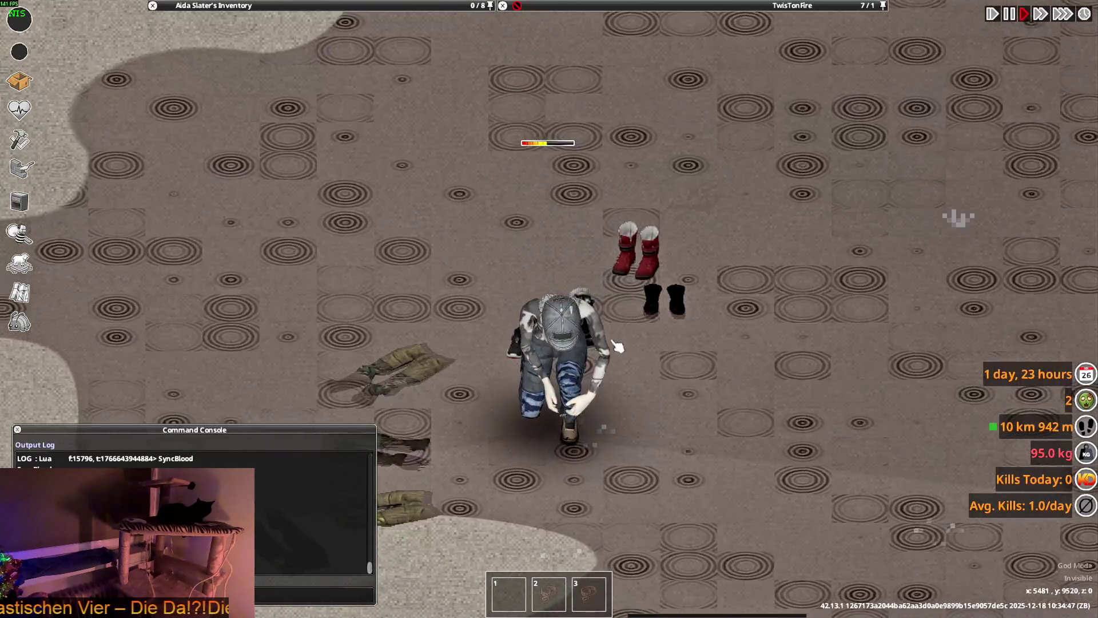
scroll(624, 346, "up", 2)
key("d")
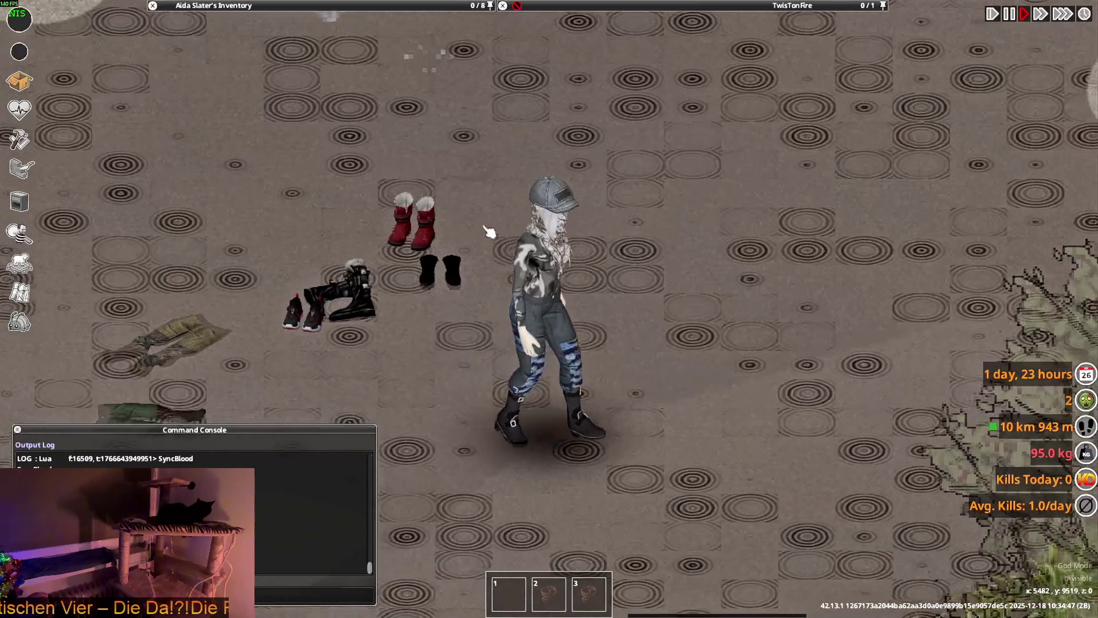
key("a")
key("d")
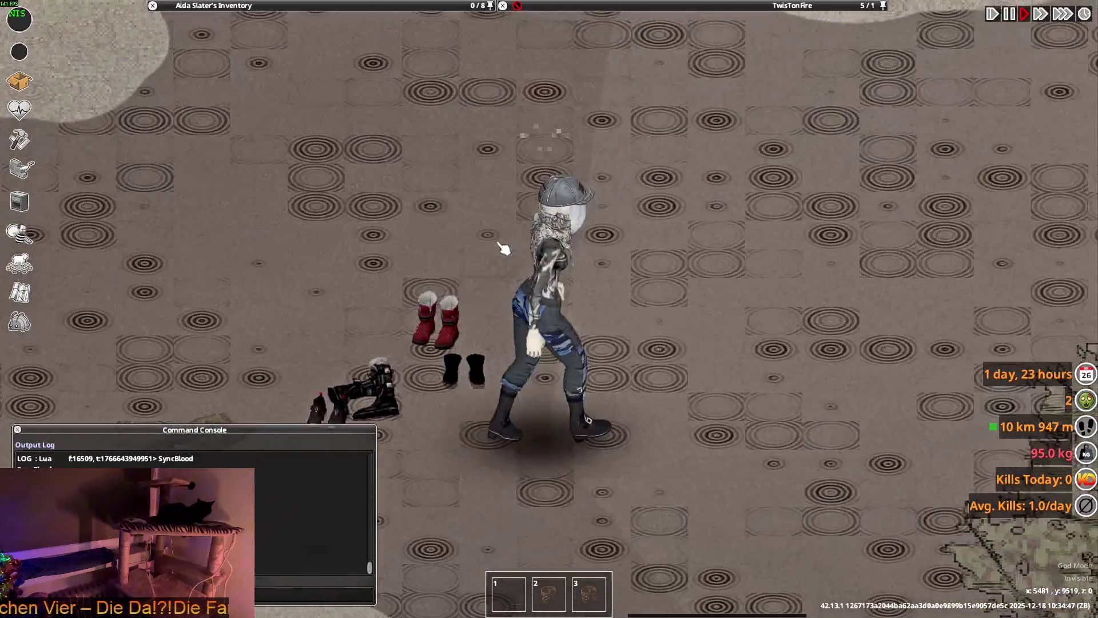
scroll(300, 42, "up", 3)
key("a")
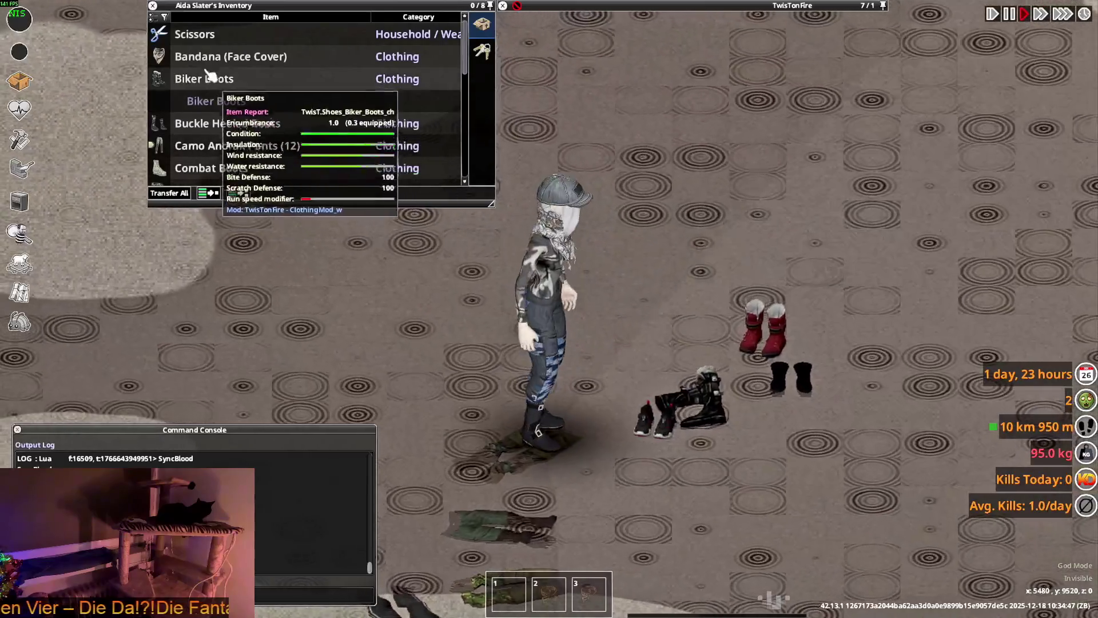
scroll(214, 94, "down", 3)
scroll(222, 120, "down", 4)
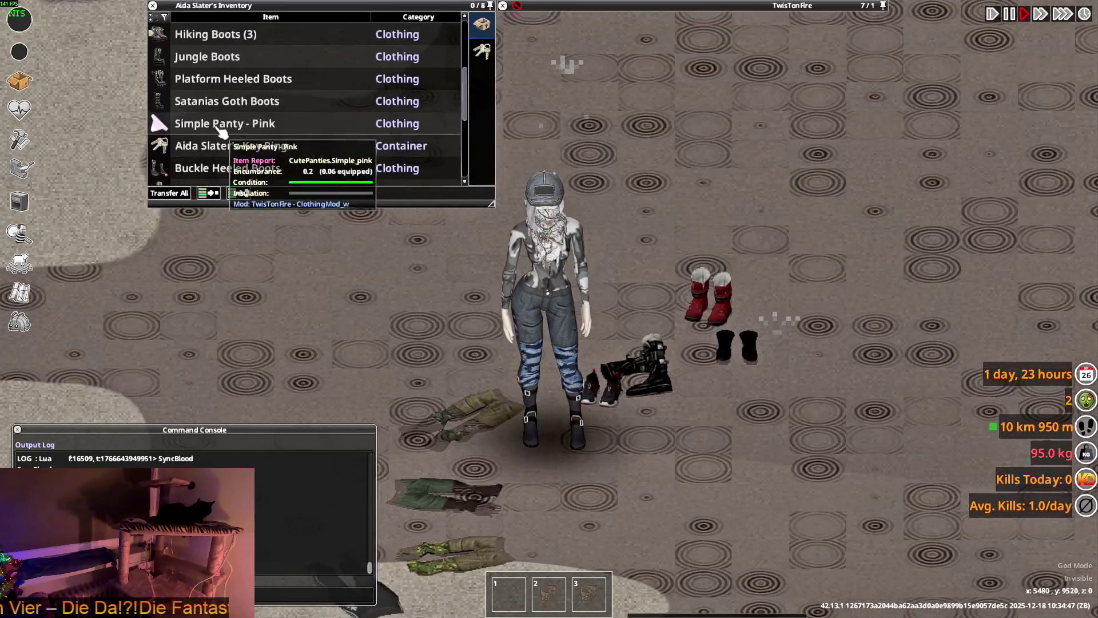
scroll(221, 134, "down", 3)
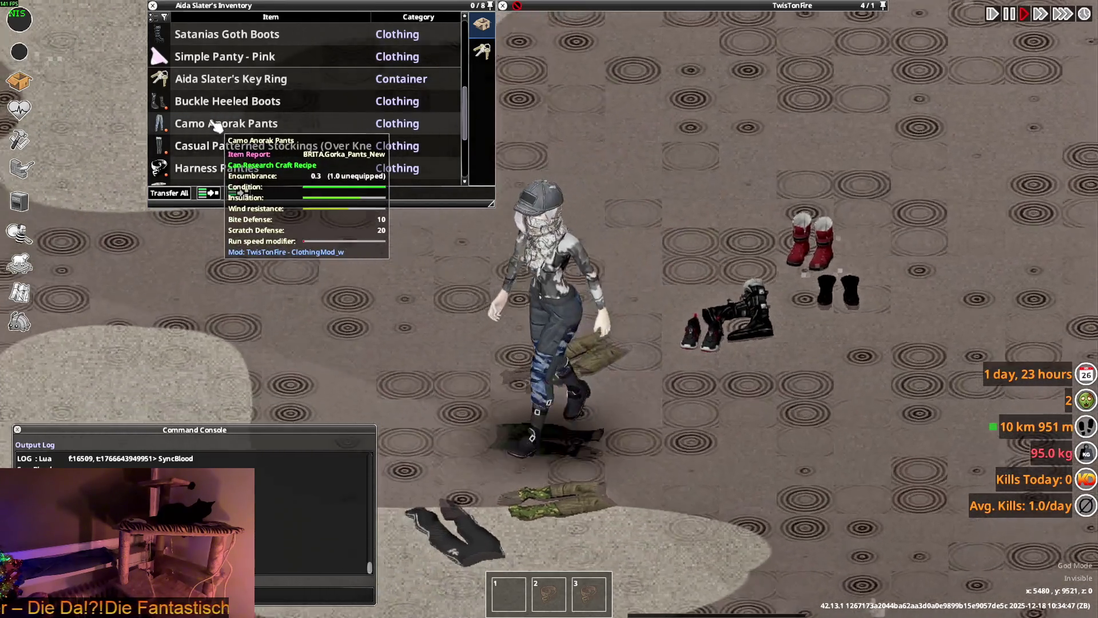
scroll(277, 170, "down", 4)
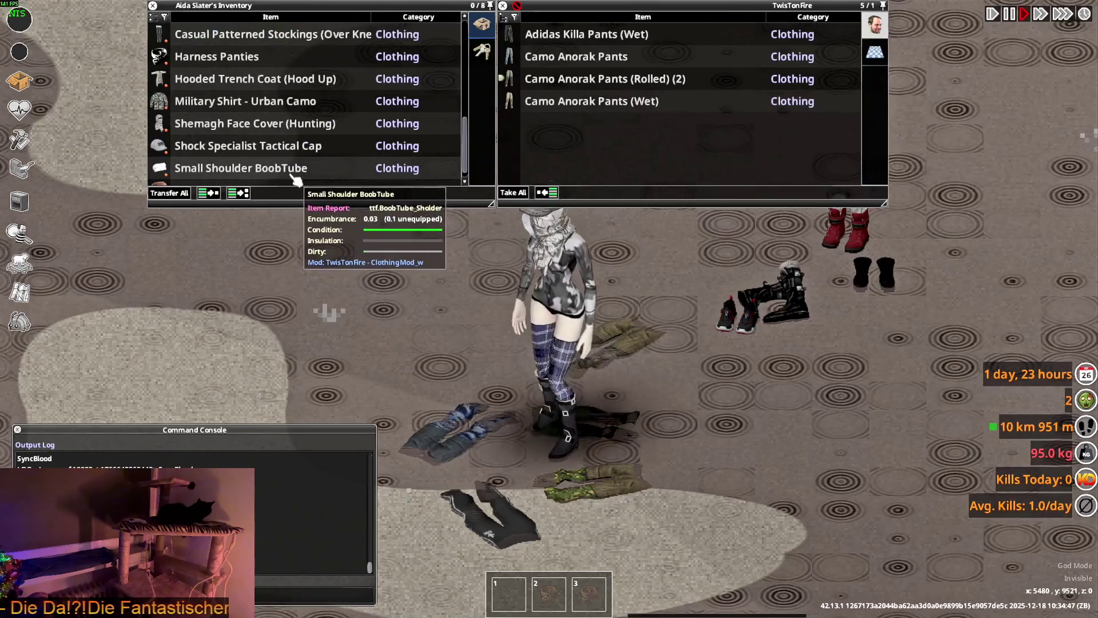
scroll(225, 144, "up", 1)
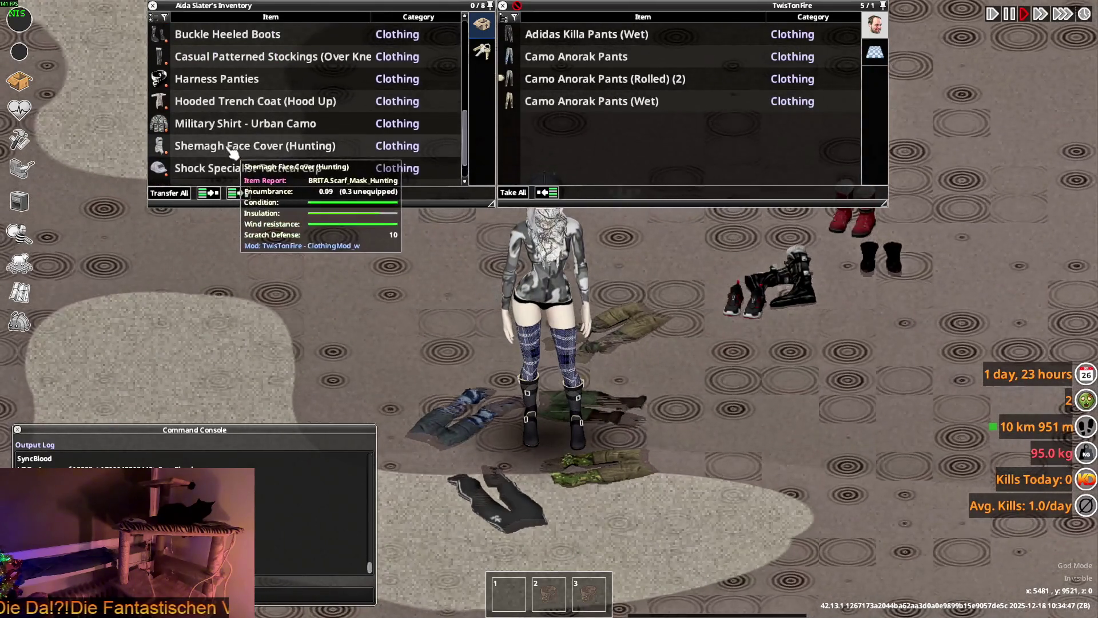
Step: Wear the Casual Patterned Stockings as an unpaired set and step toward the dropped clothes
right_click(214, 62)
mouse_move(247, 90)
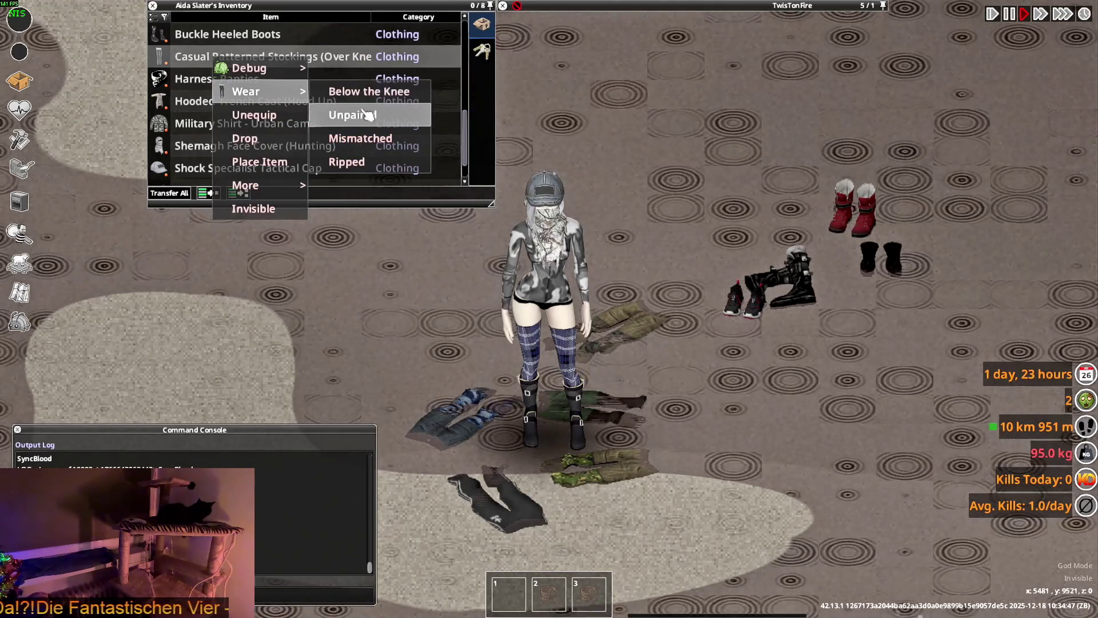
left_click(367, 119)
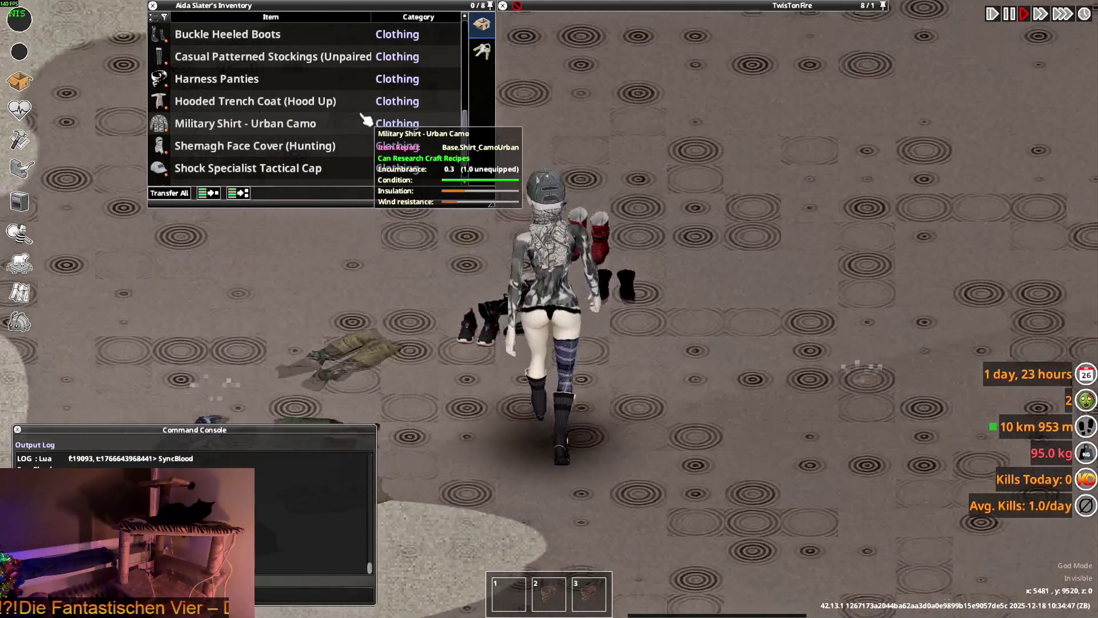
scroll(249, 120, "up", 3)
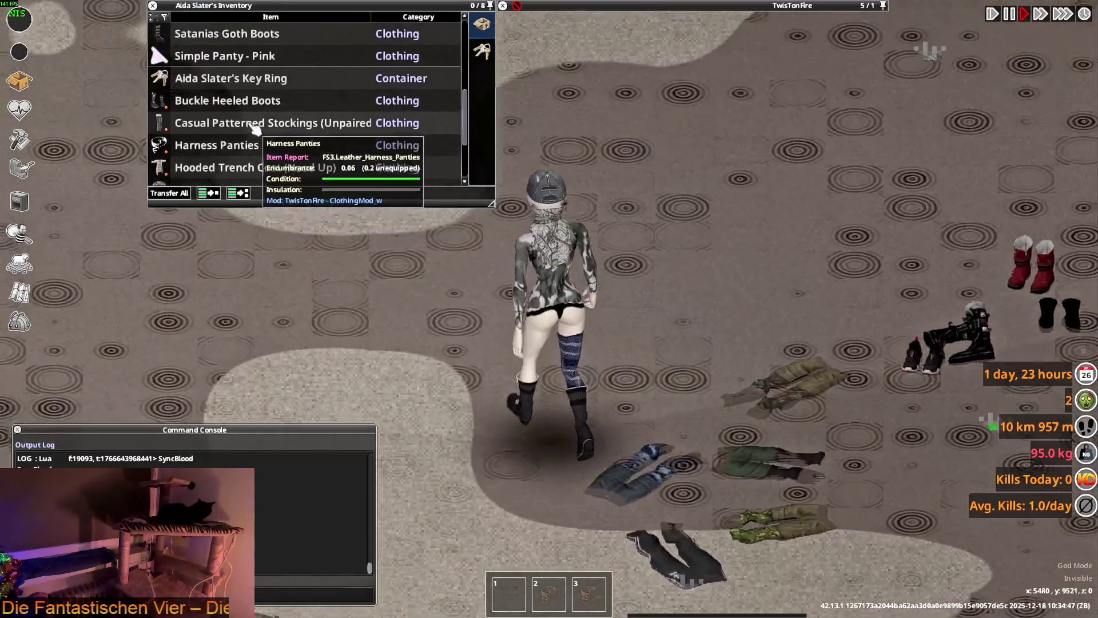
scroll(219, 123, "up", 3)
scroll(222, 123, "up", 3)
scroll(206, 117, "up", 1)
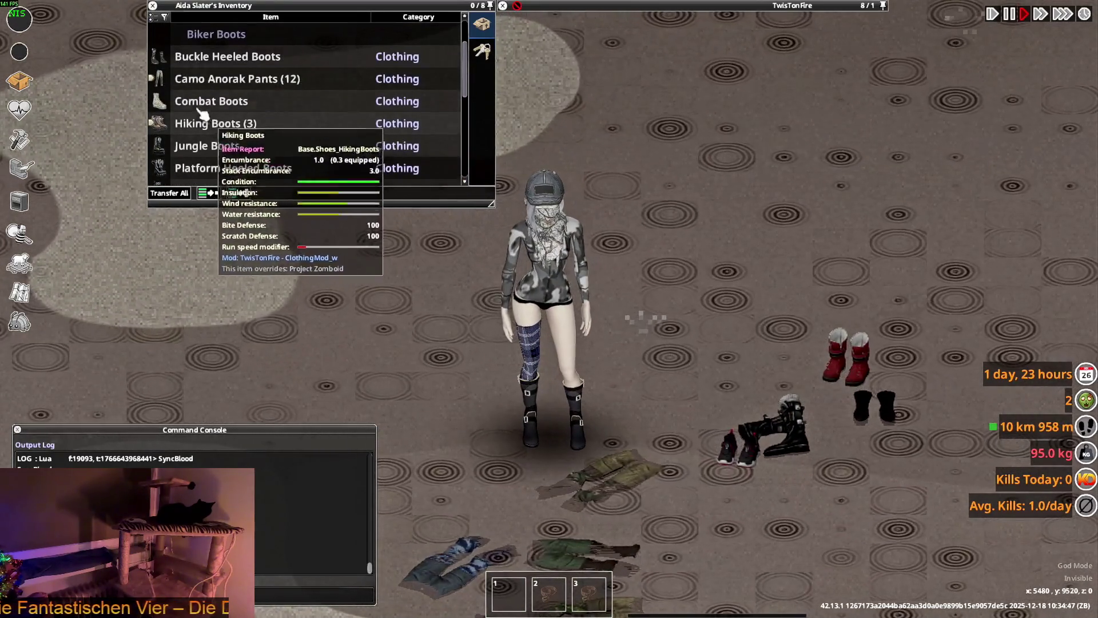
key("s")
key("d")
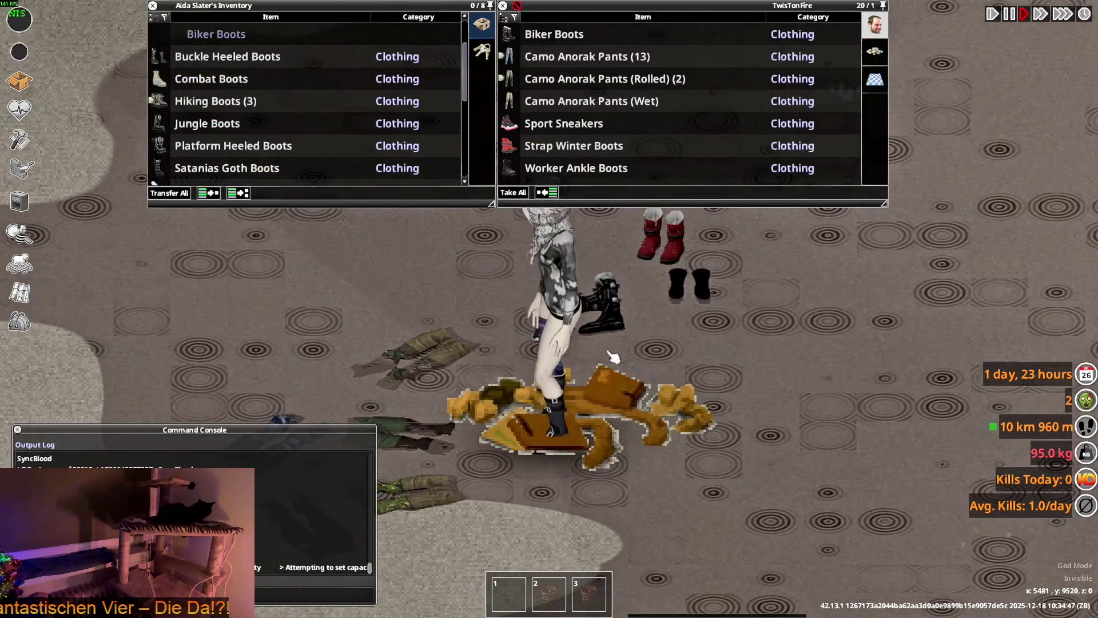
scroll(216, 129, "up", 1)
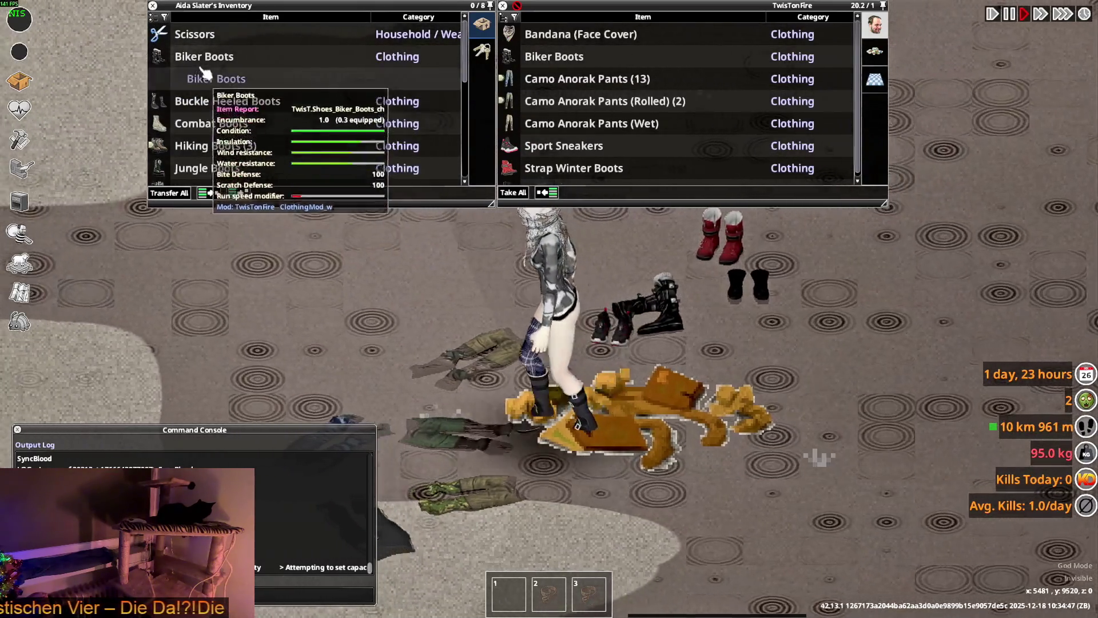
Step: Walk back and forth past the dropped clothing to check its ground models
key("a")
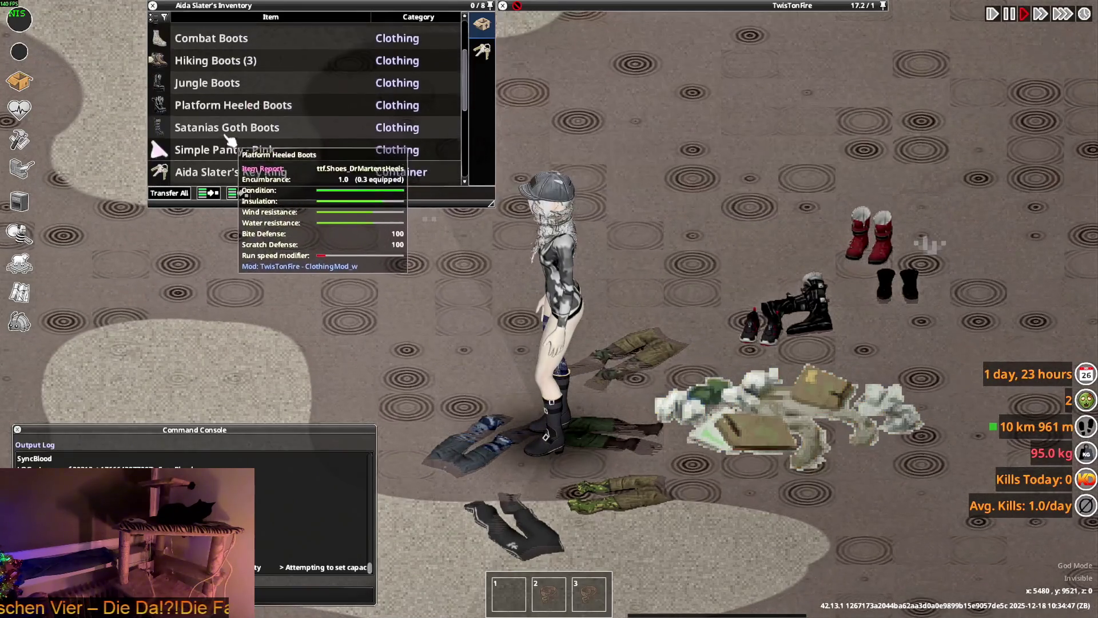
key("d")
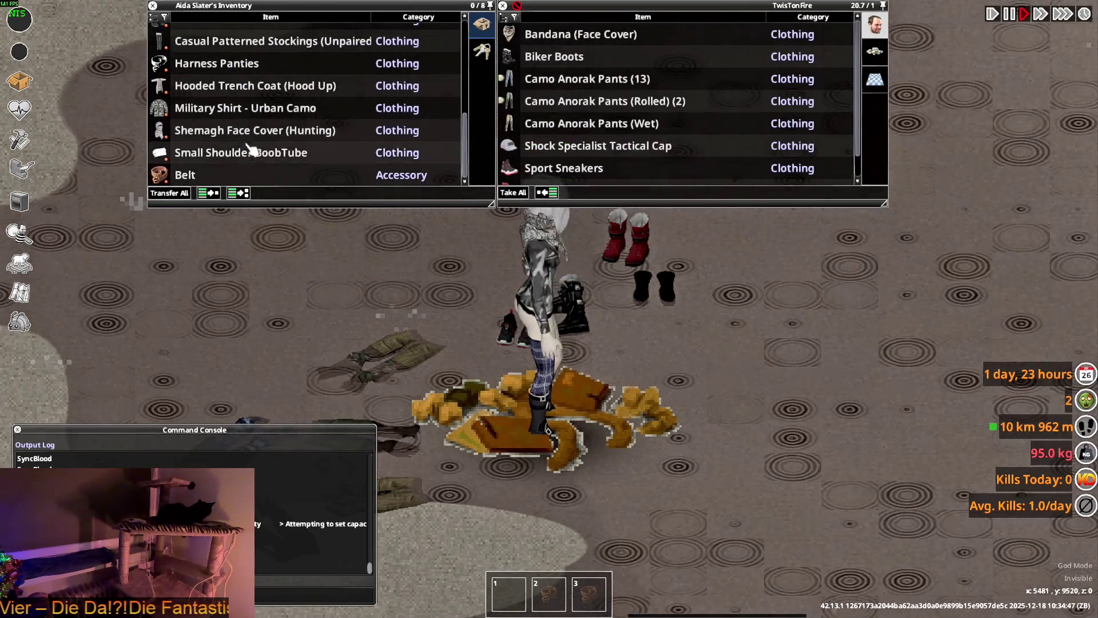
key("a")
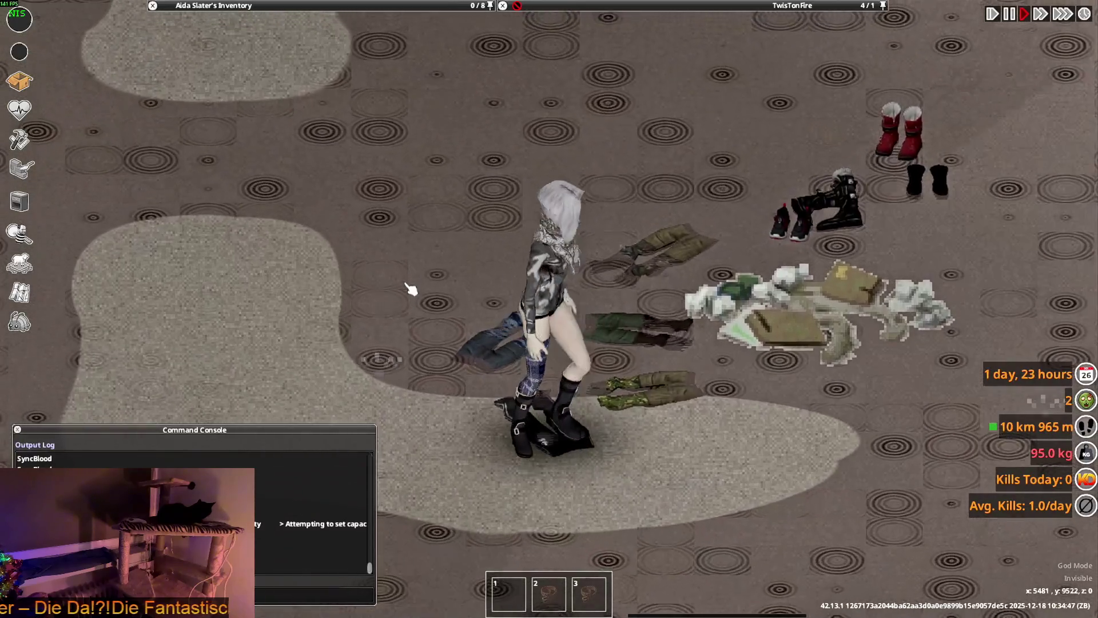
scroll(402, 284, "down", 3)
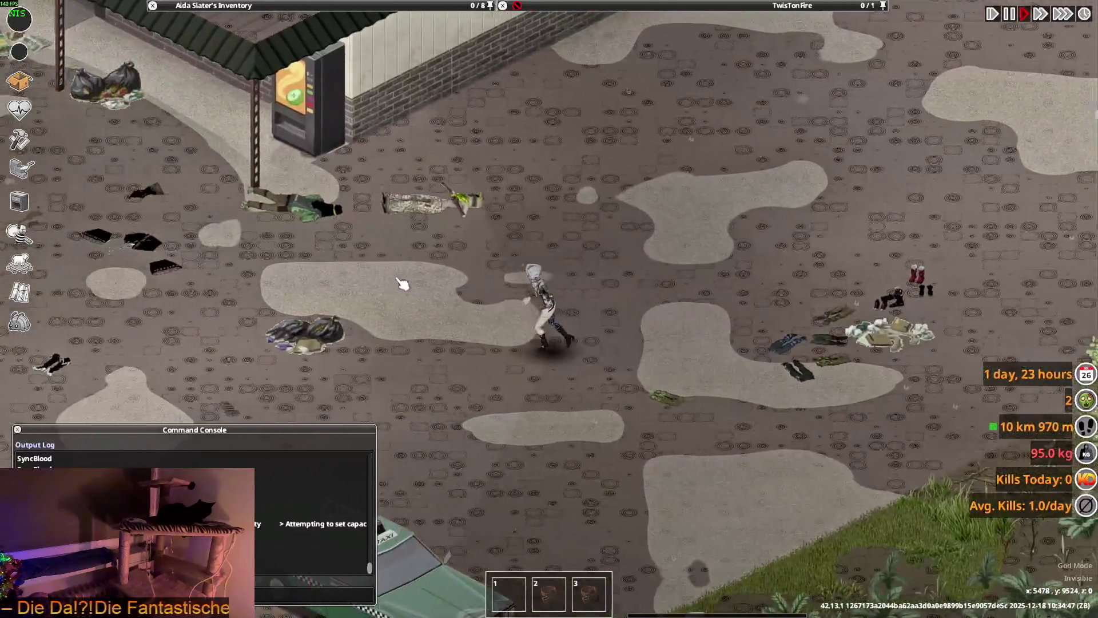
scroll(402, 285, "up", 3)
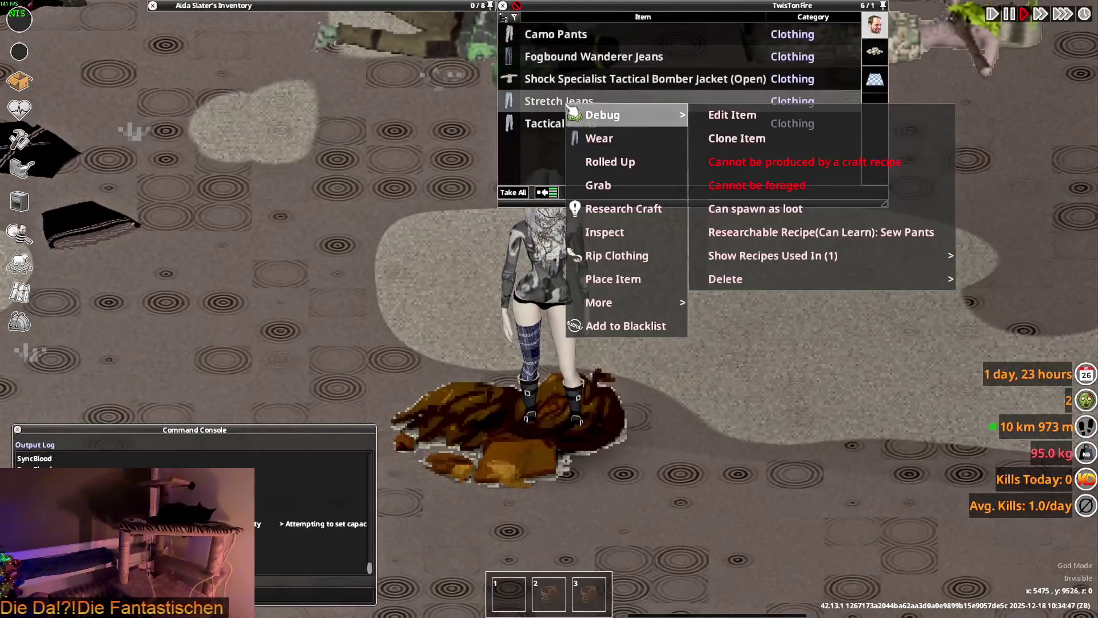
Step: Wear the Stretch Jeans from the corpse loot and walk away to view them
left_click(606, 140)
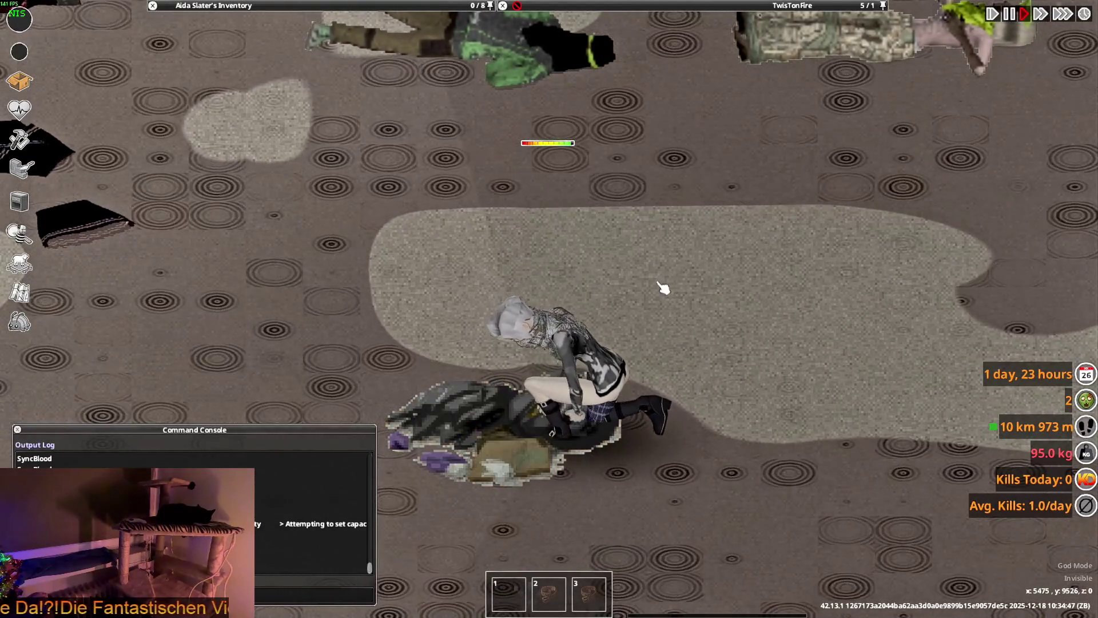
key("s+d")
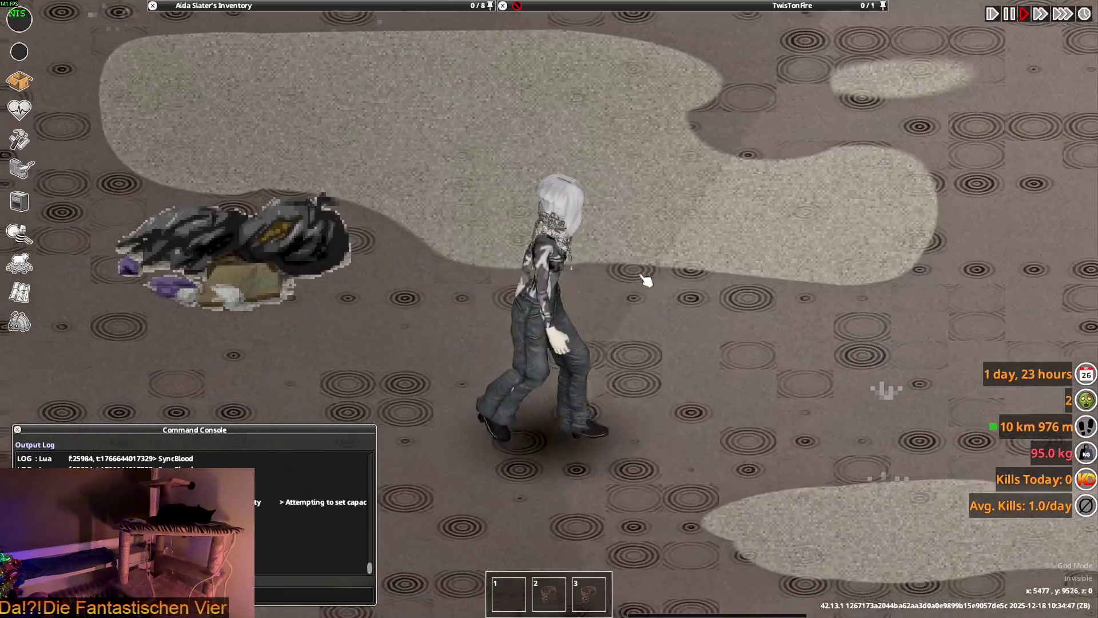
key("w+a")
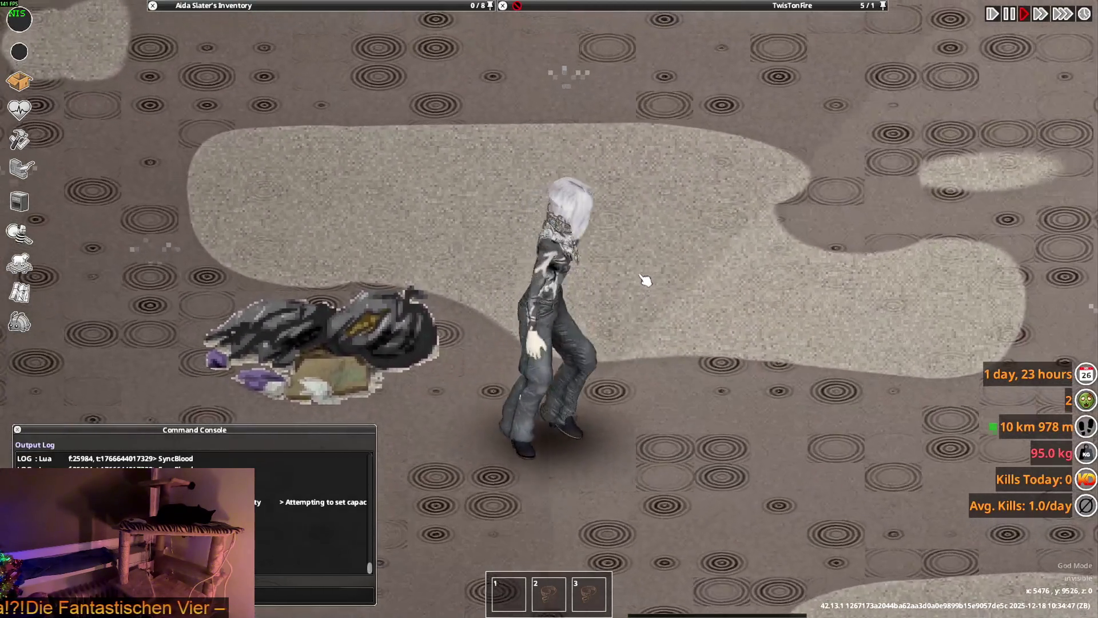
key("w")
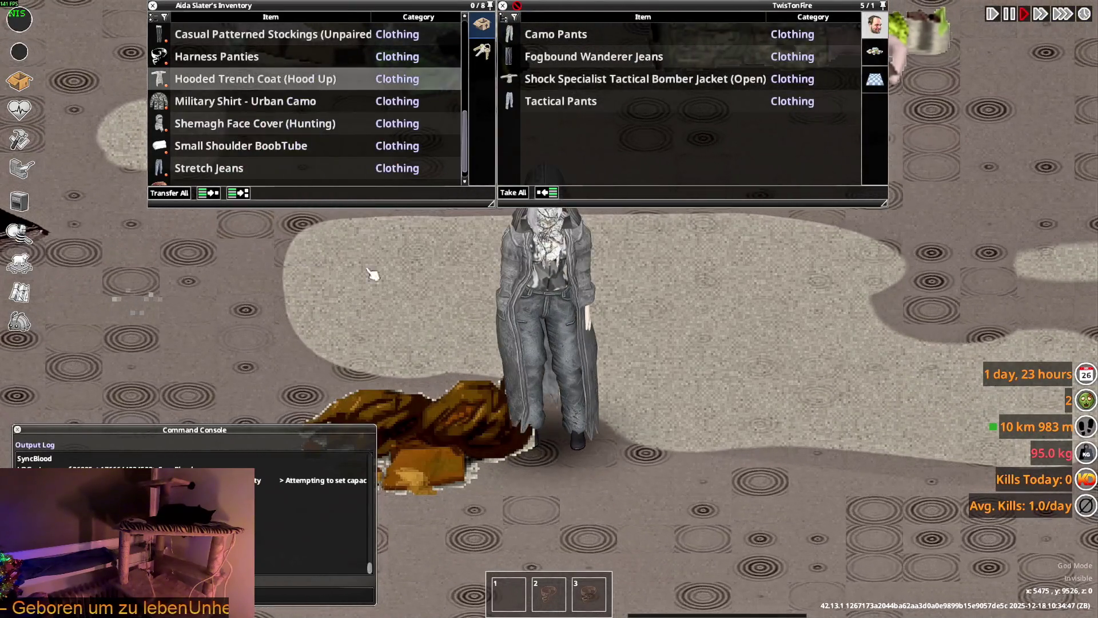
Step: Walk around showing the hooded trench coat, then Alt+Tab to the window switcher
key("s")
key("d")
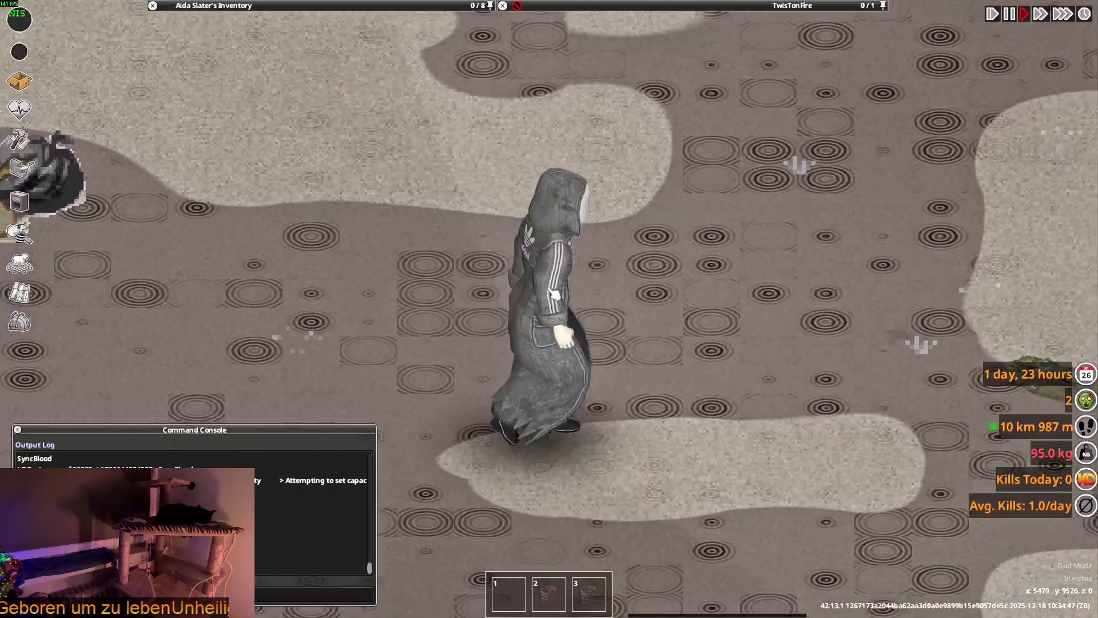
key("w")
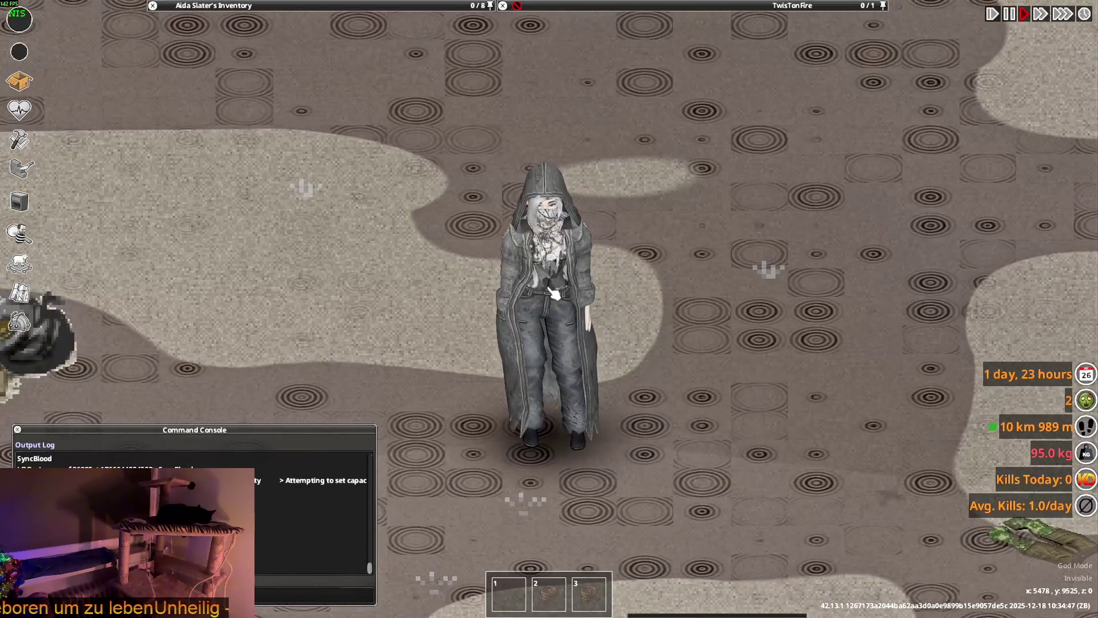
key("s")
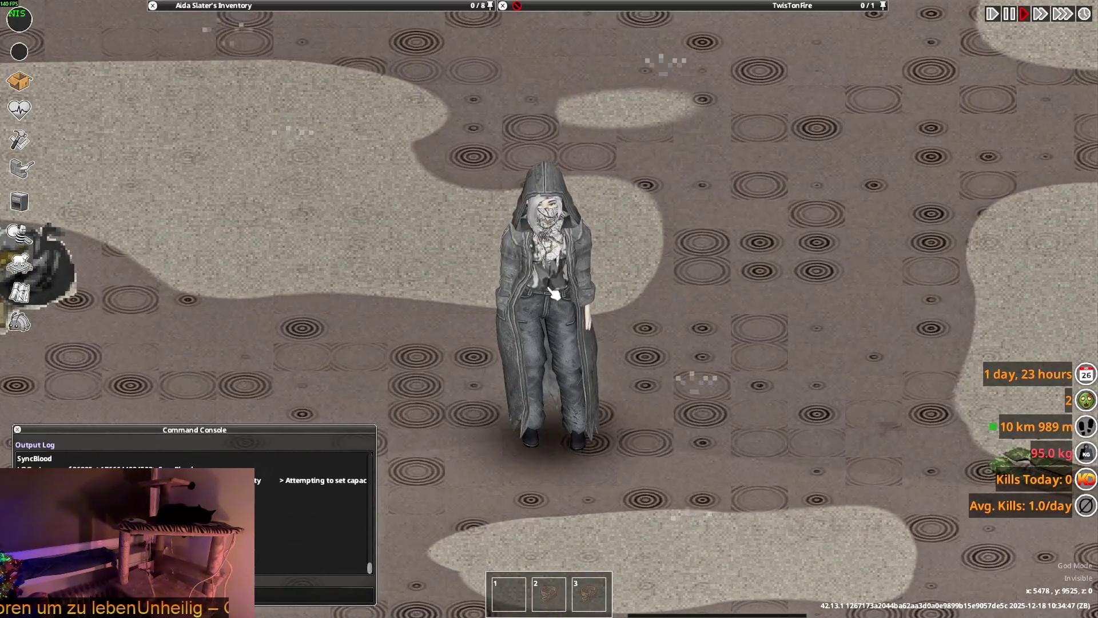
key("a")
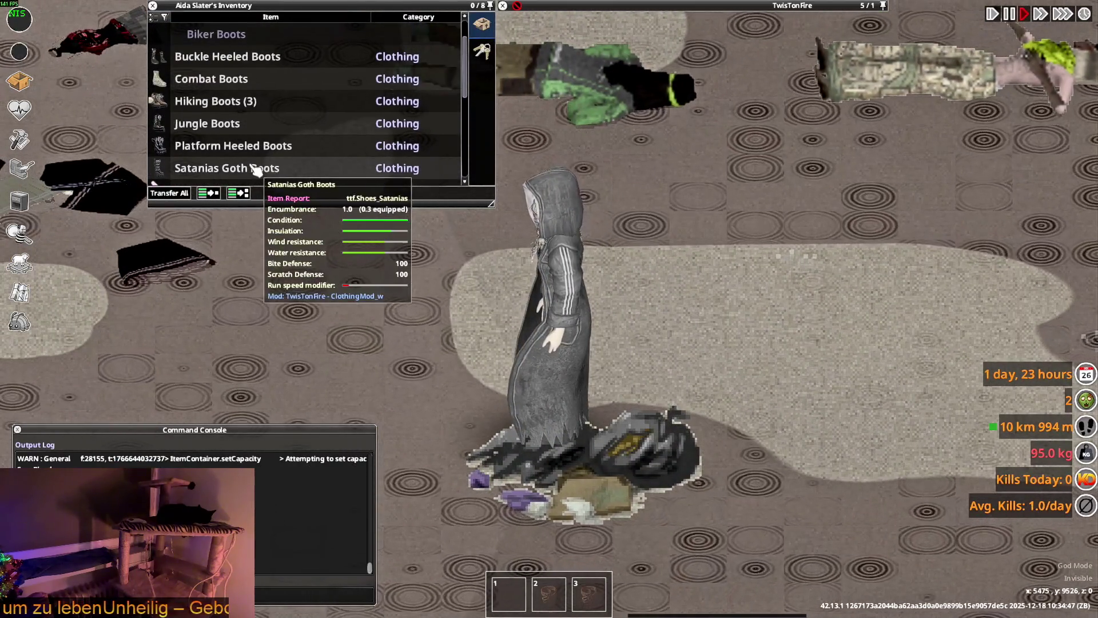
scroll(231, 93, "up", 1)
scroll(223, 77, "up", 1)
scroll(249, 113, "down", 4)
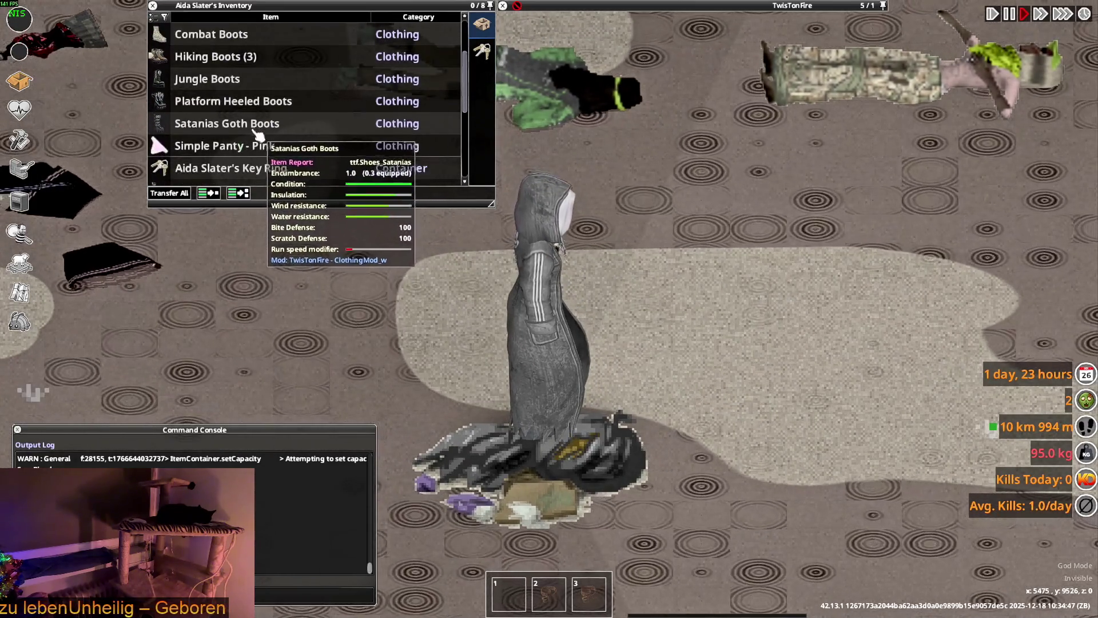
scroll(258, 124, "down", 2)
scroll(244, 118, "down", 4)
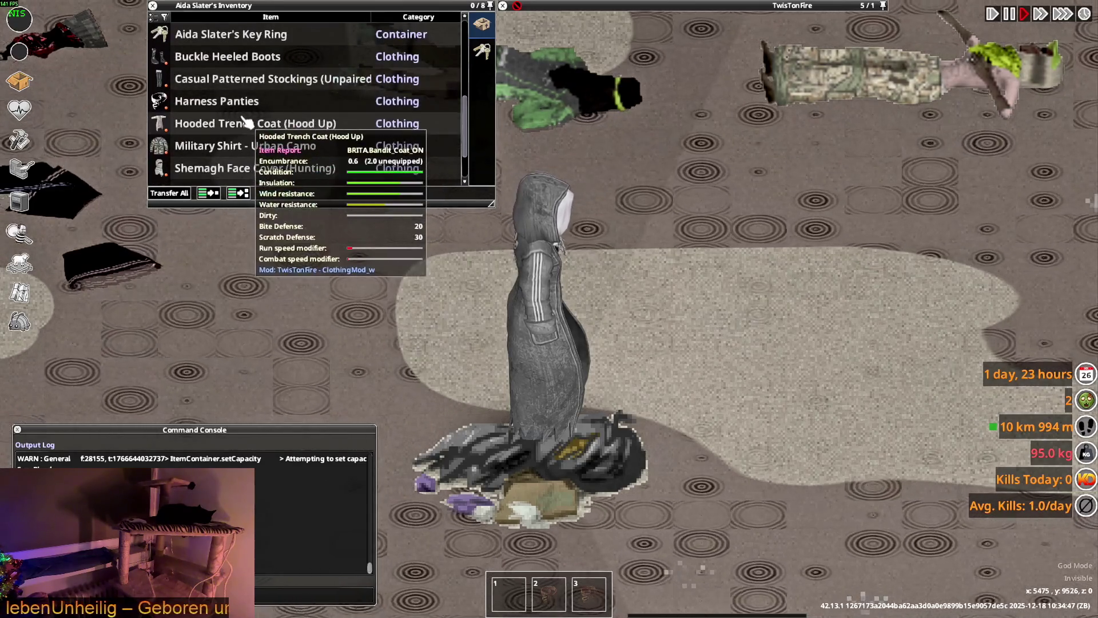
key("alt+Tab")
key("alt+Tab")
key("alt+Tab")
key("alt+Tab")
key("alt+Tab")
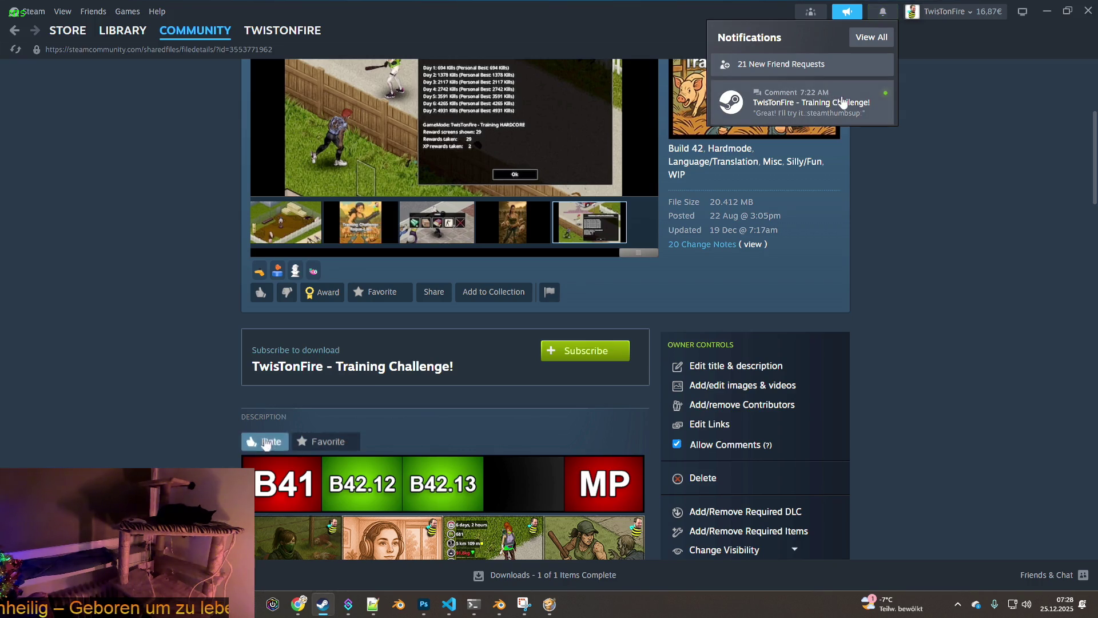
Step: Read the new Training Challenge comment, then enlarge the TwisTonFire profile's million-kills screenshot
left_click(842, 102)
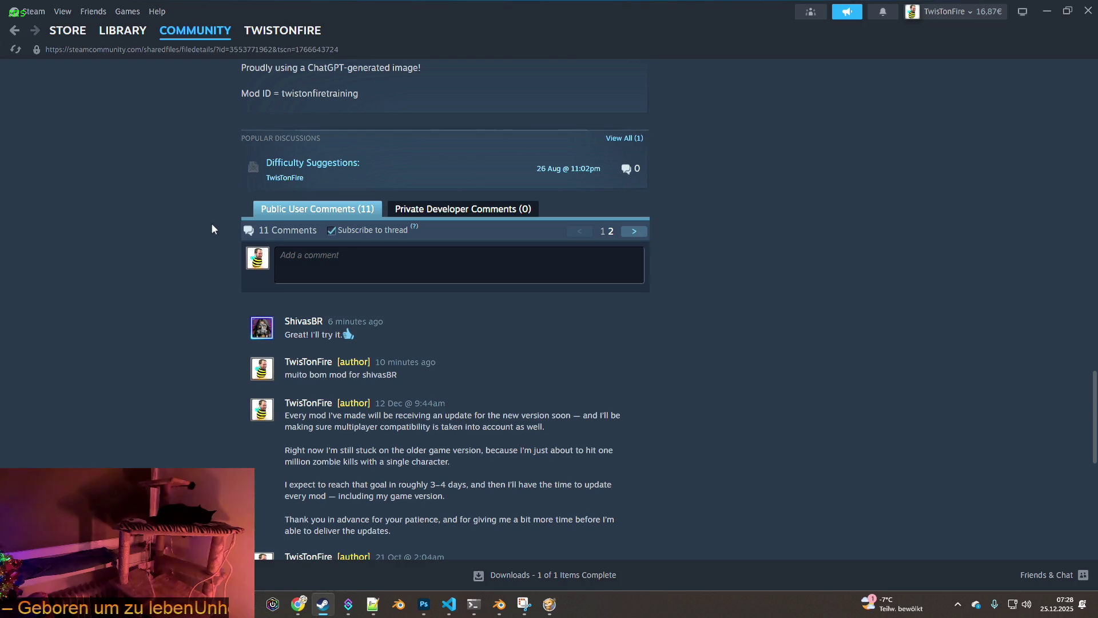
scroll(211, 223, "up", 2)
scroll(127, 78, "up", 5)
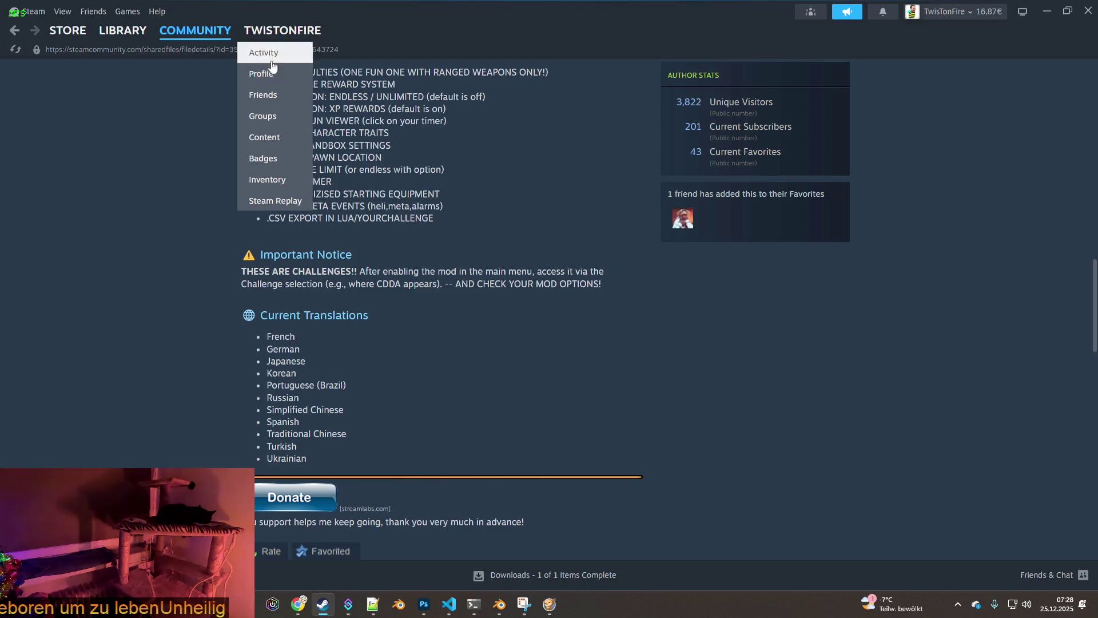
left_click(282, 30)
left_click(397, 319)
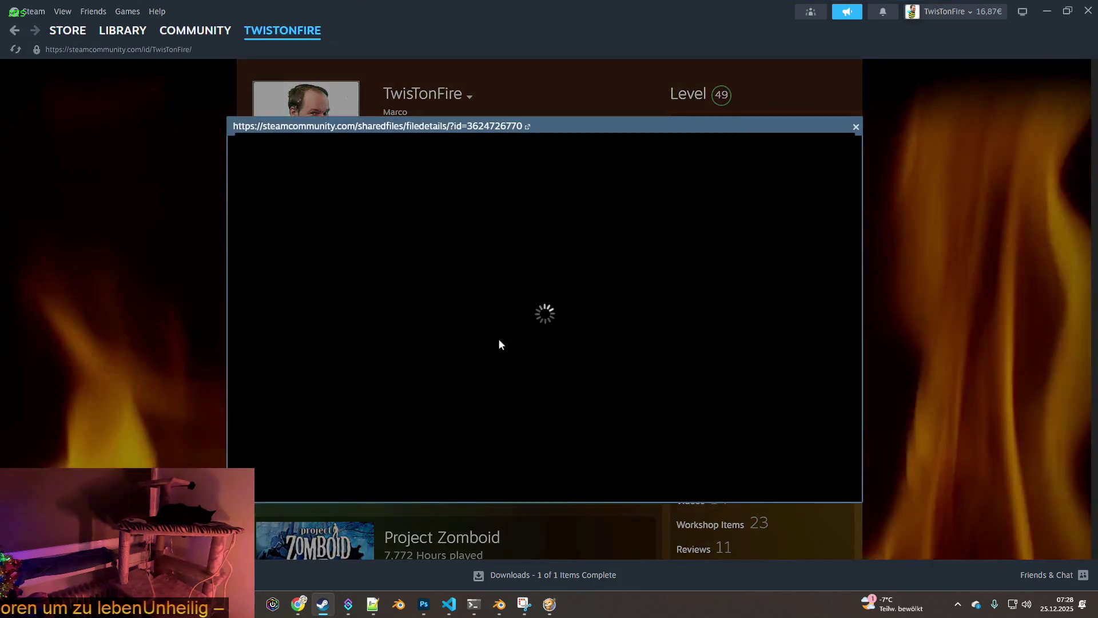
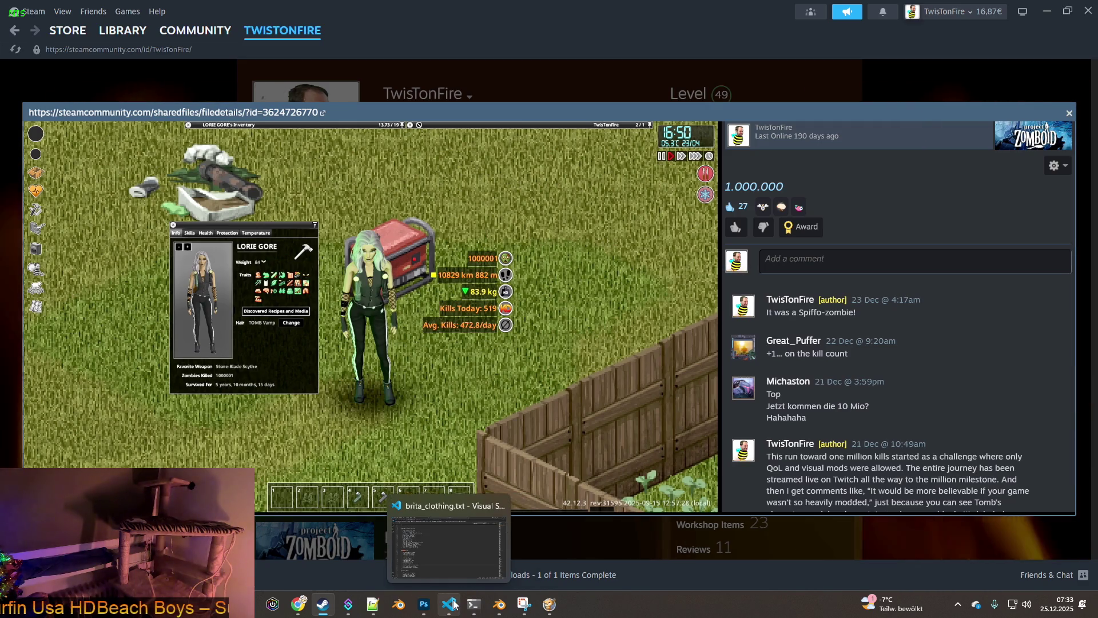
Step: Resume the game and drag the Biker Boots and Stretch Jeans out onto the floor
left_click(558, 605)
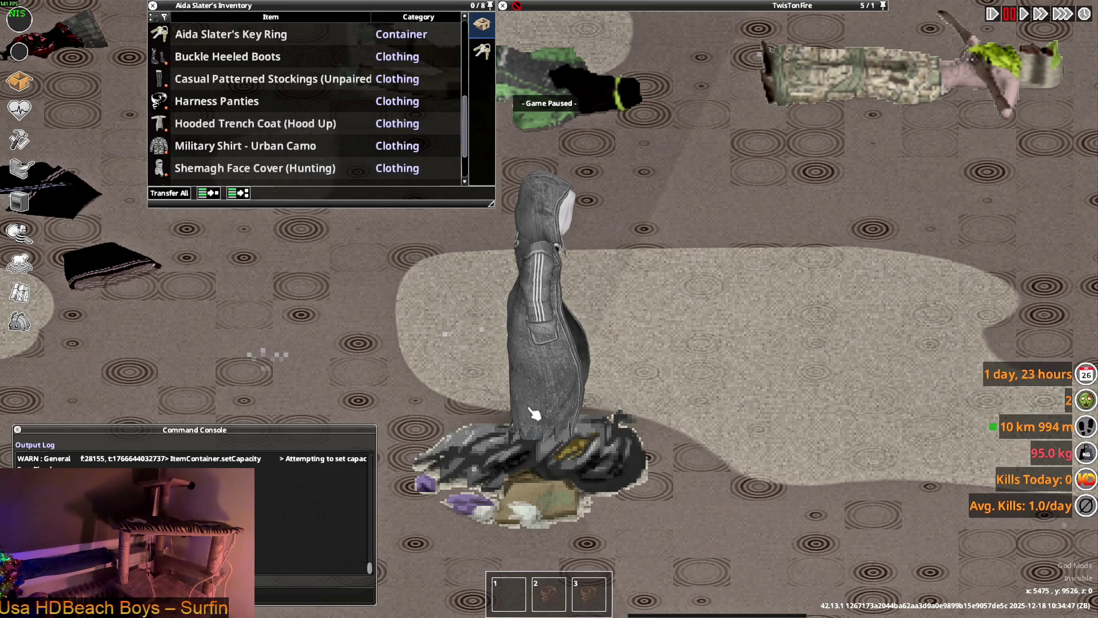
key("space")
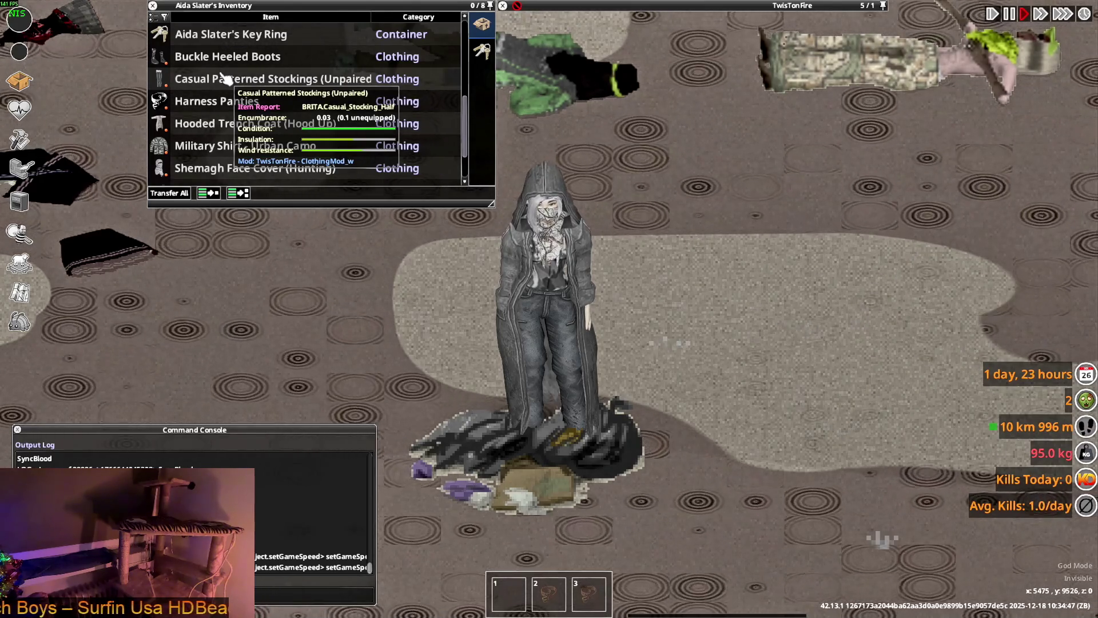
scroll(273, 111, "down", 3)
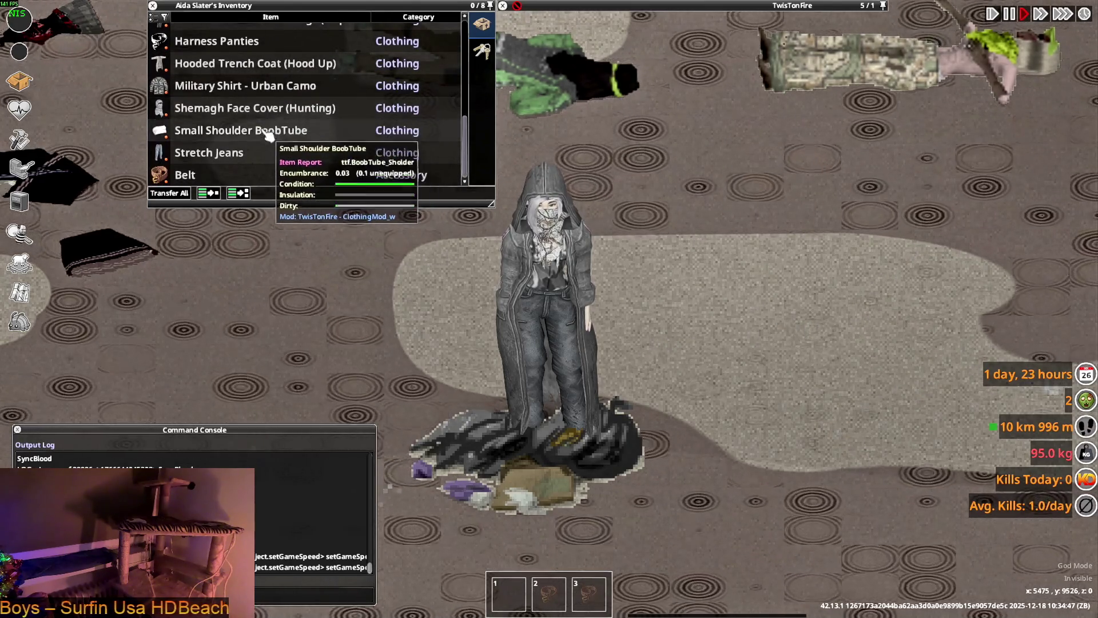
scroll(268, 121, "up", 2)
scroll(262, 134, "up", 3)
scroll(262, 135, "up", 2)
scroll(247, 125, "up", 1)
scroll(233, 101, "up", 1)
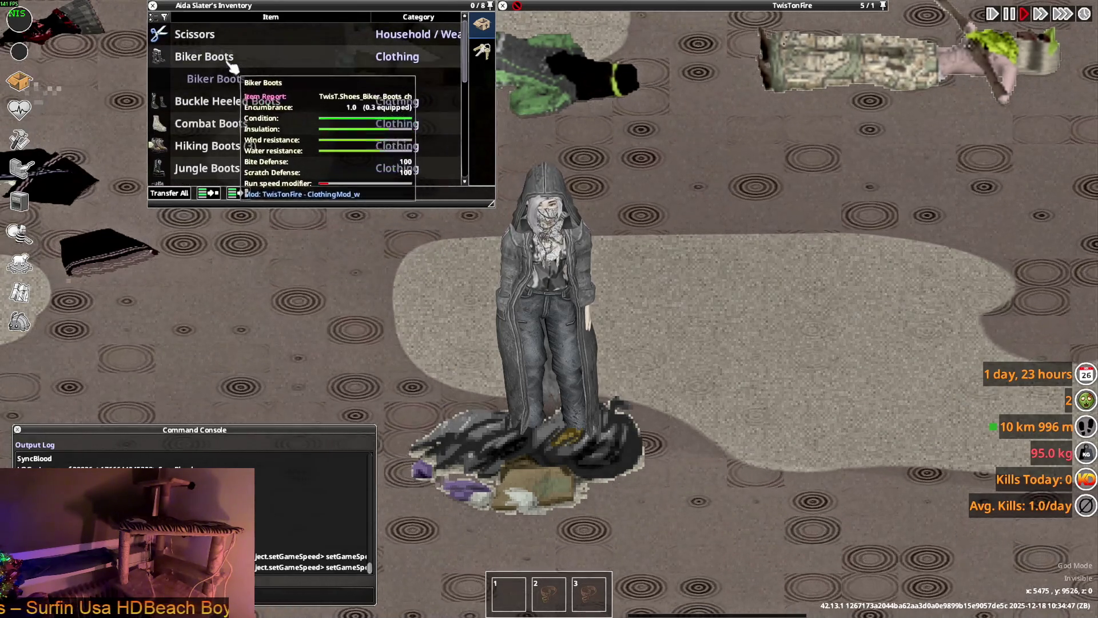
scroll(241, 172, "down", 2)
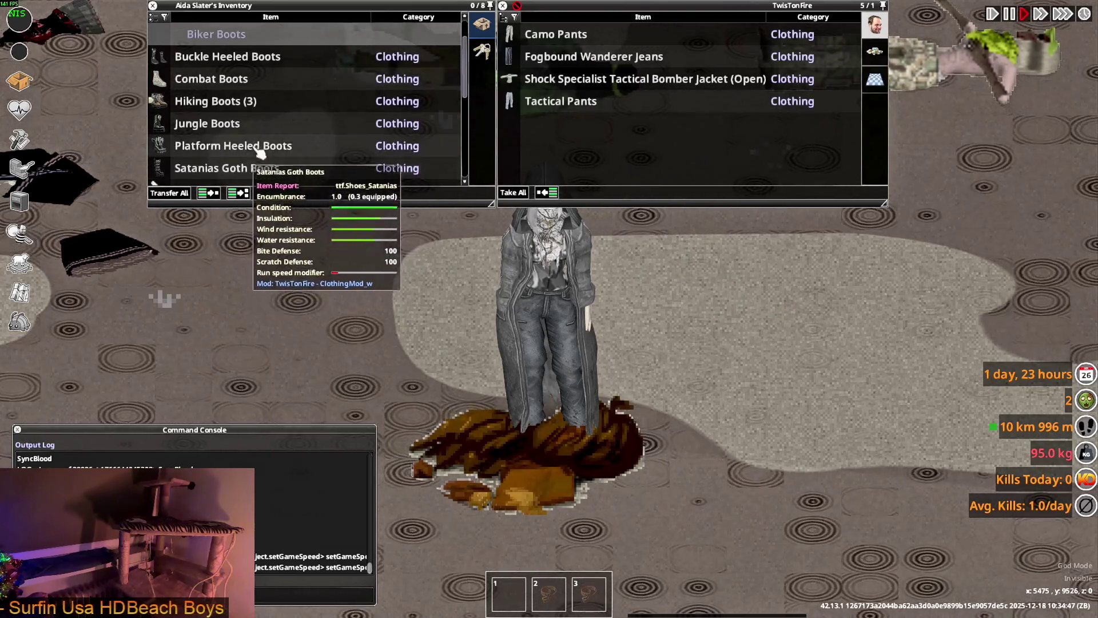
scroll(250, 153, "down", 1)
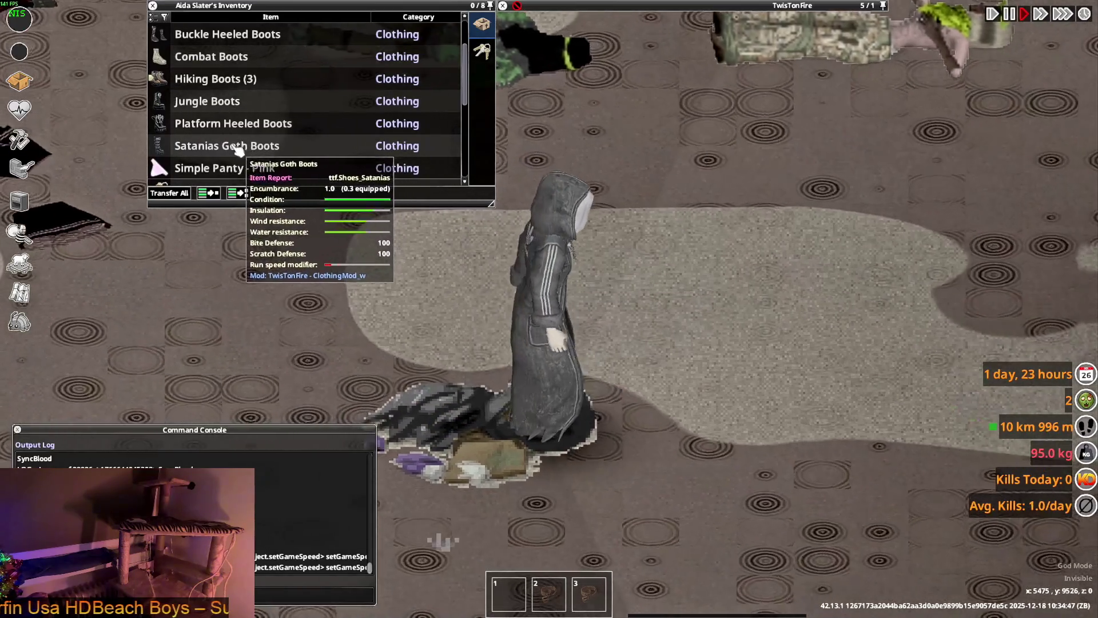
scroll(237, 152, "up", 1)
scroll(236, 150, "up", 2)
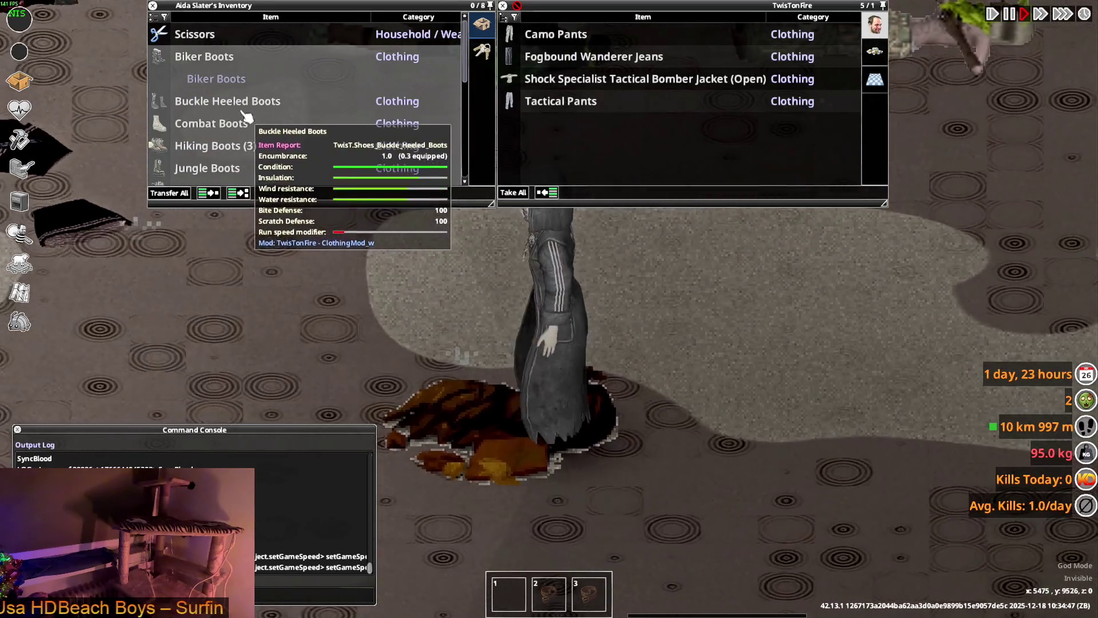
left_click_drag(247, 123, 540, 351)
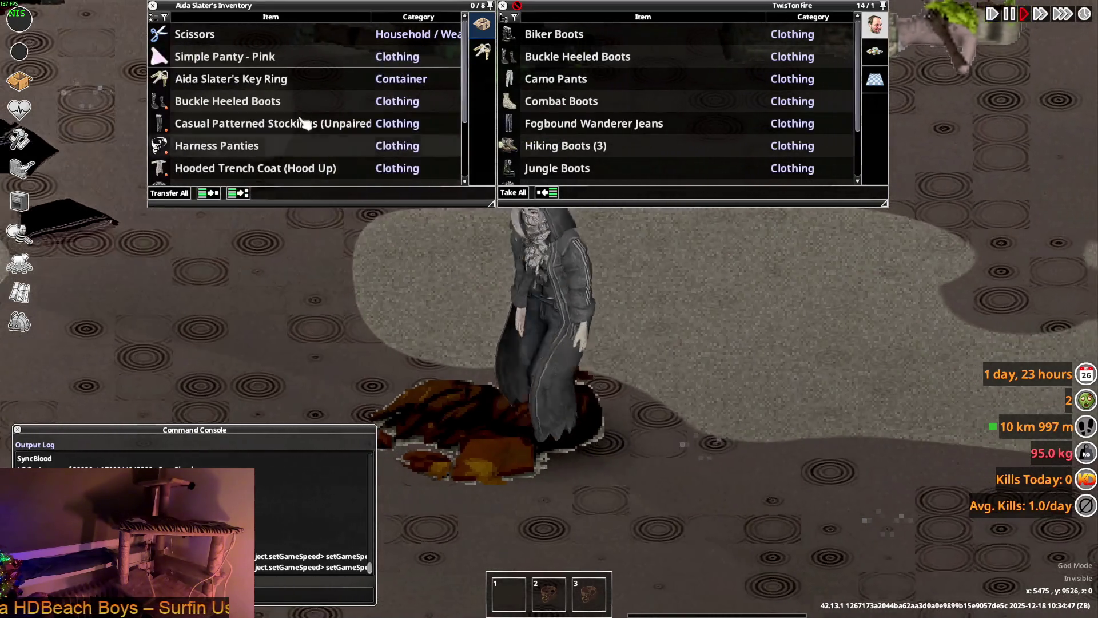
scroll(302, 128, "down", 2)
scroll(303, 128, "down", 1)
scroll(283, 133, "down", 2)
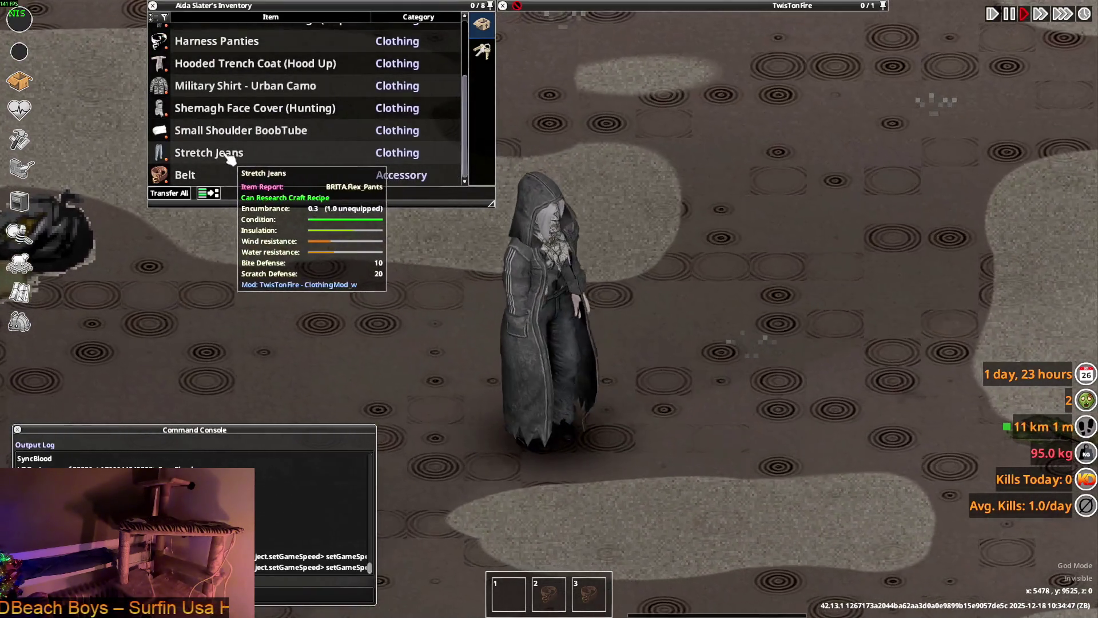
left_click_drag(230, 159, 560, 405)
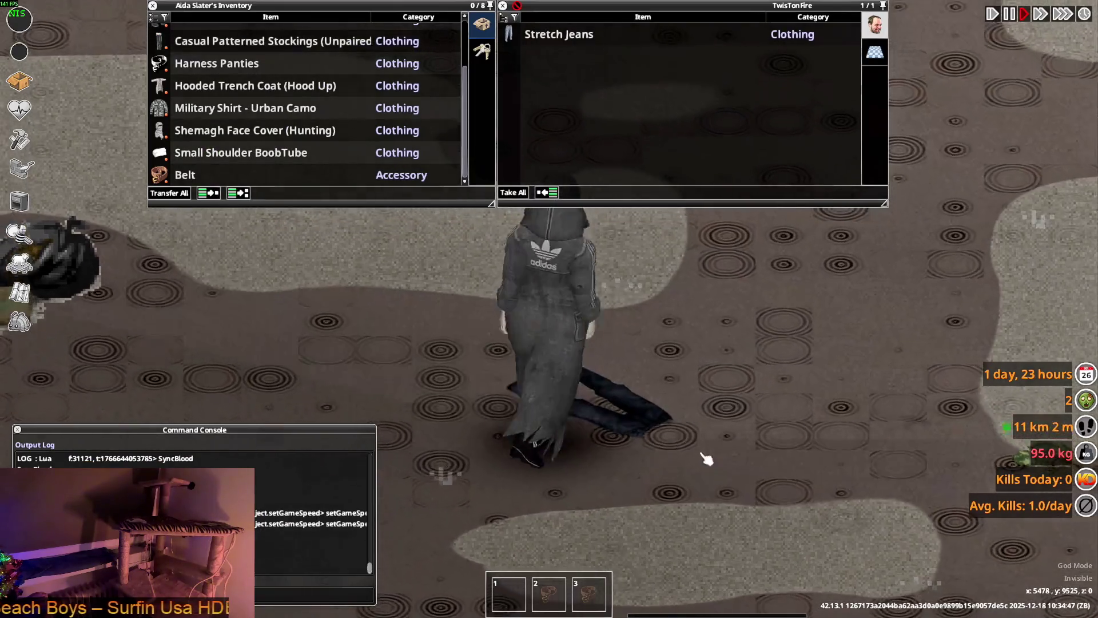
scroll(292, 167, "up", 3)
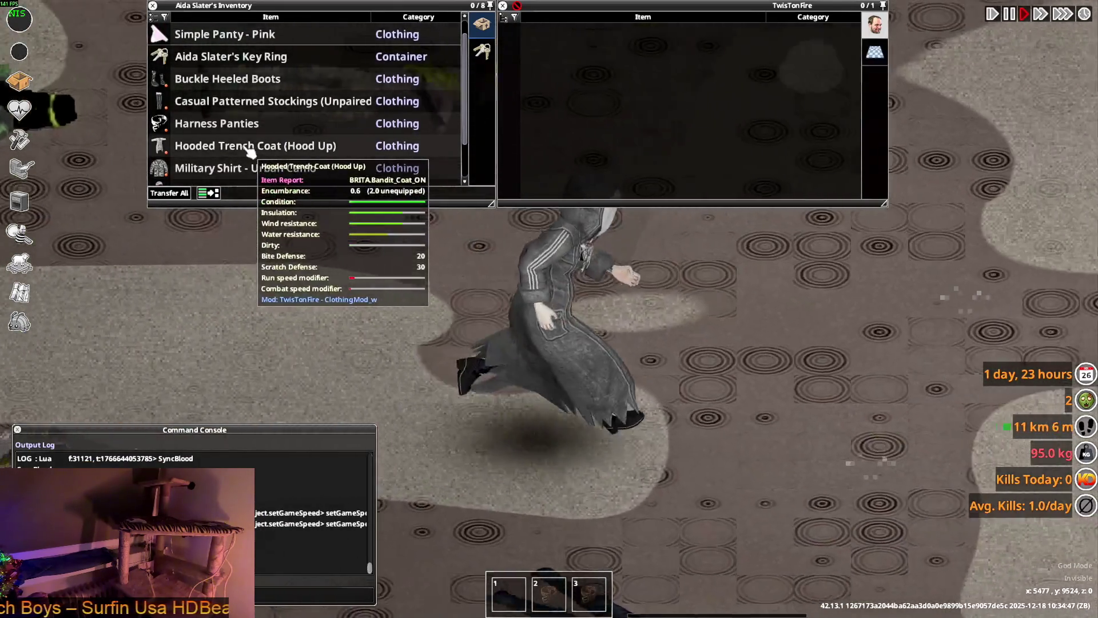
Step: Drop the Hooded Trench Coat, walk around it to view its ground model, then leave the game window
left_click_drag(284, 147, 687, 401)
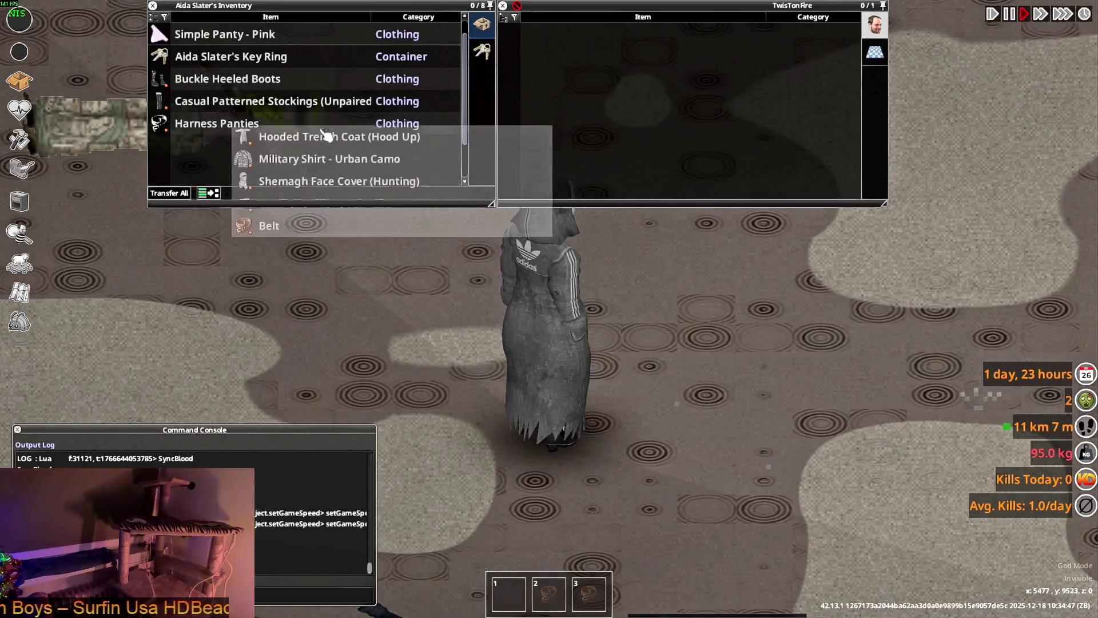
left_click_drag(325, 132, 230, 147)
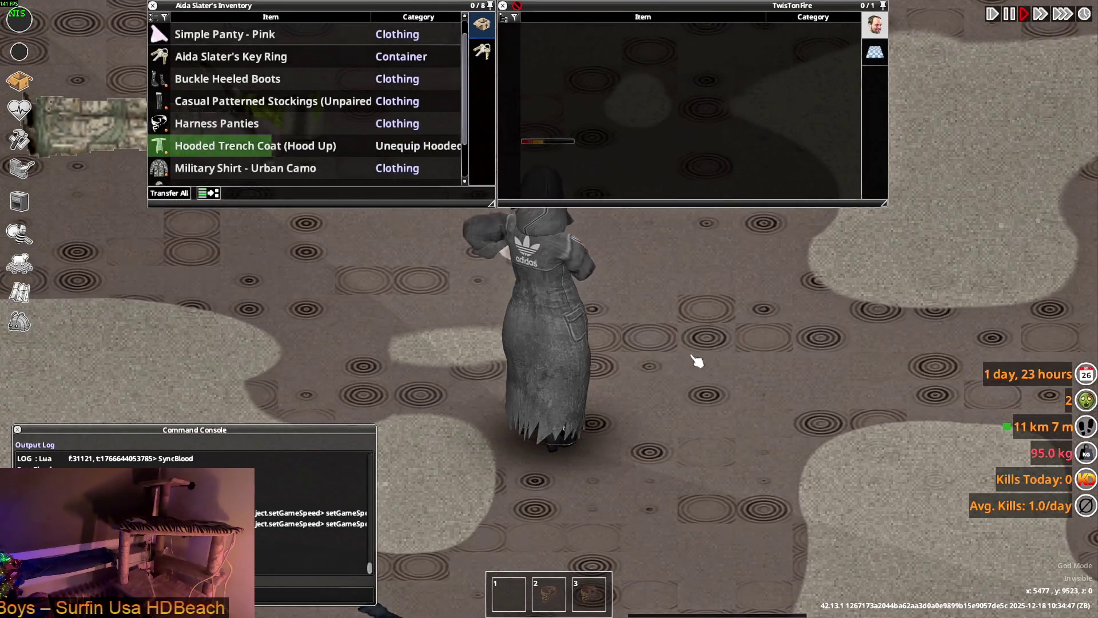
key("s")
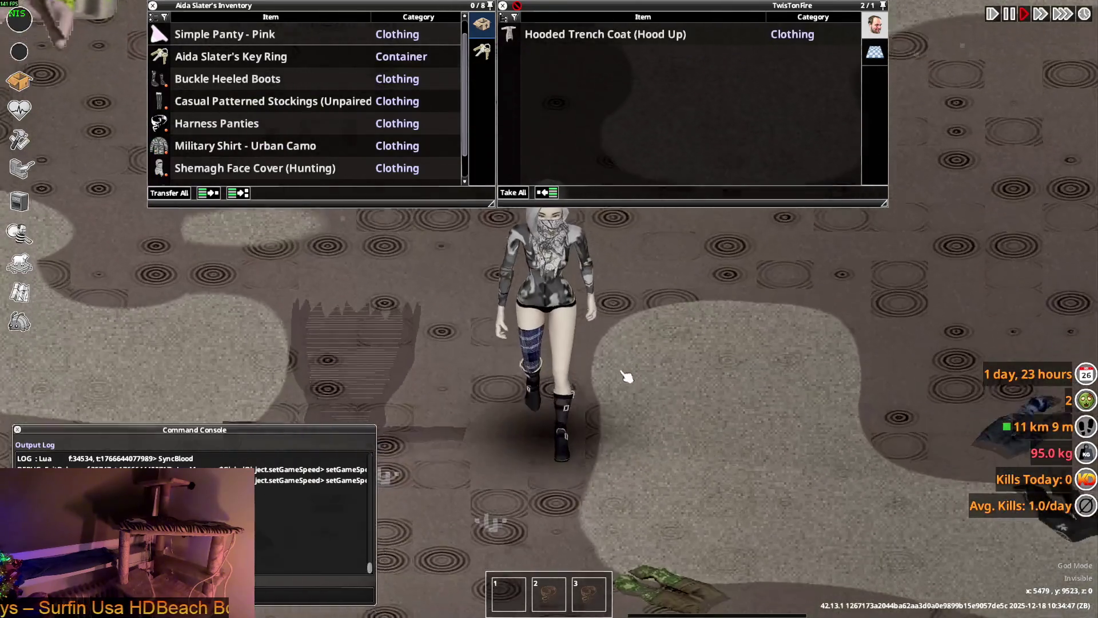
key("w")
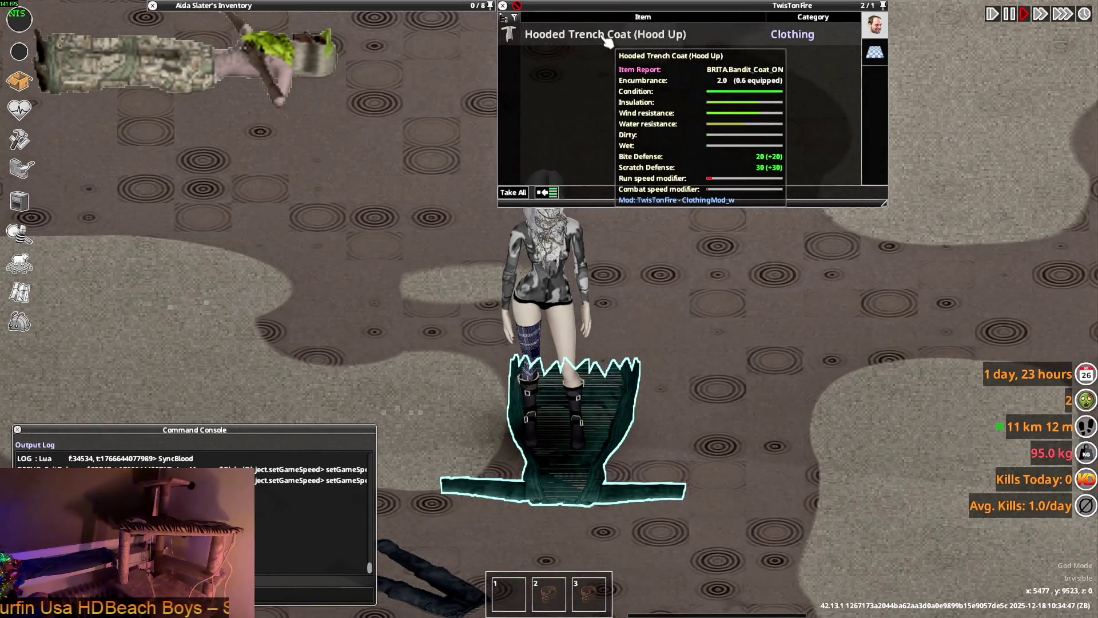
key("s")
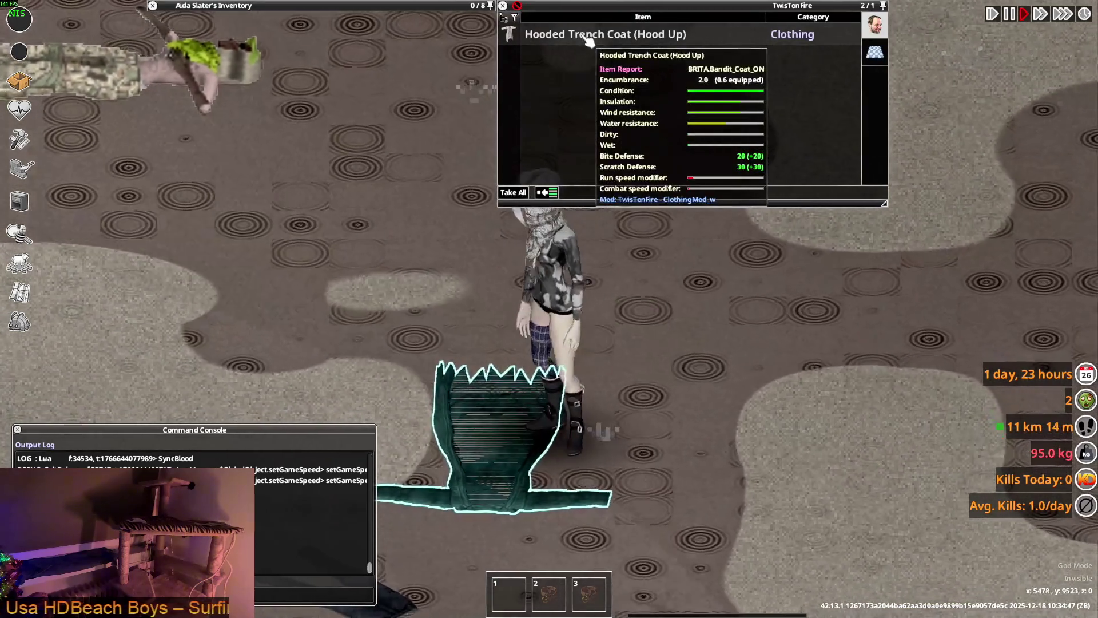
key("alt+Tab")
key("alt+Tab")
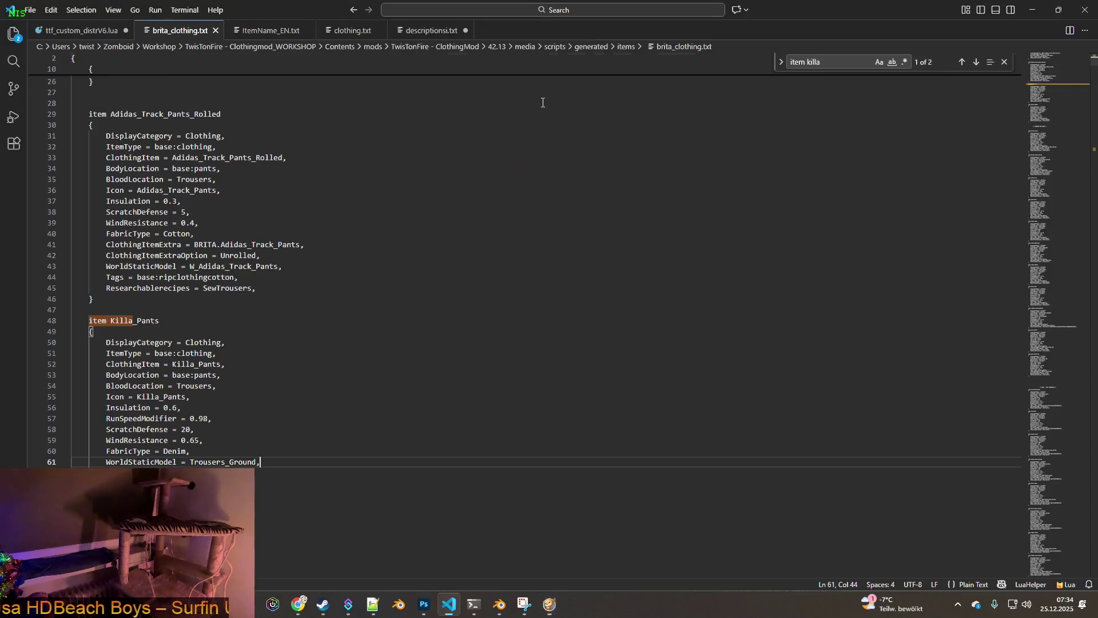
Step: Search brita_clothing.txt for 'item bandi' to reach the Bandit_Coat definition and select a word in it
key("ctrl+f")
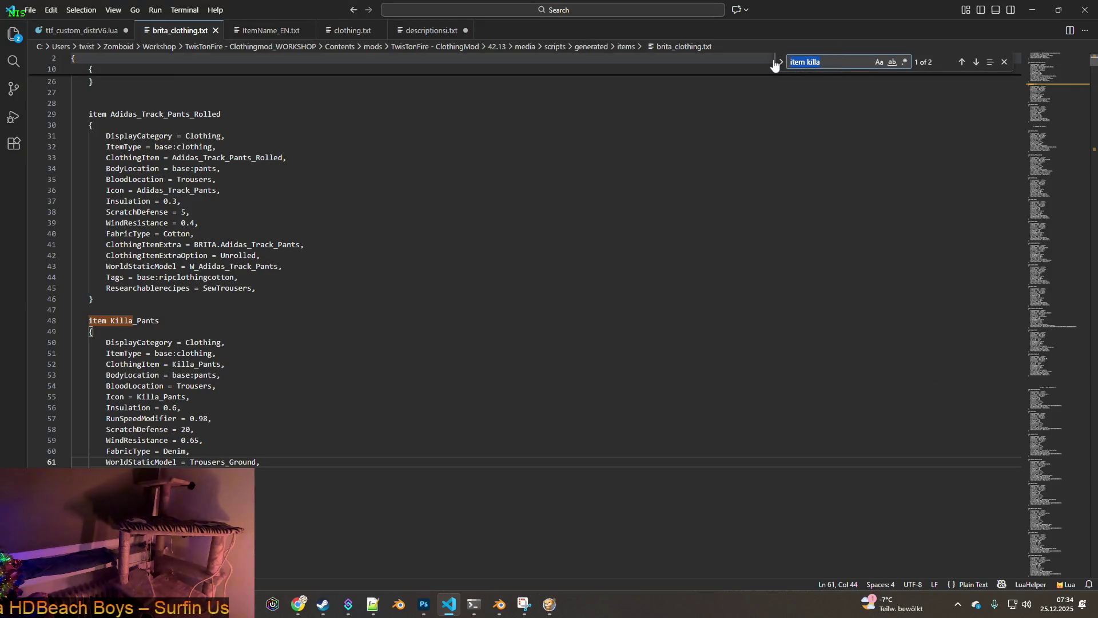
type("item")
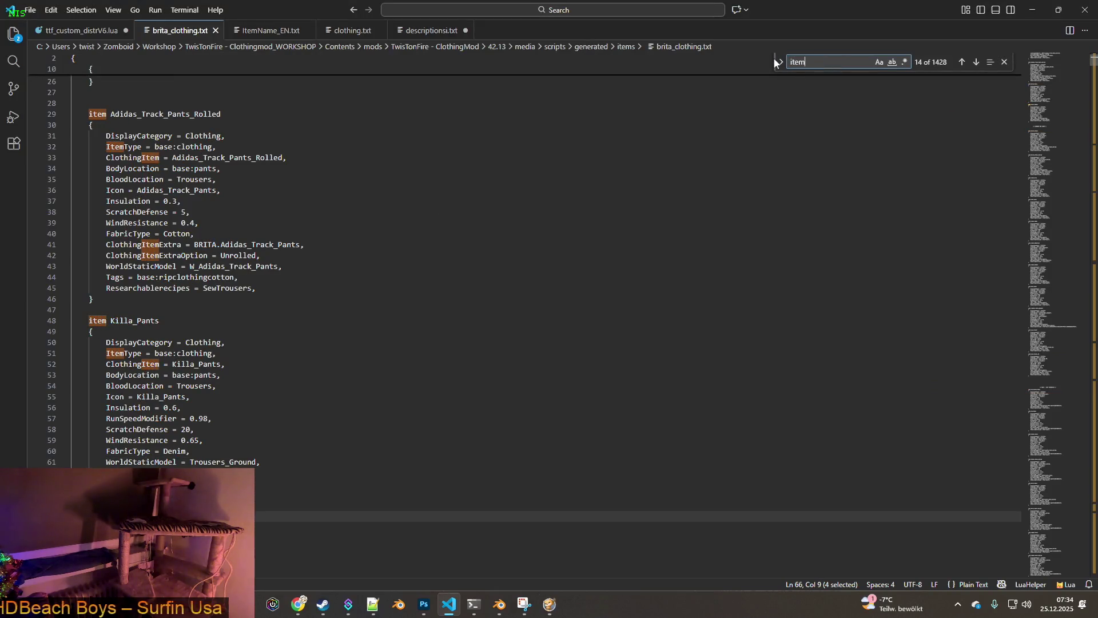
type("_bandi")
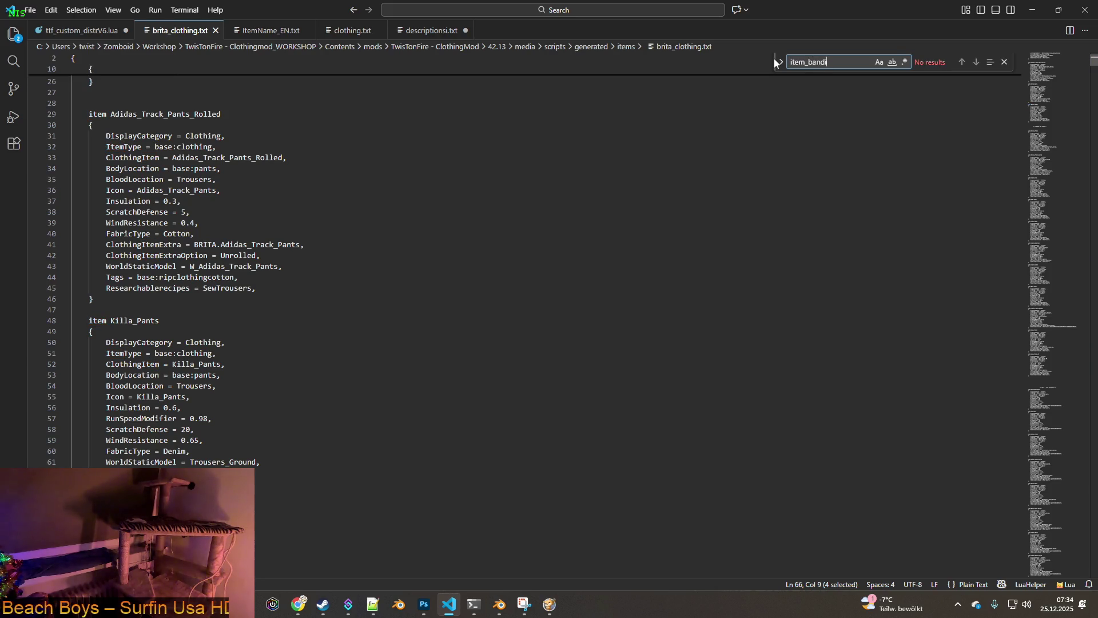
left_click(808, 65)
key("BackSpace")
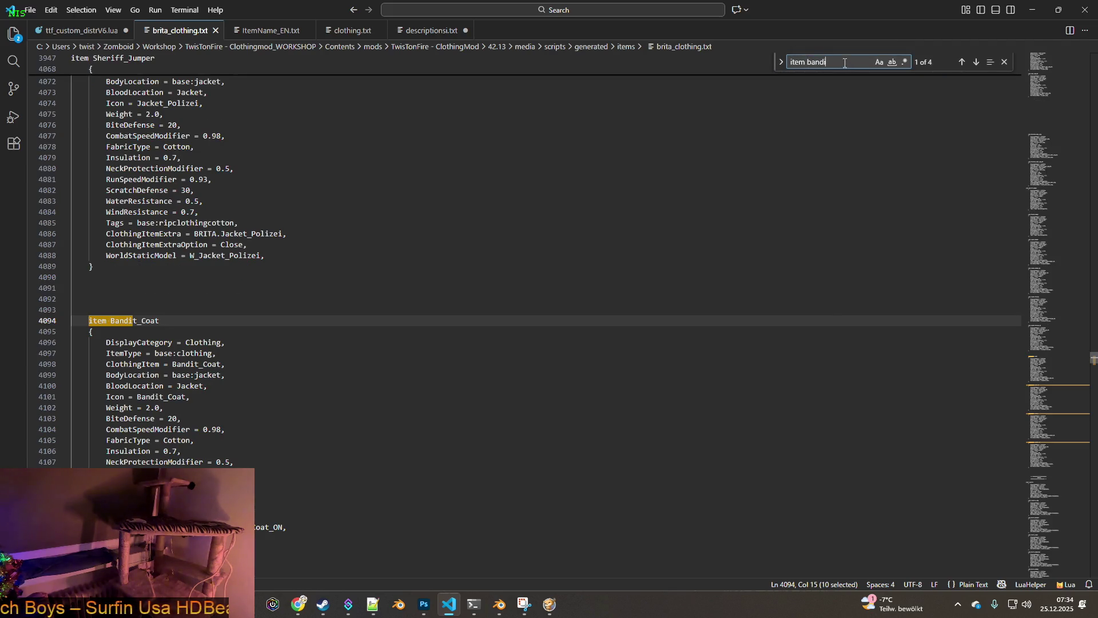
scroll(373, 274, "down", 2)
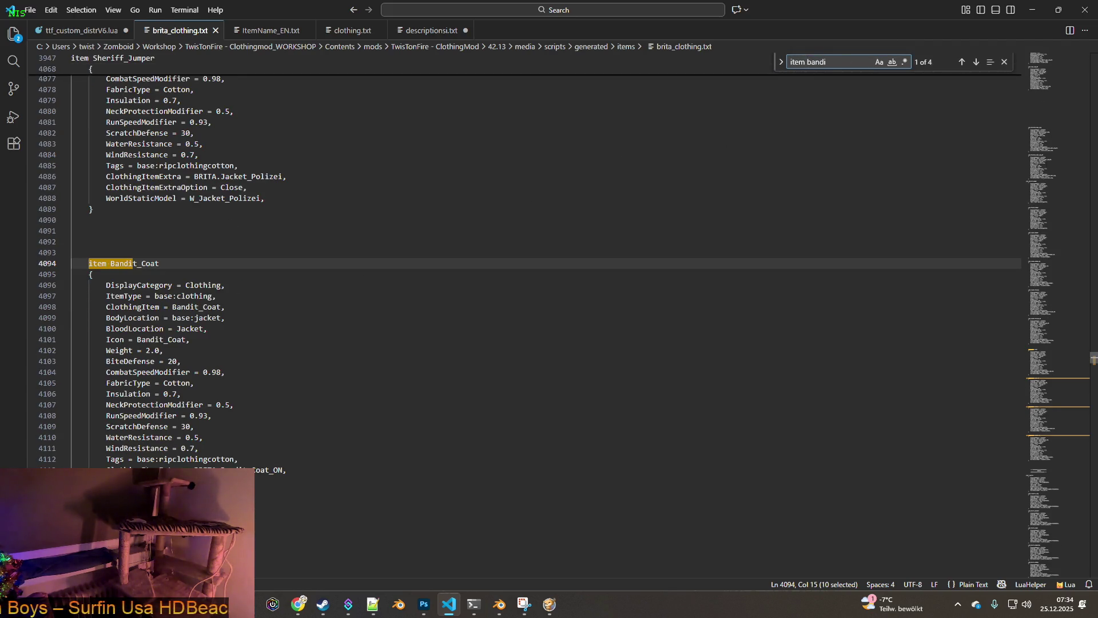
double_click(200, 492)
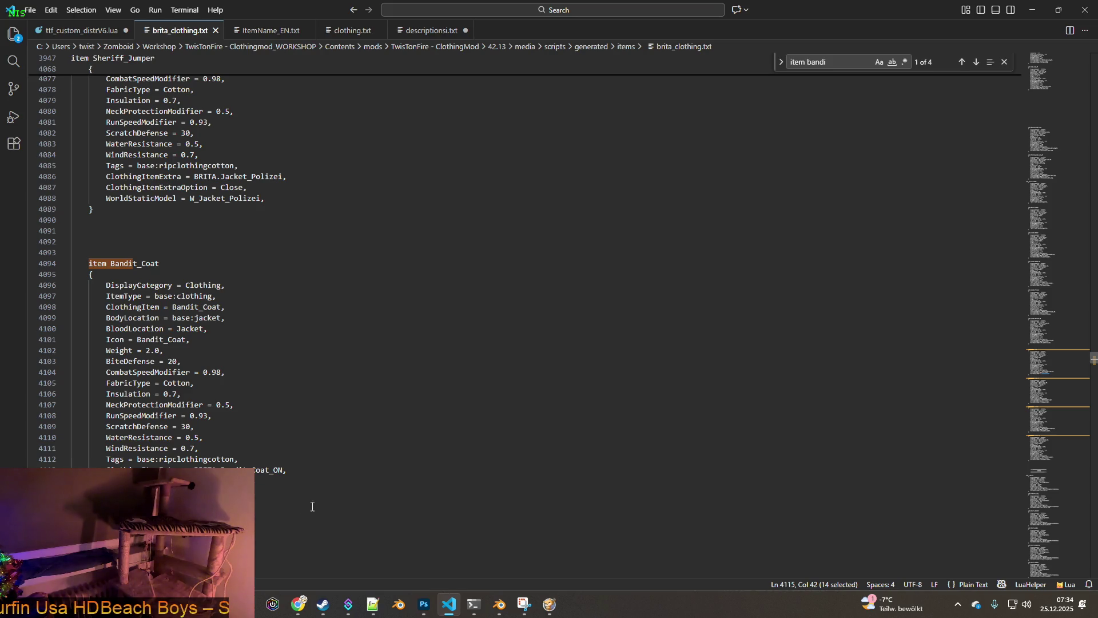
left_click(498, 604)
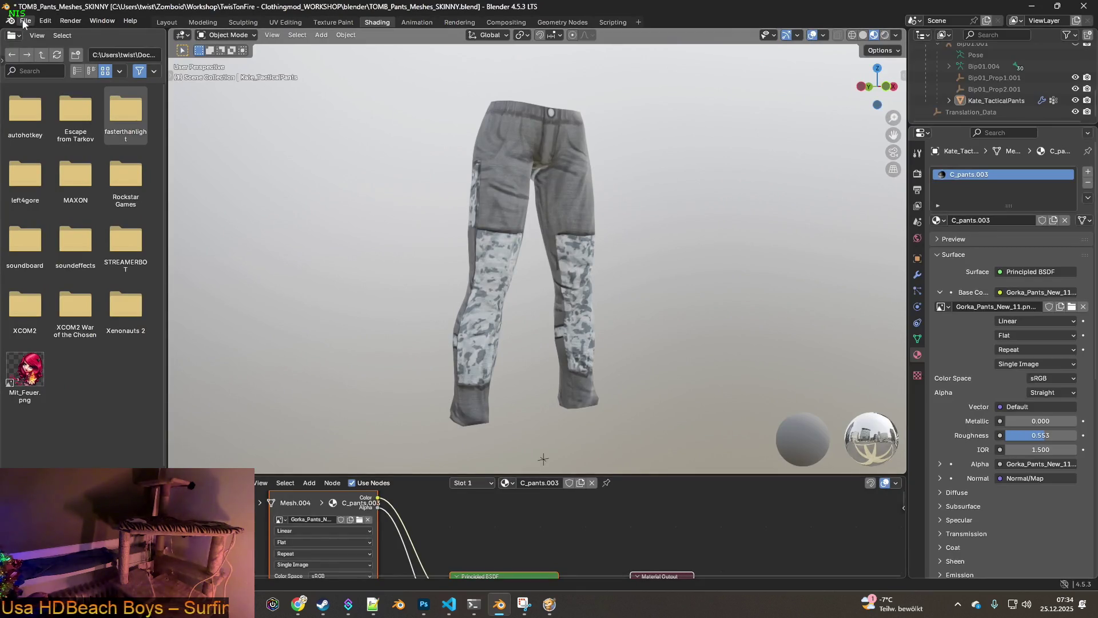
Step: Save TOMB_Pants_Meshes_SKINNY.blend, glance at the open-file browser, and quit Blender
left_click(26, 20)
left_click(42, 97)
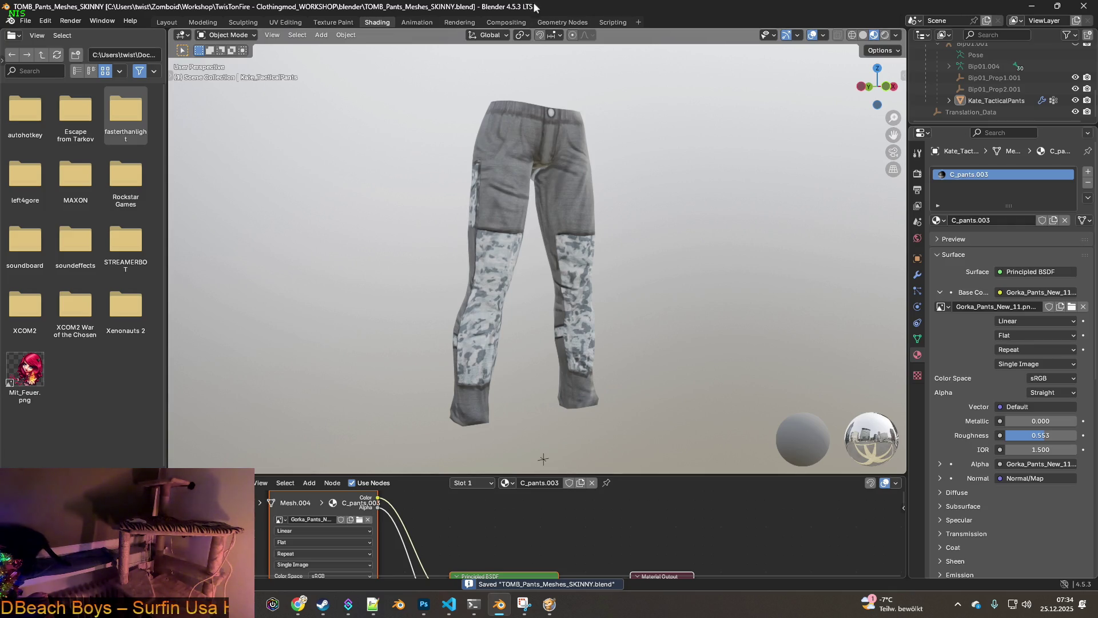
left_click(28, 23)
left_click(41, 48)
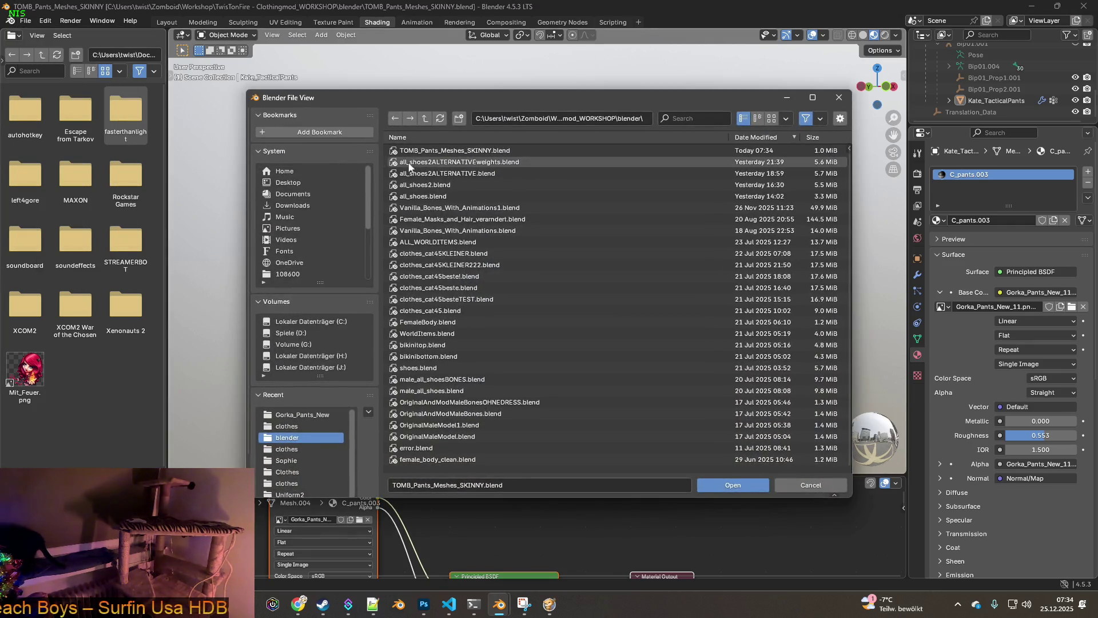
left_click(838, 97)
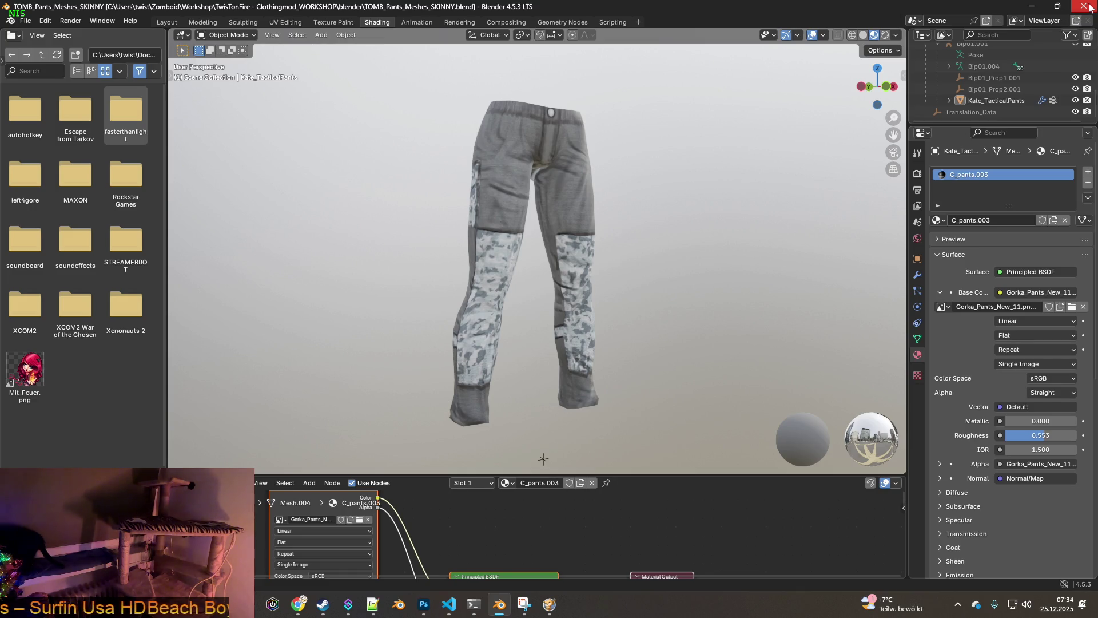
left_click(1091, 7)
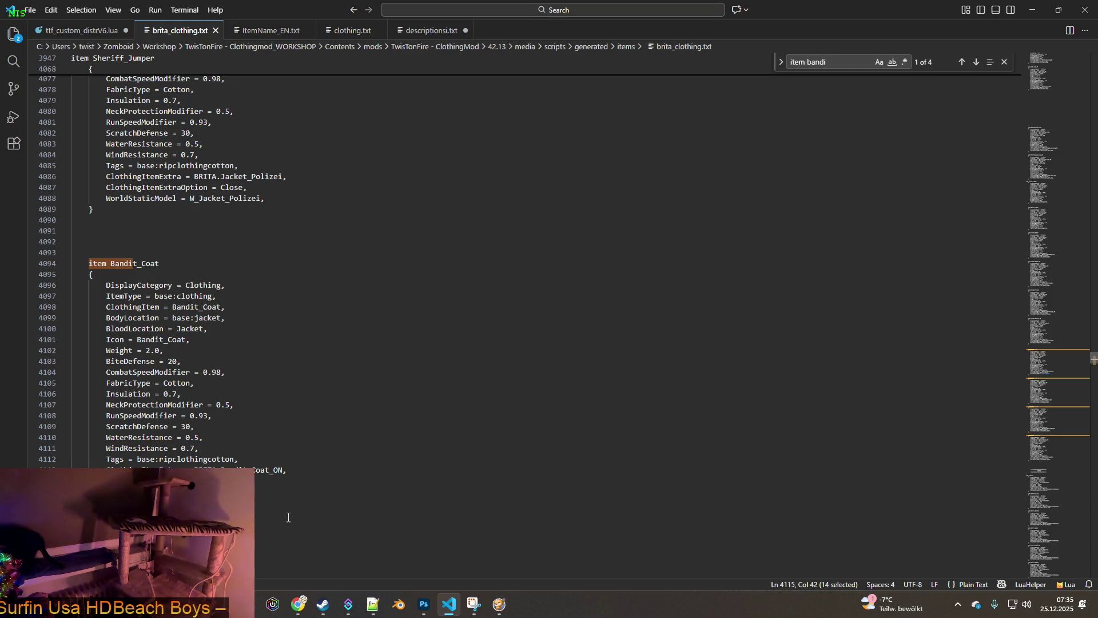
Step: Launch ALL_WORLDITEMS.blend from the blender folder in File Explorer
mouse_move(473, 604)
left_click(417, 515)
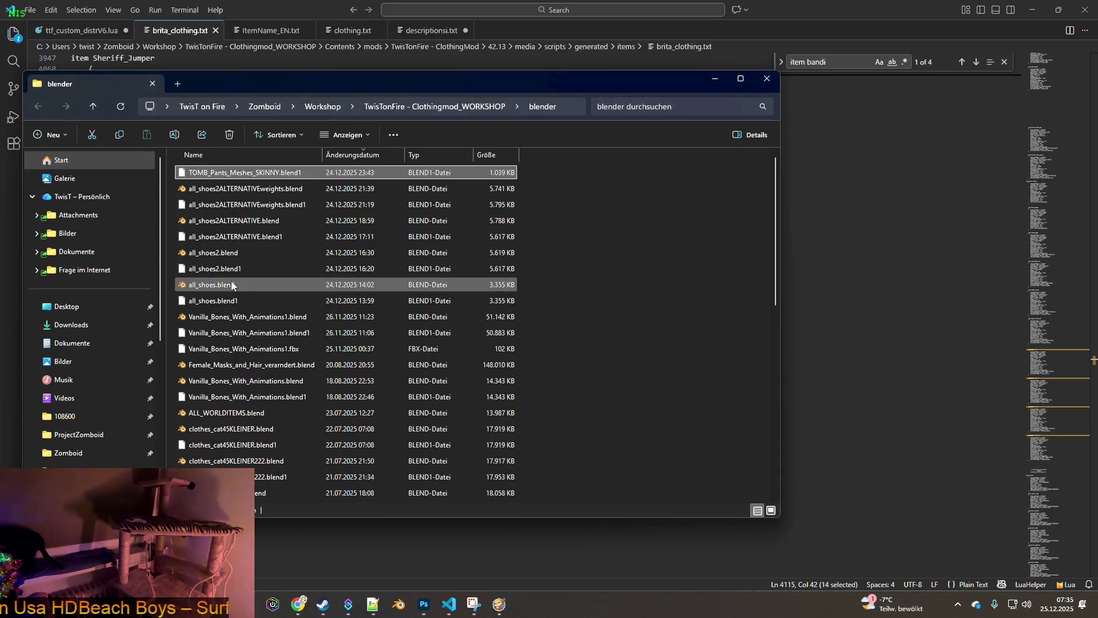
scroll(249, 356, "down", 5)
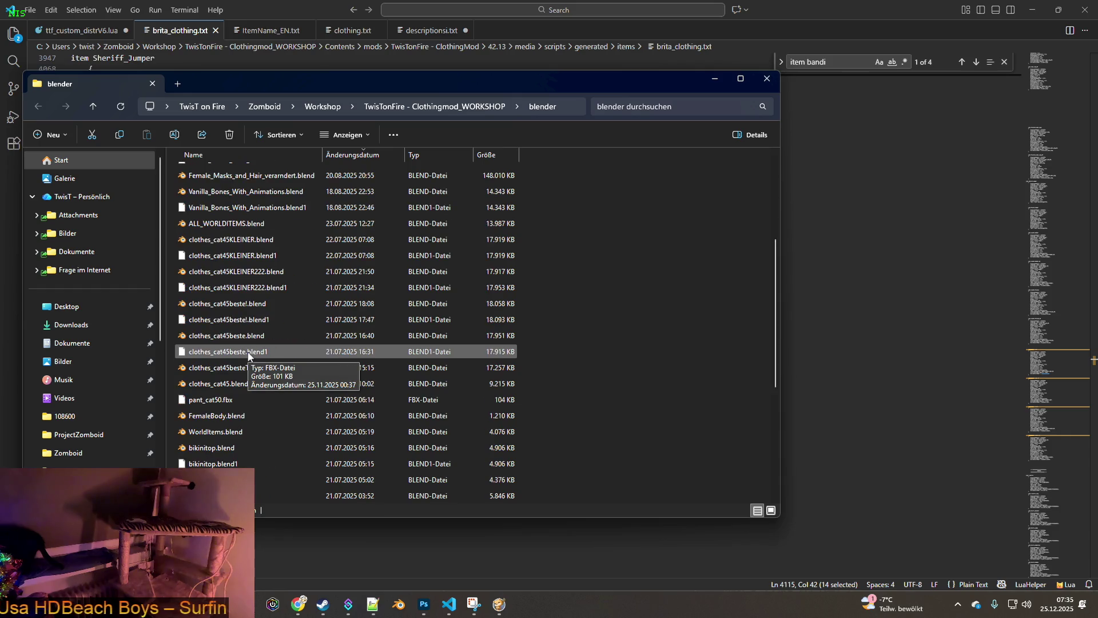
scroll(248, 357, "up", 5)
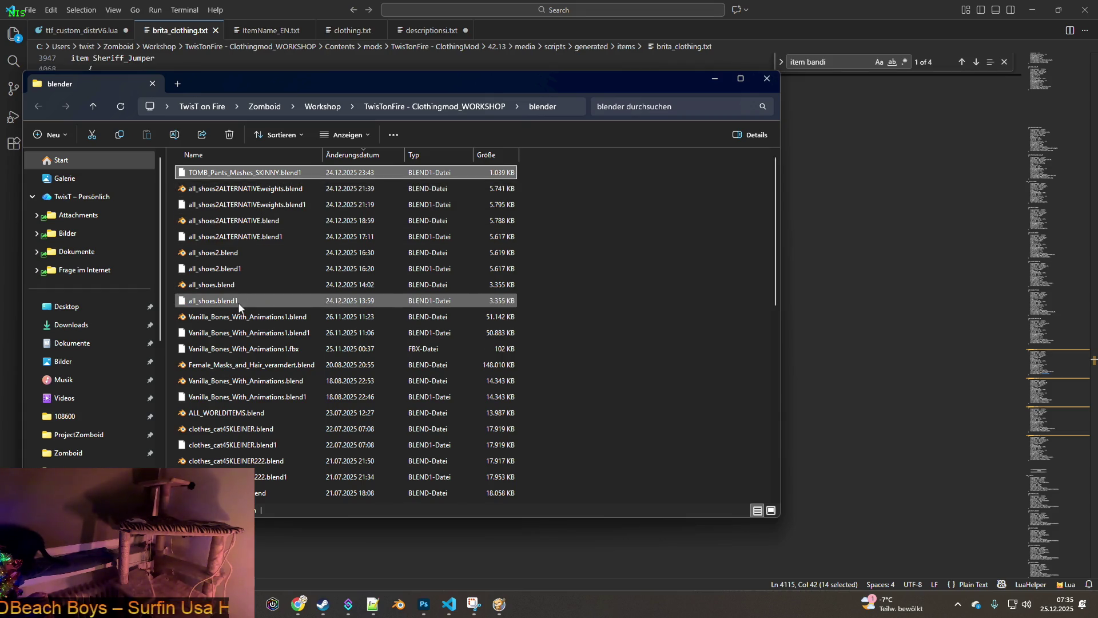
left_click(229, 416)
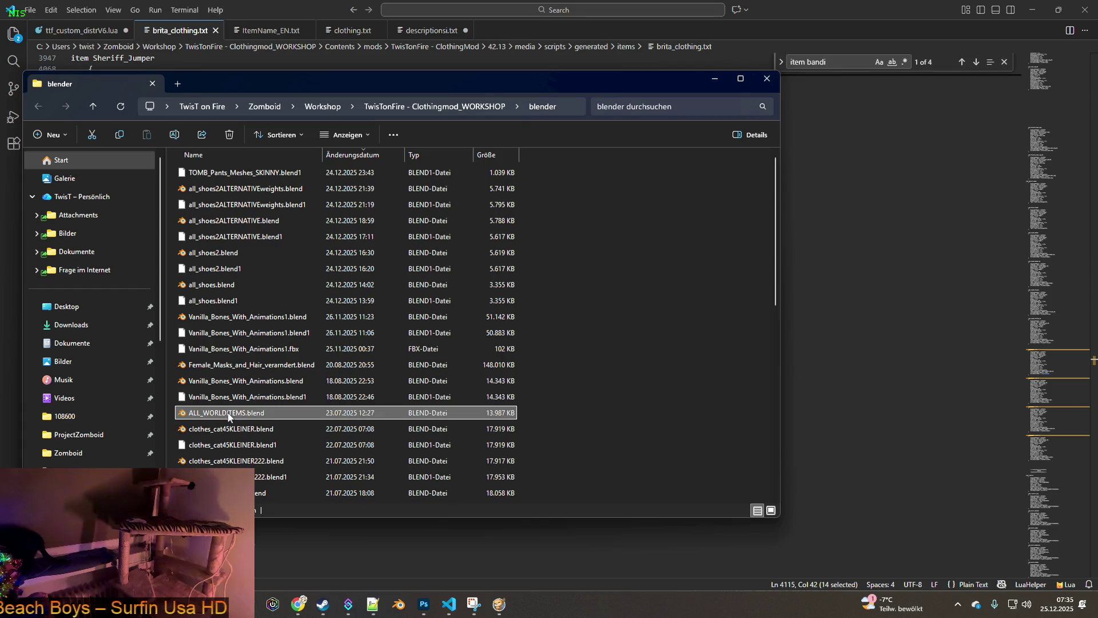
double_click(220, 416)
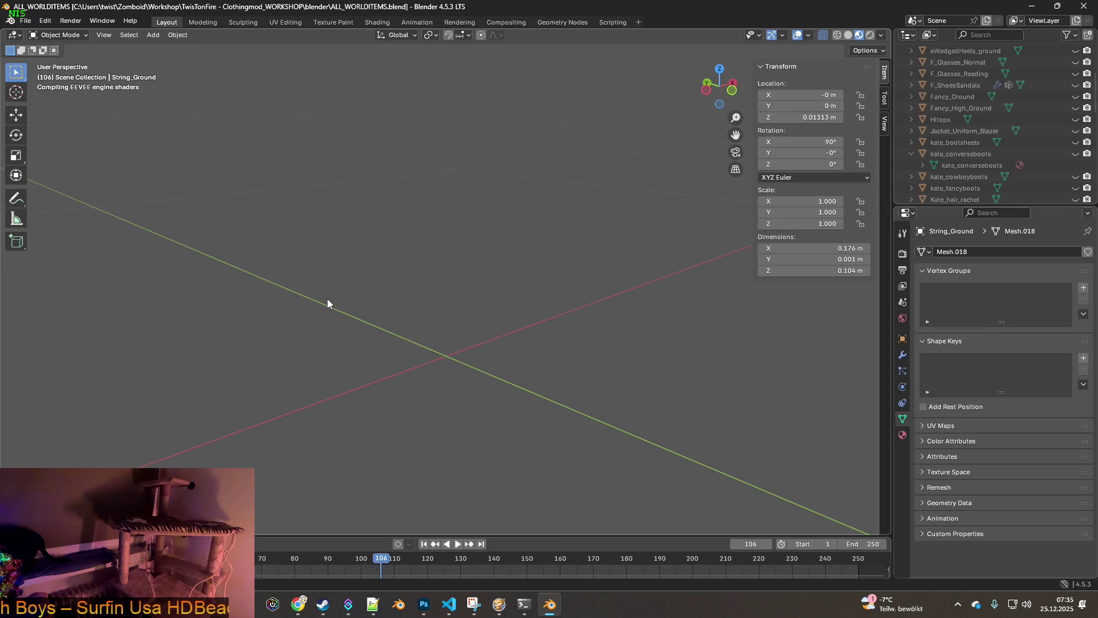
scroll(366, 310, "down", 3)
Step: Toggle eDemonias_ground's visibility and hide the Undie_Ground plane in the viewport
mouse_move(362, 303)
left_mouse_down()
mouse_move(438, 255)
mouse_move(415, 233)
mouse_move(375, 323)
mouse_move(268, 348)
mouse_move(205, 261)
mouse_move(369, 249)
left_mouse_up()
scroll(980, 170, "up", 5)
left_click(954, 108)
left_click(1077, 107)
mouse_move(481, 249)
left_mouse_down()
mouse_move(510, 243)
mouse_move(473, 343)
left_mouse_up()
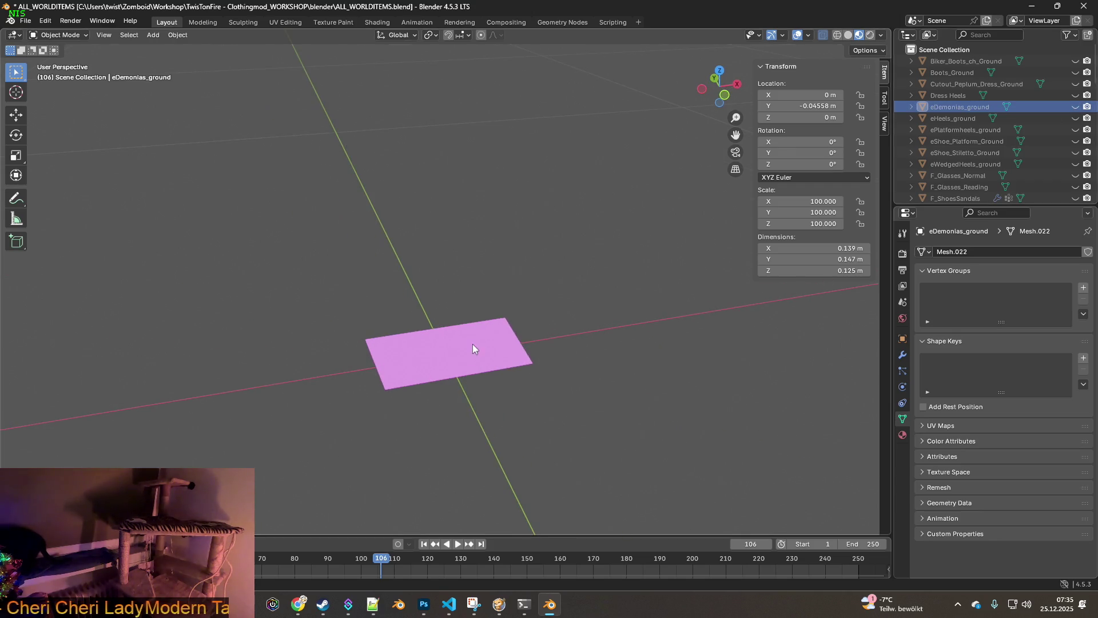
left_click(473, 344)
scroll(965, 82, "down", 3)
scroll(975, 112, "down", 3)
scroll(975, 112, "down", 3)
scroll(1022, 138, "down", 2)
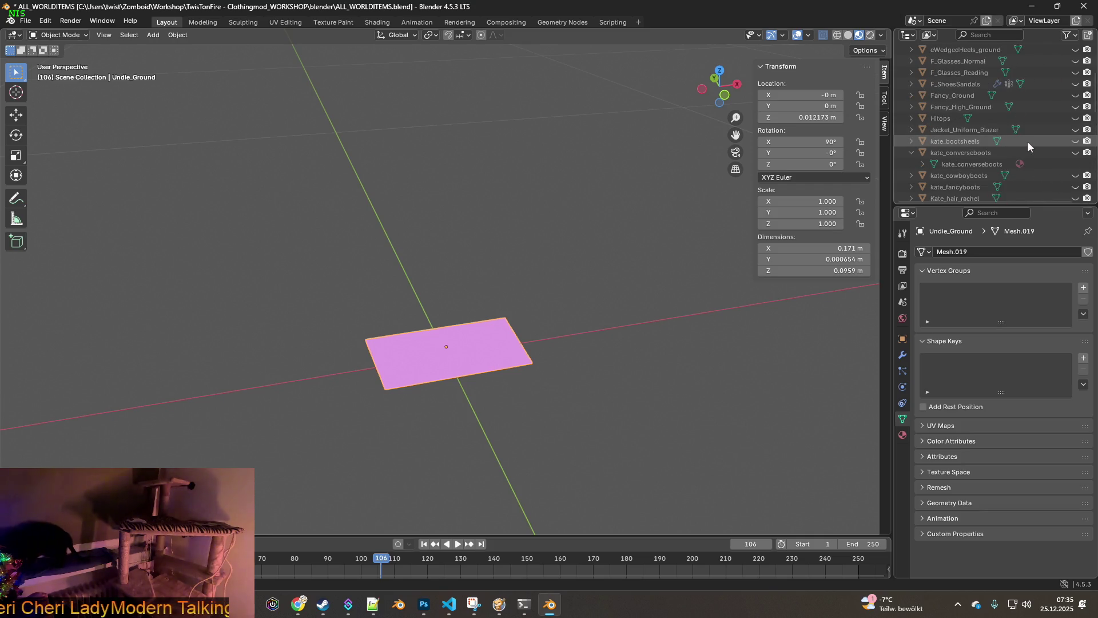
scroll(1028, 141, "down", 3)
scroll(1035, 148, "down", 5)
scroll(1035, 151, "down", 2)
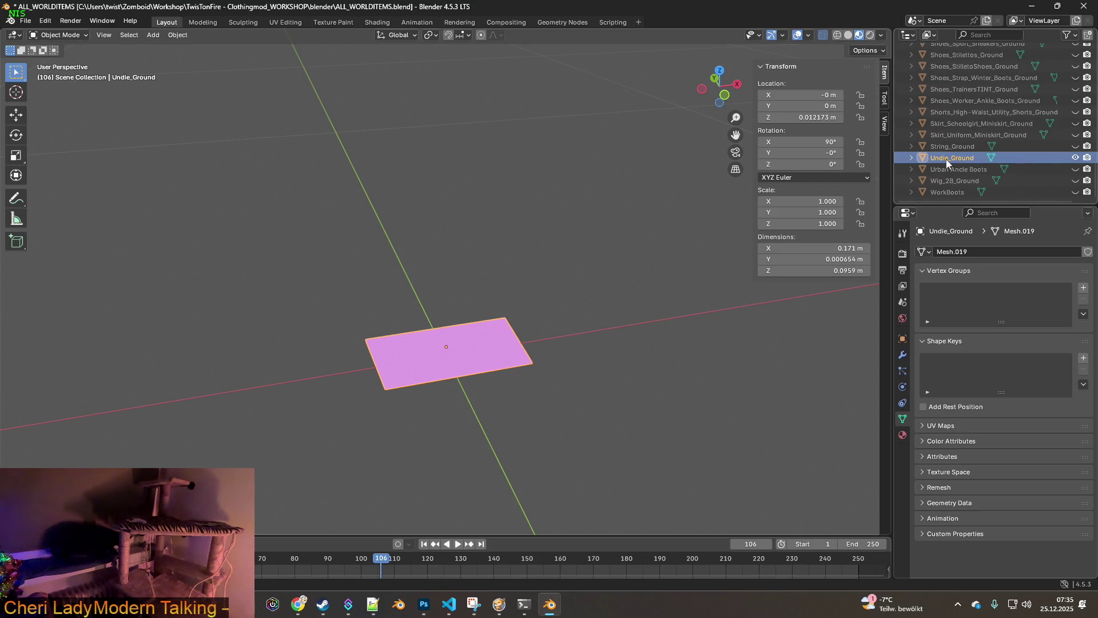
key("Right")
left_click(956, 169)
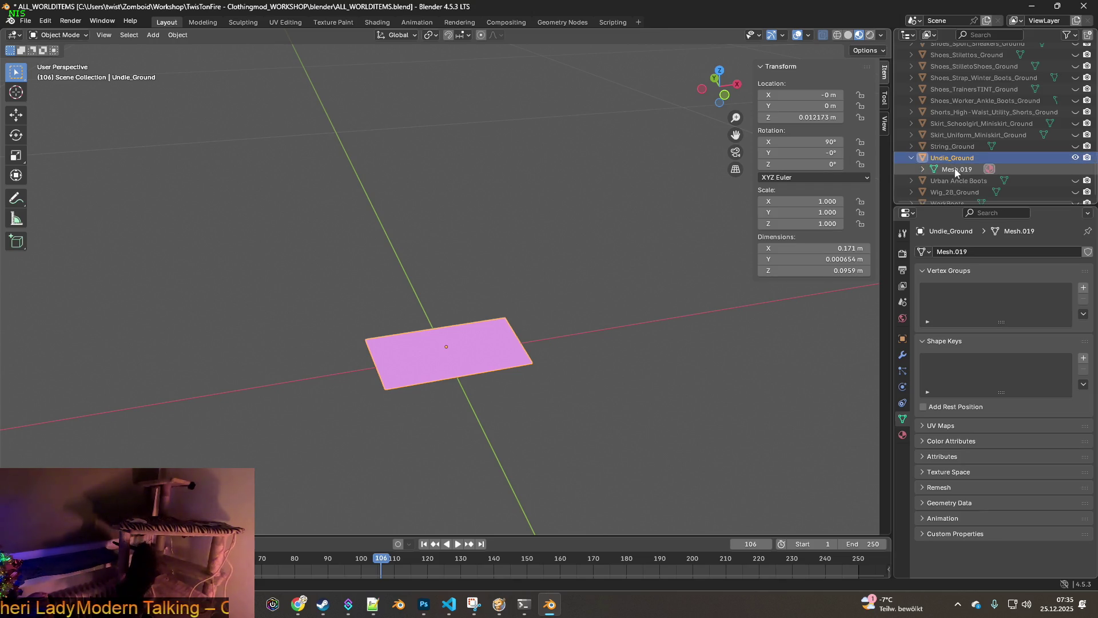
key("h")
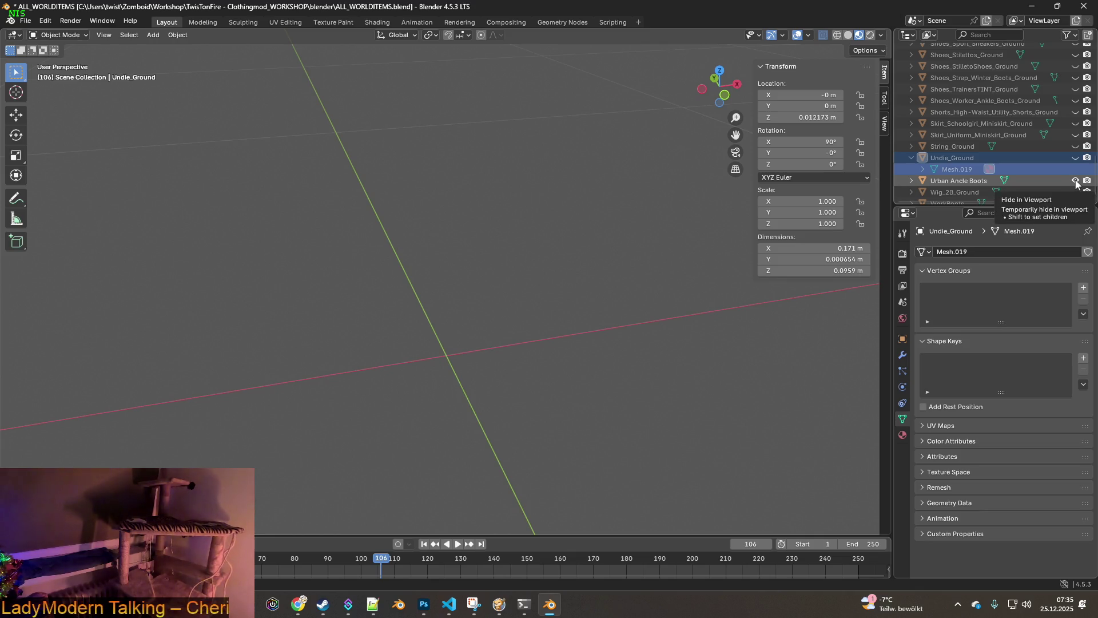
Step: Hide Urban Ancle Boots and show Shoes_Ground, shoes_fancy_Ground, Shoes_Buckle_Heeled_Boots and Ruffles_Ground together
left_click(912, 181)
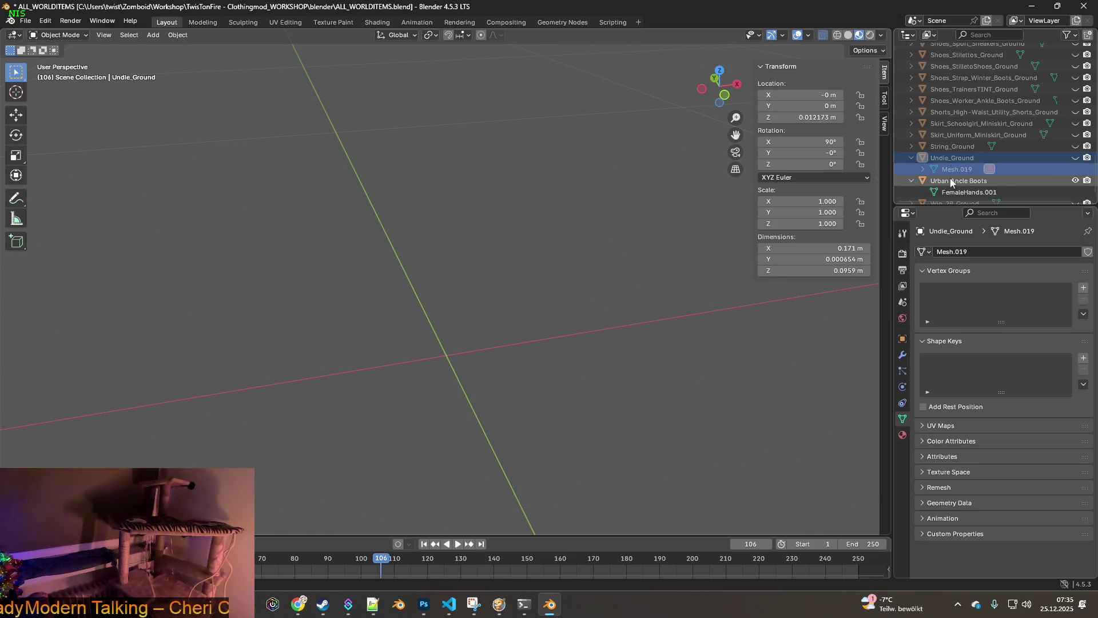
scroll(954, 172, "down", 1)
left_click(1077, 159)
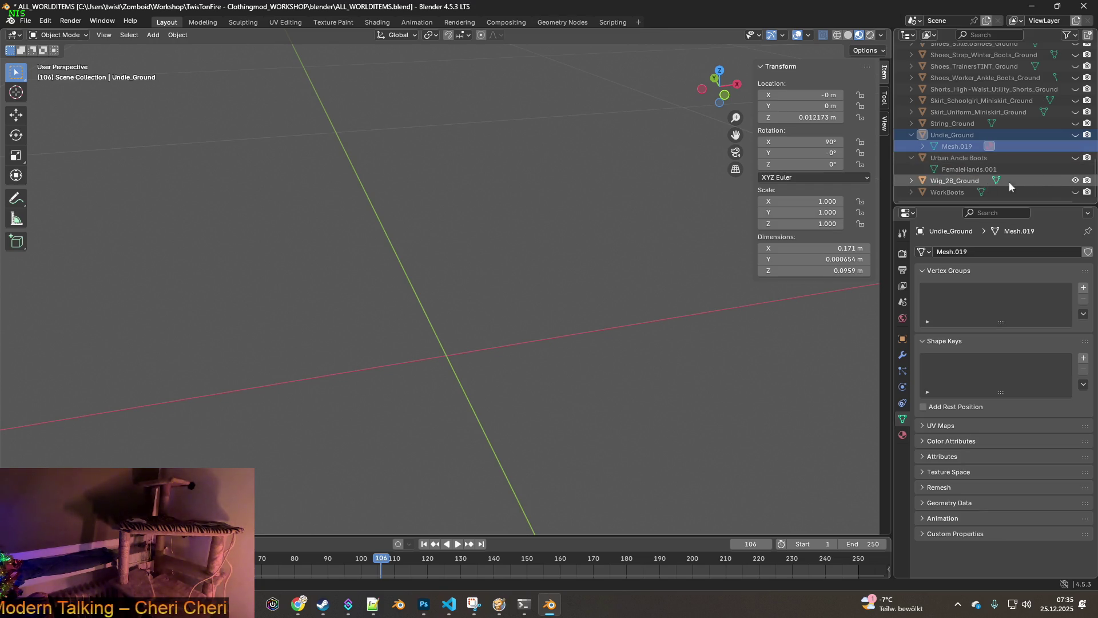
scroll(1076, 138, "up", 5)
left_click(1077, 113)
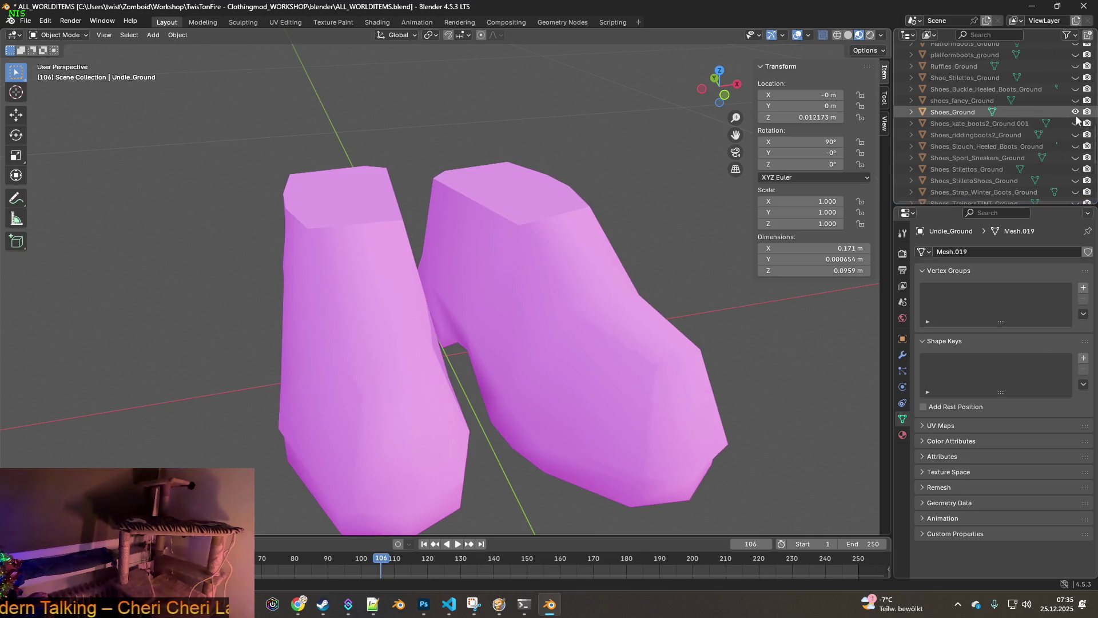
left_click(1076, 112)
left_click(1076, 89)
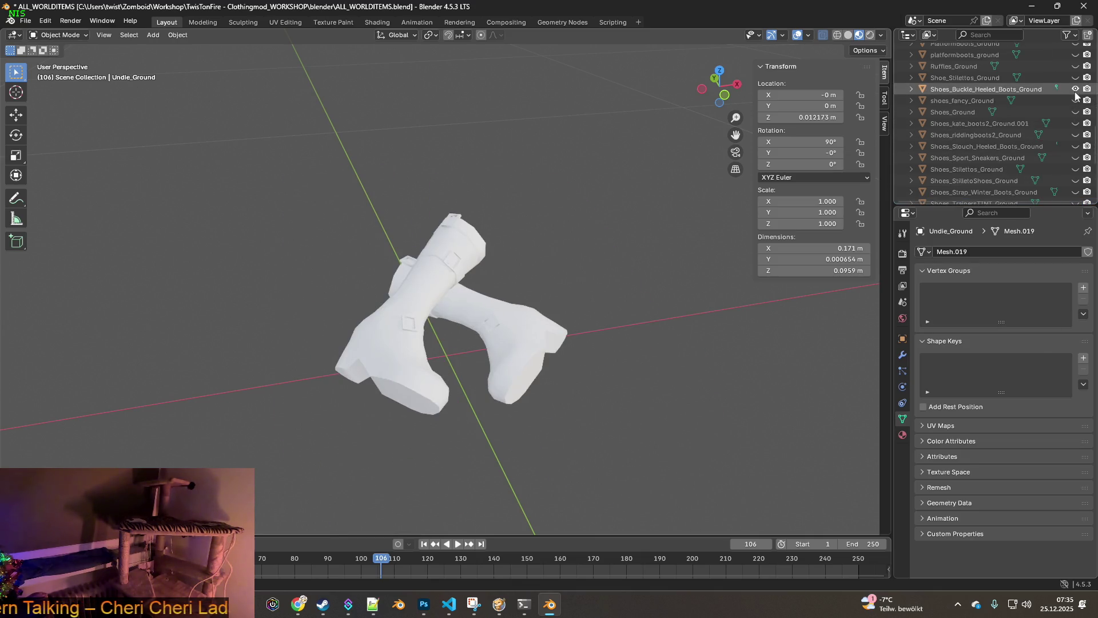
left_click(1077, 100)
left_click(1076, 111)
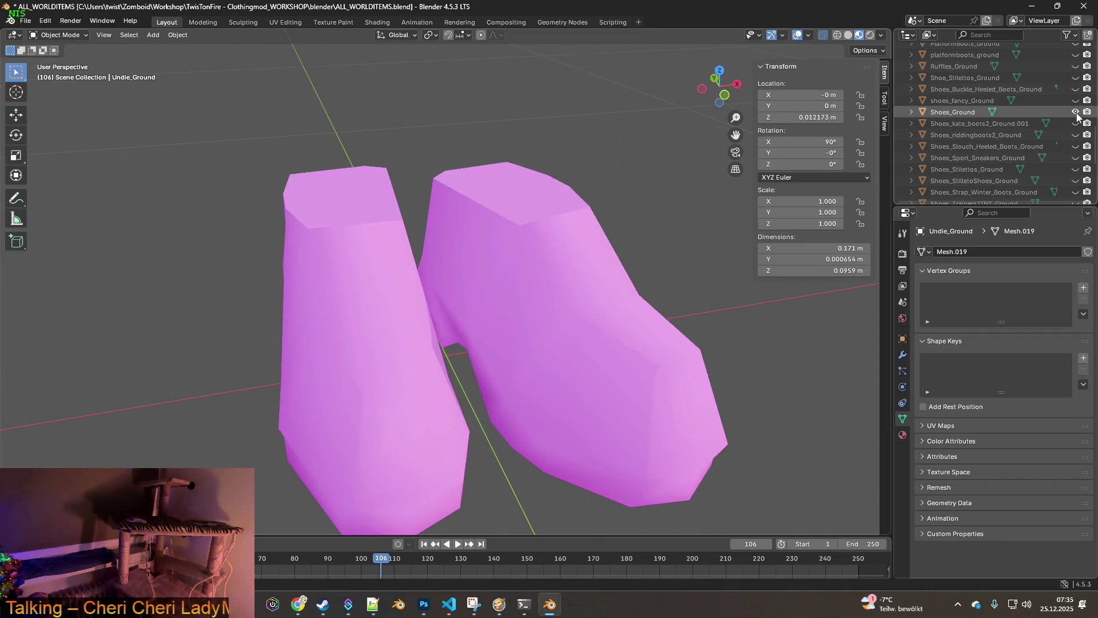
left_click(1076, 101)
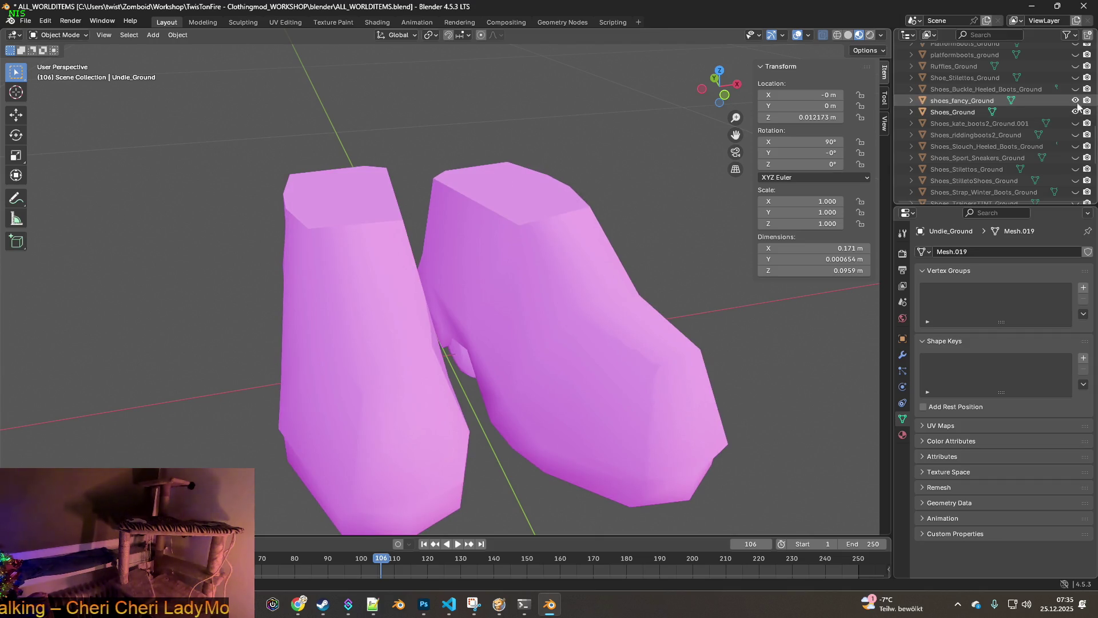
left_click(1076, 77)
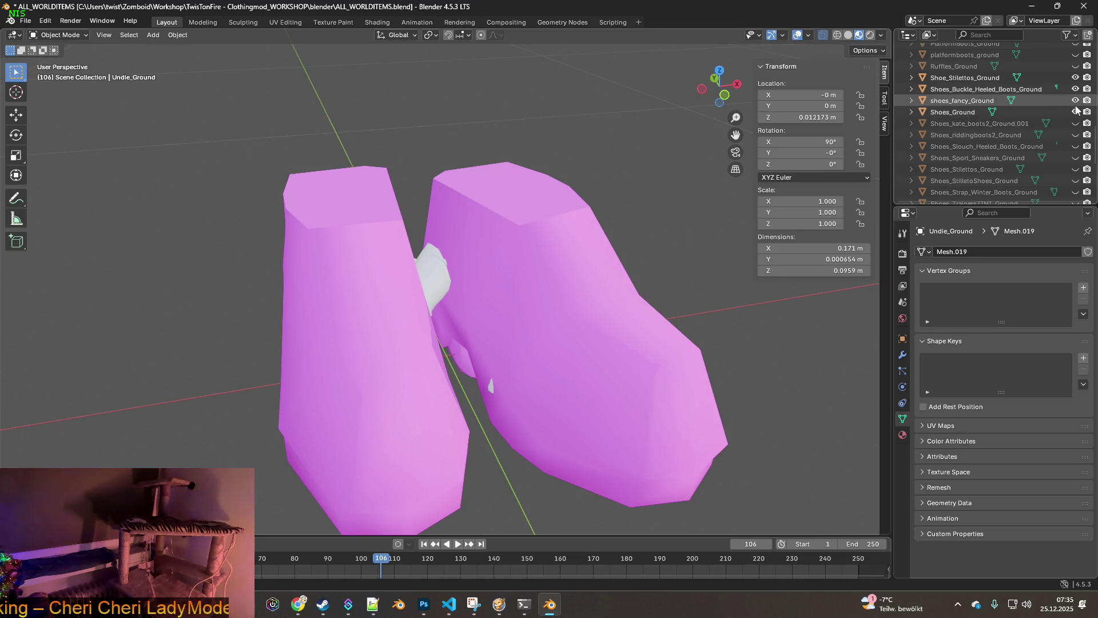
left_click(1076, 66)
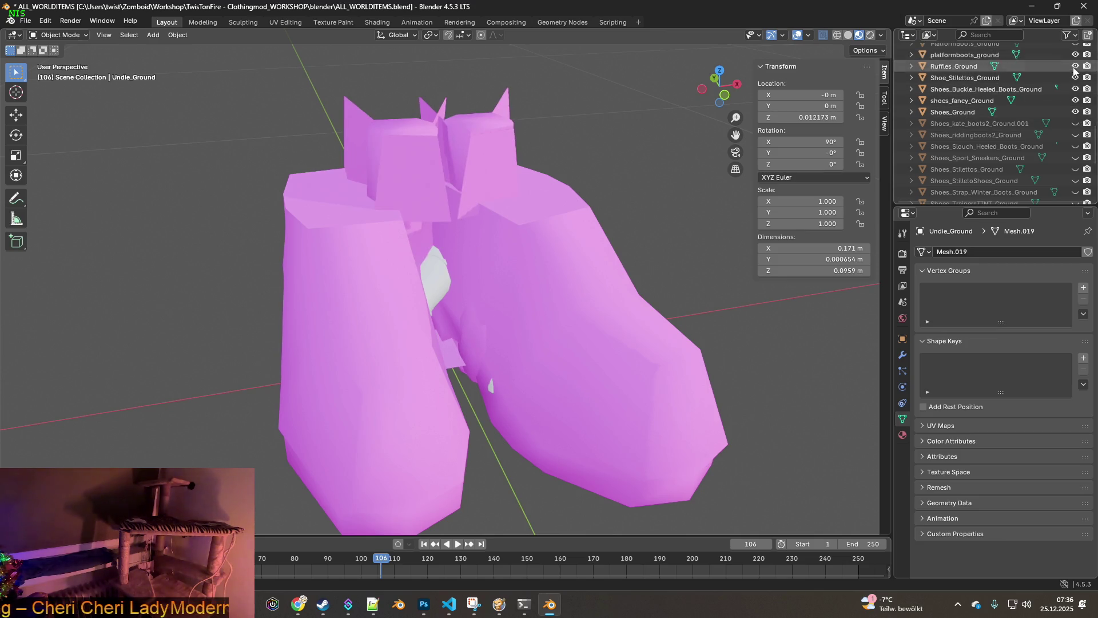
scroll(481, 184, "down", 5)
mouse_move(483, 182)
left_mouse_down()
mouse_move(615, 184)
mouse_move(580, 194)
mouse_move(750, 179)
mouse_move(566, 192)
left_mouse_up()
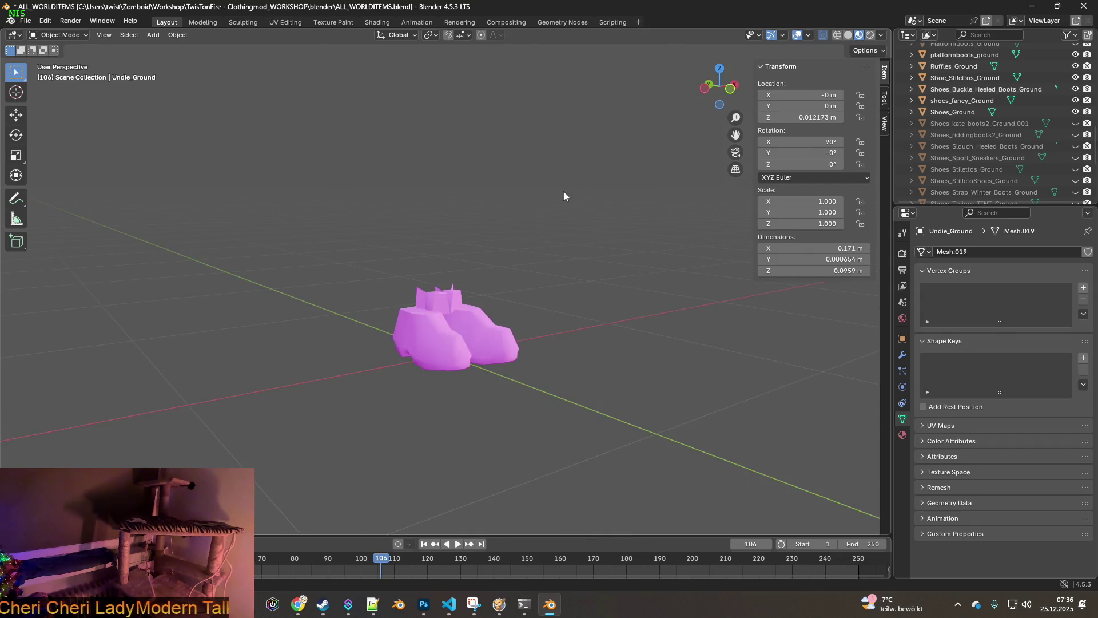
left_click(26, 21)
mouse_move(42, 33)
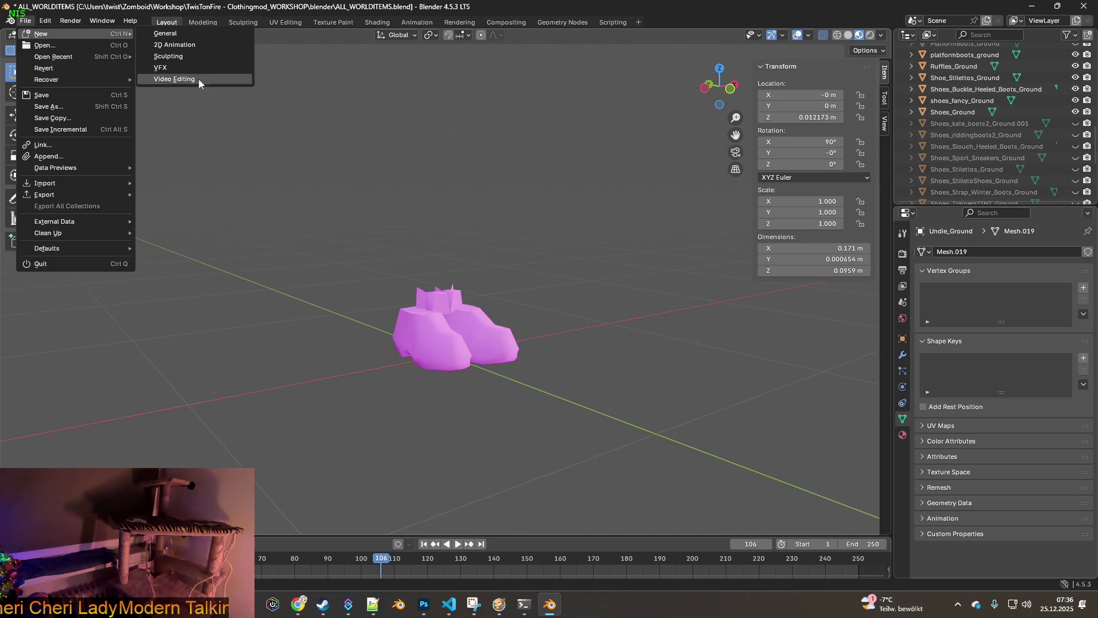
Step: Start a new General scene without saving and delete its default camera, cube and light
left_click(168, 36)
left_click(564, 318)
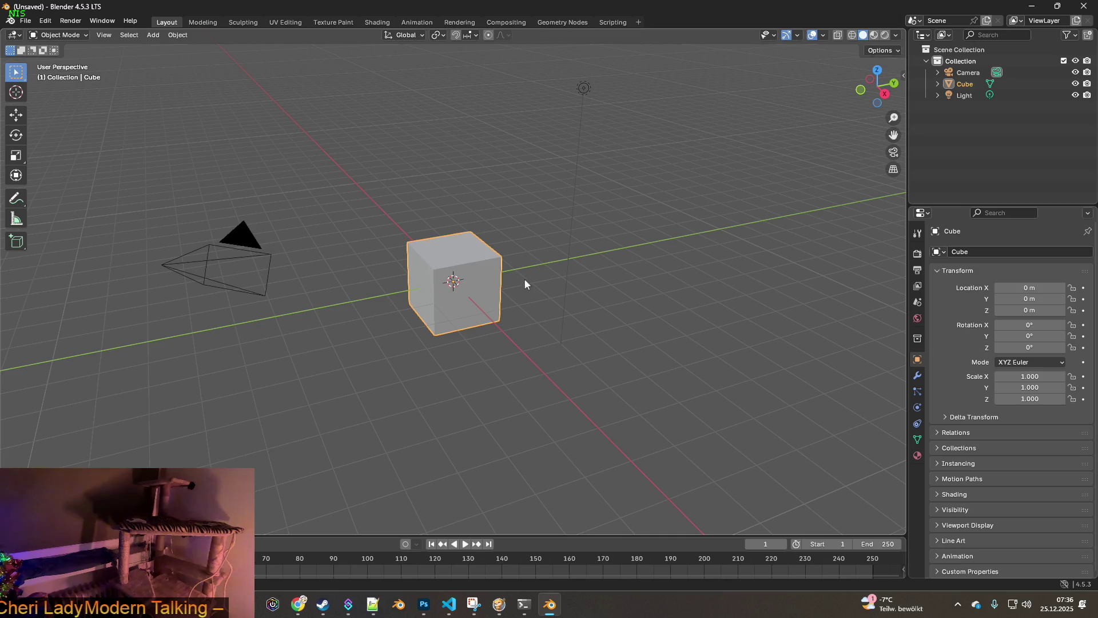
left_click(963, 61)
left_click(965, 95, "shift")
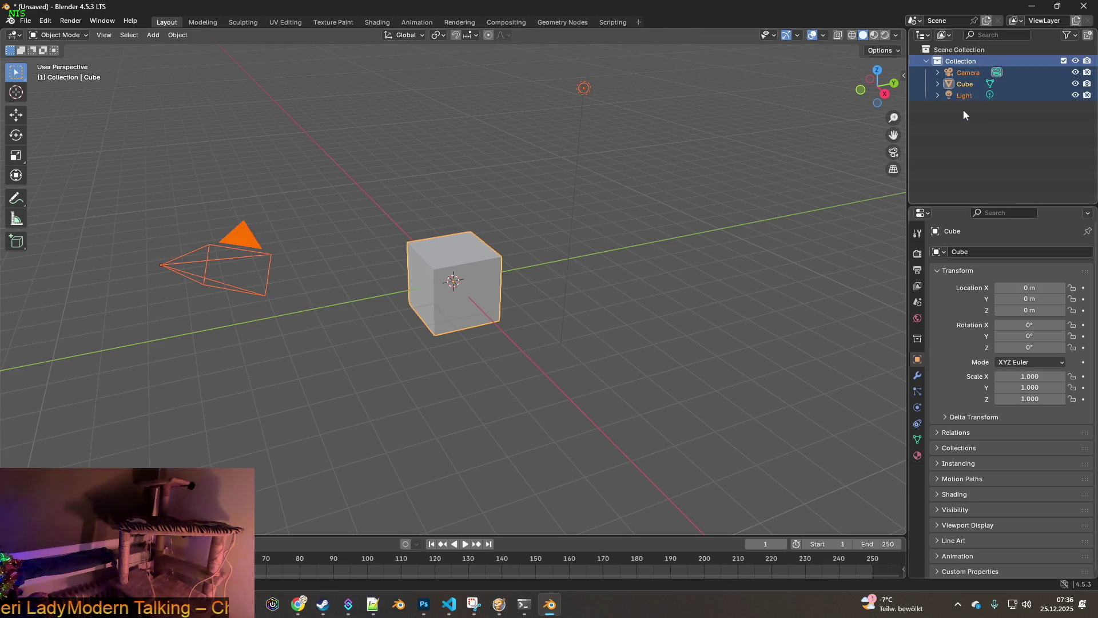
key("Delete")
left_click(27, 25)
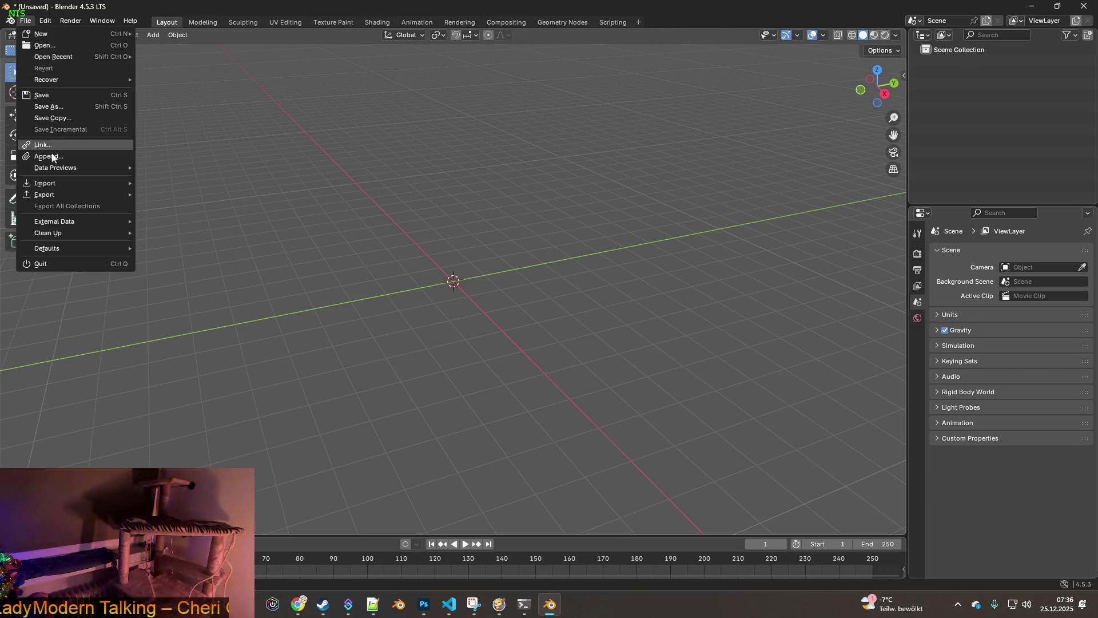
mouse_move(45, 183)
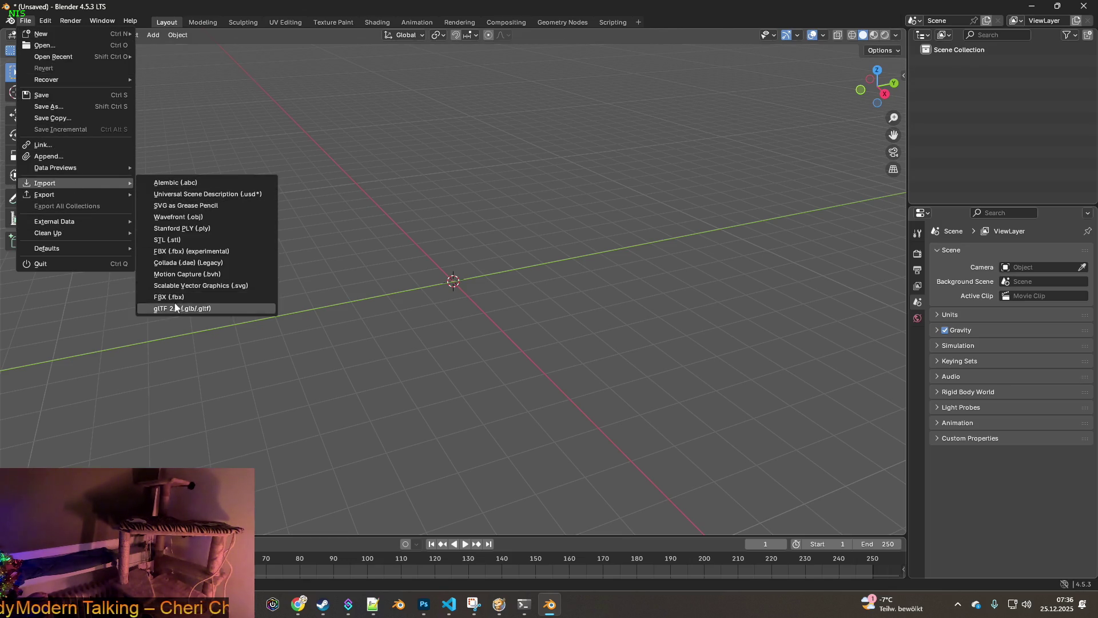
Step: In the FBX import browser, navigate from the recent clothes folder up to common and into media\models_X
left_click(176, 297)
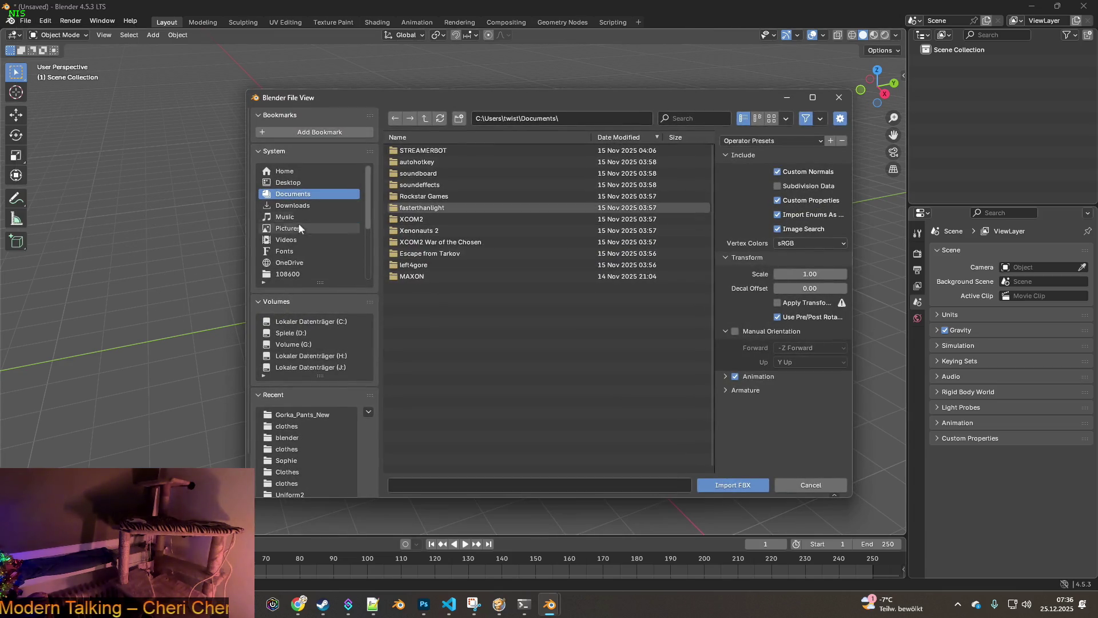
left_click(303, 426)
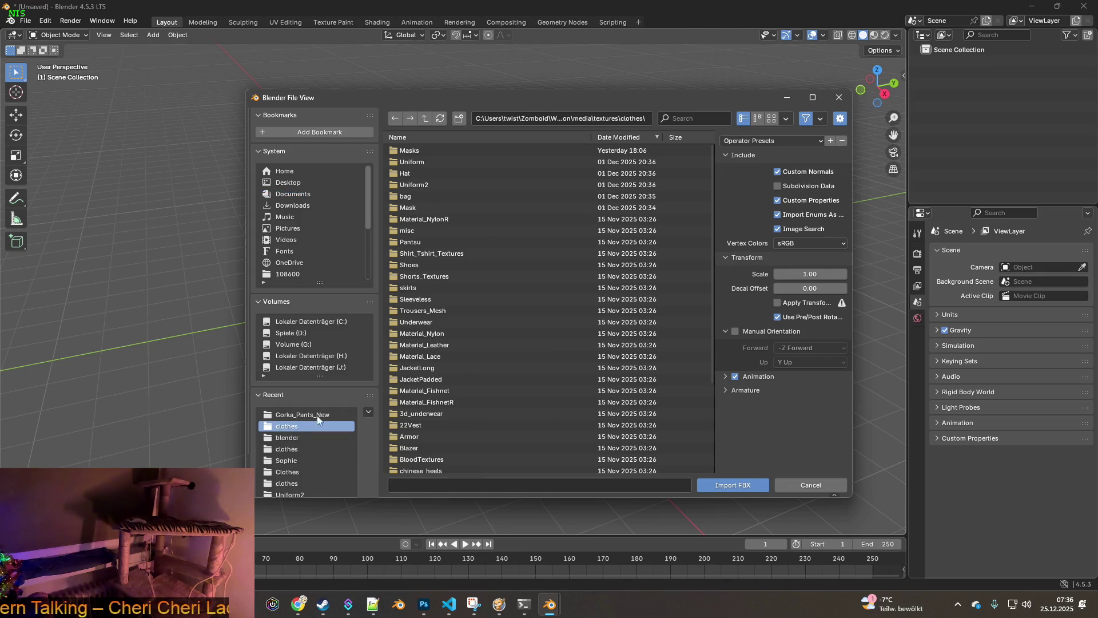
left_click(427, 118)
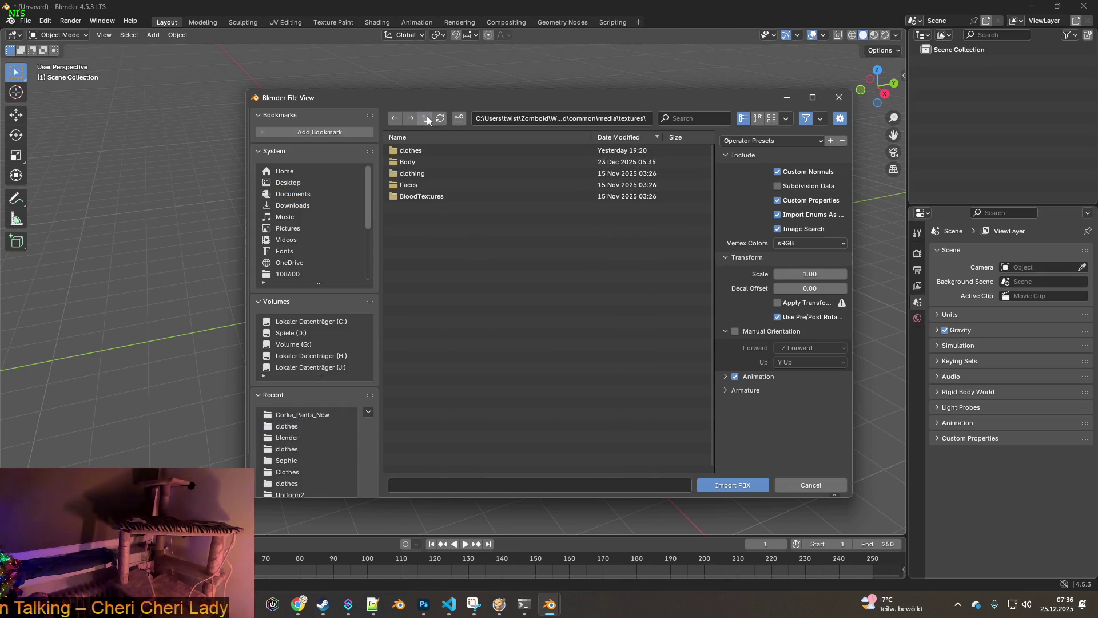
left_click(427, 118)
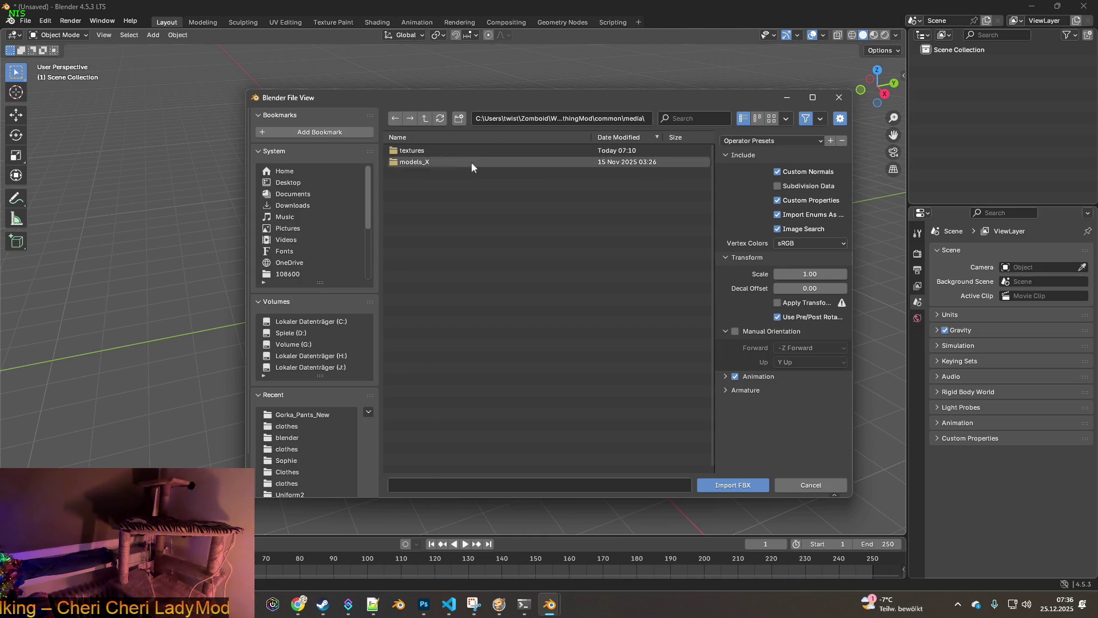
left_click(427, 117)
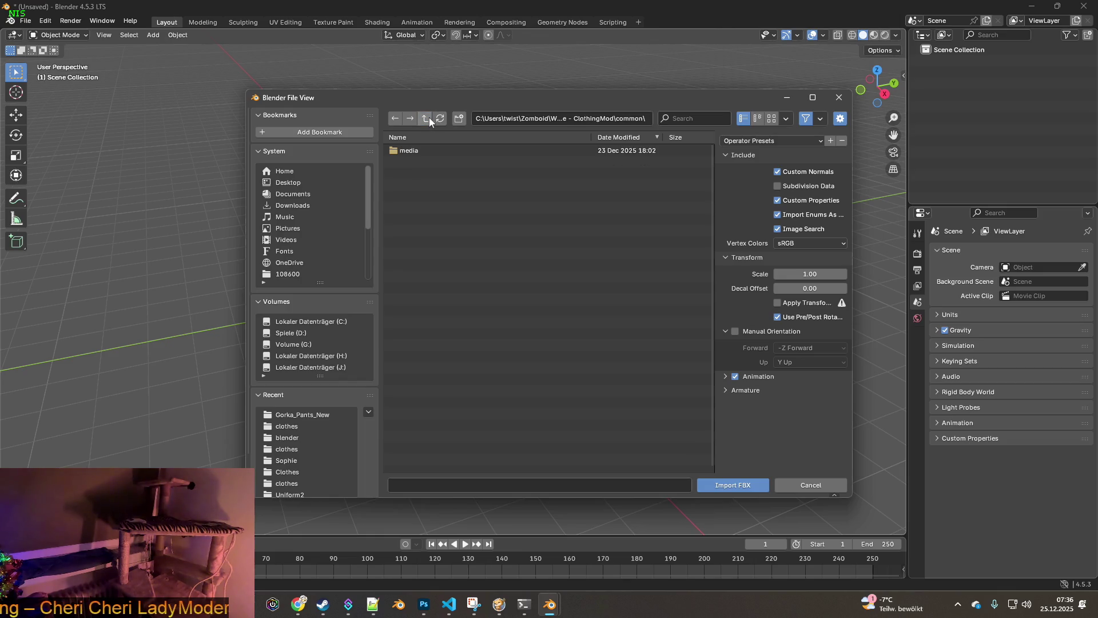
double_click(412, 150)
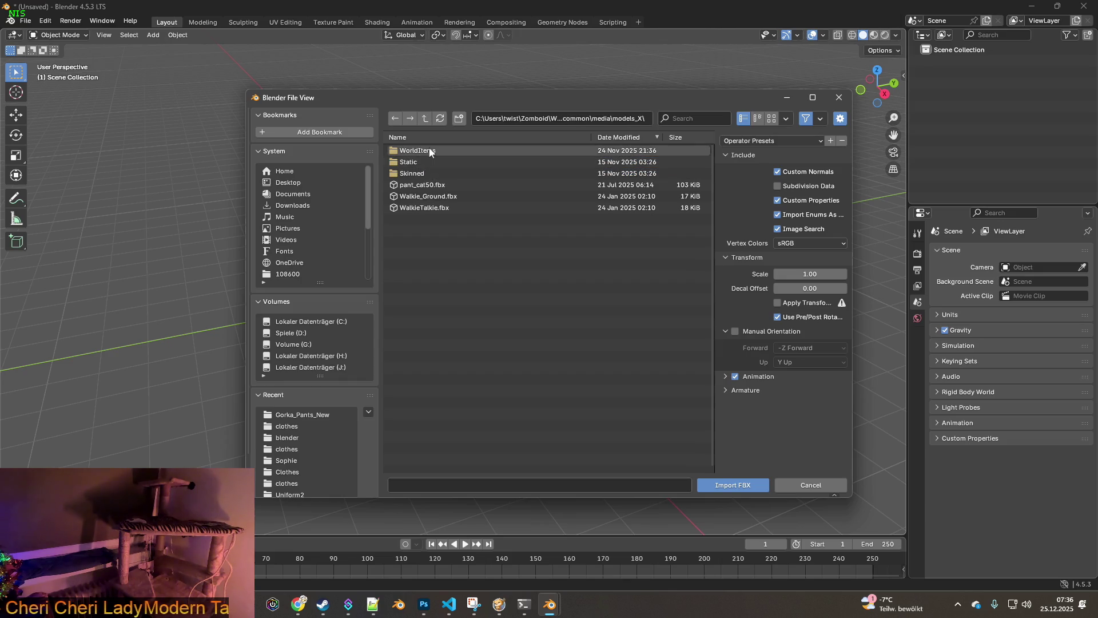
key("alt+Tab")
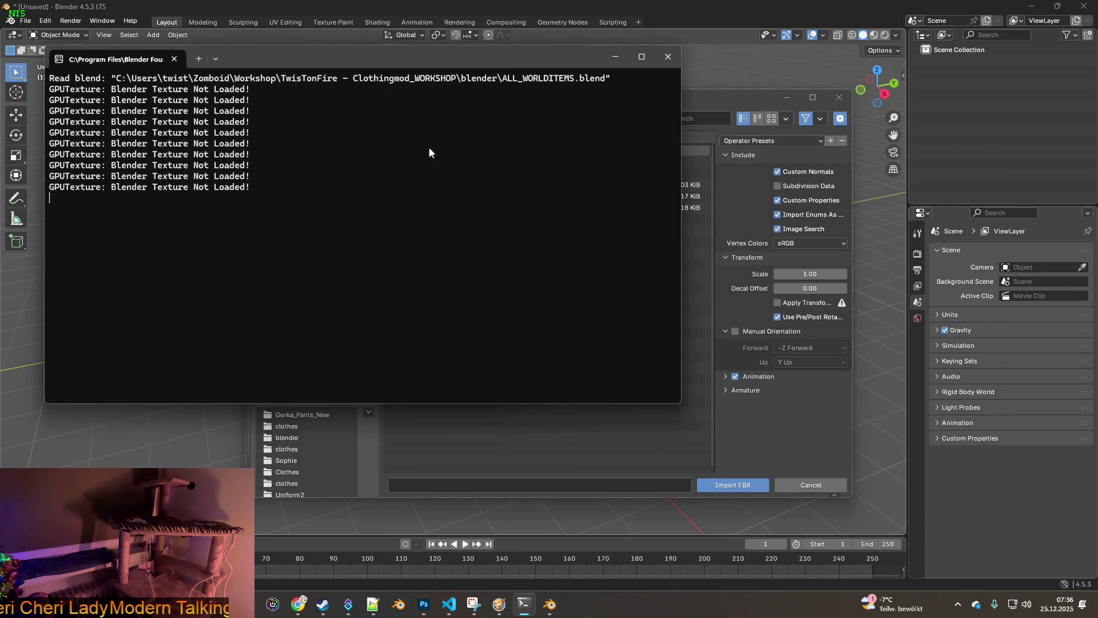
Step: Cycle through the open windows to bring the items Explorer window to the front
key("alt+Tab")
key("Tab")
key("alt+Tab")
key("Tab")
key("Tab")
key("Tab")
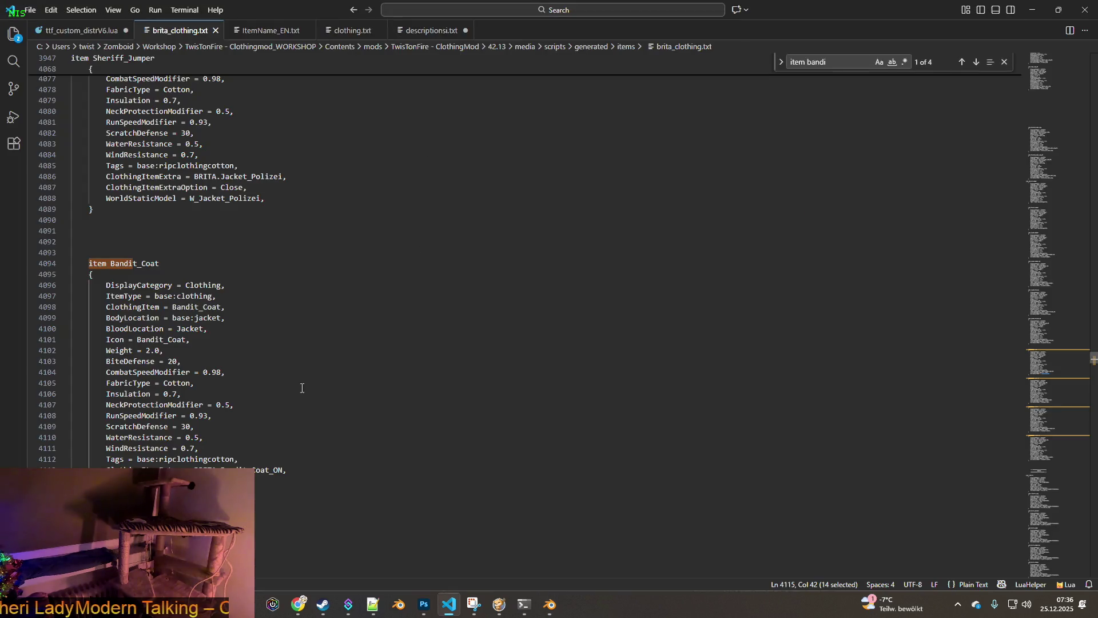
key("shift+Left")
key("shift+Left")
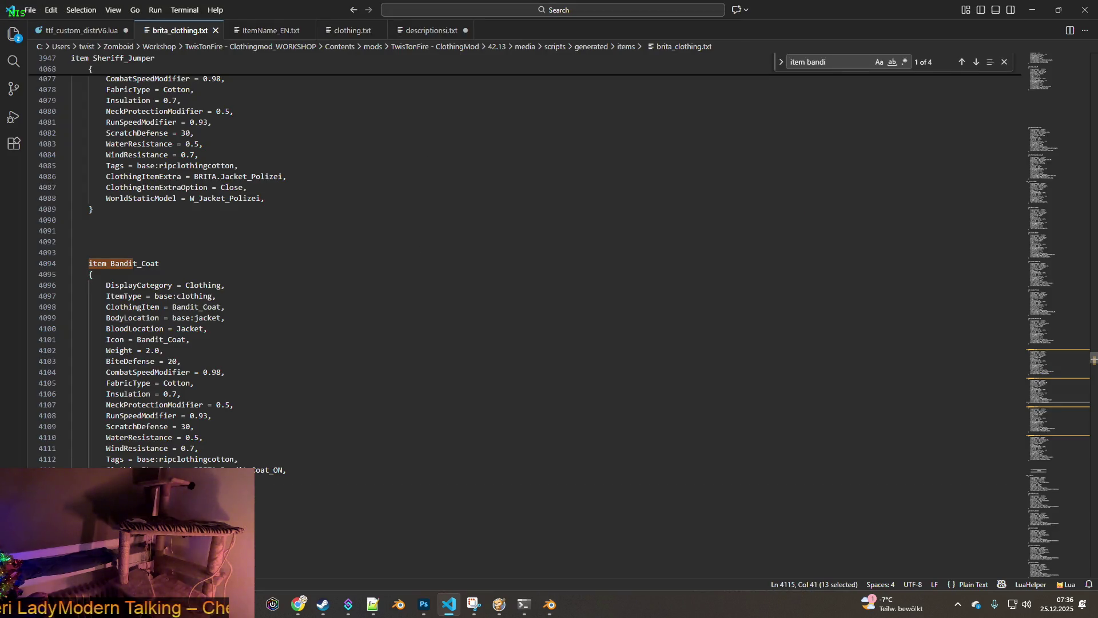
key("alt+Tab")
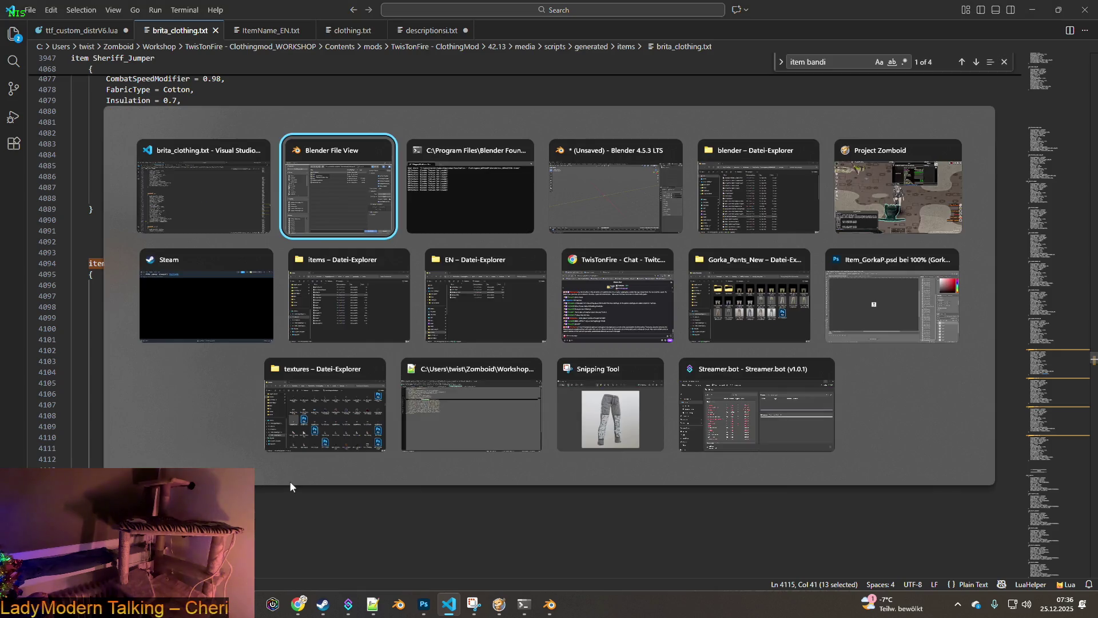
key("Tab")
key("Tab")
key("Tab")
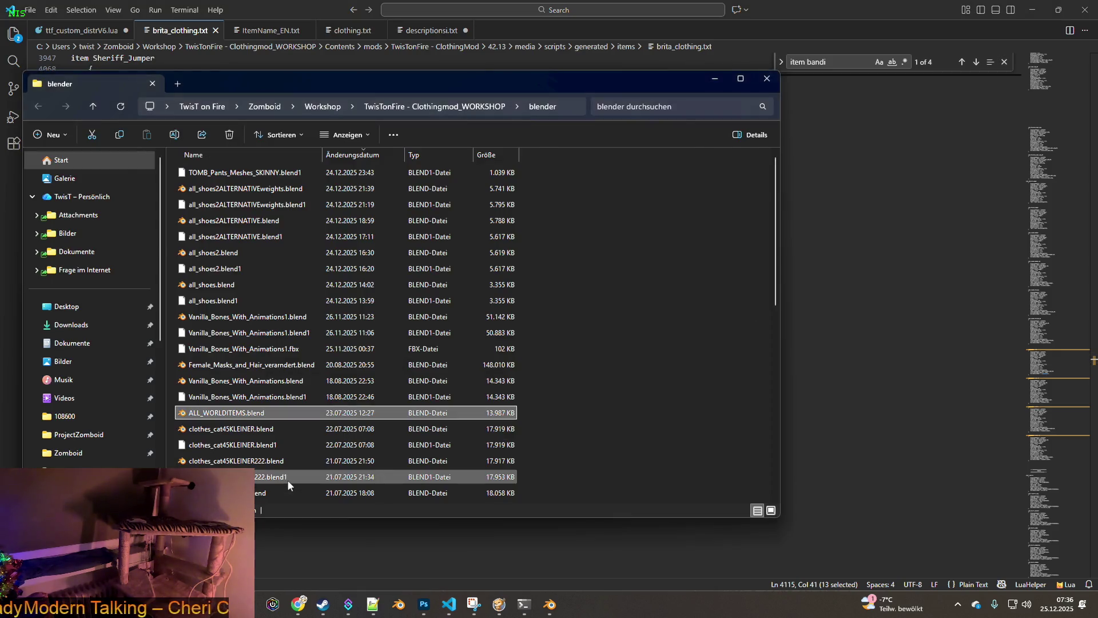
key("alt+Tab")
key("Tab")
key("Tab")
key("Tab")
key("Tab")
key("Tab")
key("Tab")
key("Tab")
key("Tab")
key("Tab")
key("Tab")
key("Tab")
key("Tab")
key("Tab")
key("Tab")
key("Tab")
key("Tab")
key("Tab")
key("Tab")
key("Tab")
key("Tab")
key("Tab")
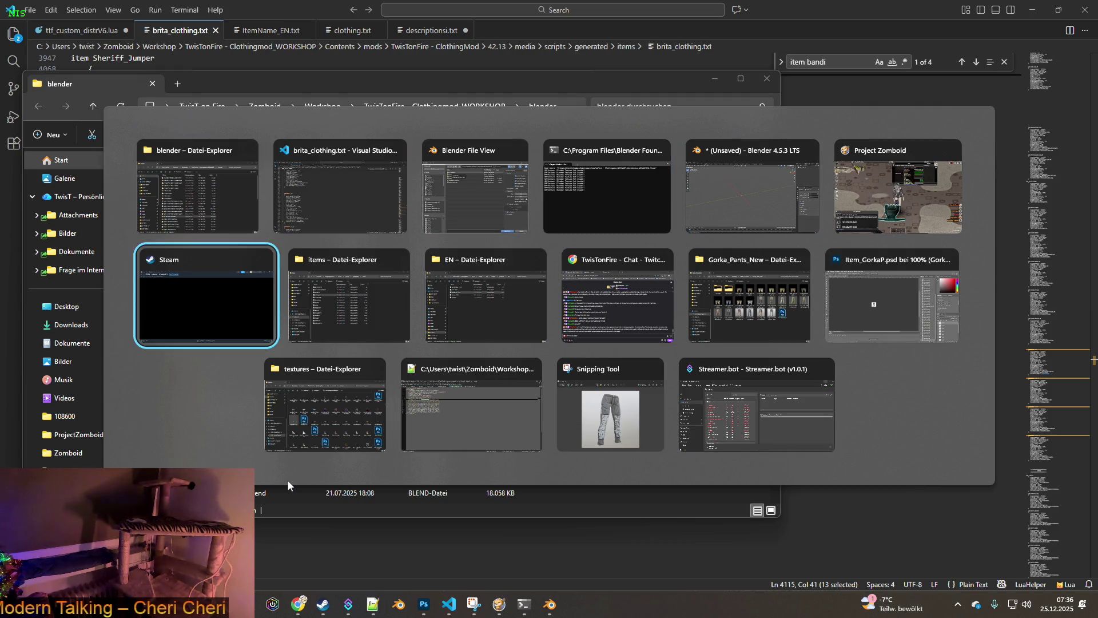
key("Tab")
Step: Browse the media/scripts/generated folders, close that window, and bring the Translate EN folder forward
left_click(498, 109)
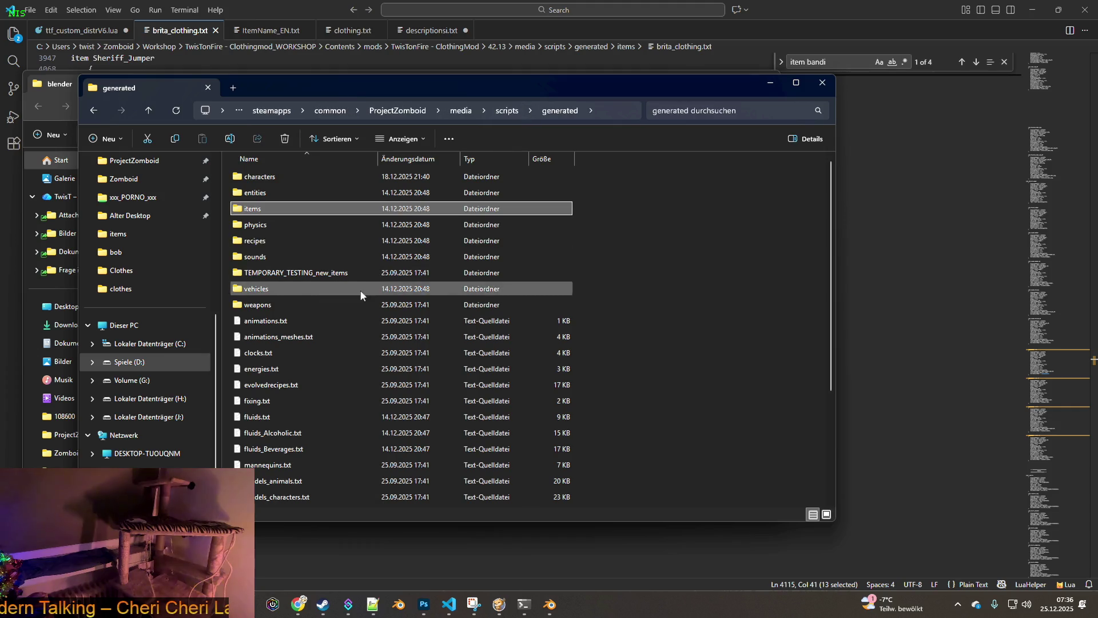
left_click(503, 115)
left_click(503, 112)
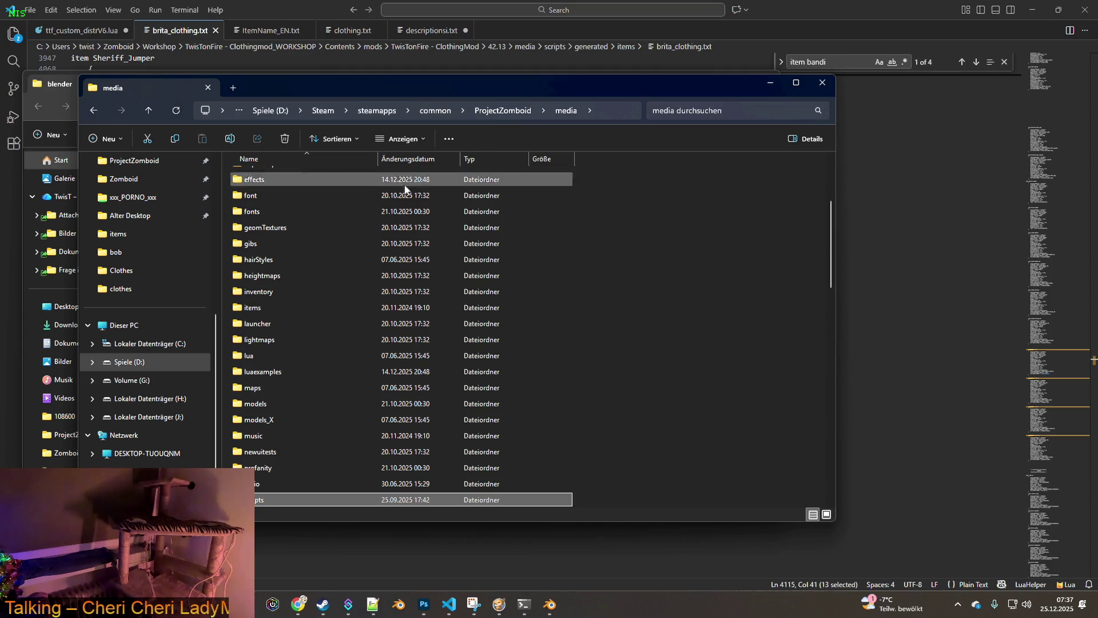
double_click(261, 498)
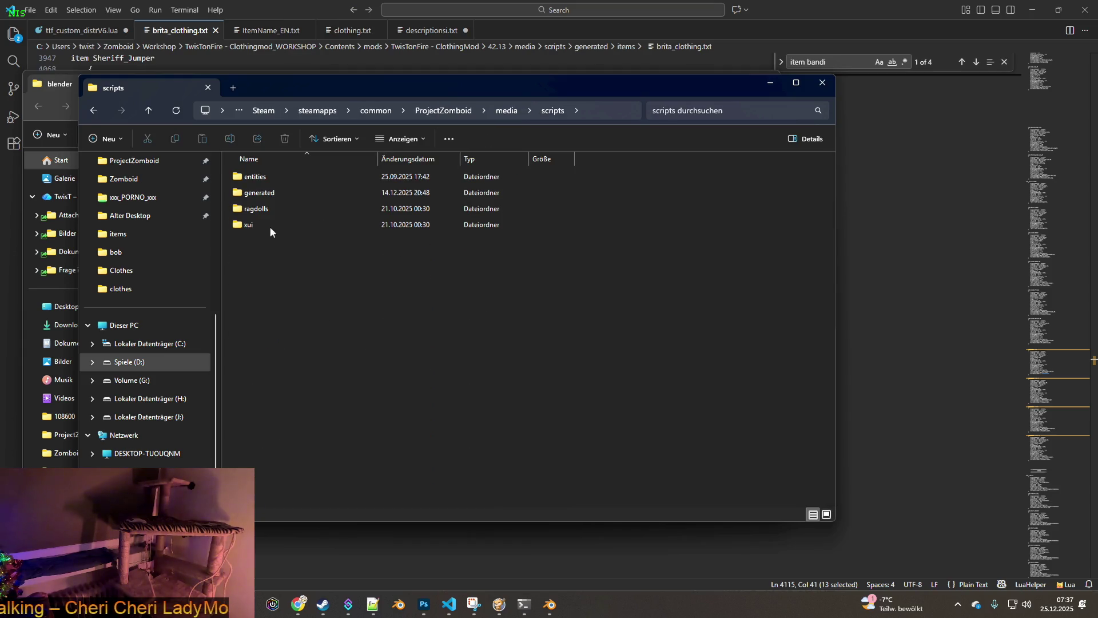
double_click(262, 193)
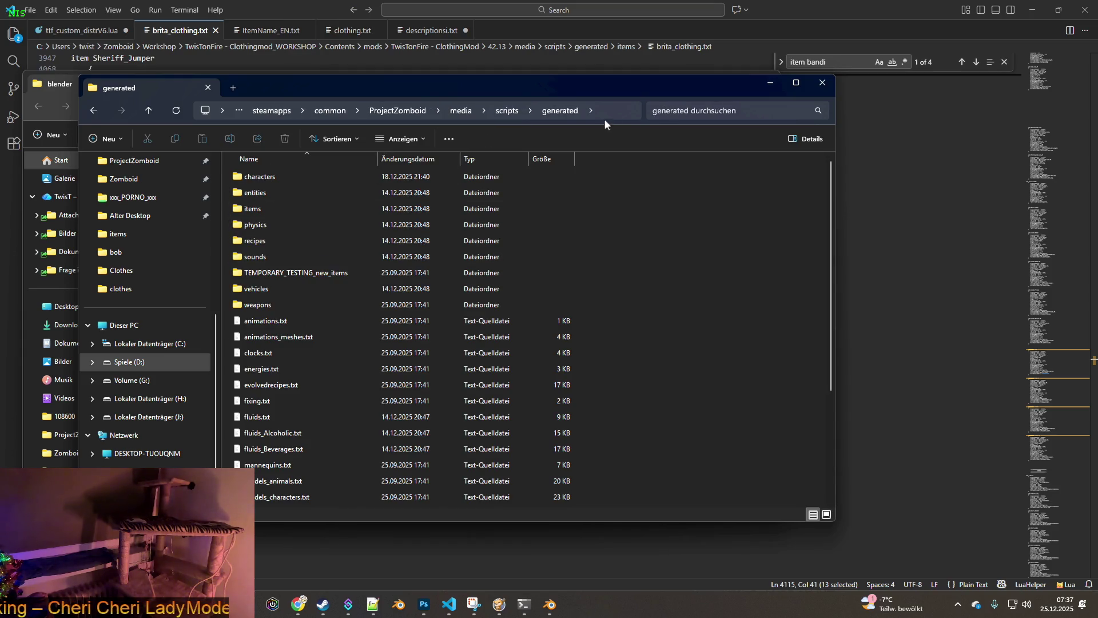
left_click(822, 83)
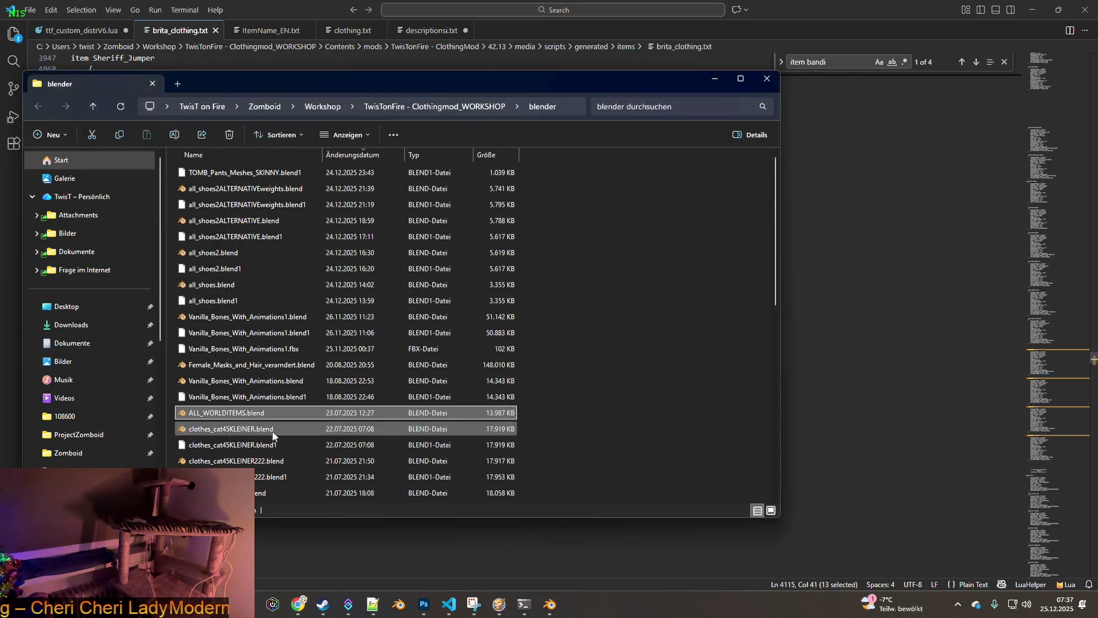
left_click(473, 605)
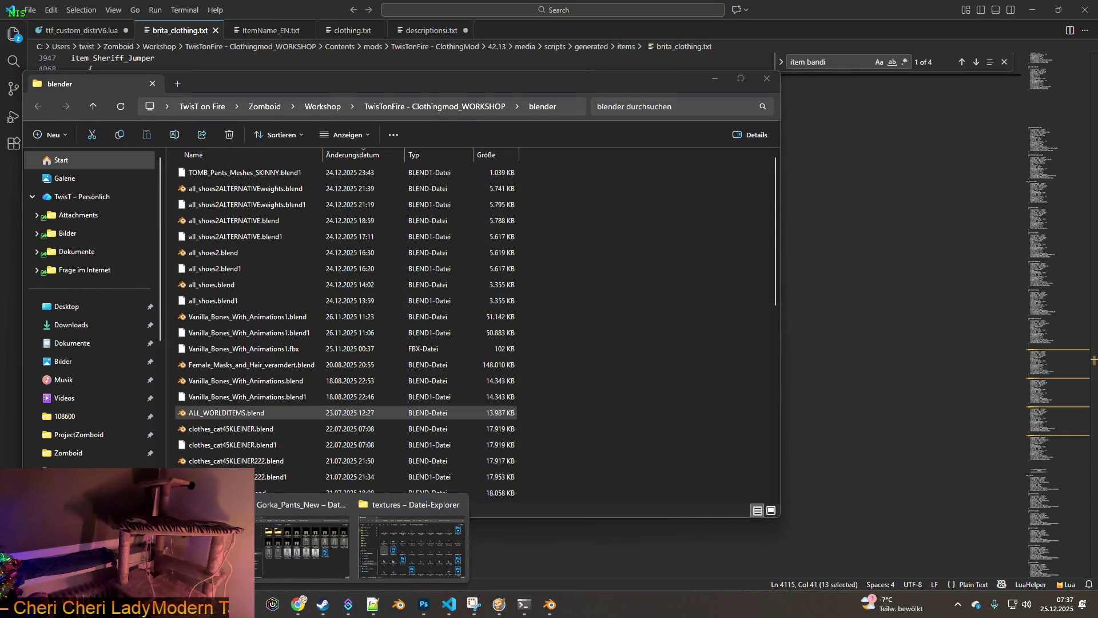
left_click(333, 532)
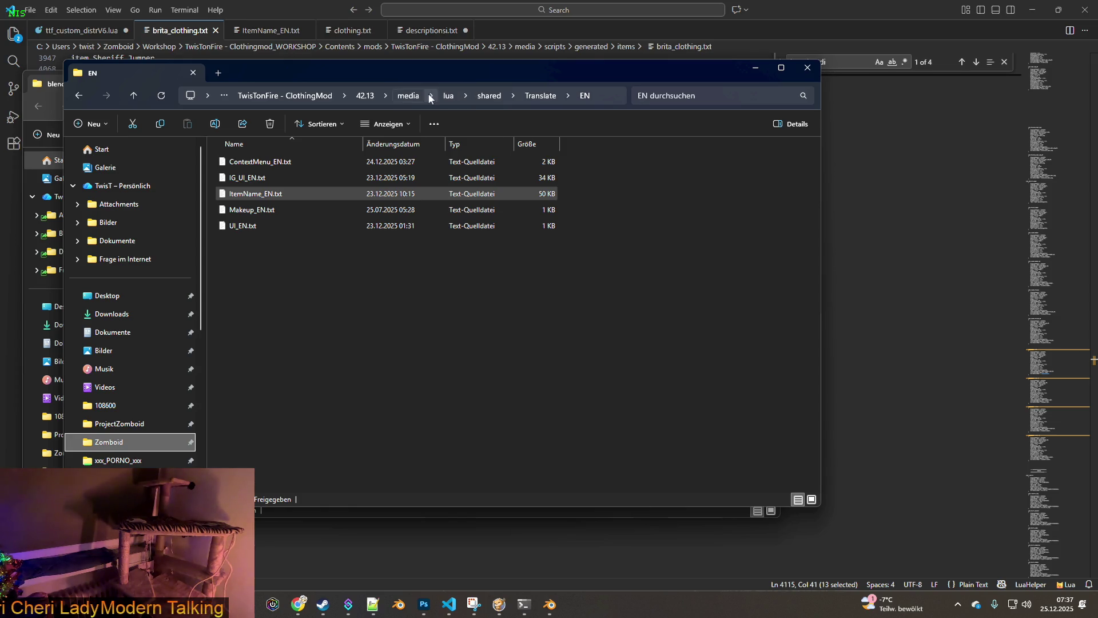
Step: Open brita_worlditems.txt, search for W_Bandit_Coat and select its mesh name on line 1446
left_click(409, 96)
double_click(264, 210)
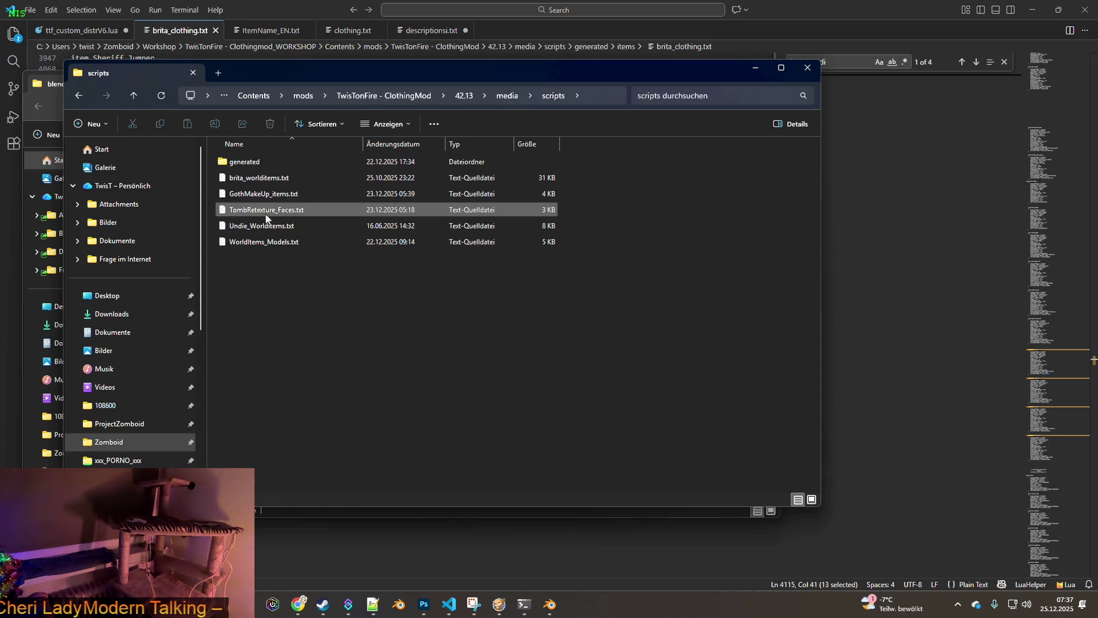
left_click(267, 180)
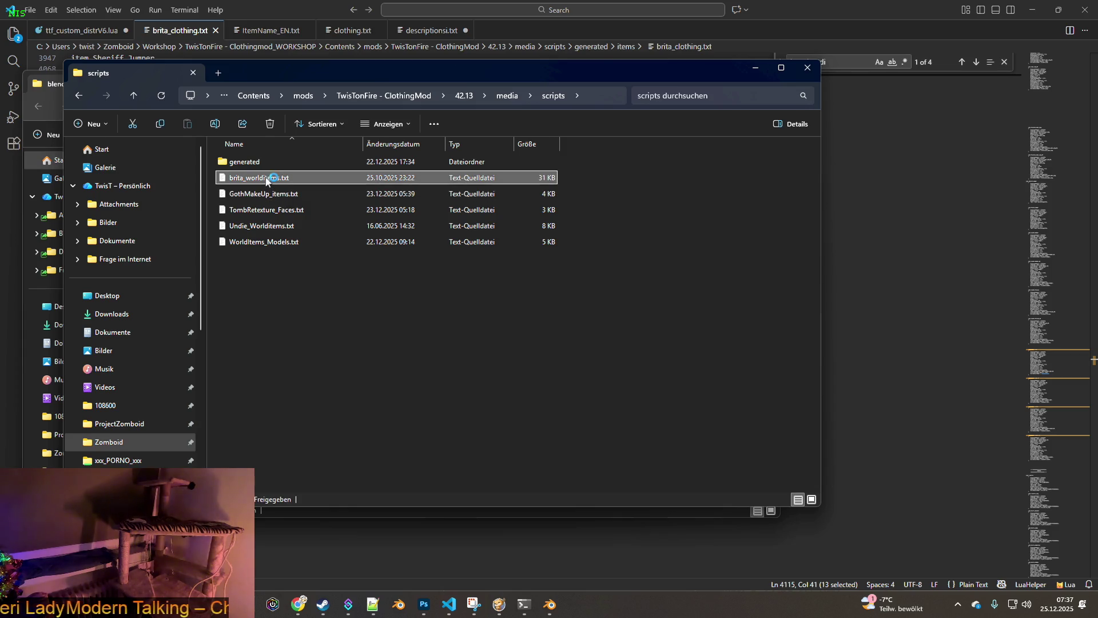
key("ctrl+f")
type("W_Bandit_Coat")
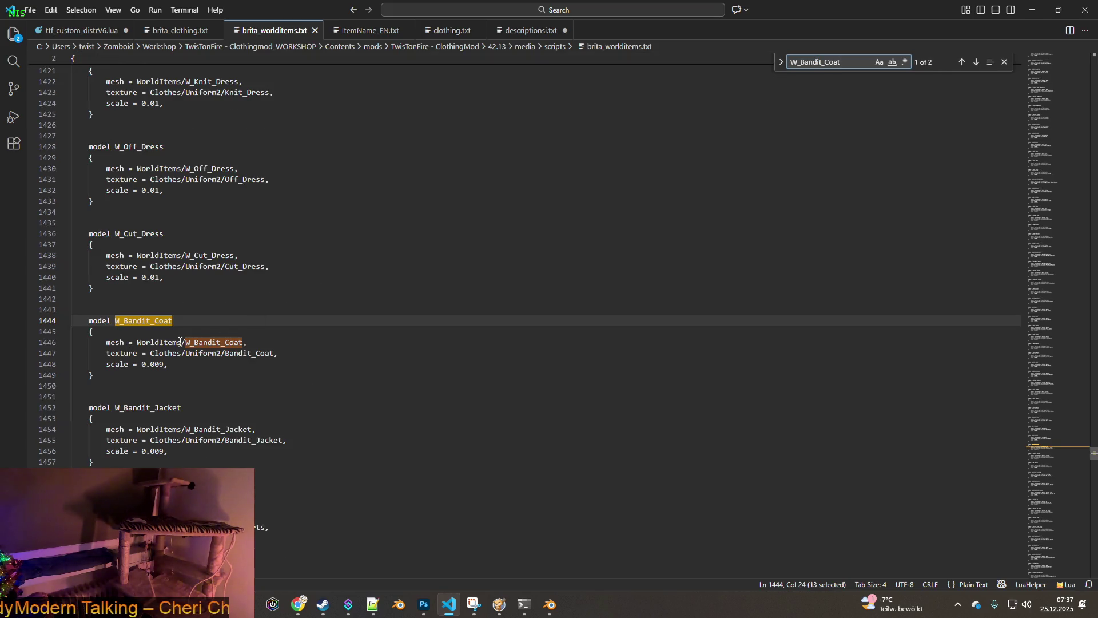
left_click(204, 342)
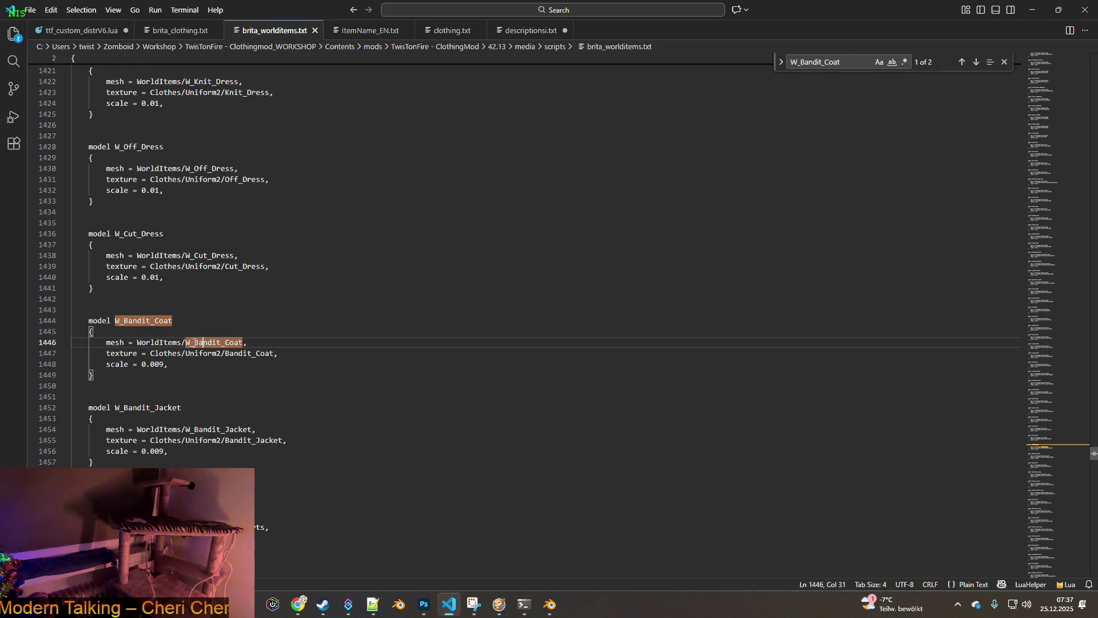
left_click_drag(185, 342, 242, 343)
key("ctrl+c")
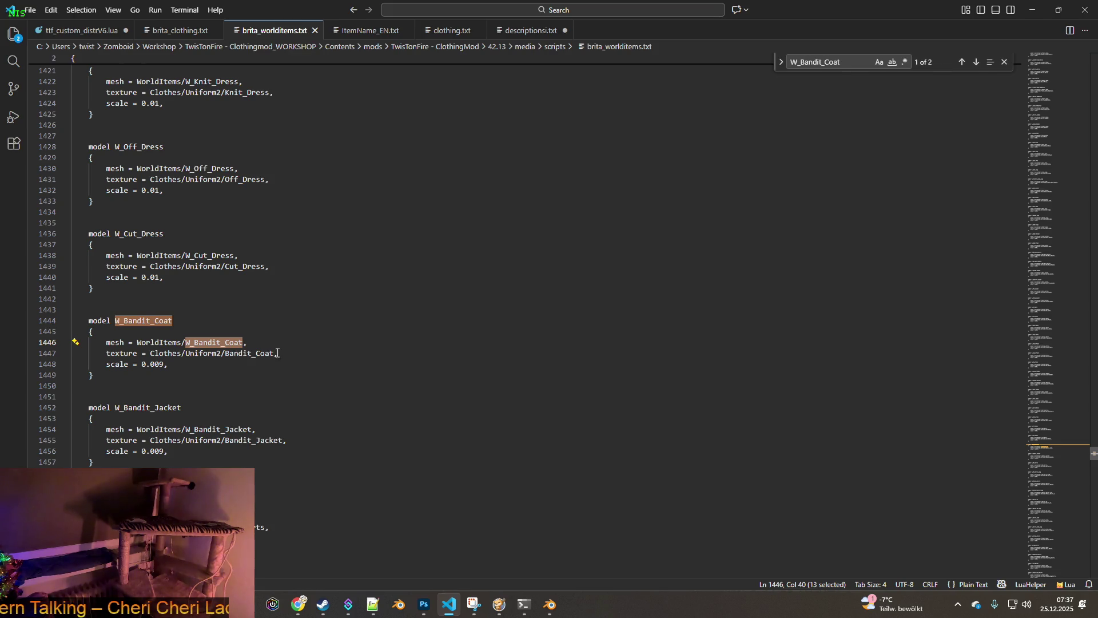
Step: In Blender's FBX browser, filter WorldItems for W_Bandit_Coat and import W_Bandit_Coat.fbx
key("alt+Tab")
key("alt+Tab")
key("alt+Tab")
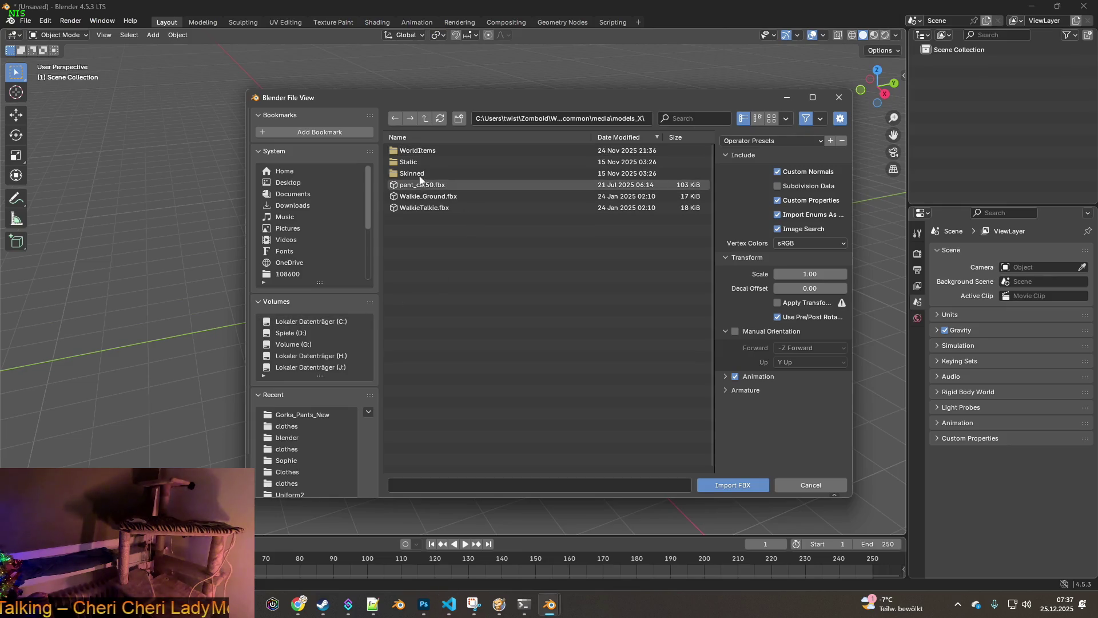
left_click(419, 153)
double_click(420, 154)
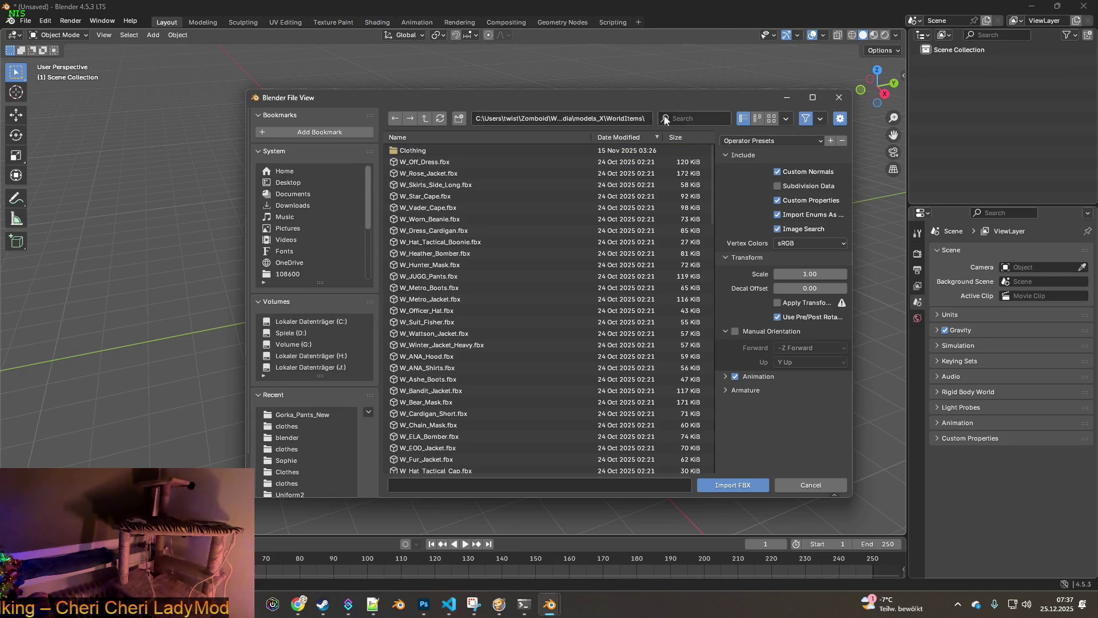
left_click(690, 118)
key("ctrl+v")
left_click(583, 156)
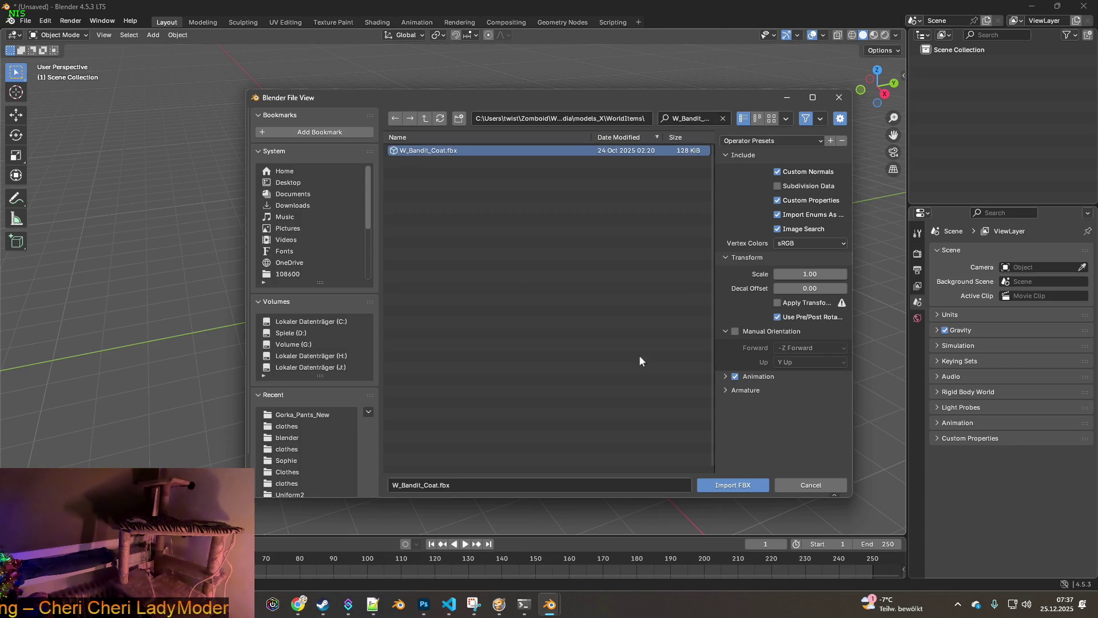
left_click(733, 484)
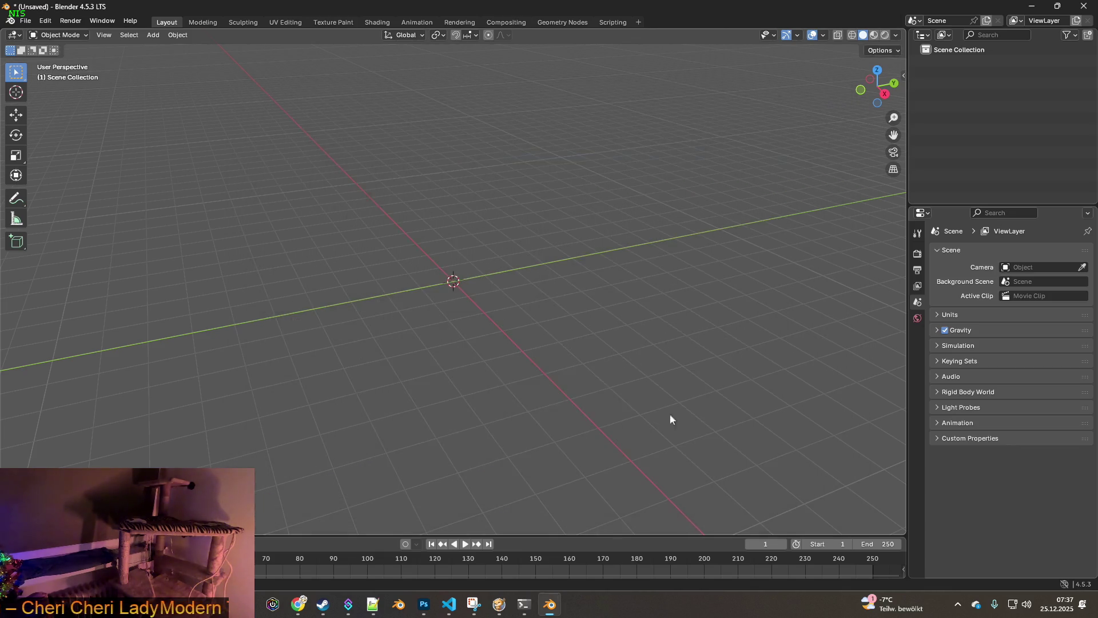
Step: Select the BANDIT coat and reveal its Item transform values in the N sidebar, scale reading 0.010
mouse_move(481, 334)
left_mouse_down()
mouse_move(514, 333)
mouse_move(533, 352)
left_mouse_up()
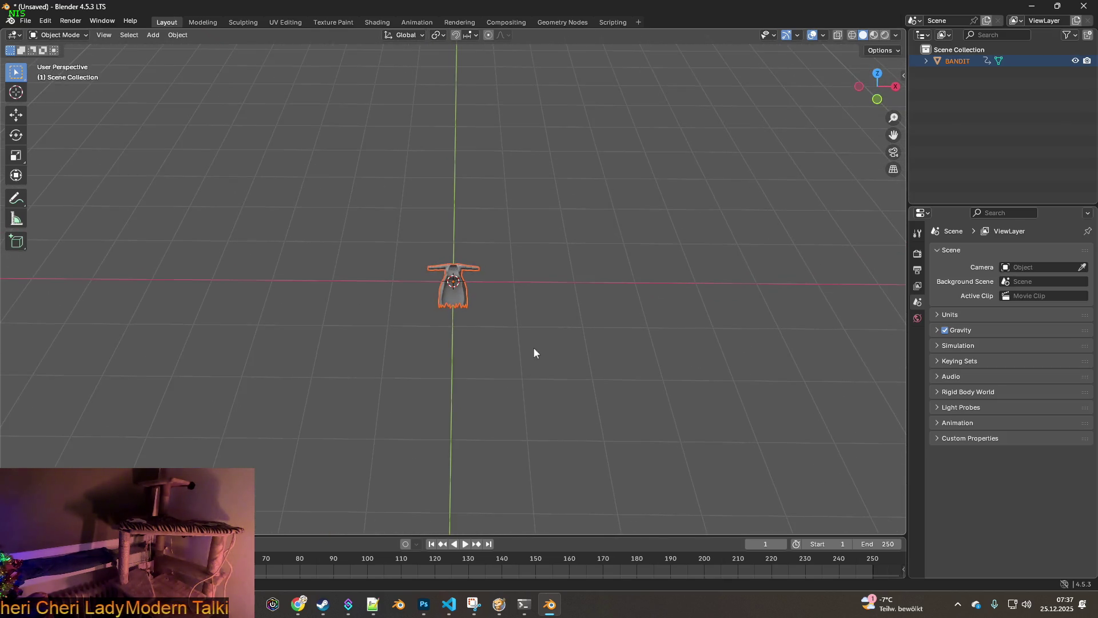
left_click(904, 78)
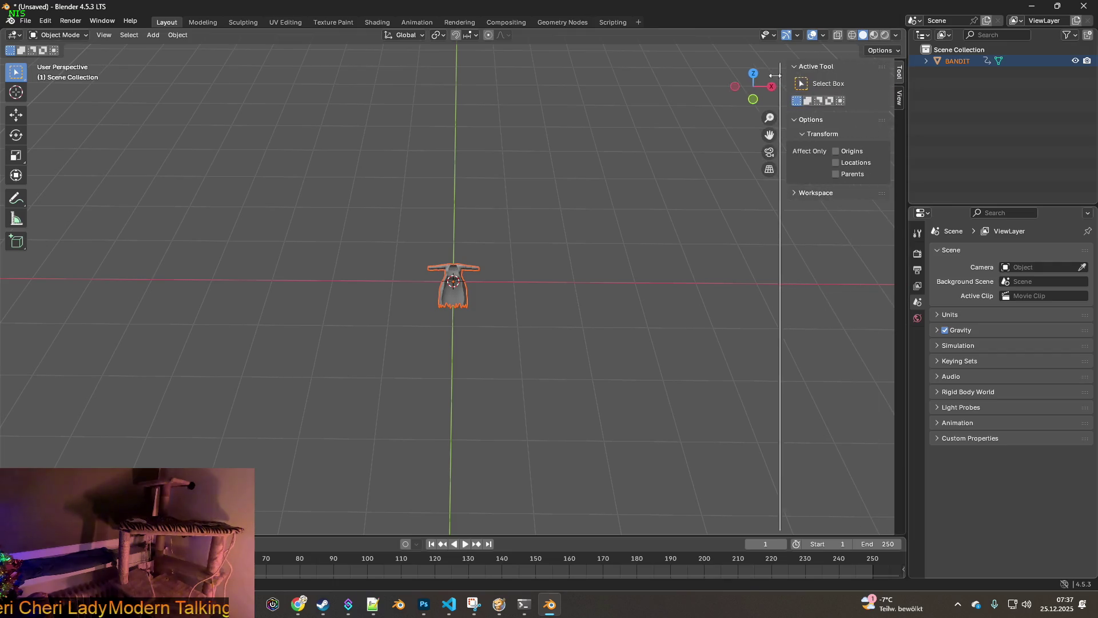
mouse_move(553, 236)
left_mouse_down()
mouse_move(482, 174)
mouse_move(561, 223)
mouse_move(579, 248)
mouse_move(633, 245)
mouse_move(538, 267)
mouse_move(547, 263)
mouse_move(552, 301)
left_mouse_up()
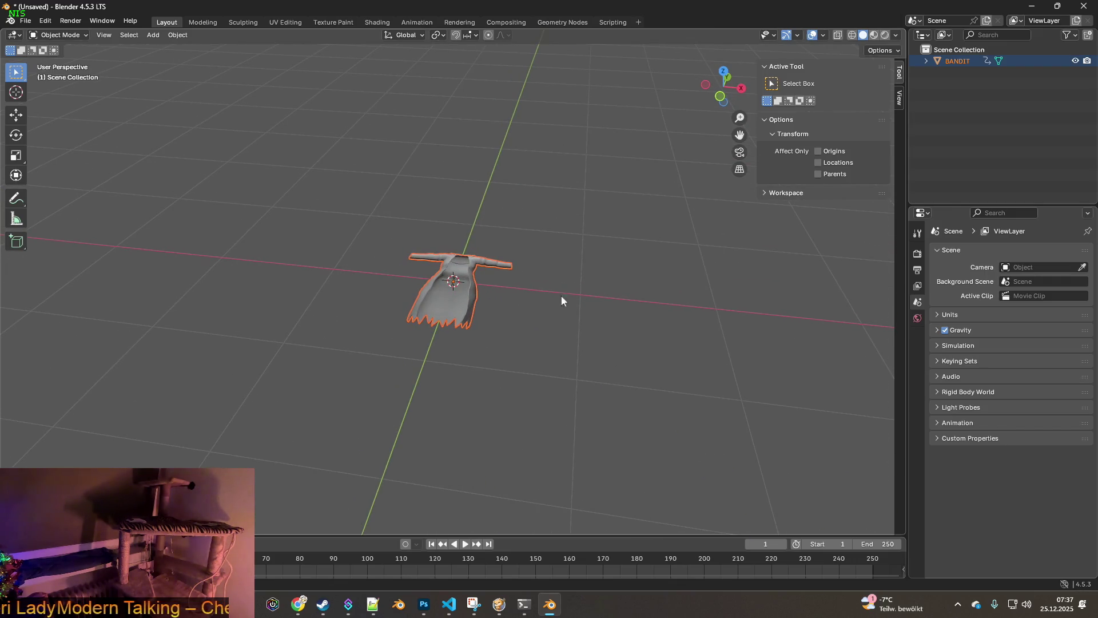
left_click(505, 286)
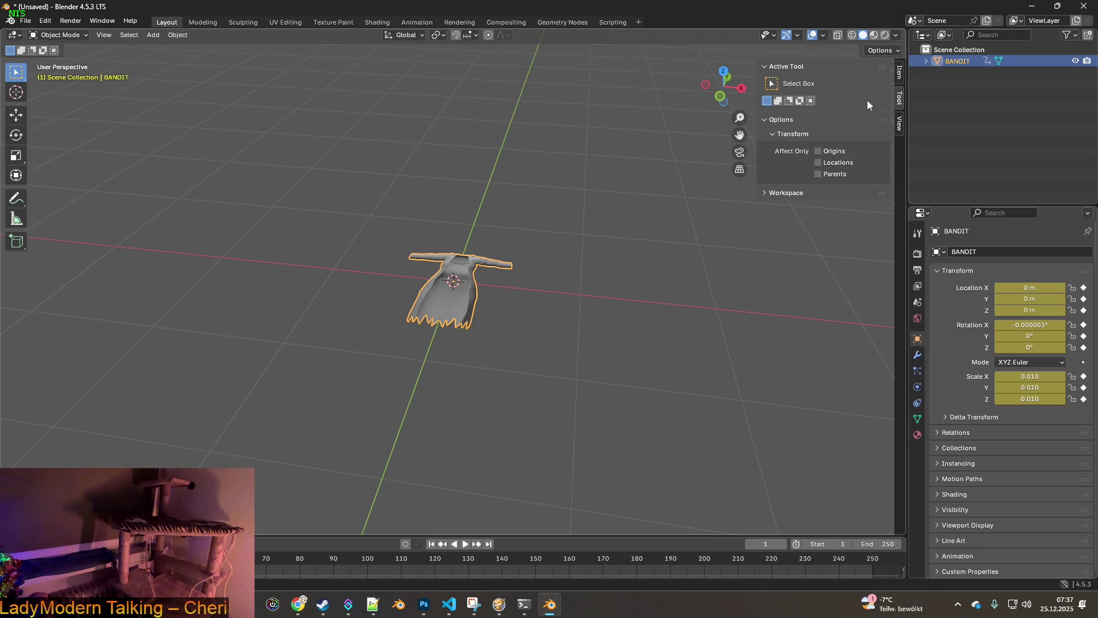
left_click(899, 76)
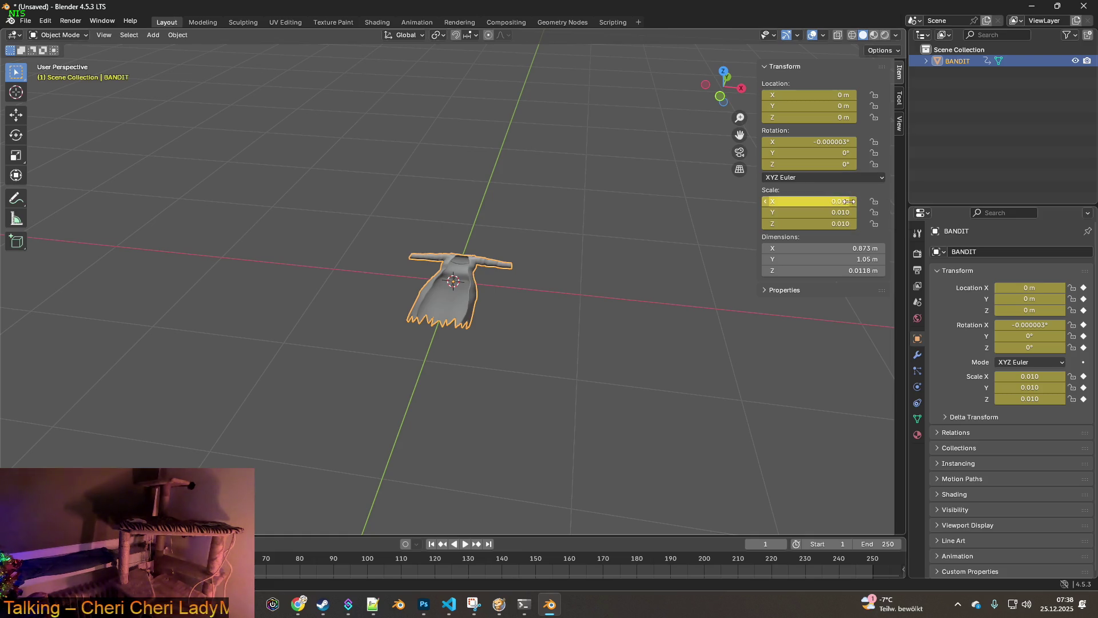
Step: Enter Scale X, Y and Z of 1.000 to bring the coat to full size
left_click(844, 201)
type("1")
key("Return")
left_click(836, 212)
type("1")
key("Return")
left_click(841, 224)
type("1")
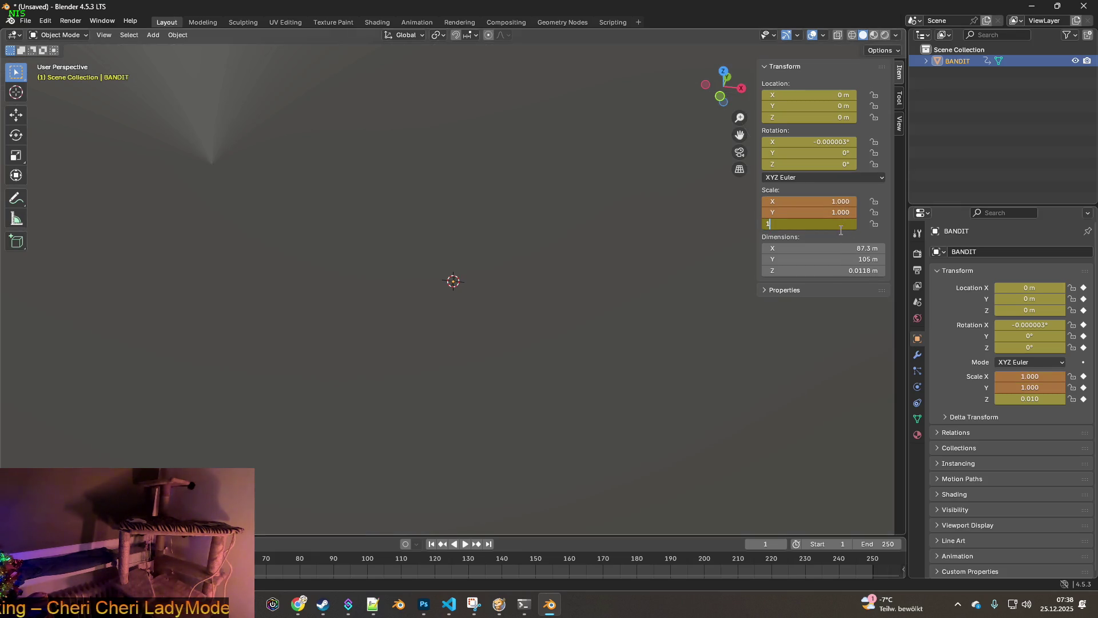
key("Return")
scroll(649, 237, "down", 5)
scroll(629, 241, "down", 4)
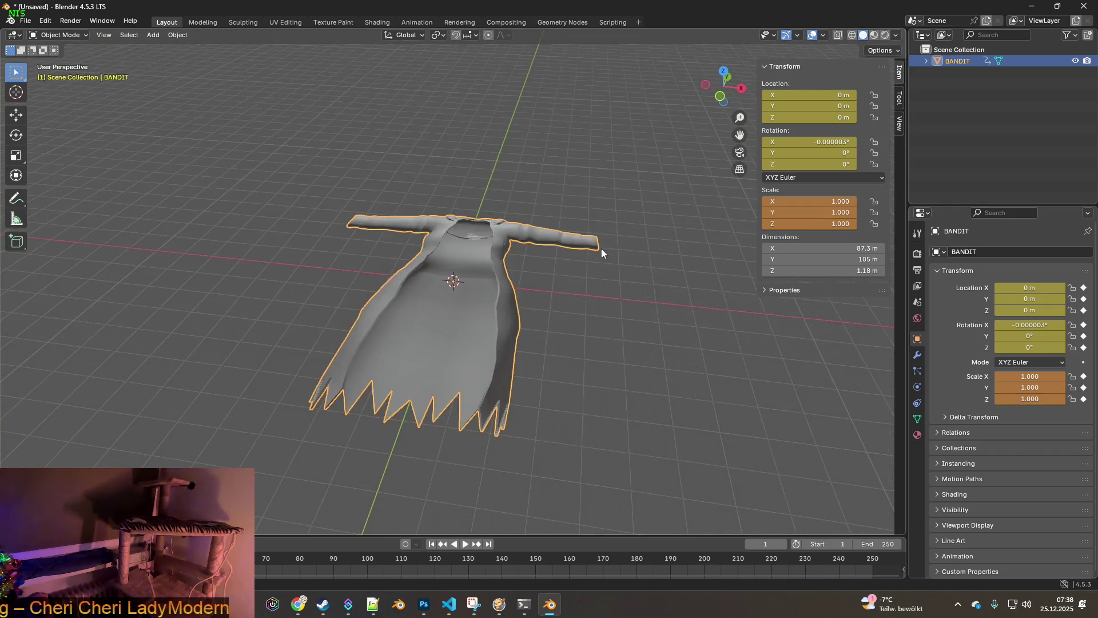
mouse_move(463, 216)
left_mouse_down()
mouse_move(595, 209)
mouse_move(546, 222)
mouse_move(551, 269)
mouse_move(624, 277)
mouse_move(552, 248)
mouse_move(591, 215)
mouse_move(642, 203)
mouse_move(490, 250)
mouse_move(516, 225)
mouse_move(529, 236)
left_mouse_up()
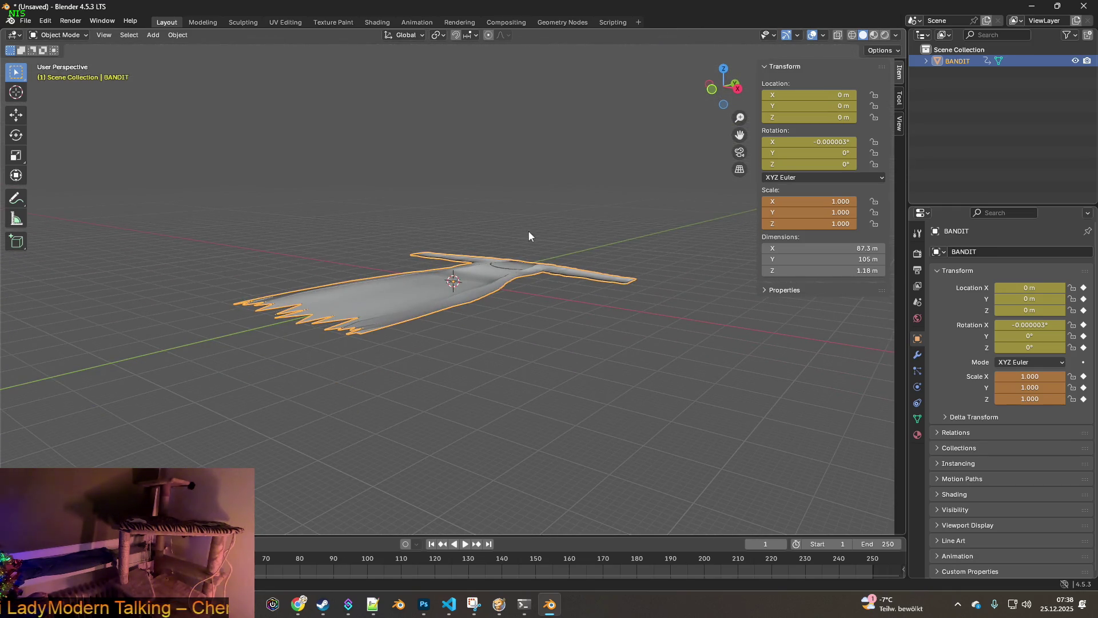
key("g")
Step: Move the coat along Z to a height of 0.57027 m and inspect it from side and low angles
key("z")
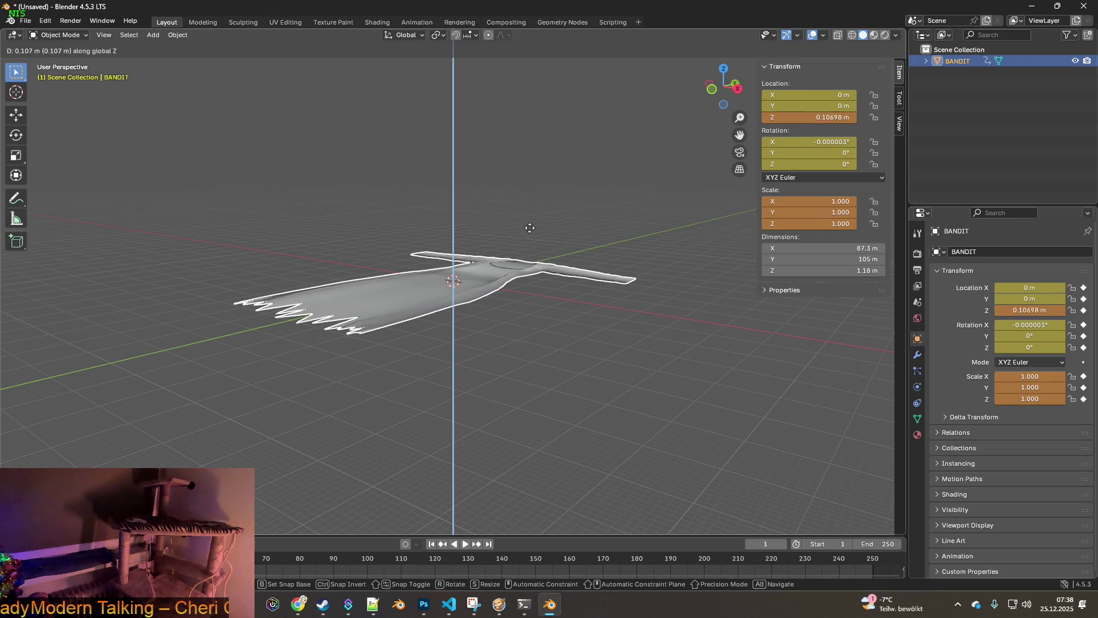
left_click(468, 248)
mouse_move(468, 248)
left_mouse_down()
mouse_move(487, 225)
mouse_move(441, 237)
mouse_move(432, 260)
mouse_move(542, 283)
mouse_move(540, 309)
mouse_move(514, 289)
left_mouse_up()
scroll(425, 238, "up", 2)
scroll(459, 261, "up", 2)
scroll(460, 257, "up", 1)
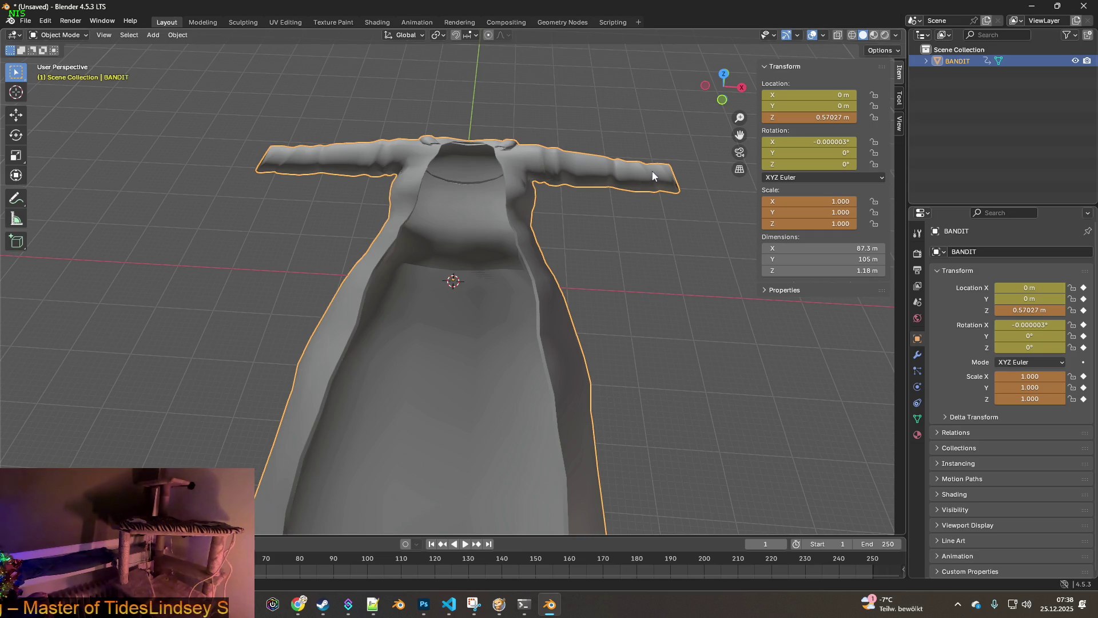
mouse_move(613, 189)
left_mouse_down()
mouse_move(655, 168)
mouse_move(524, 176)
mouse_move(573, 155)
mouse_move(580, 201)
mouse_move(454, 208)
left_mouse_up()
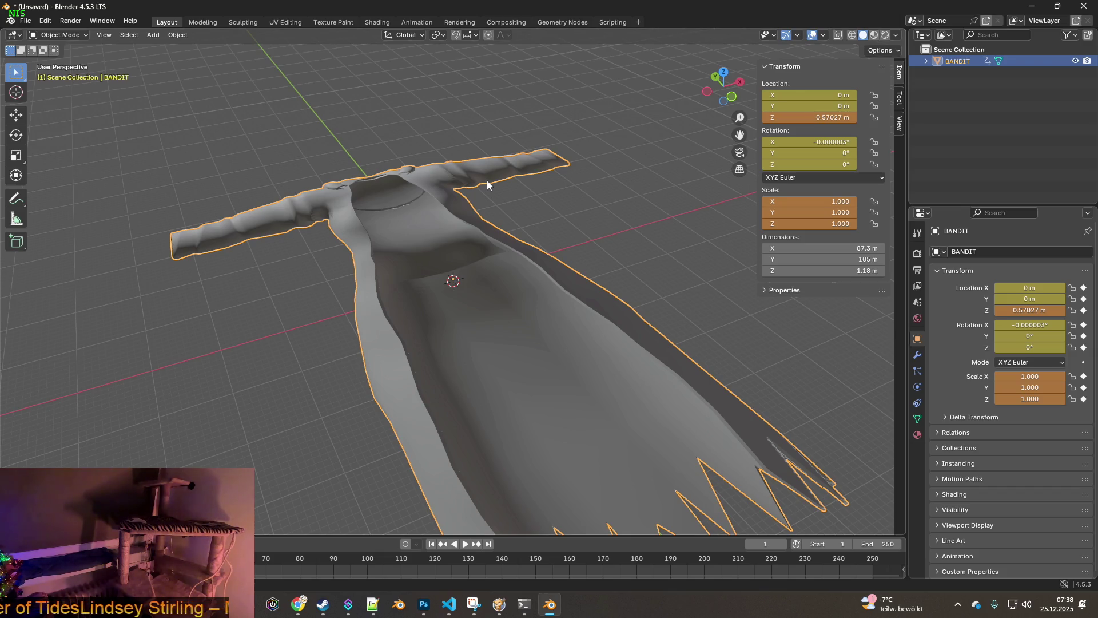
mouse_move(560, 167)
left_mouse_down()
mouse_move(576, 234)
mouse_move(574, 199)
mouse_move(578, 212)
left_mouse_up()
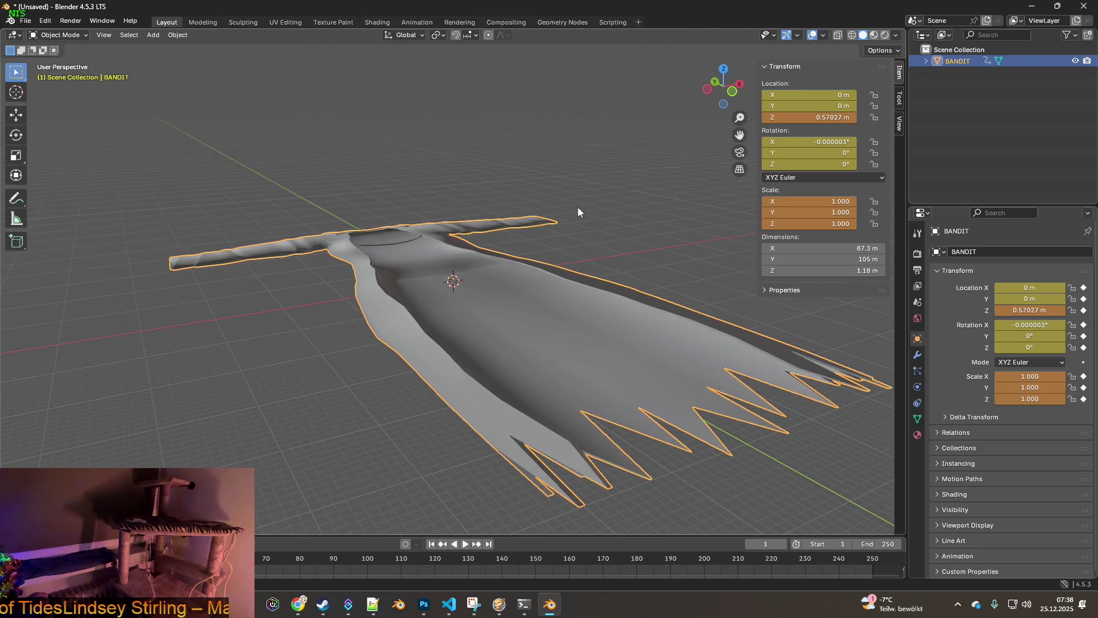